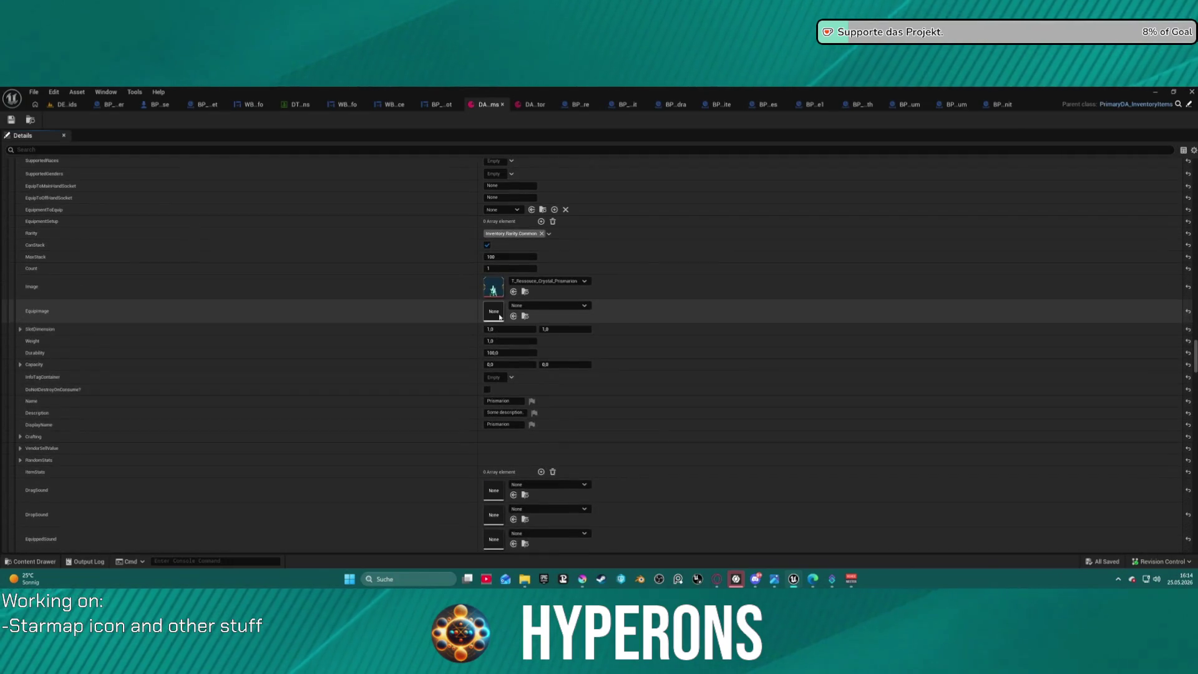
- Check the Primarion item's InfoTagContainer tags, then bring up the Content Drawer
{"action": "scroll", "coordinate": [497, 350], "scroll_direction": "up", "scroll_amount": 3}
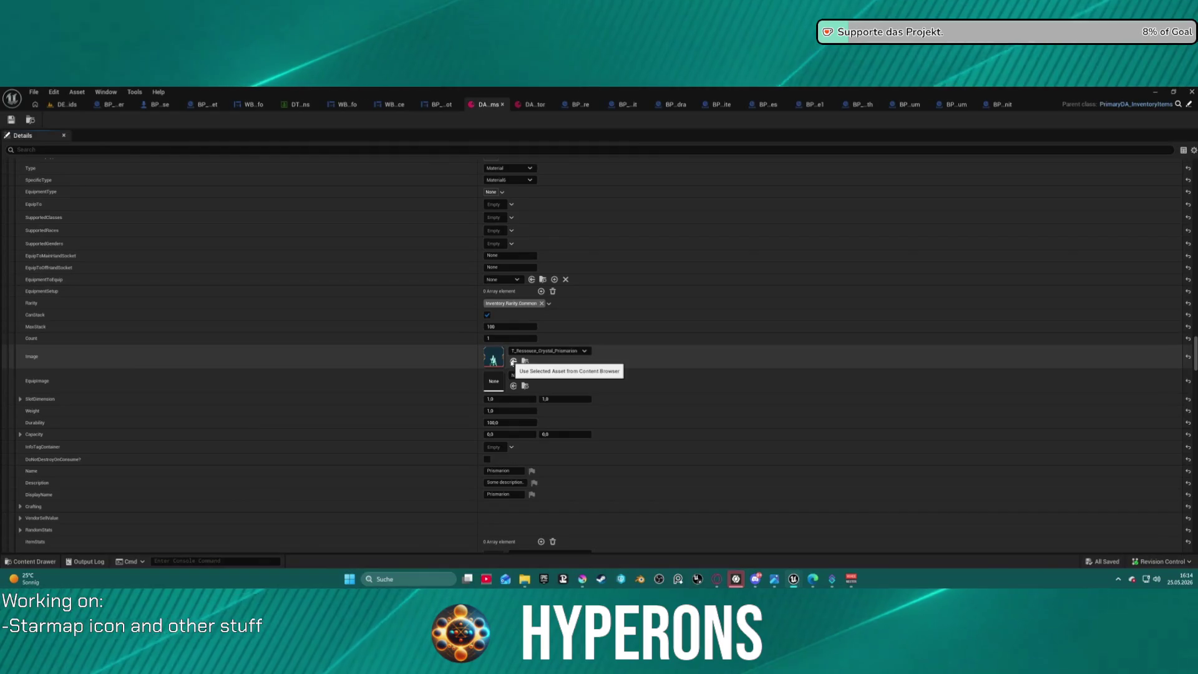
{"action": "left_click", "coordinate": [512, 448]}
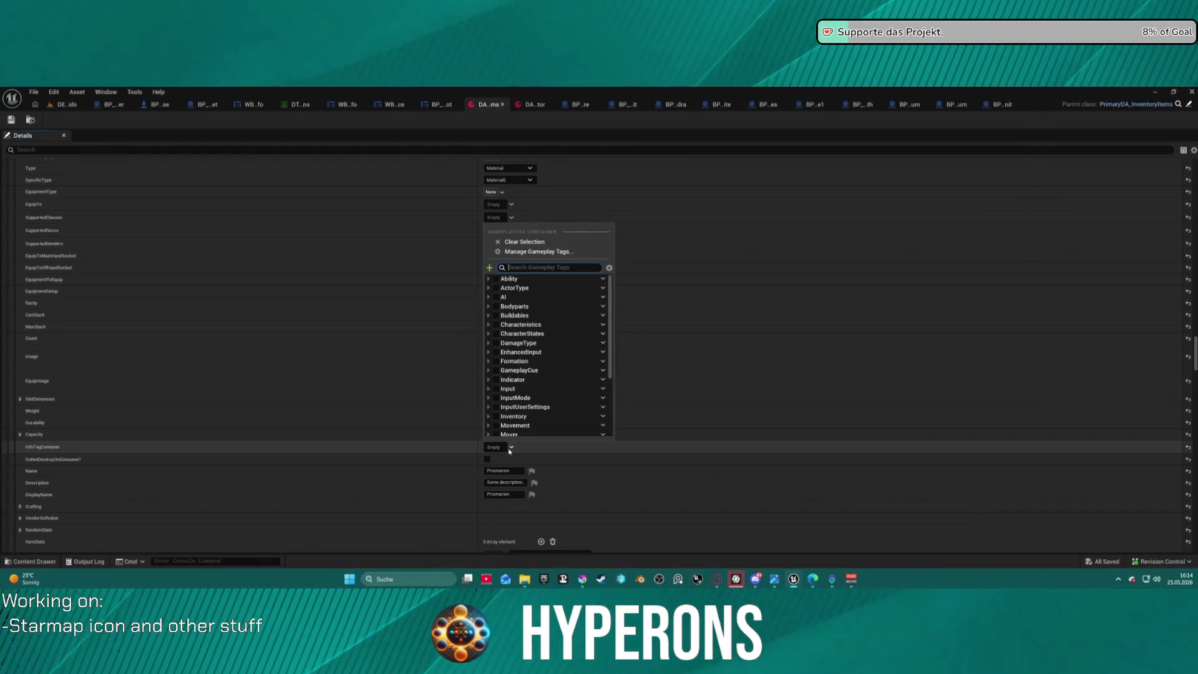
{"action": "left_click", "coordinate": [509, 448]}
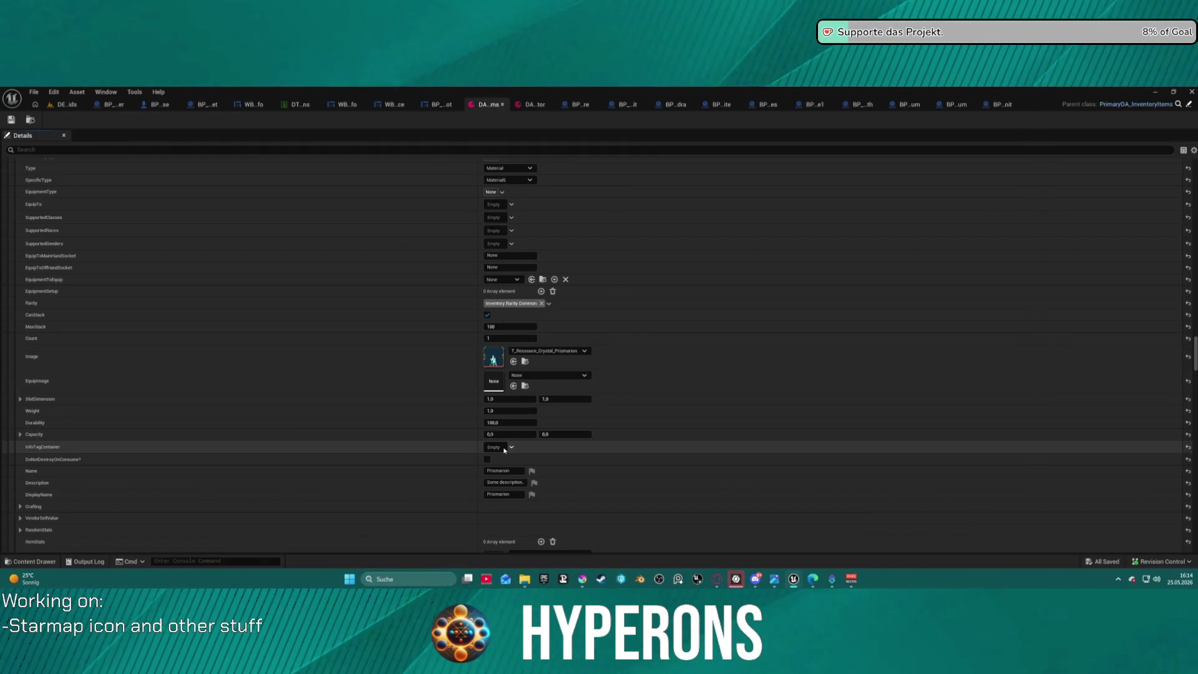
{"action": "key", "text": "ctrl+space"}
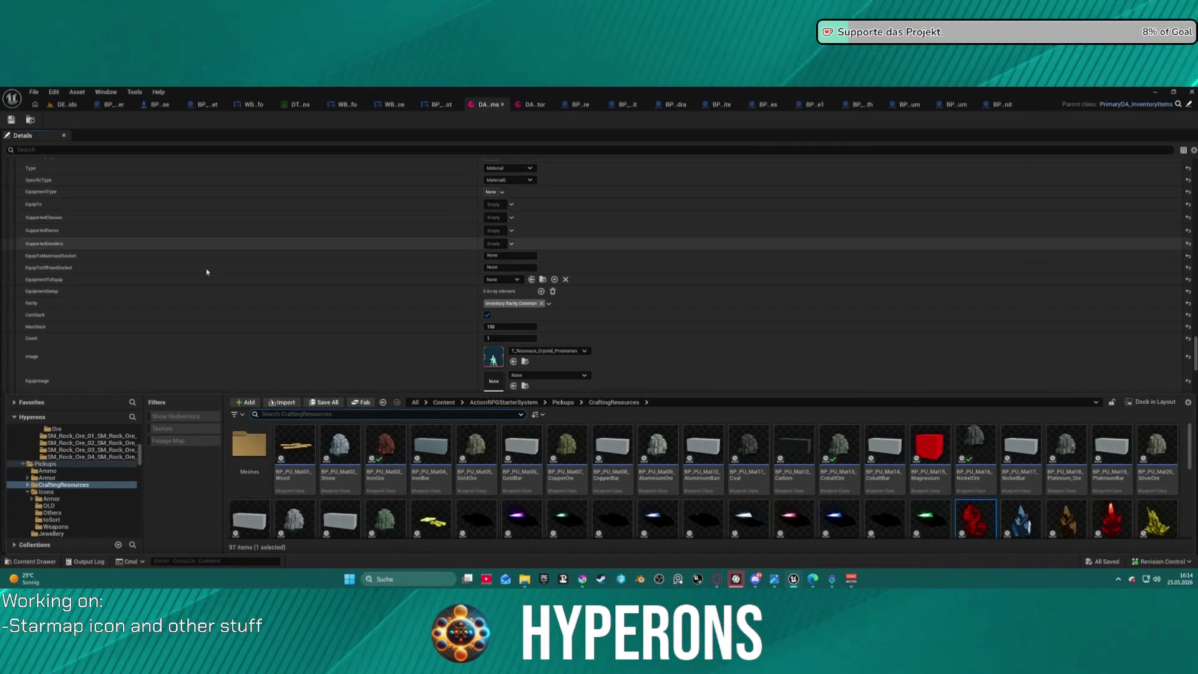
- Search 'lib' in the ActionRPGStarterSystem folder and open the ARPGBPFuncLib function library
{"action": "scroll", "coordinate": [64, 447], "scroll_direction": "up", "scroll_amount": 5}
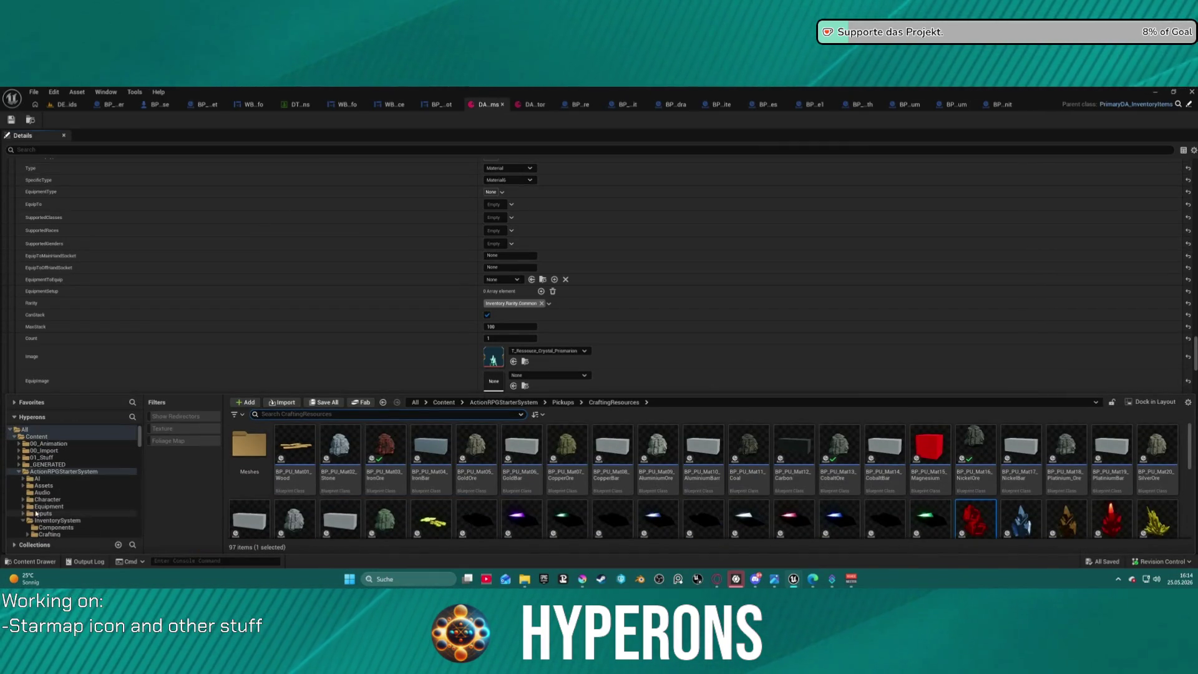
{"action": "left_click", "coordinate": [71, 472]}
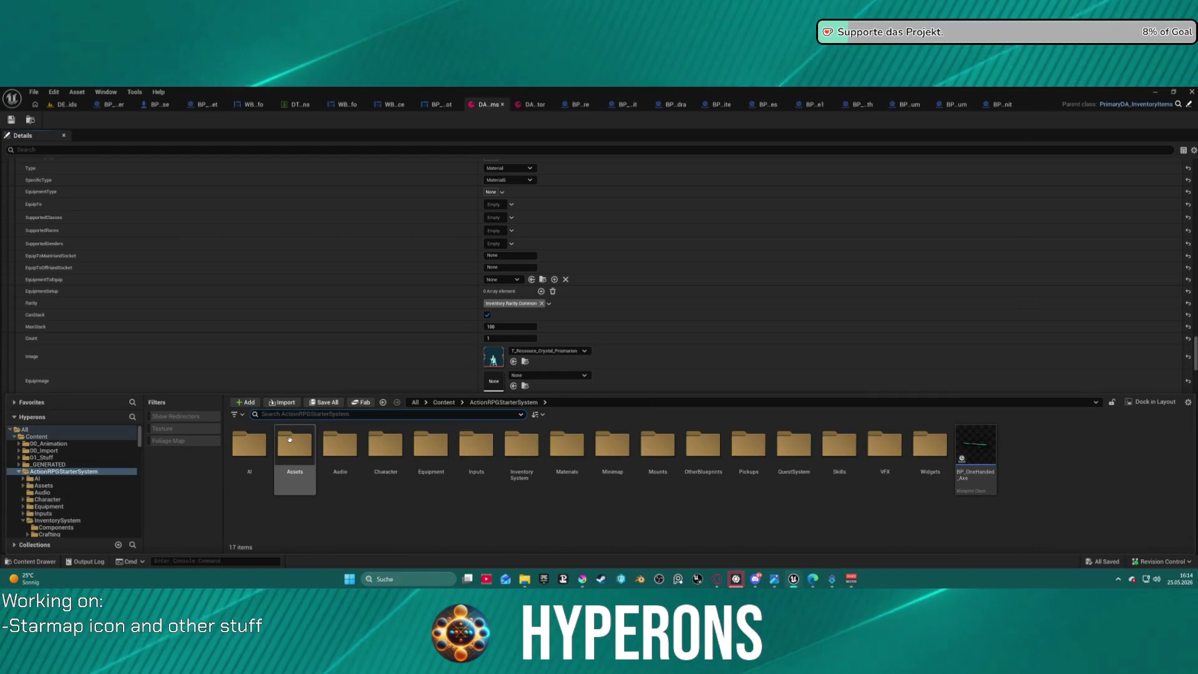
{"action": "left_click", "coordinate": [293, 415]}
{"action": "type", "text": "ib"}
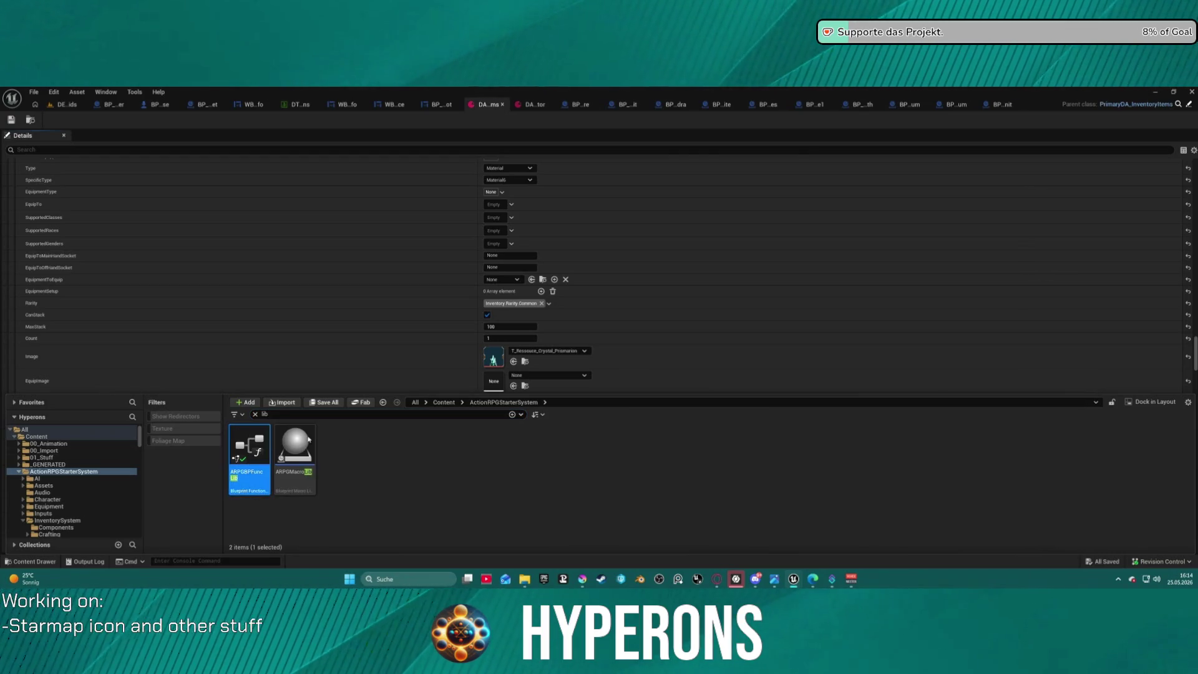
{"action": "key", "text": "ctrl+space"}
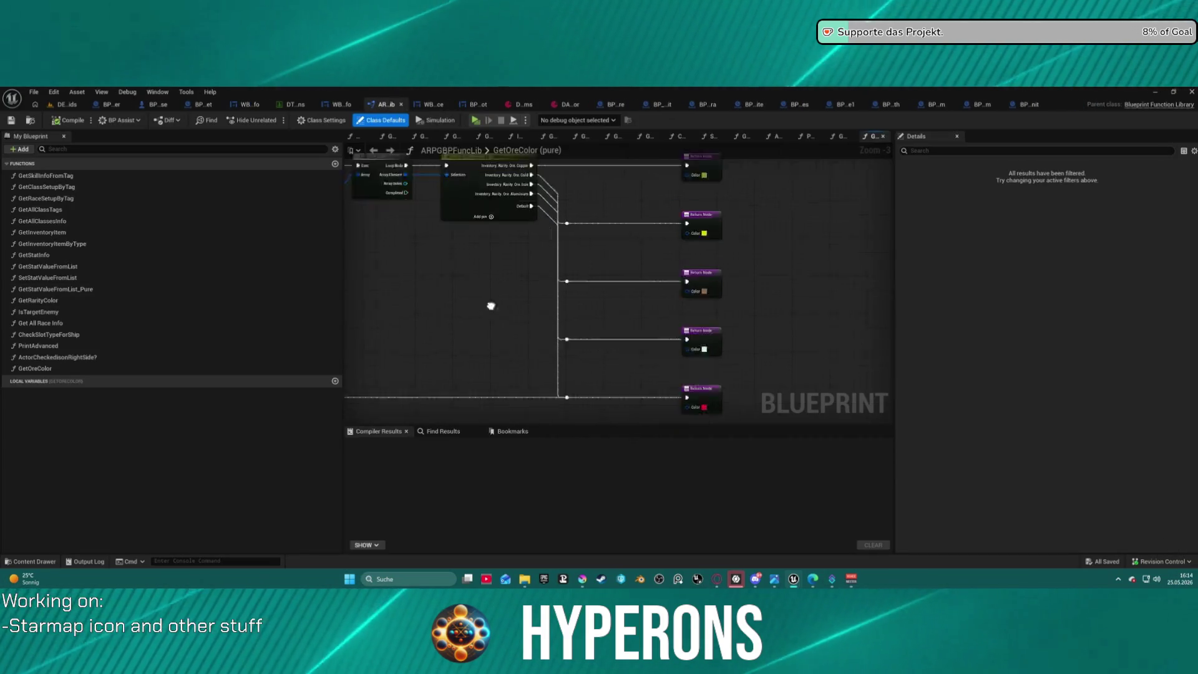
- Add a fifth, unset case pin to GetOreColor's Switch on Gameplay Tag node, then open Project Settings
{"action": "left_click_drag", "start_coordinate": [491, 305], "coordinate": [633, 353]}
{"action": "scroll", "coordinate": [635, 258], "scroll_direction": "up", "scroll_amount": 3}
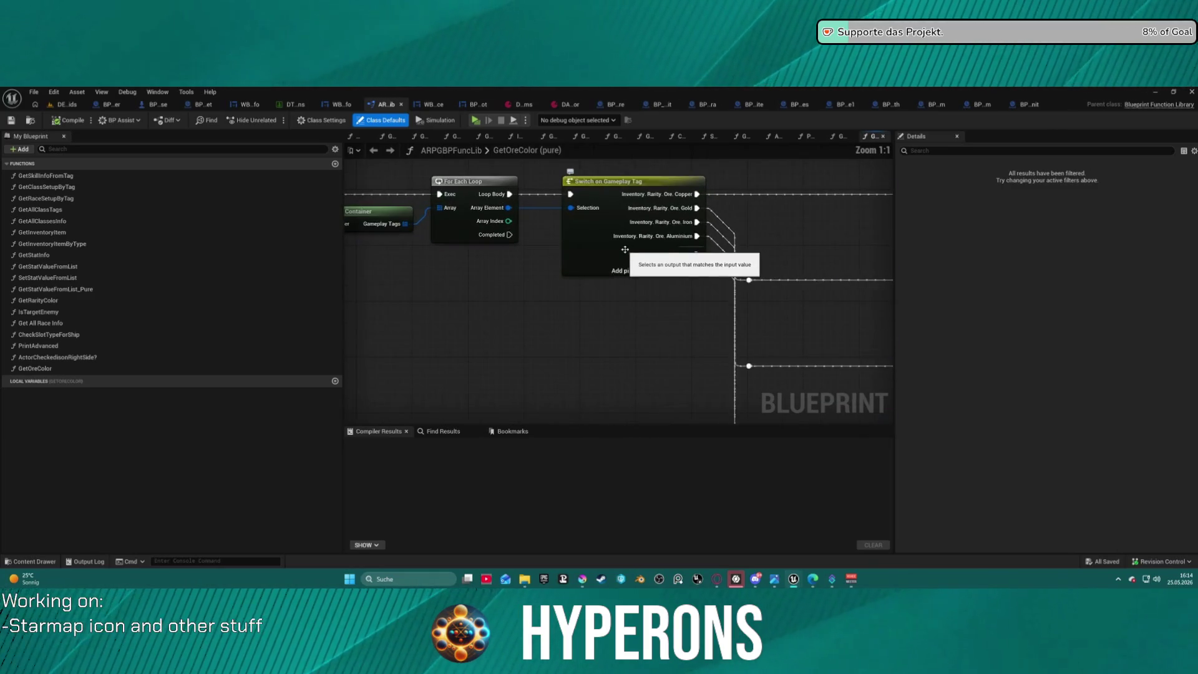
{"action": "left_click_drag", "start_coordinate": [625, 250], "coordinate": [462, 241]}
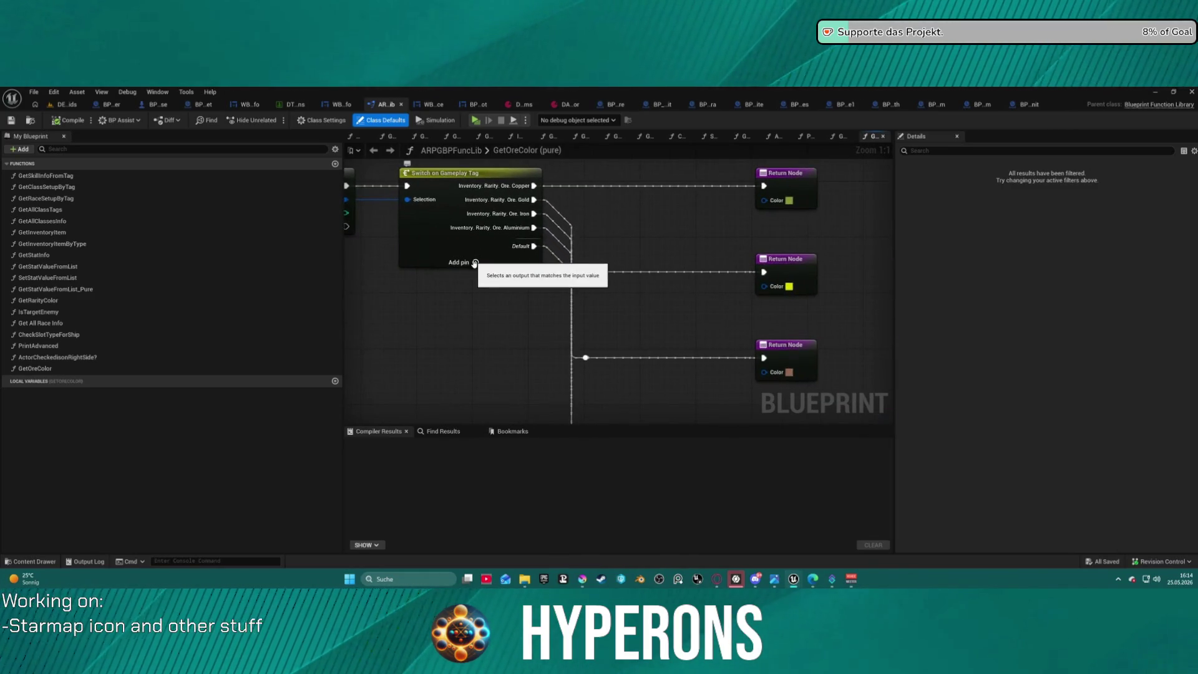
{"action": "left_click", "coordinate": [476, 263]}
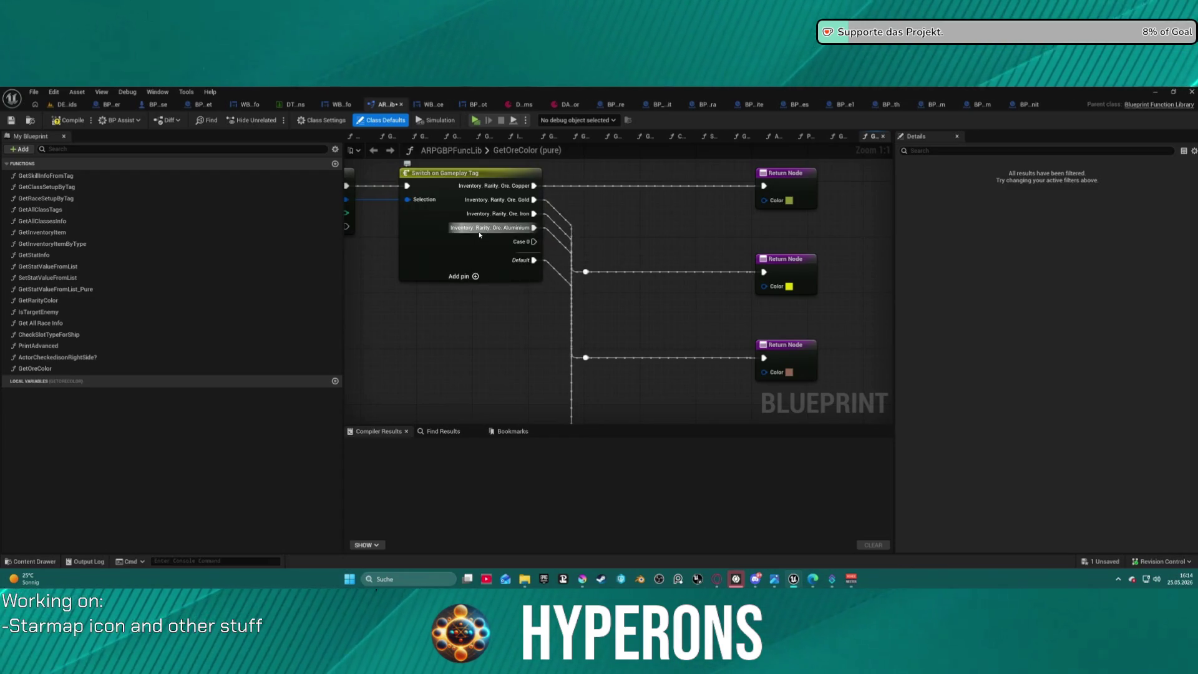
{"action": "left_click", "coordinate": [480, 235]}
{"action": "right_click", "coordinate": [514, 228]}
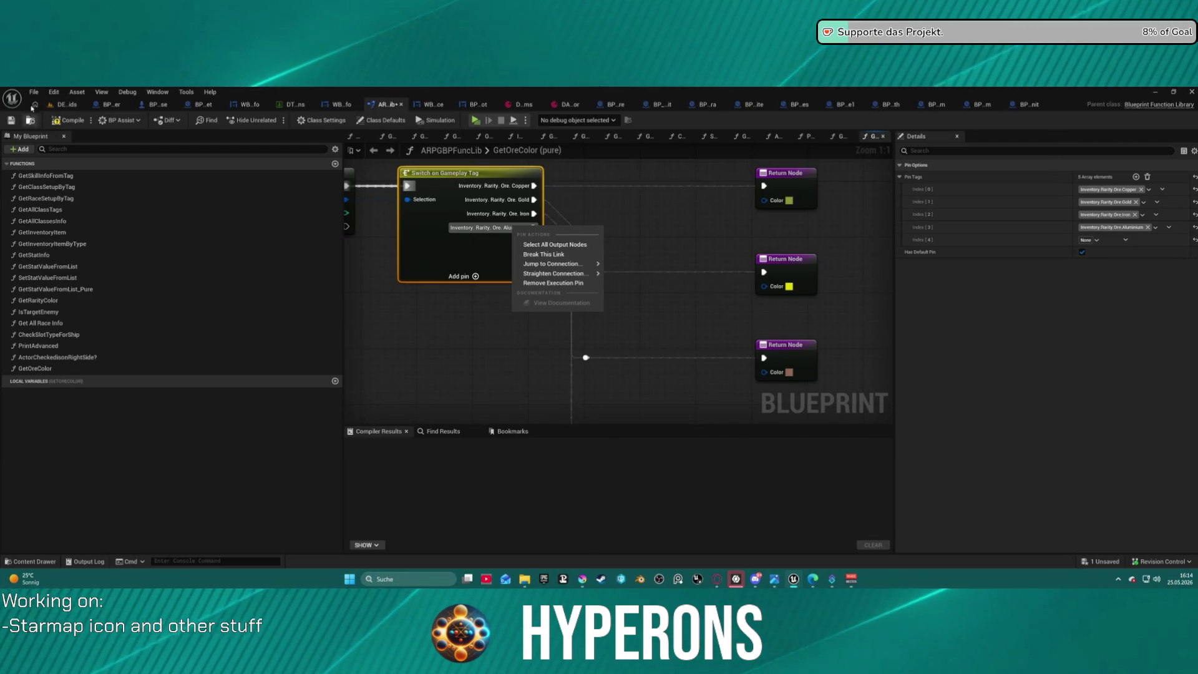
{"action": "left_click", "coordinate": [55, 92]}
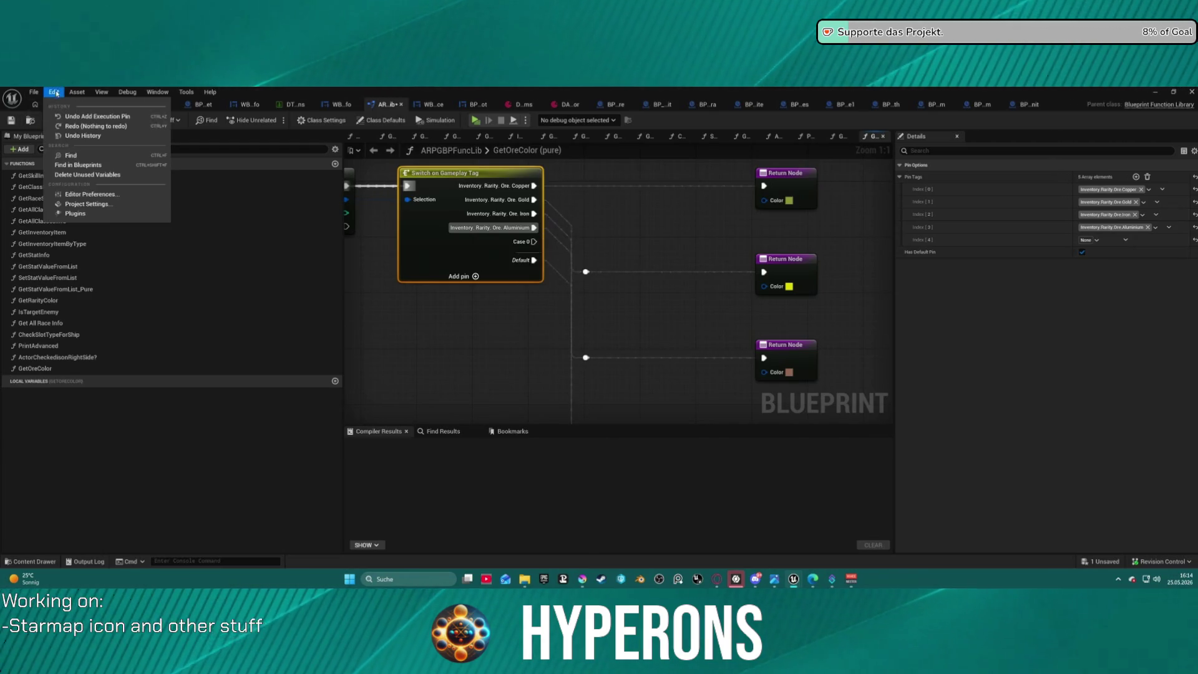
{"action": "left_click", "coordinate": [118, 204]}
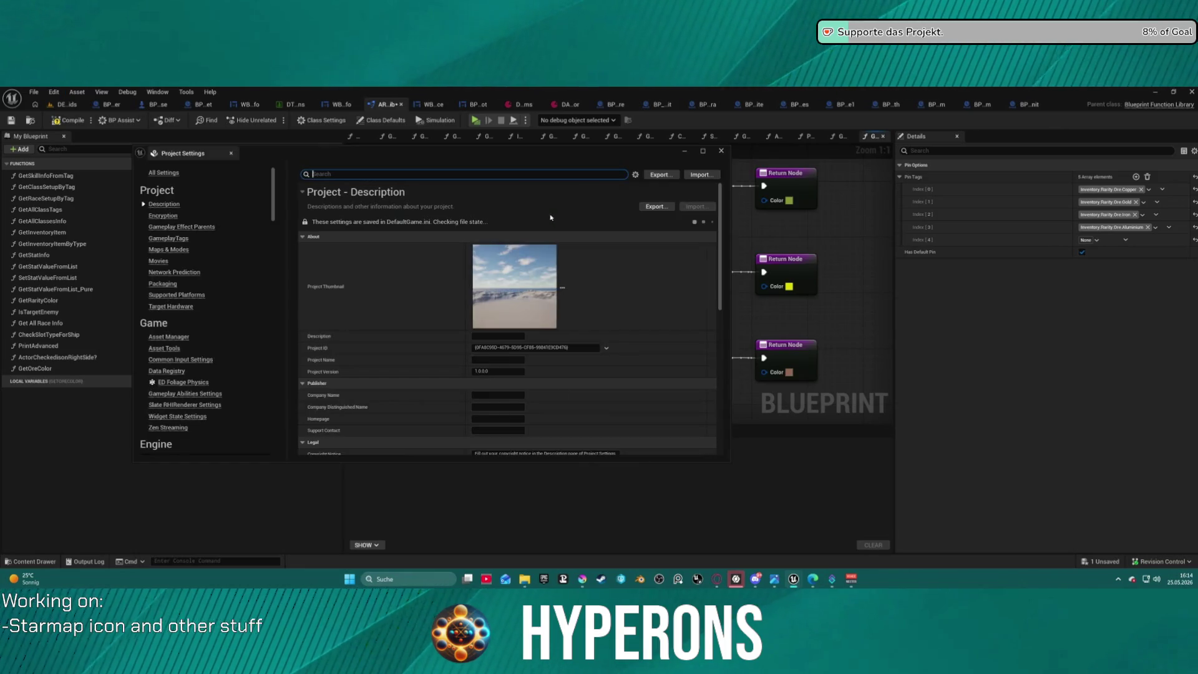
- Launch the Gameplay Tag Manager from the GameplayTags settings page and close Project Settings
{"action": "scroll", "coordinate": [195, 360], "scroll_direction": "down", "scroll_amount": 4}
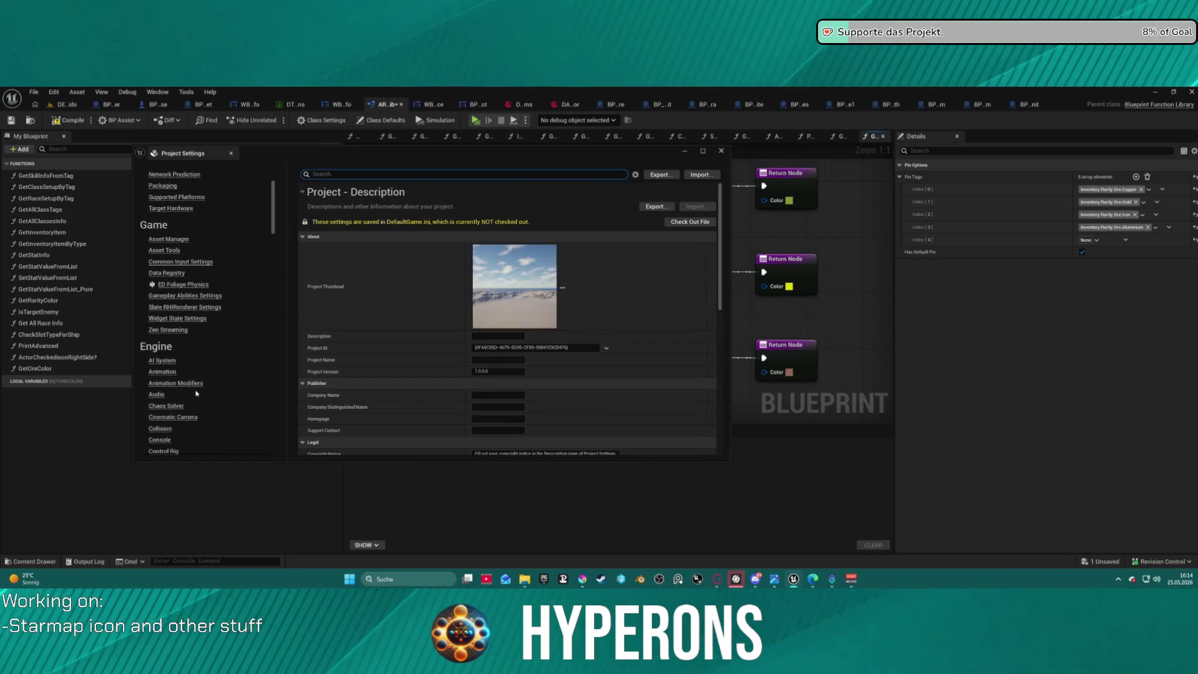
{"action": "scroll", "coordinate": [198, 260], "scroll_direction": "up", "scroll_amount": 4}
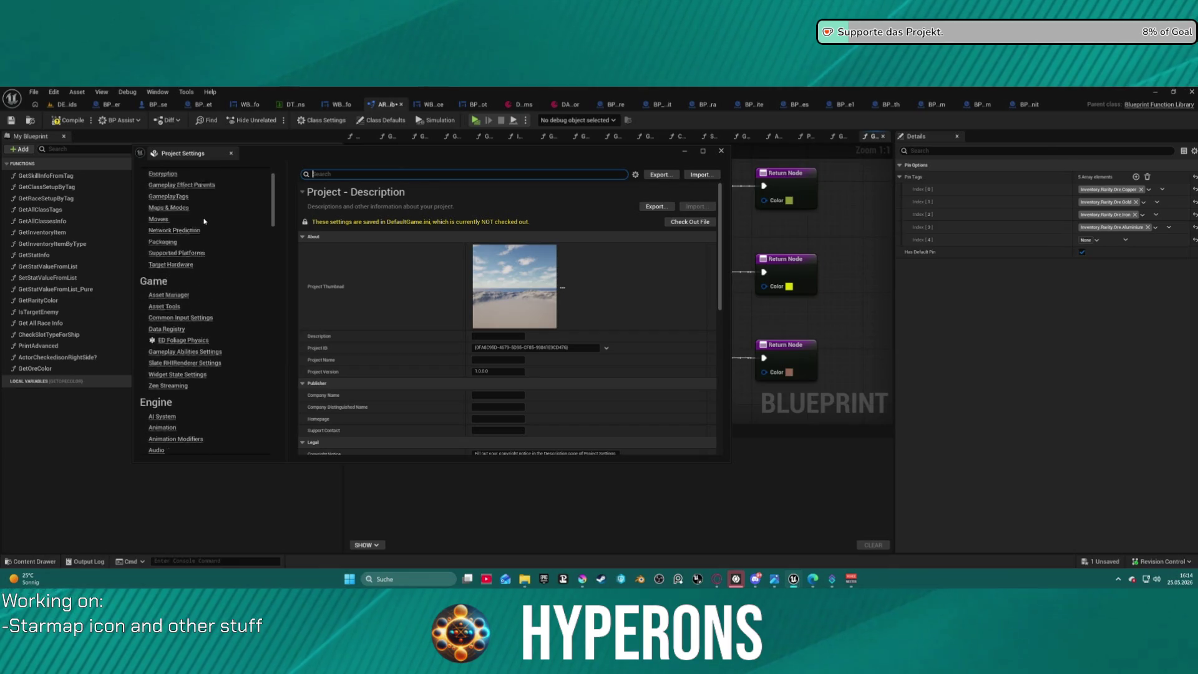
{"action": "left_click", "coordinate": [167, 241]}
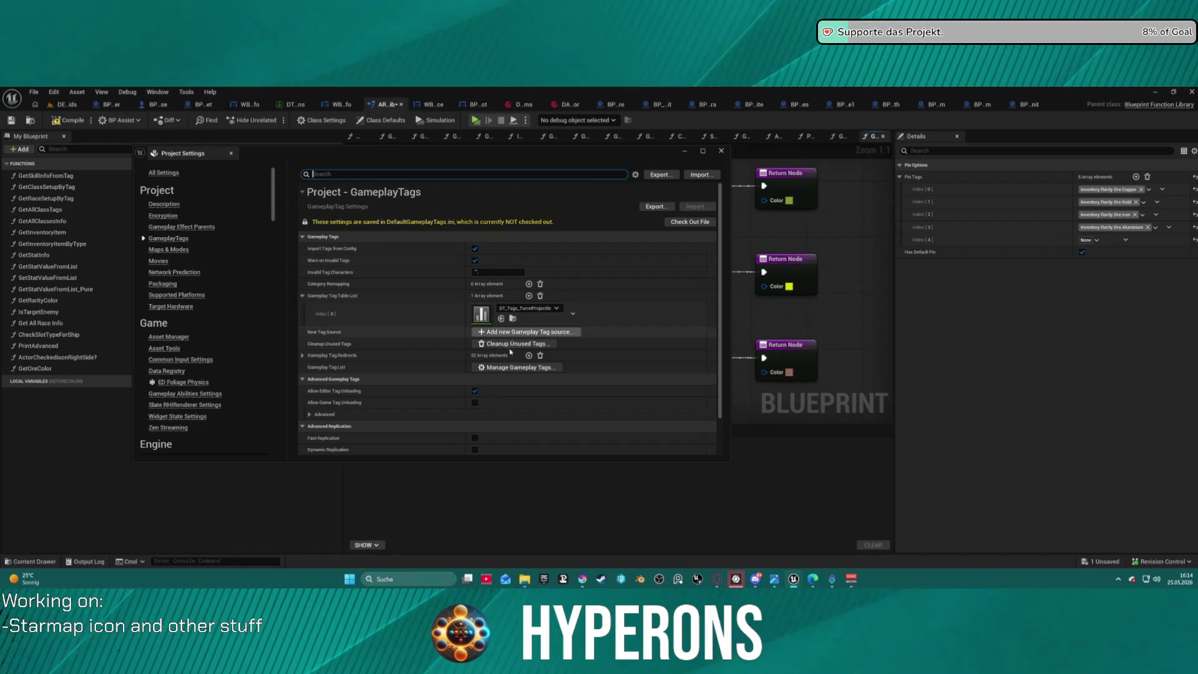
{"action": "left_click", "coordinate": [513, 368]}
{"action": "left_click_drag", "start_coordinate": [374, 153], "coordinate": [153, 186]}
{"action": "left_click", "coordinate": [500, 184]}
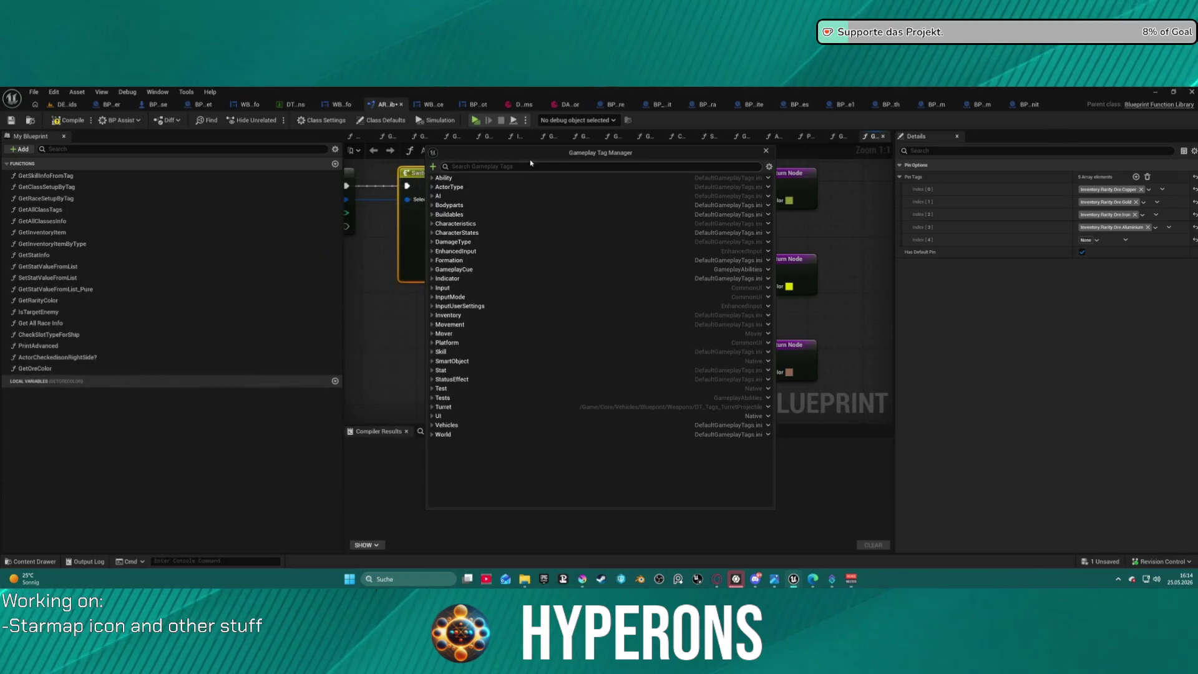
- Expand Inventory > Rarity > Ore to list the Aluminium, Copper, Gold, Iron and Silver tags
{"action": "left_click", "coordinate": [674, 151]}
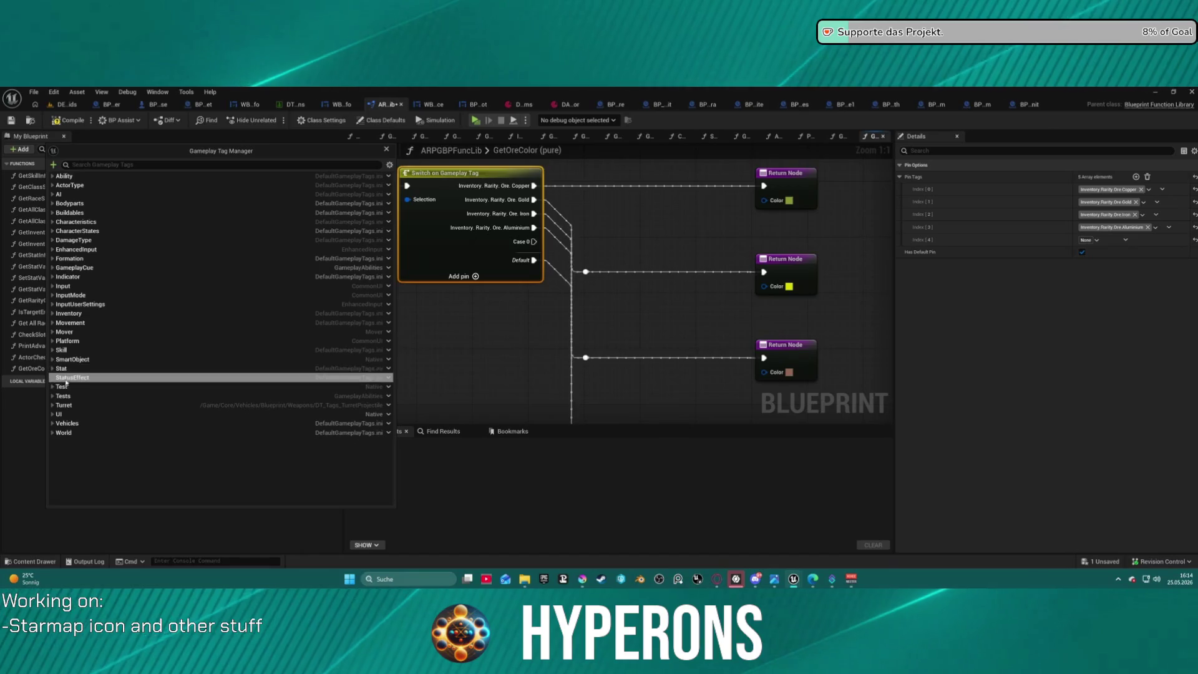
{"action": "left_click", "coordinate": [52, 313]}
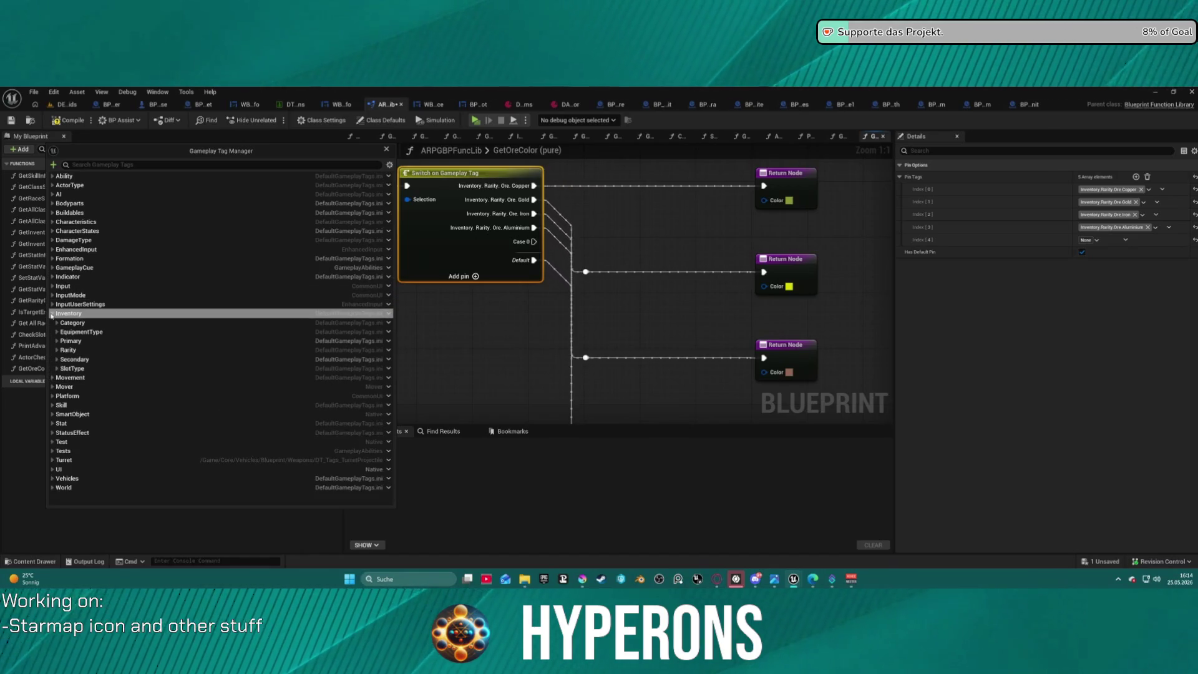
{"action": "left_click", "coordinate": [57, 350]}
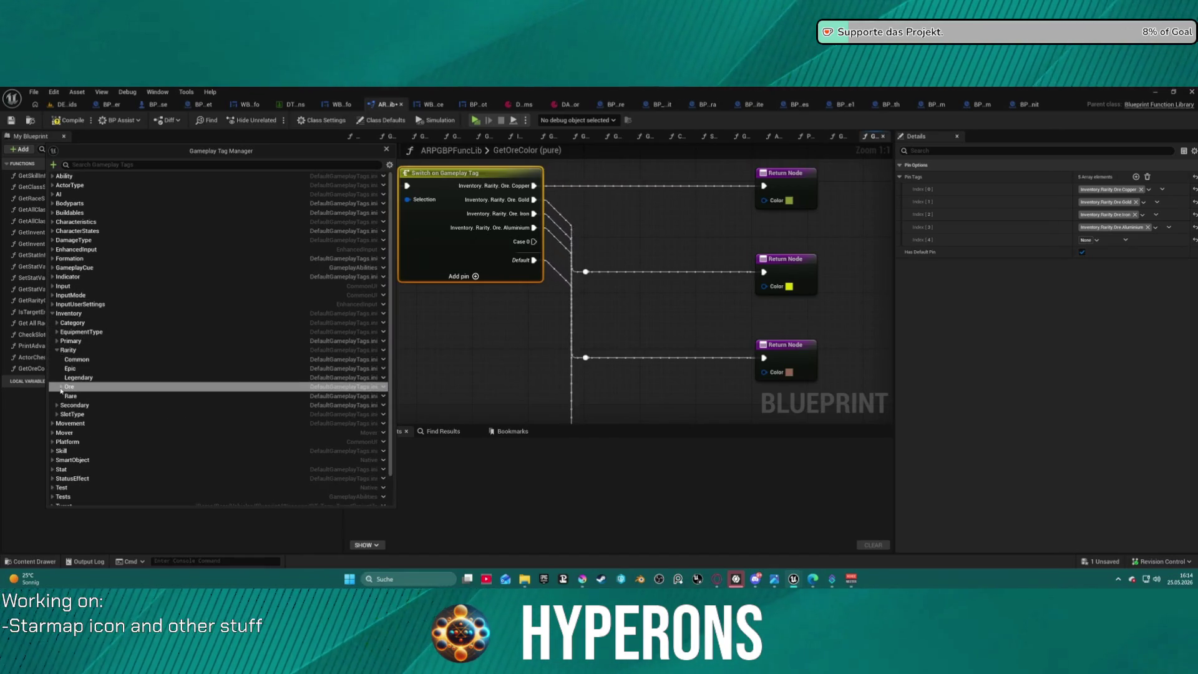
{"action": "left_click", "coordinate": [60, 387]}
{"action": "mouse_move", "coordinate": [506, 299]}
{"action": "left_mouse_down"}
{"action": "mouse_move", "coordinate": [654, 300]}
{"action": "mouse_move", "coordinate": [820, 333]}
{"action": "mouse_move", "coordinate": [535, 313]}
{"action": "left_mouse_up"}
{"action": "scroll", "coordinate": [586, 312], "scroll_direction": "down", "scroll_amount": 4}
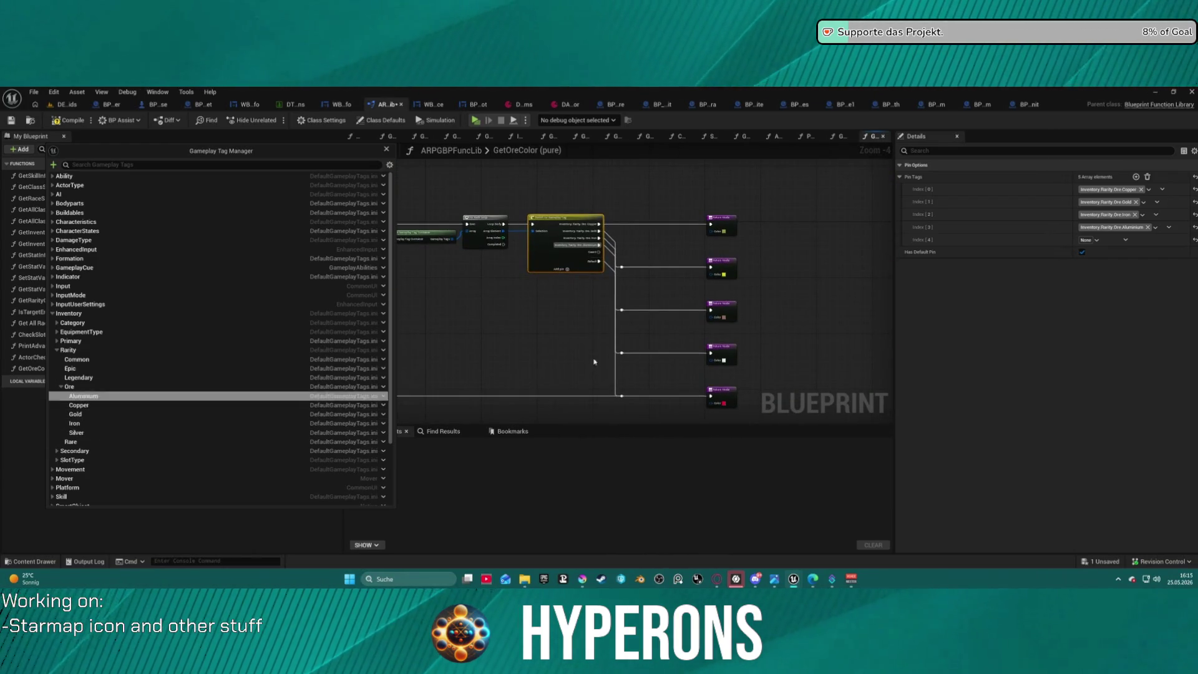
{"action": "scroll", "coordinate": [595, 362], "scroll_direction": "up", "scroll_amount": 4}
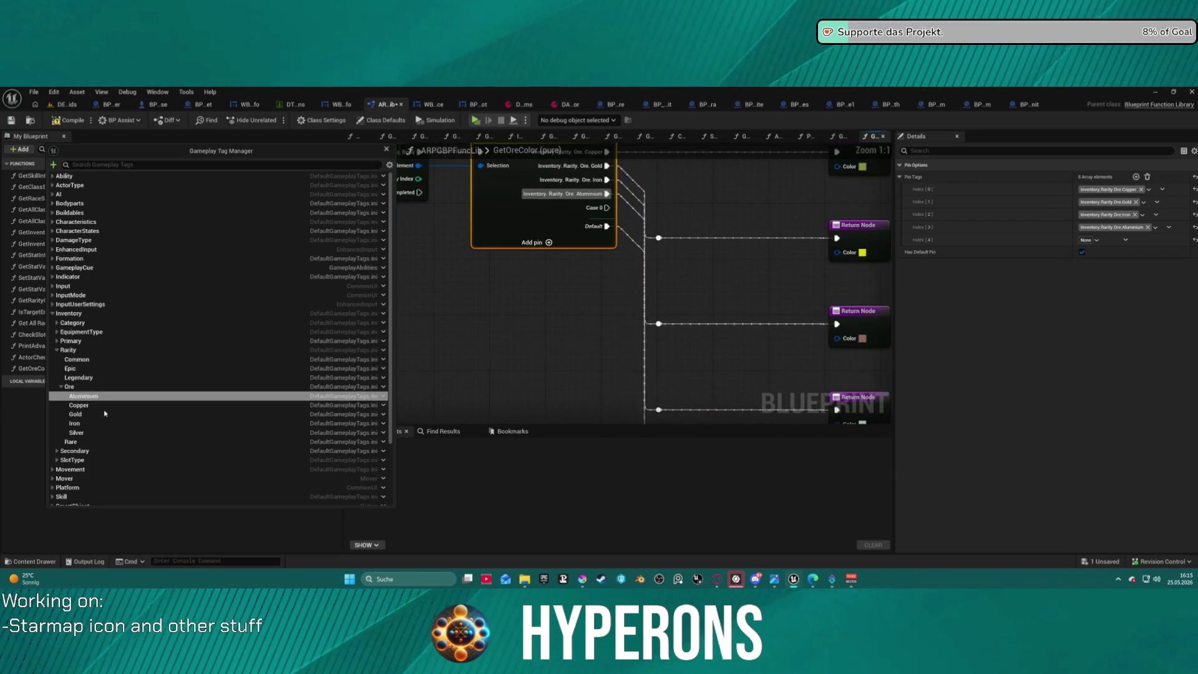
{"action": "left_click", "coordinate": [383, 390]}
- Add a new Uran sub tag under Inventory.Rarity.Ore
{"action": "left_click", "coordinate": [419, 402]}
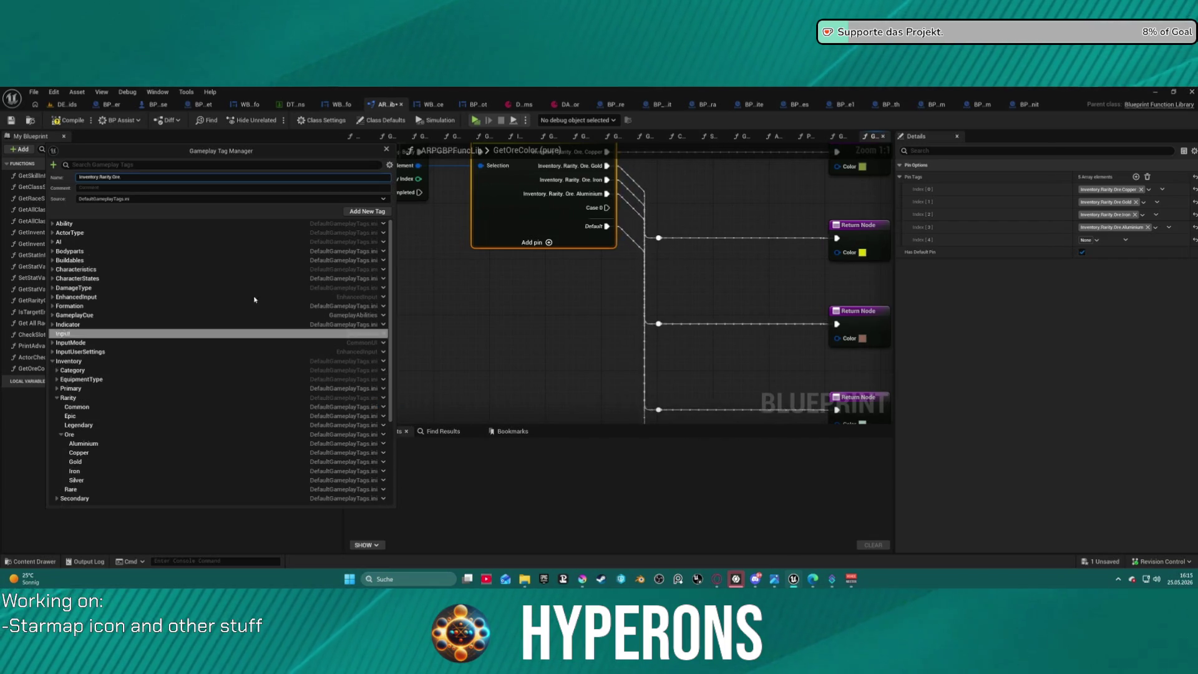
{"action": "type", "text": "Uran"}
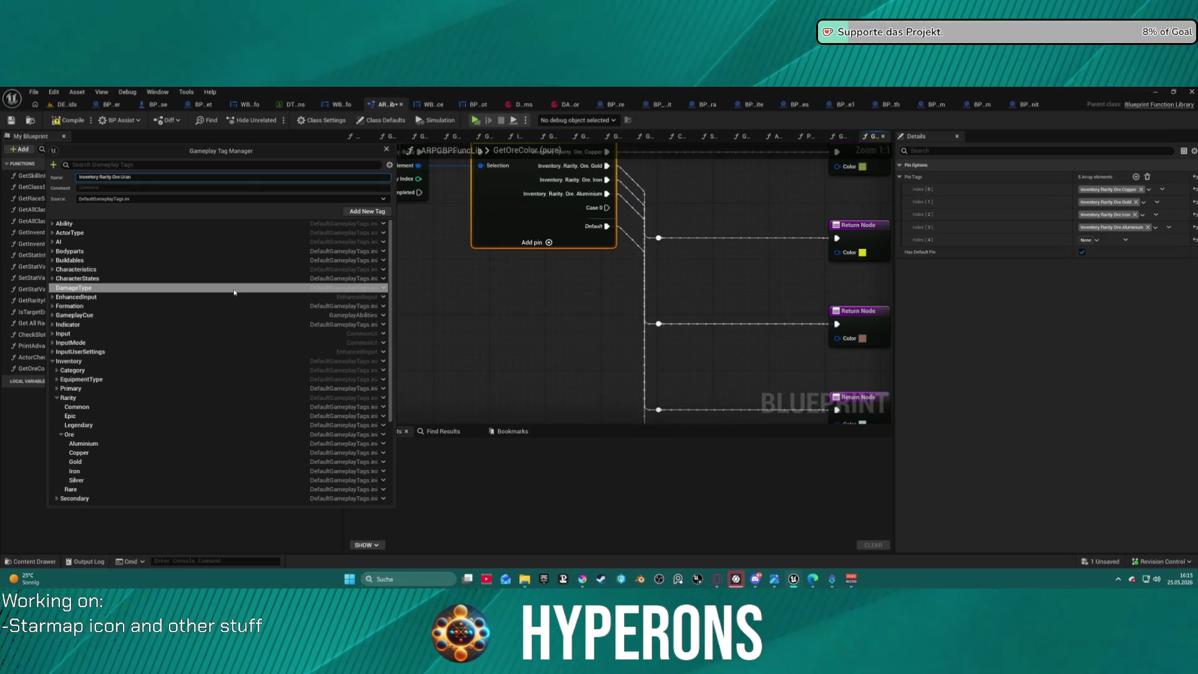
{"action": "key", "text": "Return"}
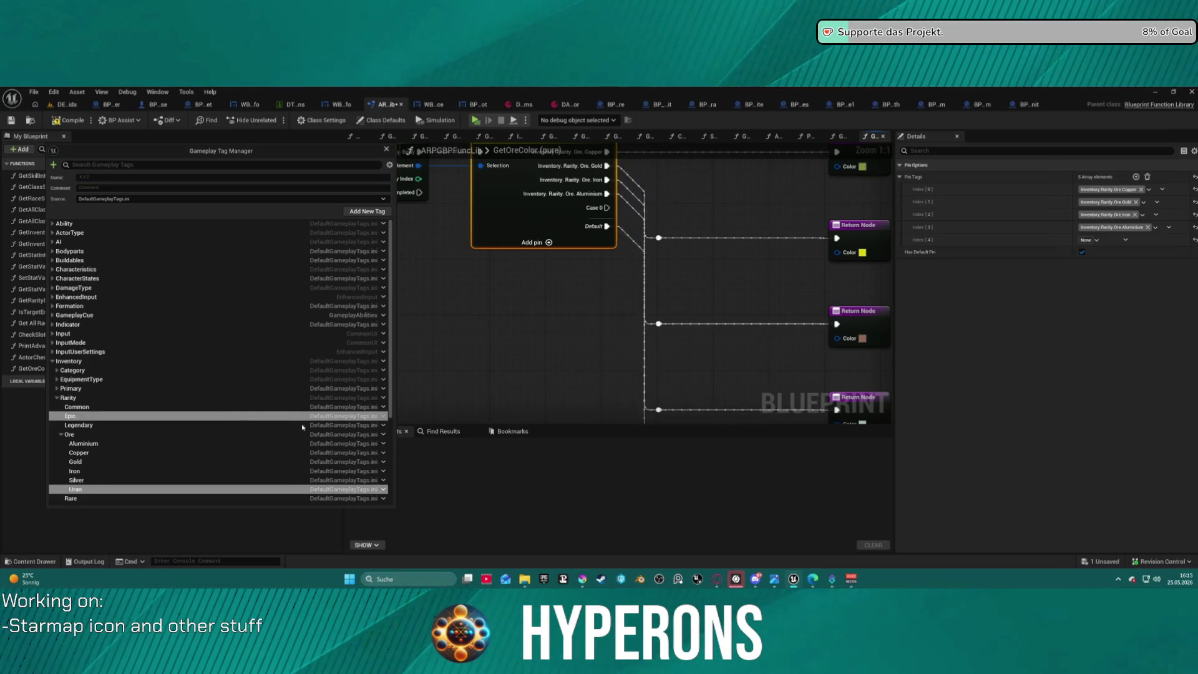
- Add a new Tin sub tag under Inventory.Rarity.Ore
{"action": "left_click", "coordinate": [384, 436]}
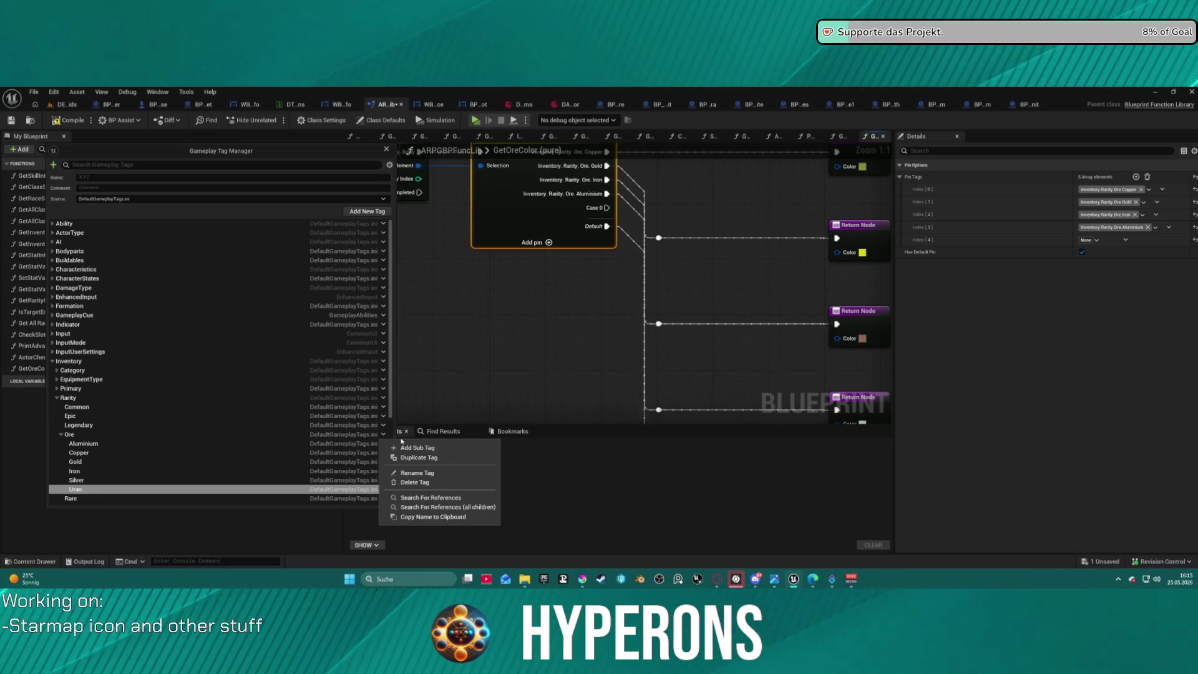
{"action": "left_click", "coordinate": [406, 448]}
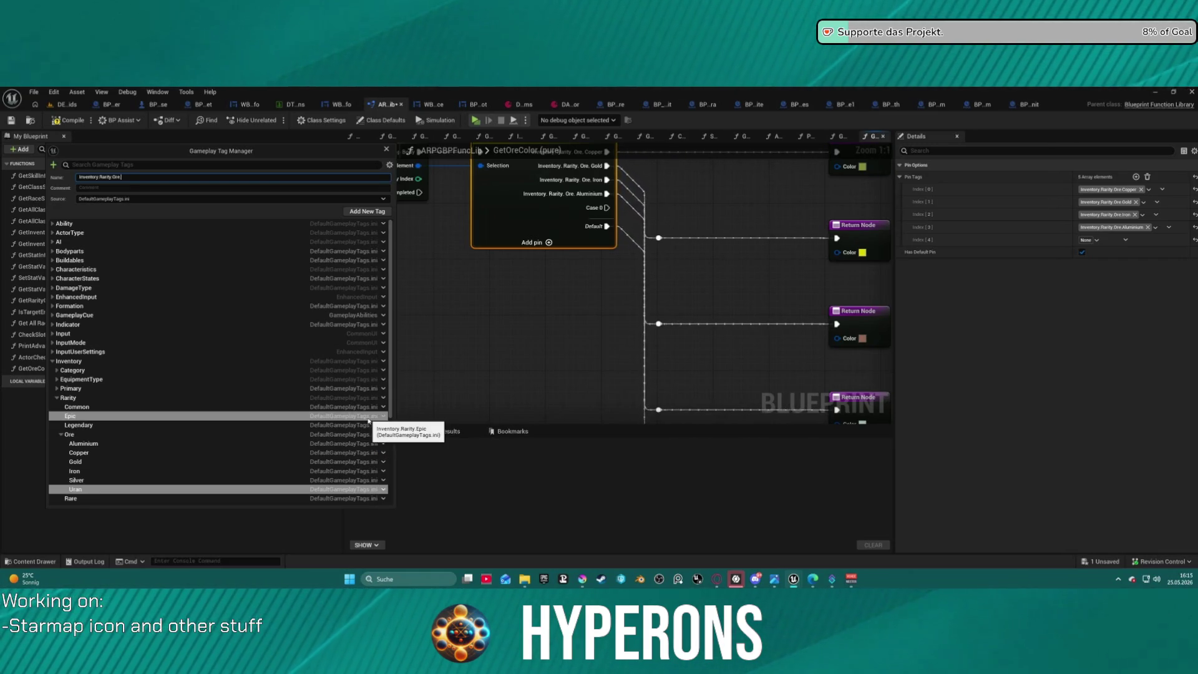
{"action": "type", "text": "n"}
{"action": "key", "text": "Return"}
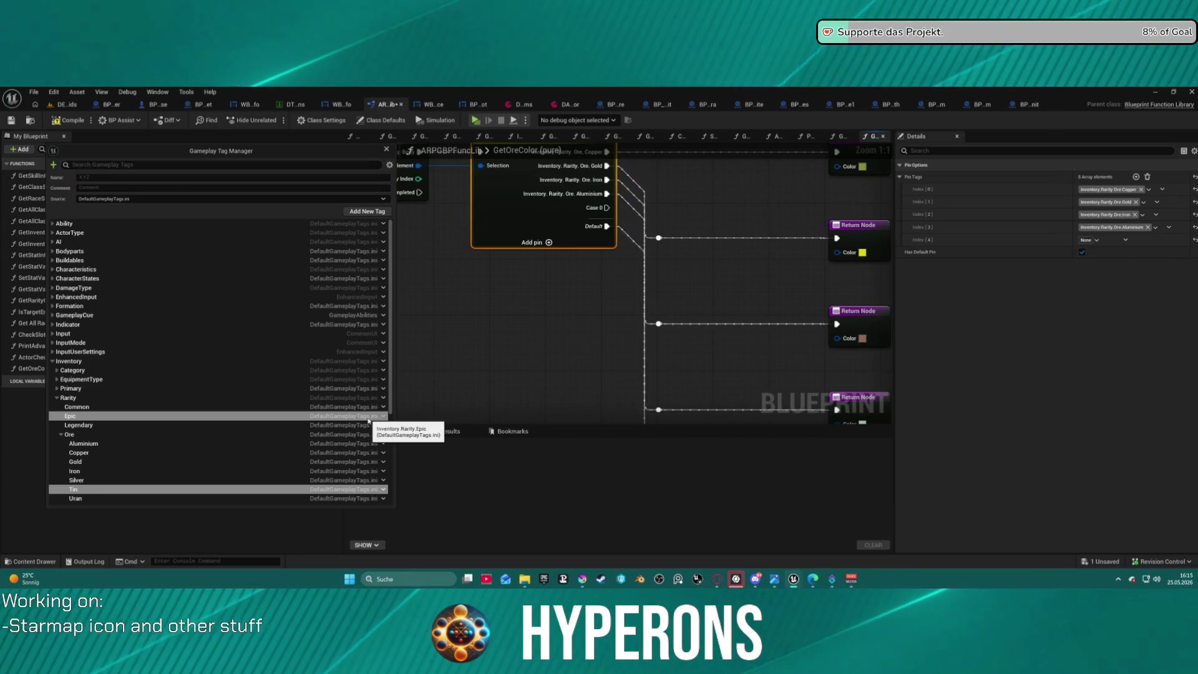
{"action": "left_click", "coordinate": [387, 421]}
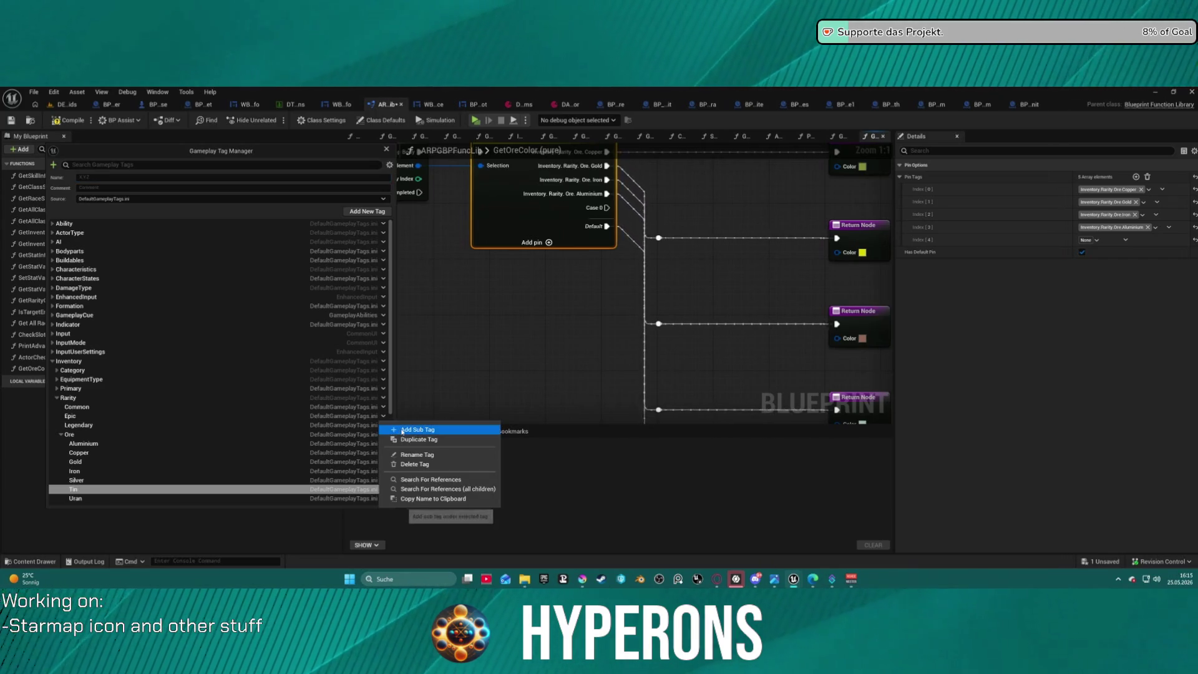
{"action": "left_click", "coordinate": [404, 432]}
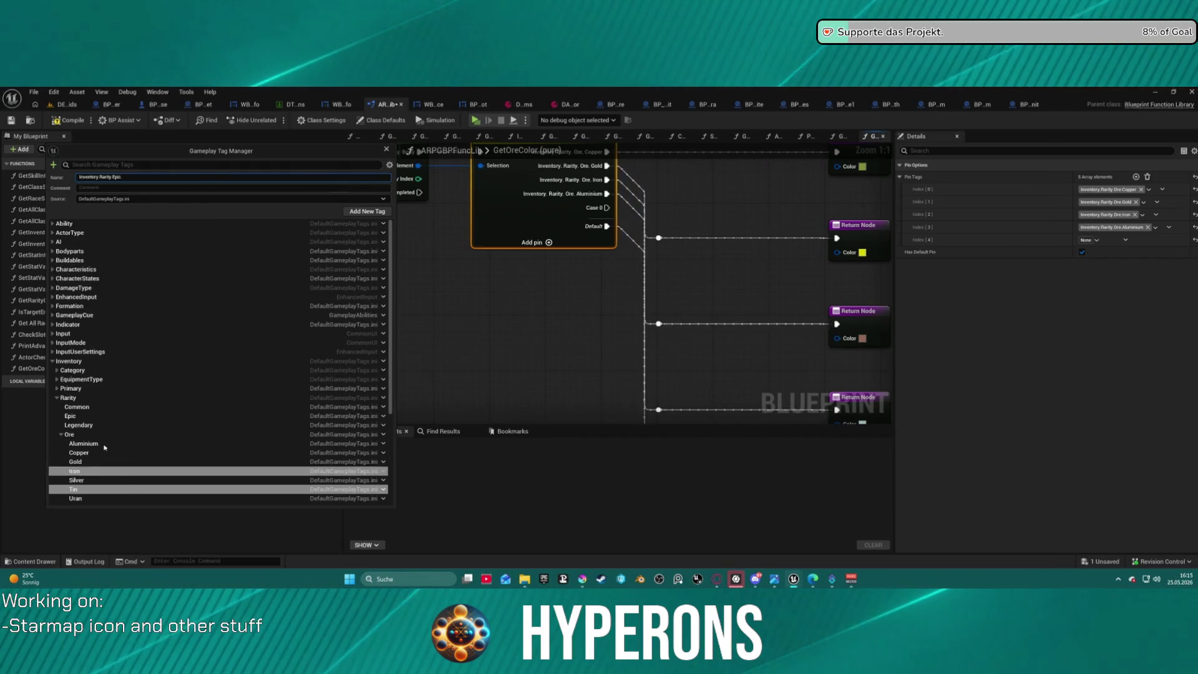
{"action": "left_click", "coordinate": [385, 435]}
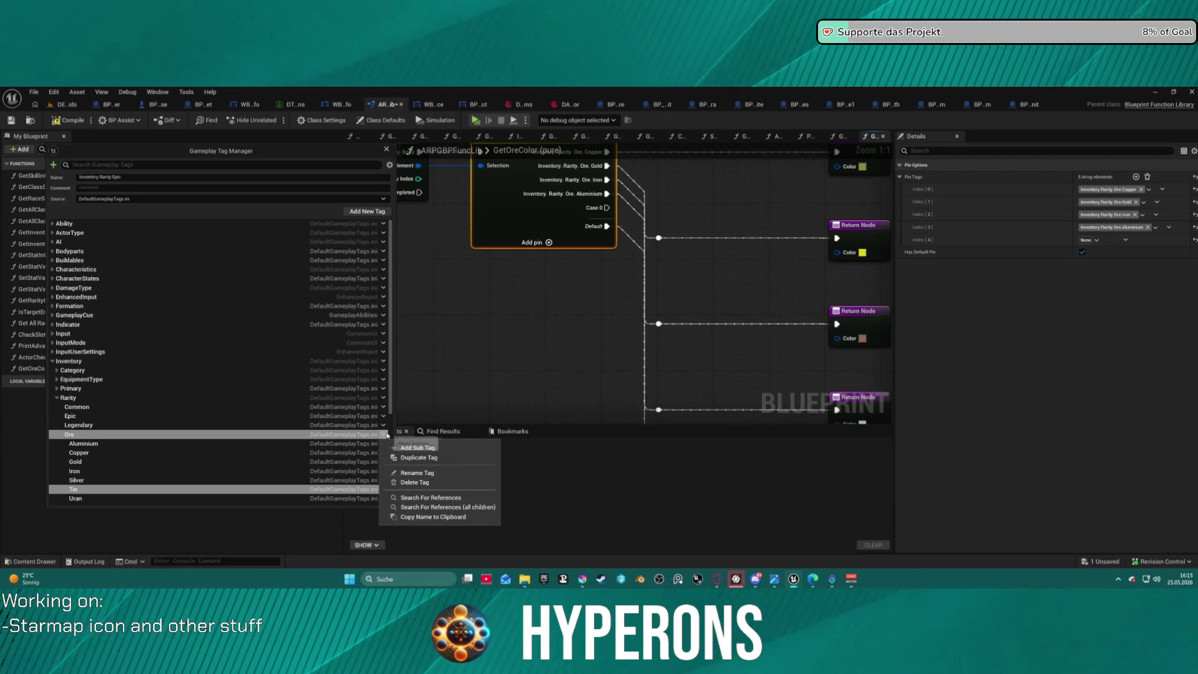
- Add Nickel and Platinium sub tags under Inventory.Rarity.Ore
{"action": "left_click", "coordinate": [417, 450]}
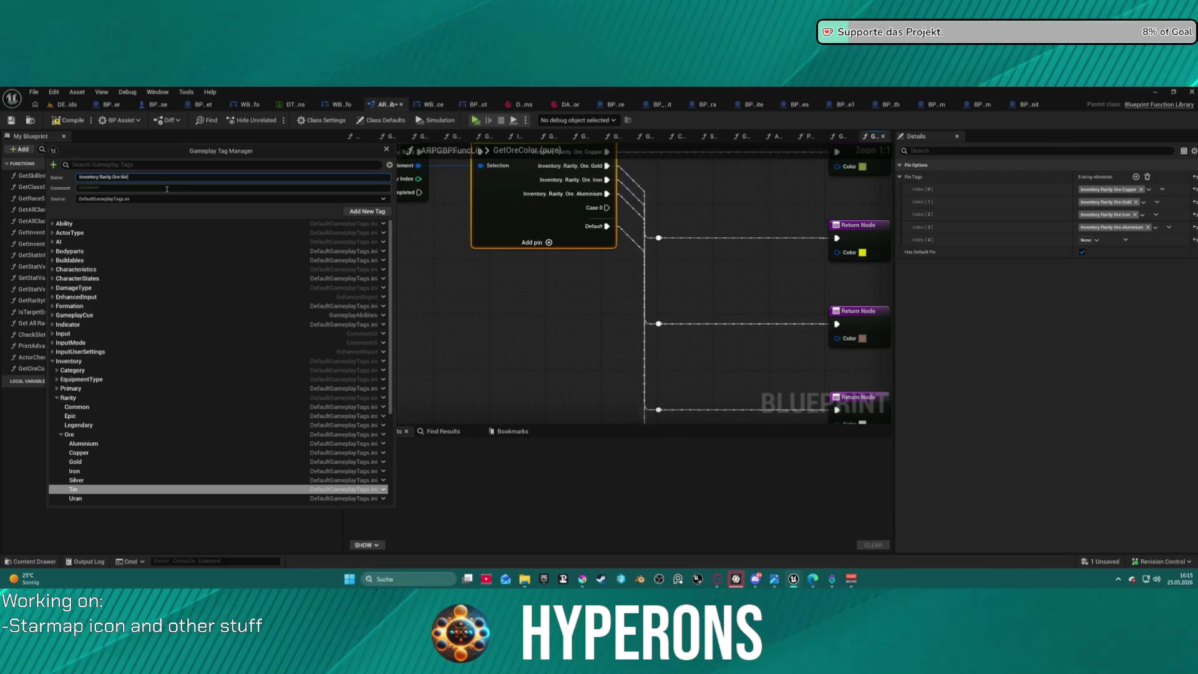
{"action": "key", "text": "Return"}
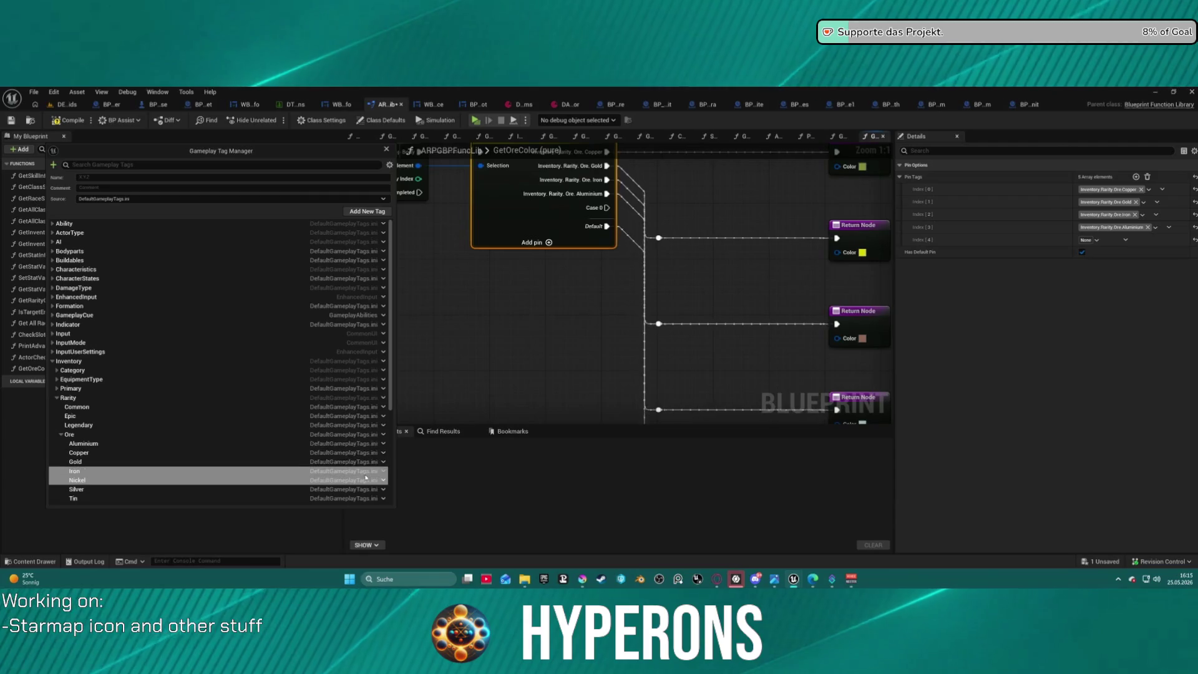
{"action": "left_click", "coordinate": [384, 434]}
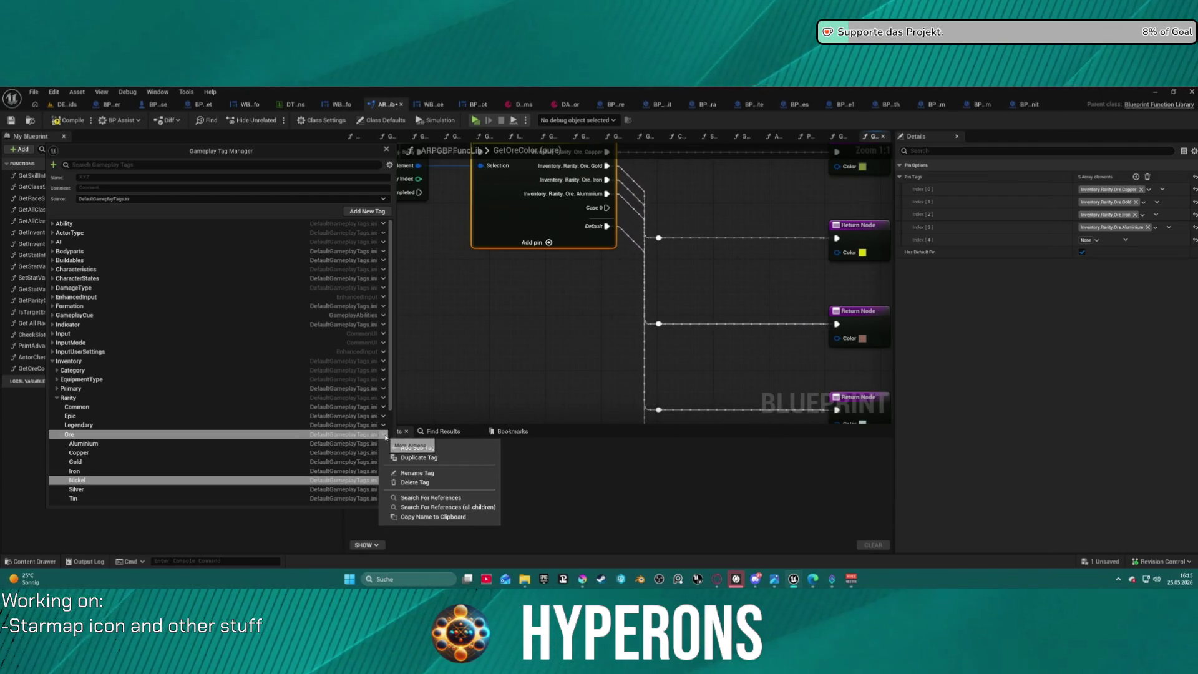
{"action": "left_click", "coordinate": [417, 445]}
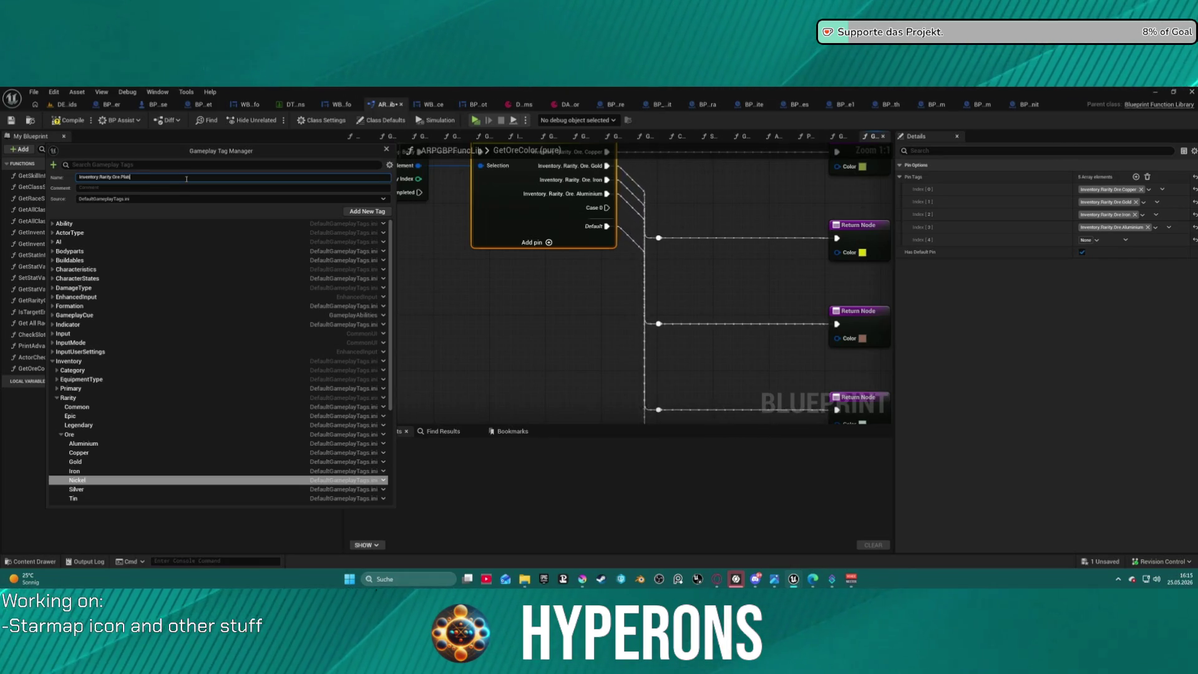
{"action": "key", "text": "Return"}
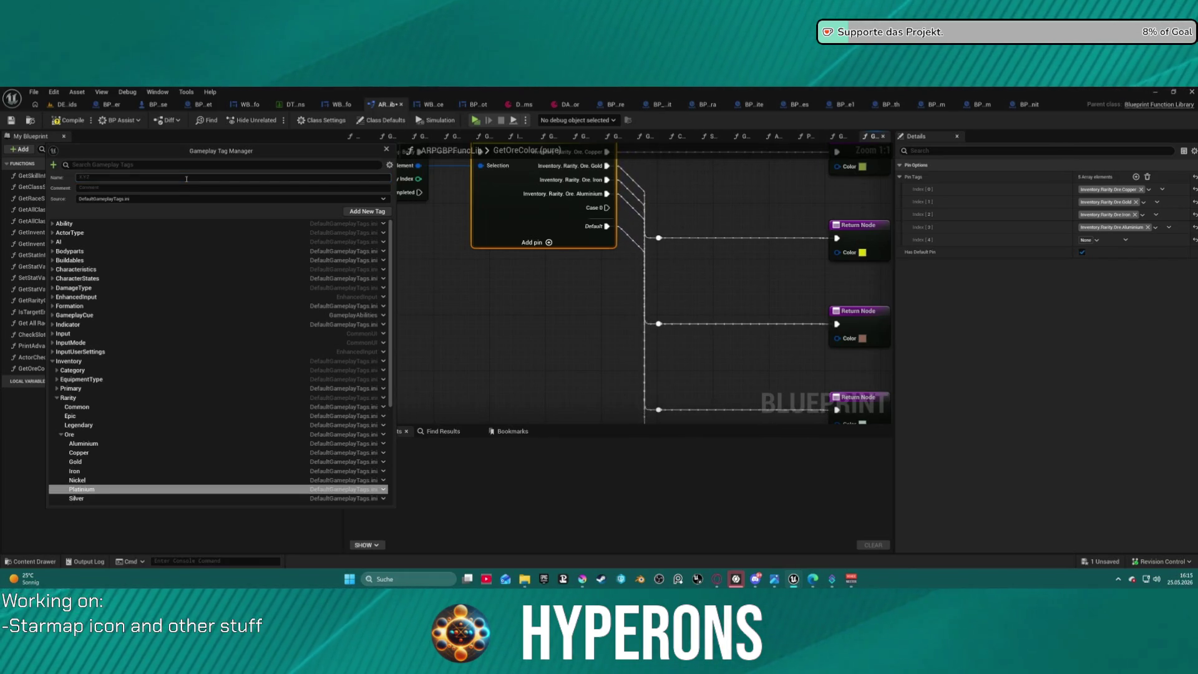
- Add Cobalt and Sulfur sub tags under Ore and select the new Sulfur tag
{"action": "scroll", "coordinate": [81, 459], "scroll_direction": "down", "scroll_amount": 2}
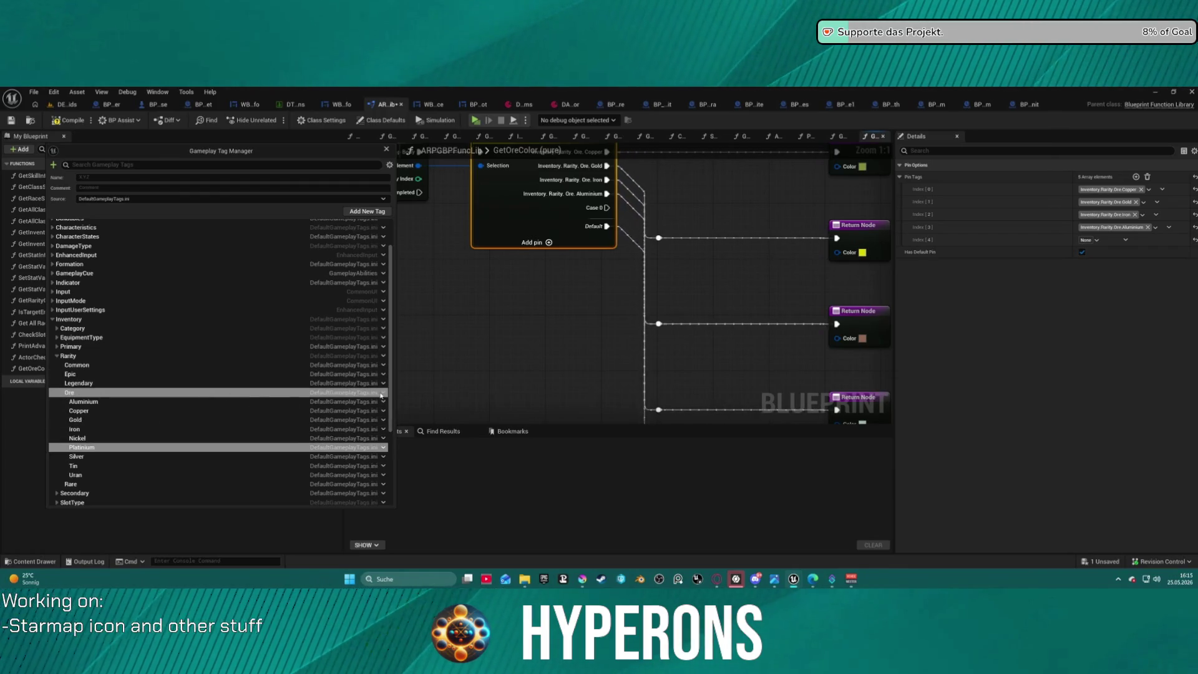
{"action": "left_click", "coordinate": [382, 393]}
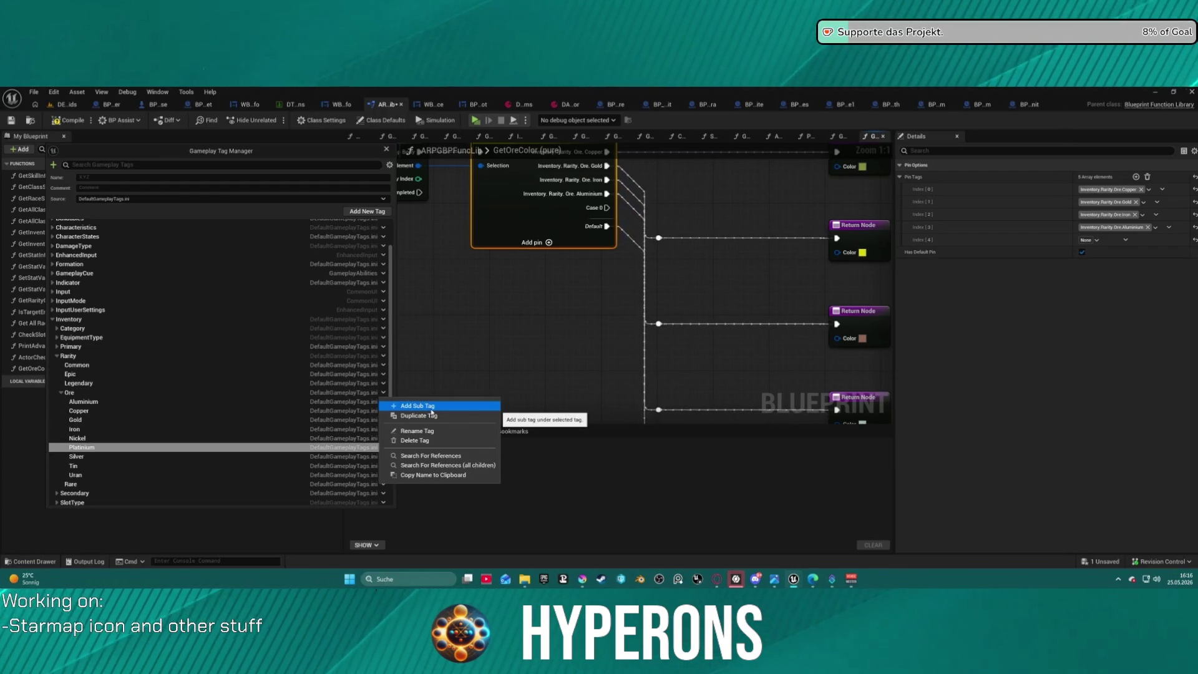
{"action": "left_click", "coordinate": [432, 407]}
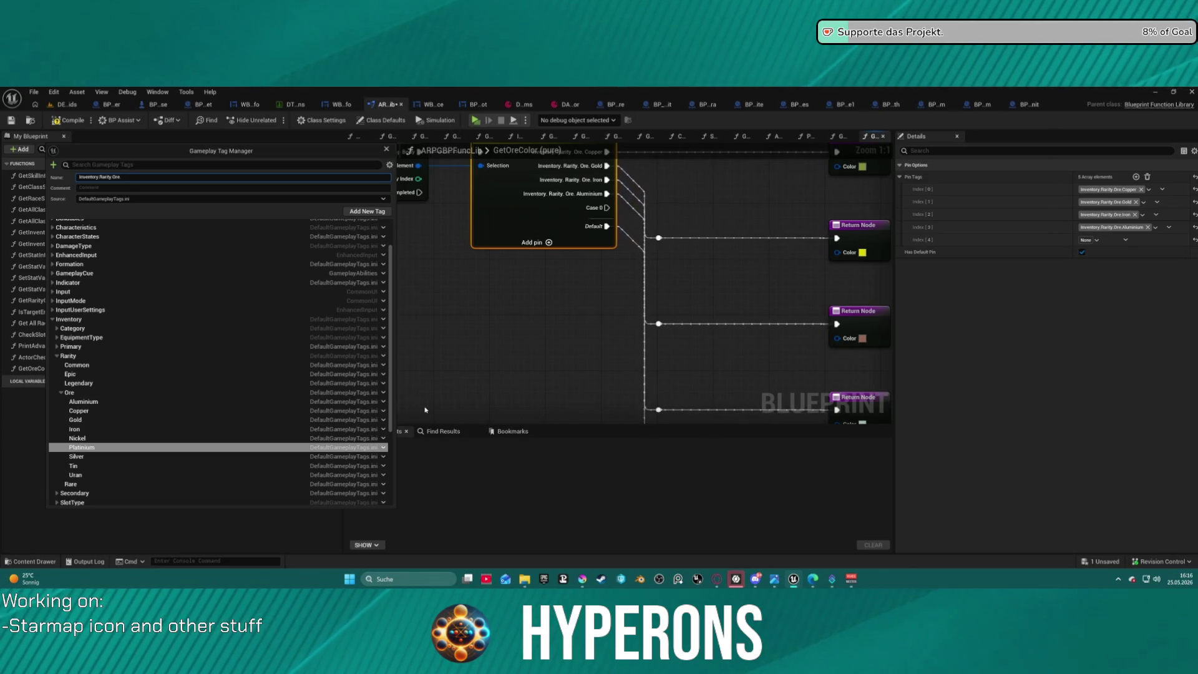
{"action": "type", "text": "t"}
{"action": "key", "text": "Return"}
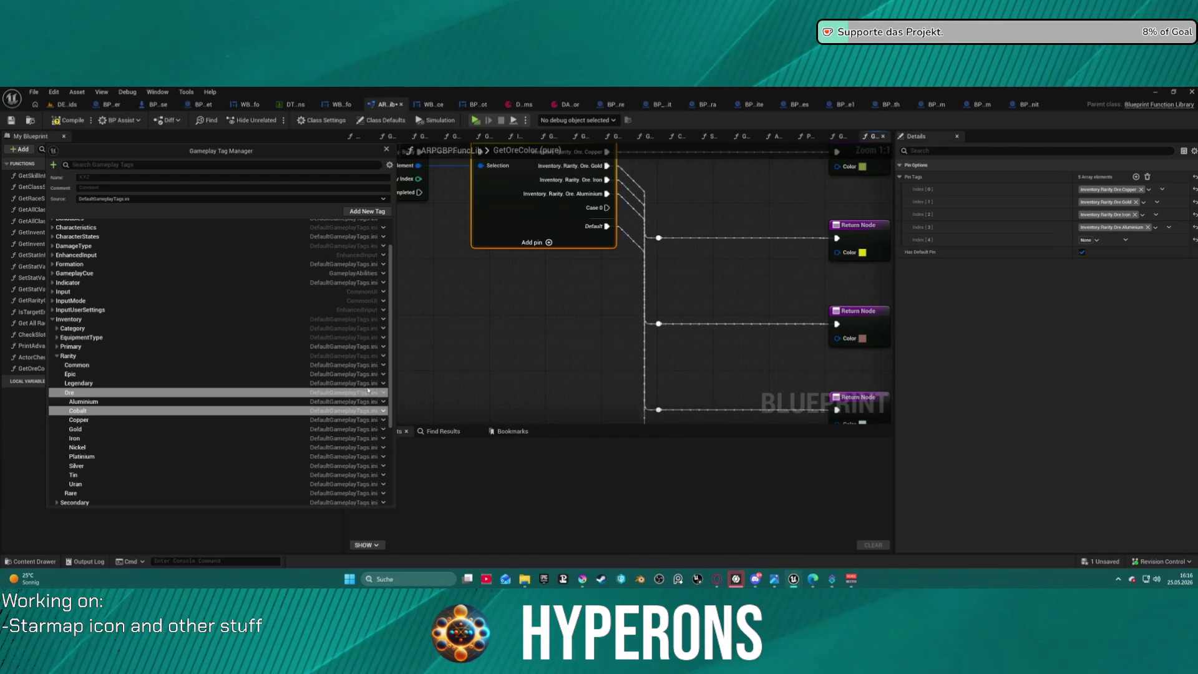
{"action": "left_click", "coordinate": [383, 411]}
{"action": "left_click", "coordinate": [415, 406]}
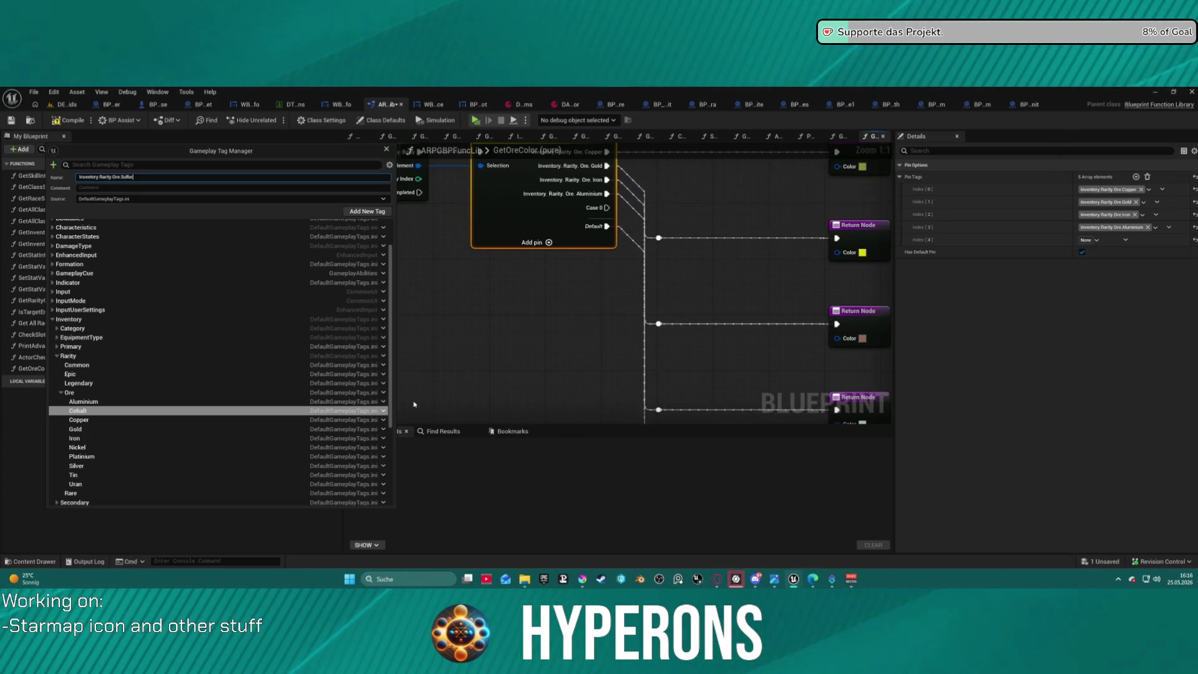
{"action": "key", "text": "Return"}
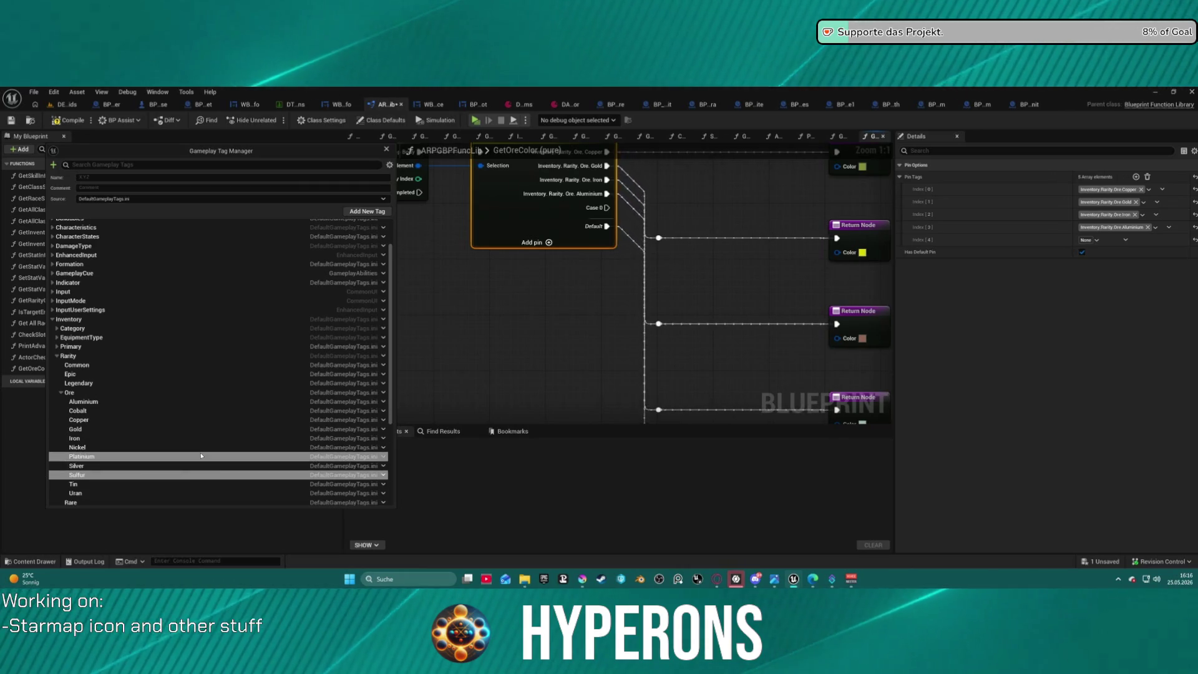
{"action": "left_click", "coordinate": [388, 392]}
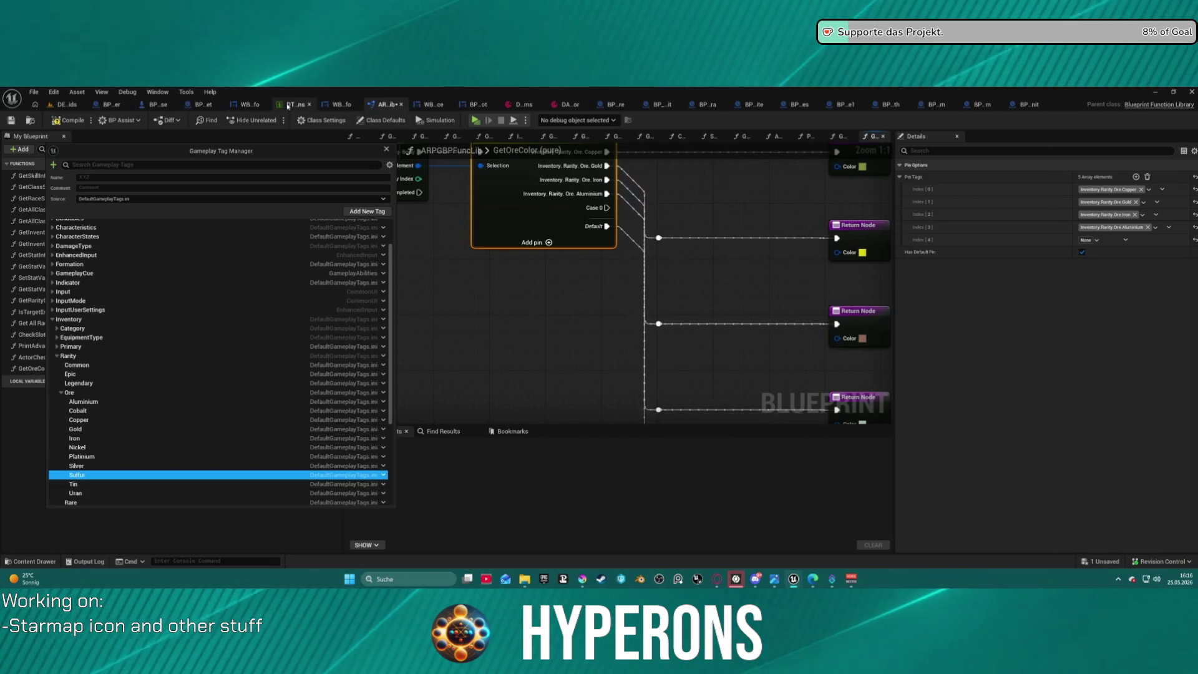
- Show the DA_InventoryItems table beside the Tag Manager and add a Magnesium tag under Ore
{"action": "left_click", "coordinate": [525, 105]}
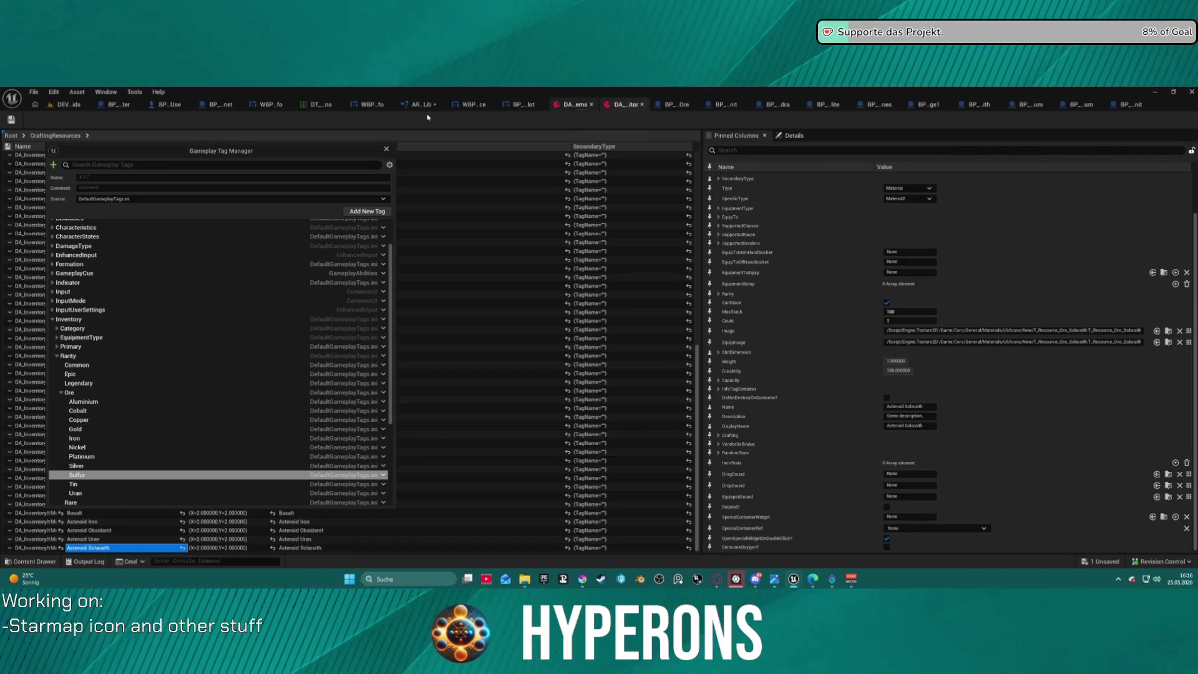
{"action": "mouse_move", "coordinate": [320, 155]}
{"action": "left_mouse_down"}
{"action": "mouse_move", "coordinate": [973, 158]}
{"action": "mouse_move", "coordinate": [953, 157]}
{"action": "left_mouse_up"}
{"action": "scroll", "coordinate": [522, 178], "scroll_direction": "down", "scroll_amount": 15}
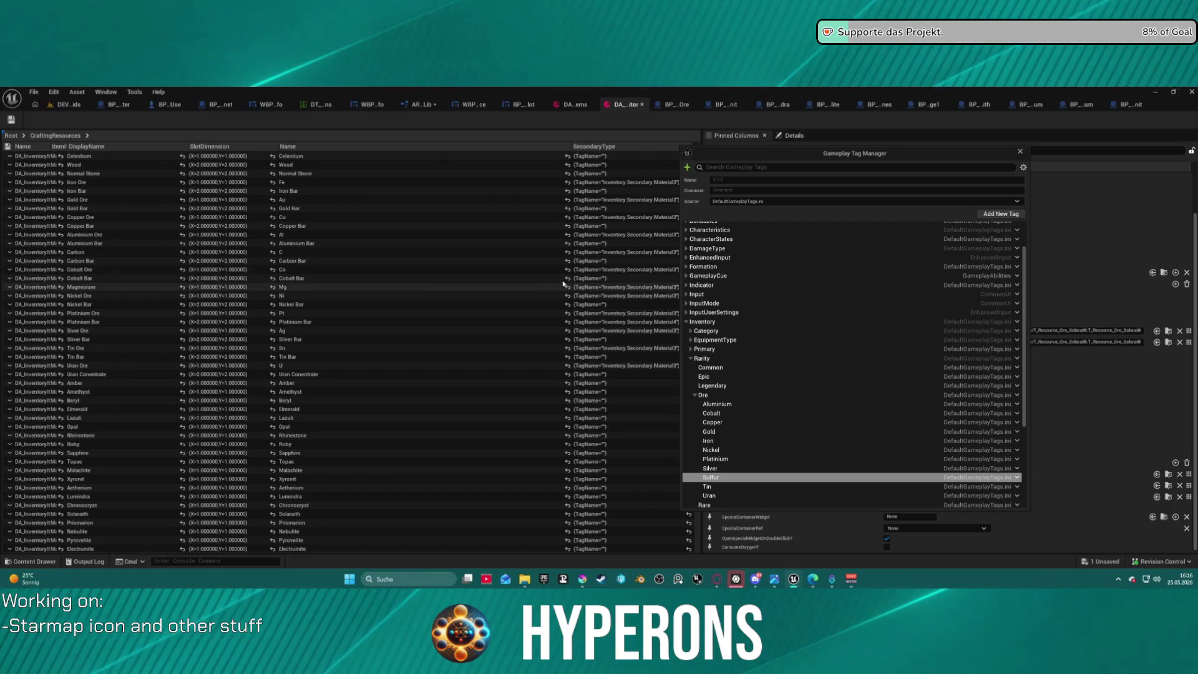
{"action": "left_click", "coordinate": [1017, 398]}
{"action": "left_click", "coordinate": [1048, 408]}
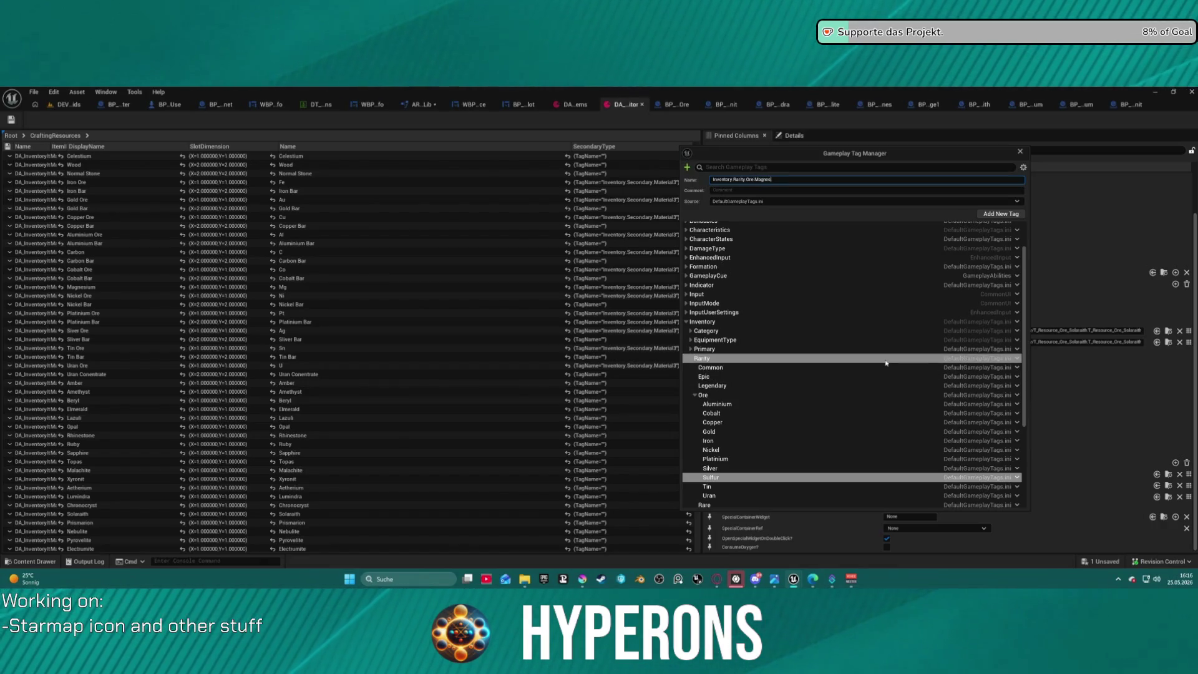
{"action": "type", "text": "ium"}
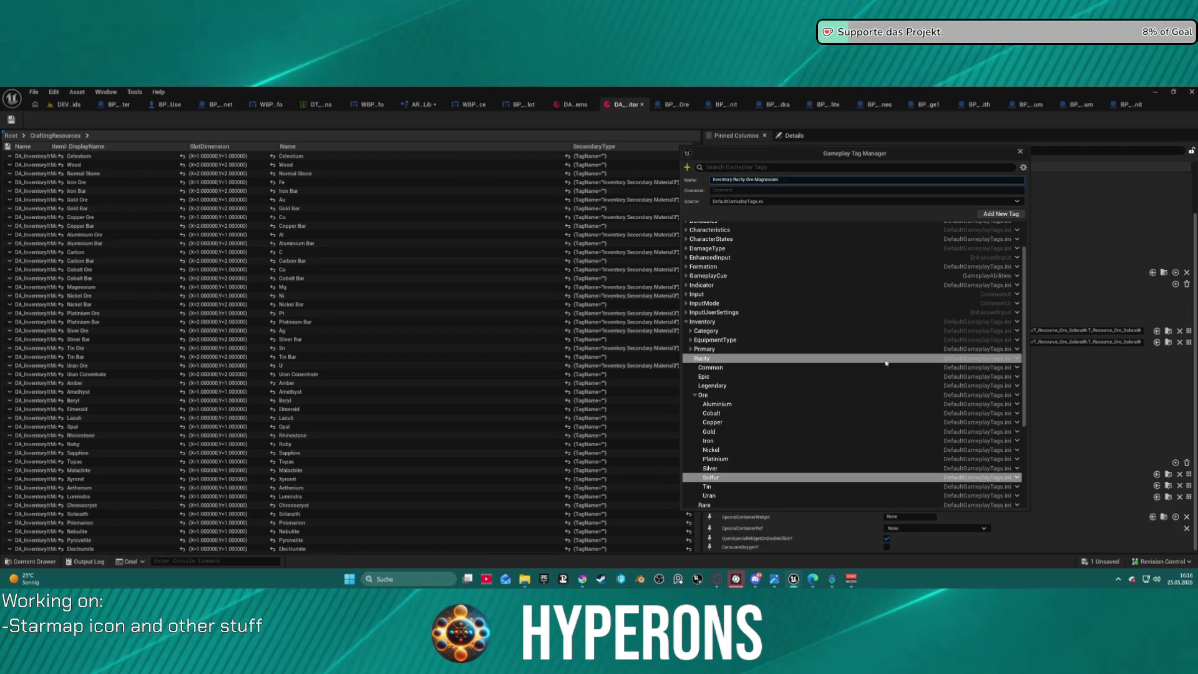
{"action": "key", "text": "Return"}
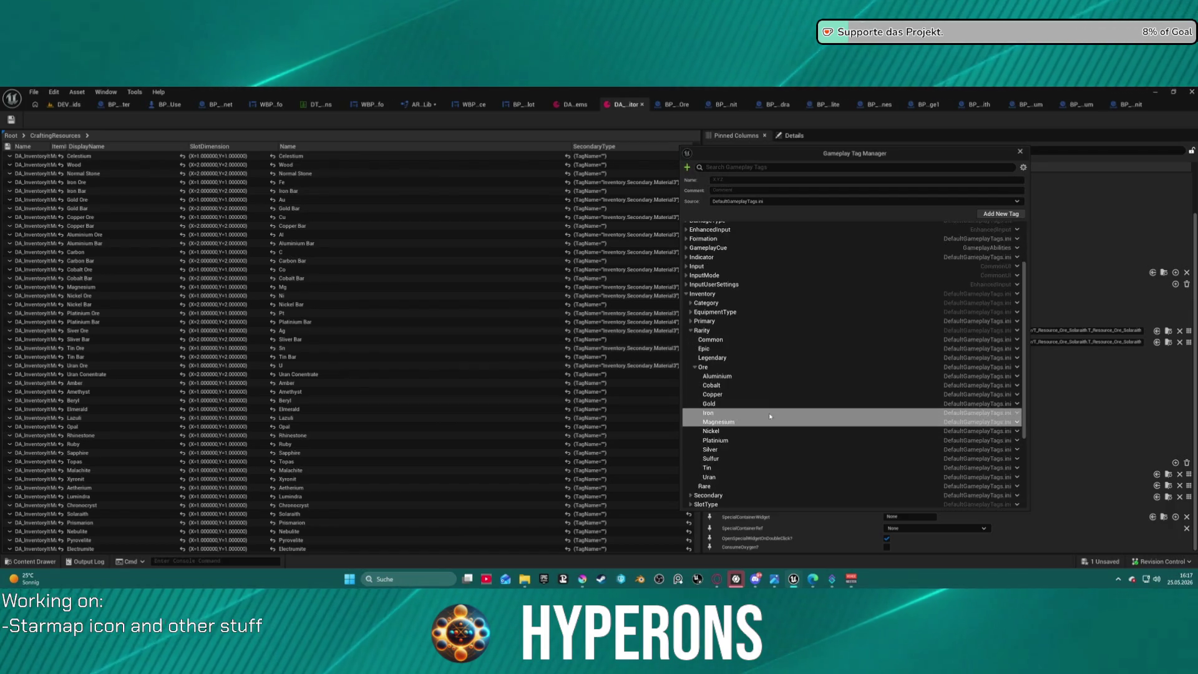
- Add a Carbon sub tag under Inventory.Rarity.Ore
{"action": "scroll", "coordinate": [769, 413], "scroll_direction": "down", "scroll_amount": 3}
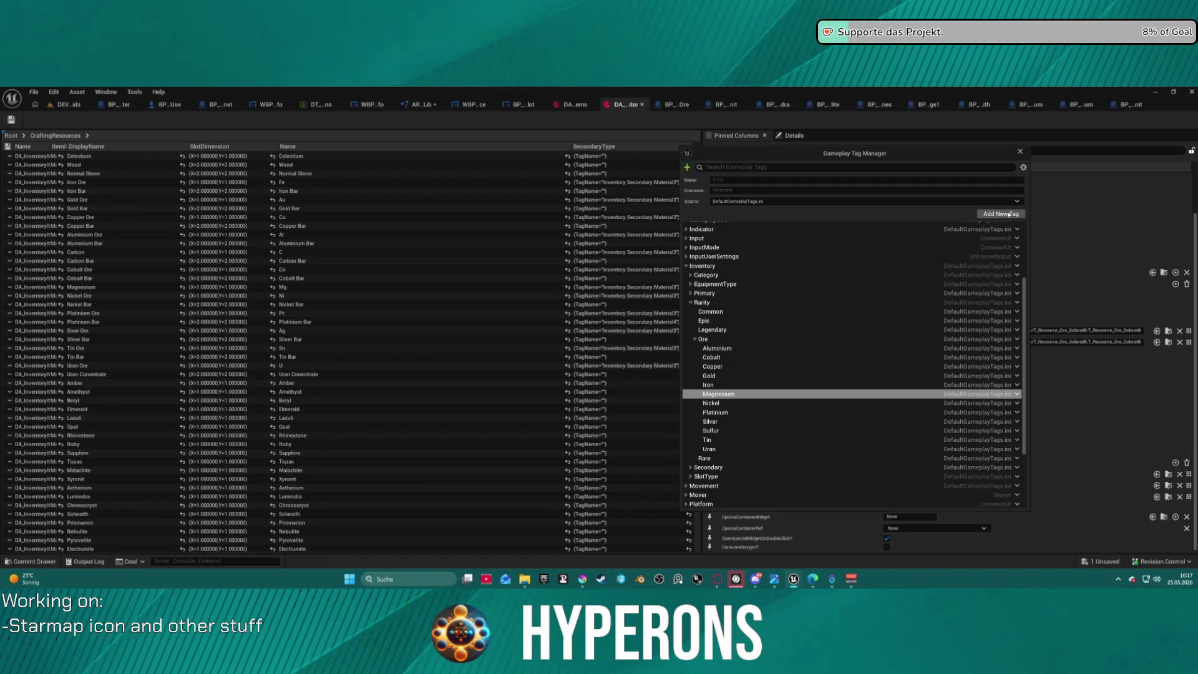
{"action": "left_click", "coordinate": [1017, 340]}
{"action": "left_click", "coordinate": [1052, 353]}
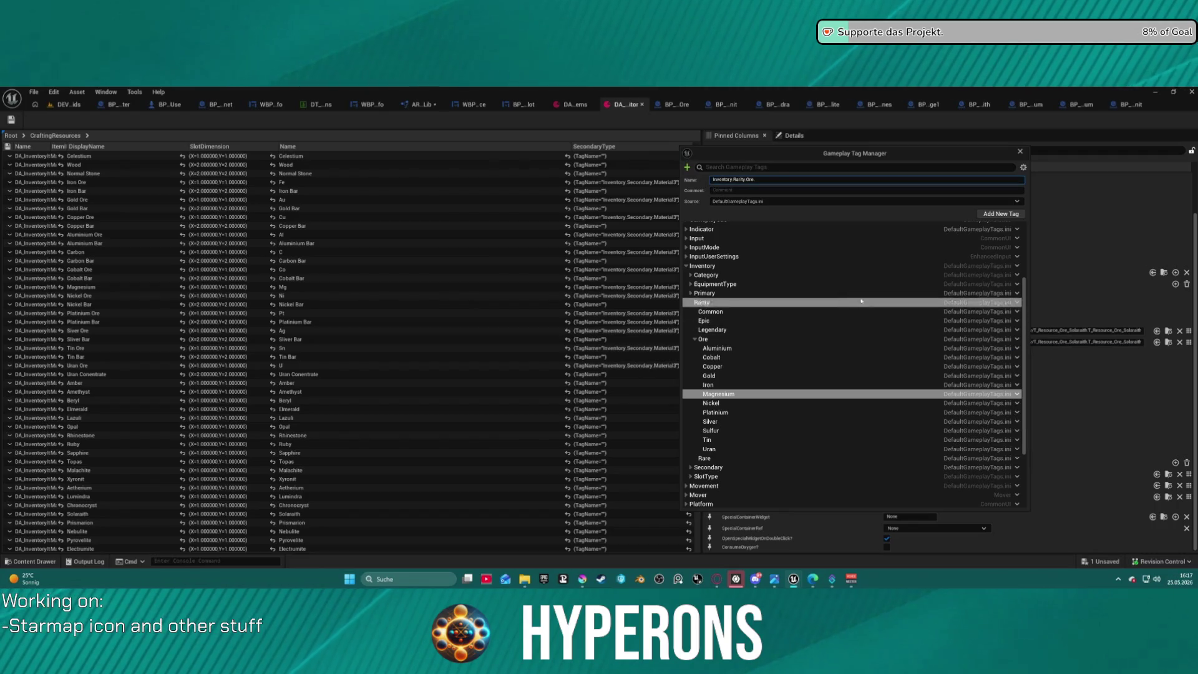
{"action": "type", "text": "Cabon"}
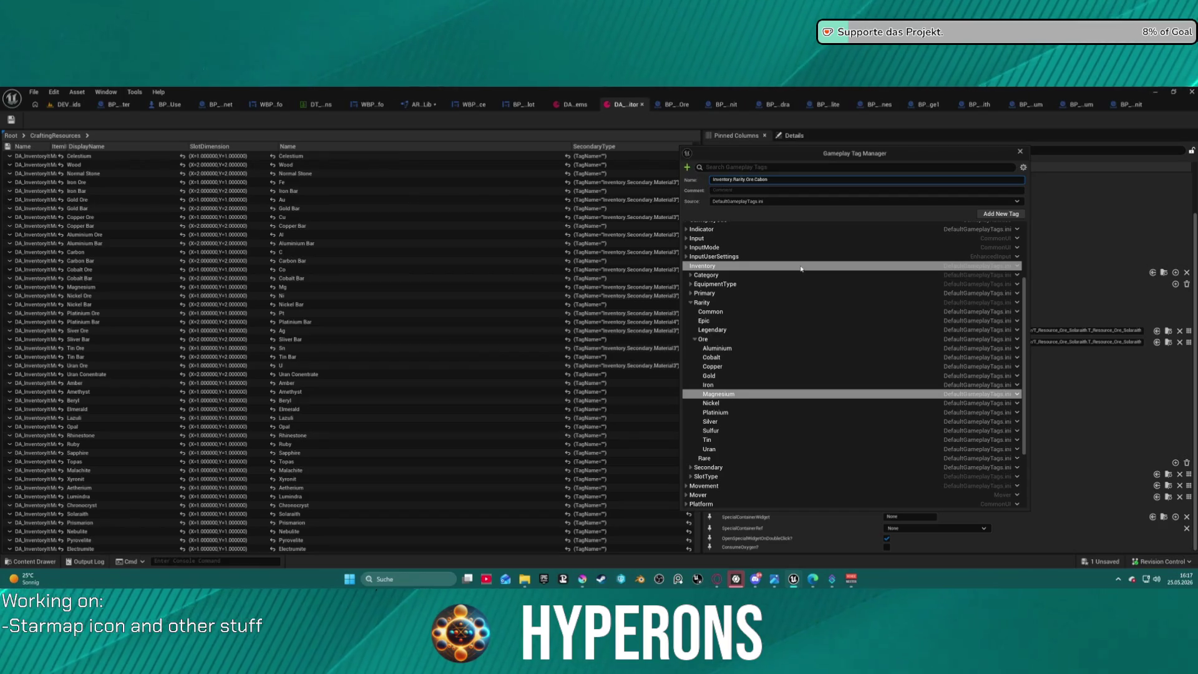
{"action": "key", "text": "Return"}
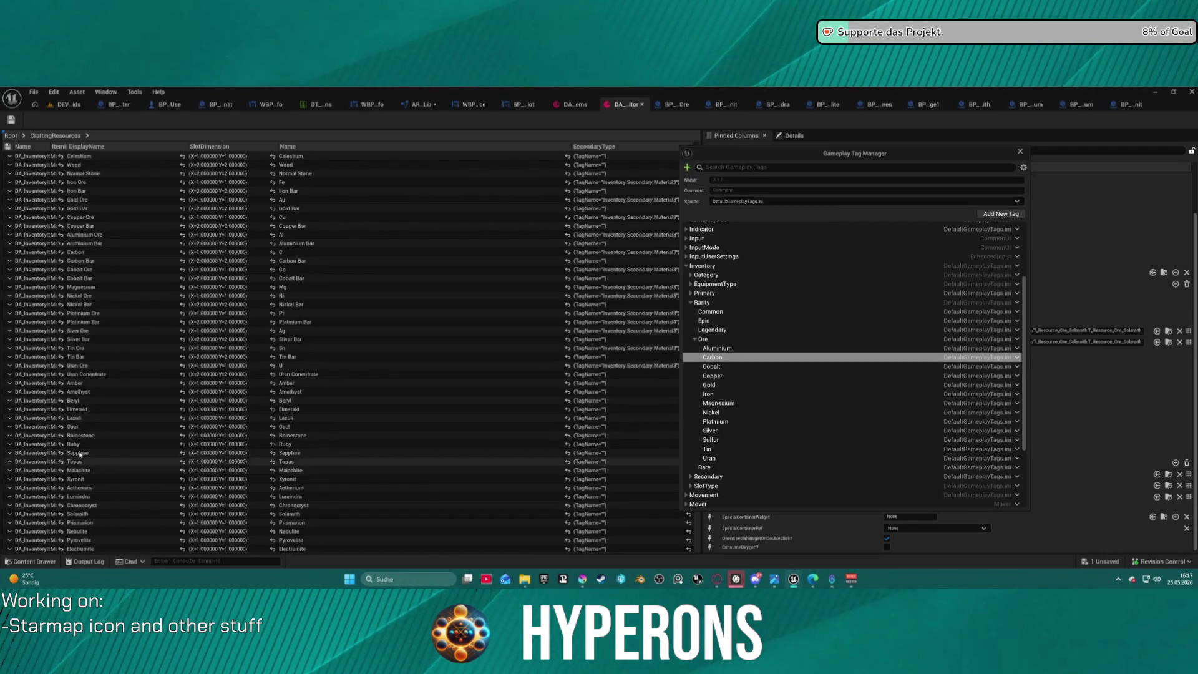
{"action": "scroll", "coordinate": [161, 392], "scroll_direction": "down", "scroll_amount": 5}
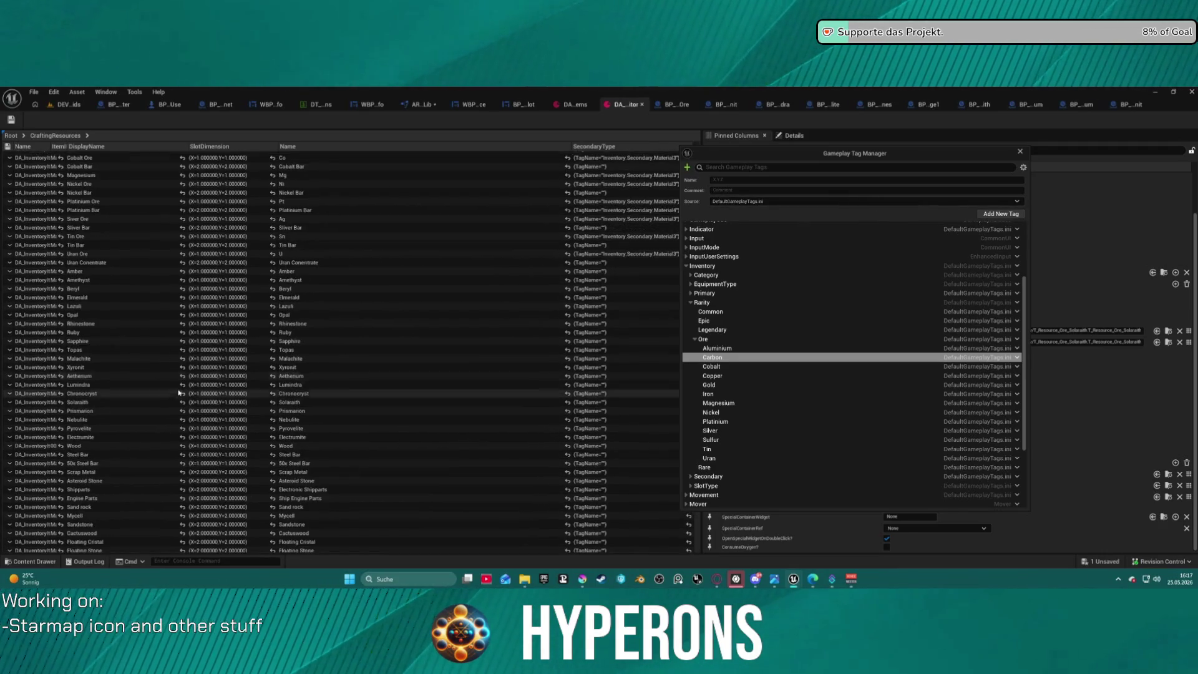
- Create a Crystals sub tag under Inventory.Rarity, next to Ore
{"action": "left_click_drag", "start_coordinate": [899, 155], "coordinate": [395, 123]}
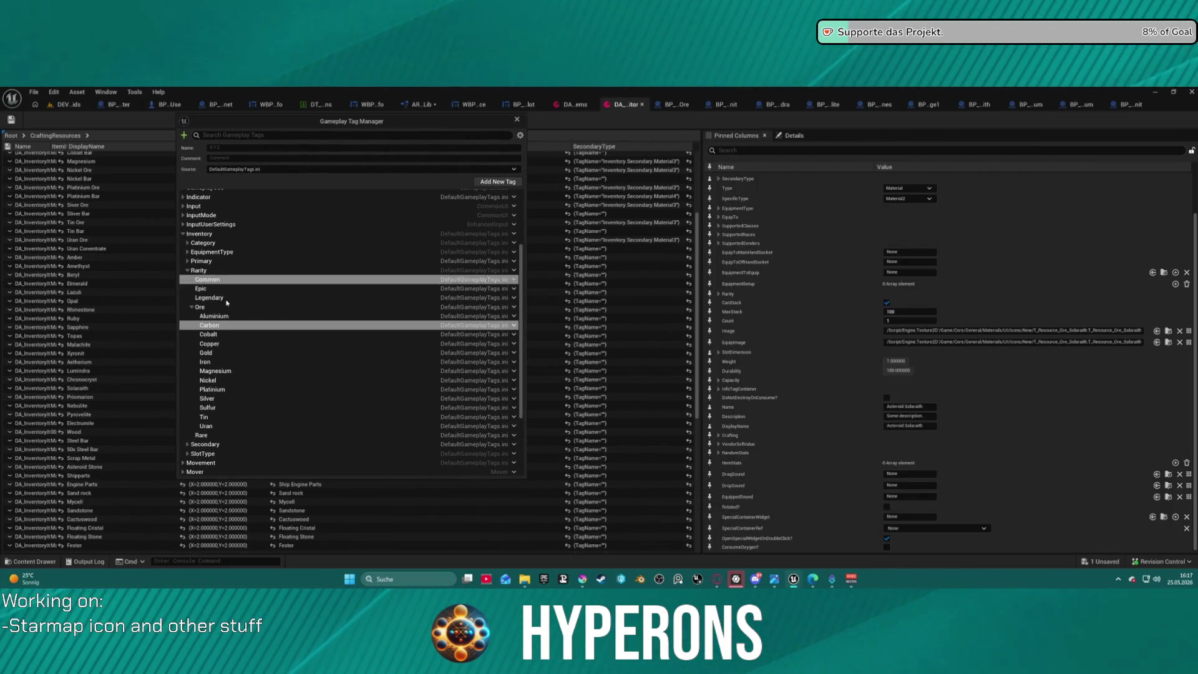
{"action": "left_click", "coordinate": [517, 271]}
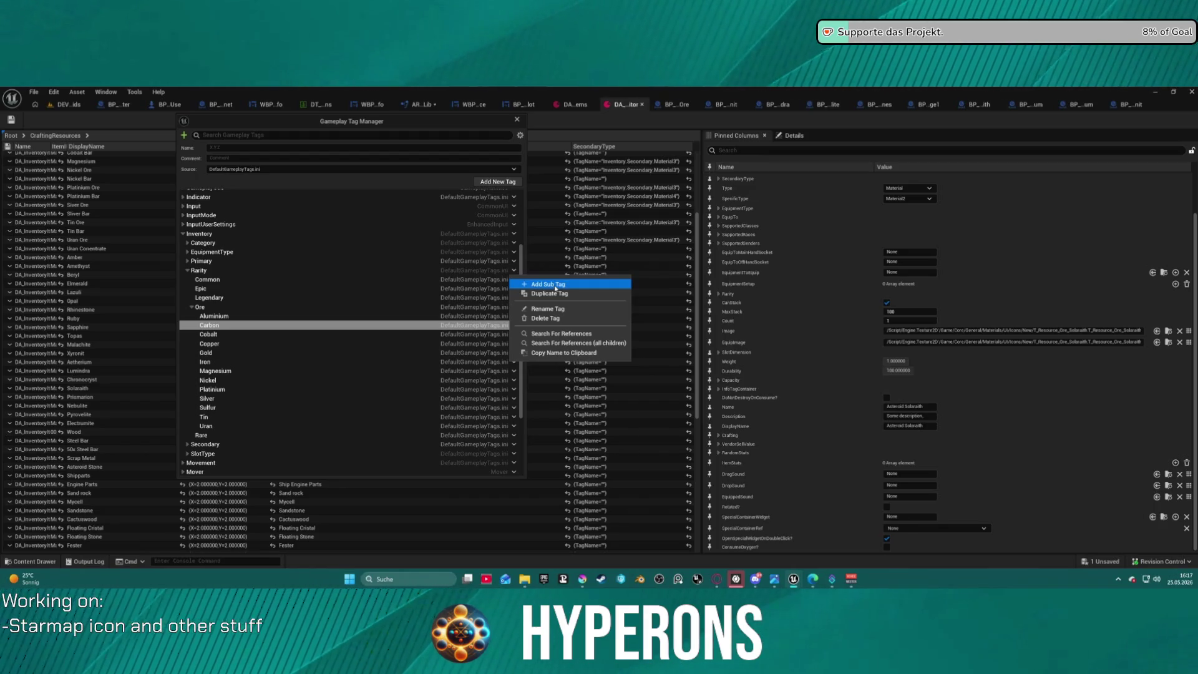
{"action": "left_click", "coordinate": [556, 288]}
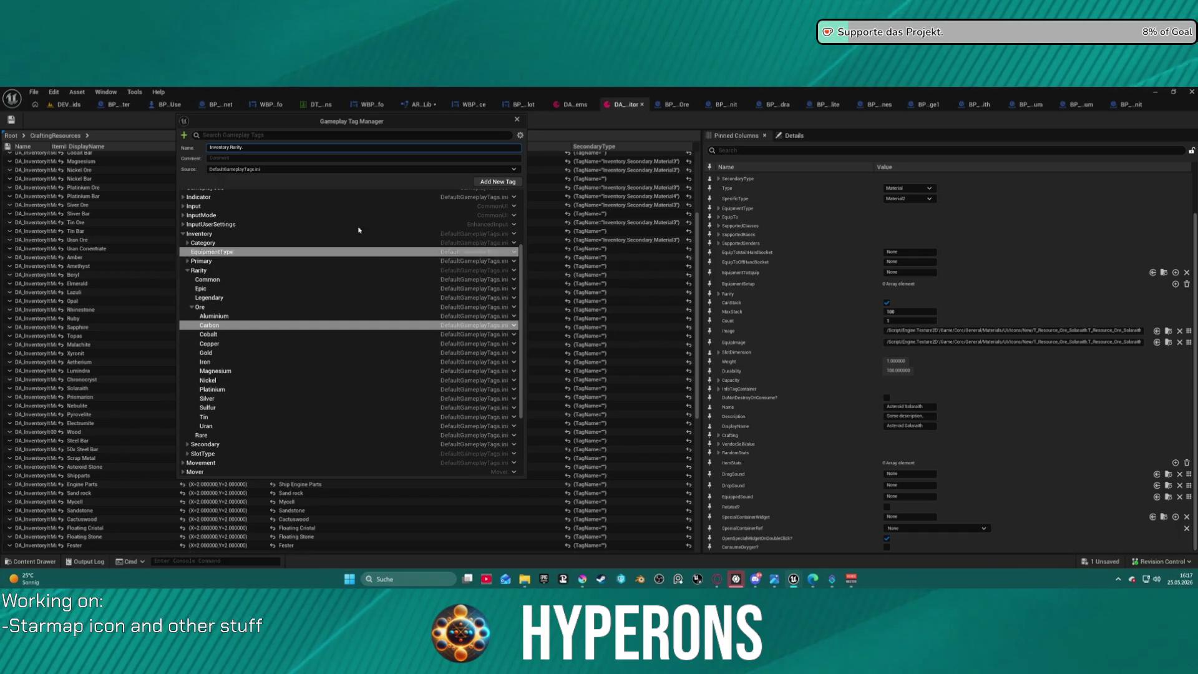
{"action": "type", "text": "Crystals"}
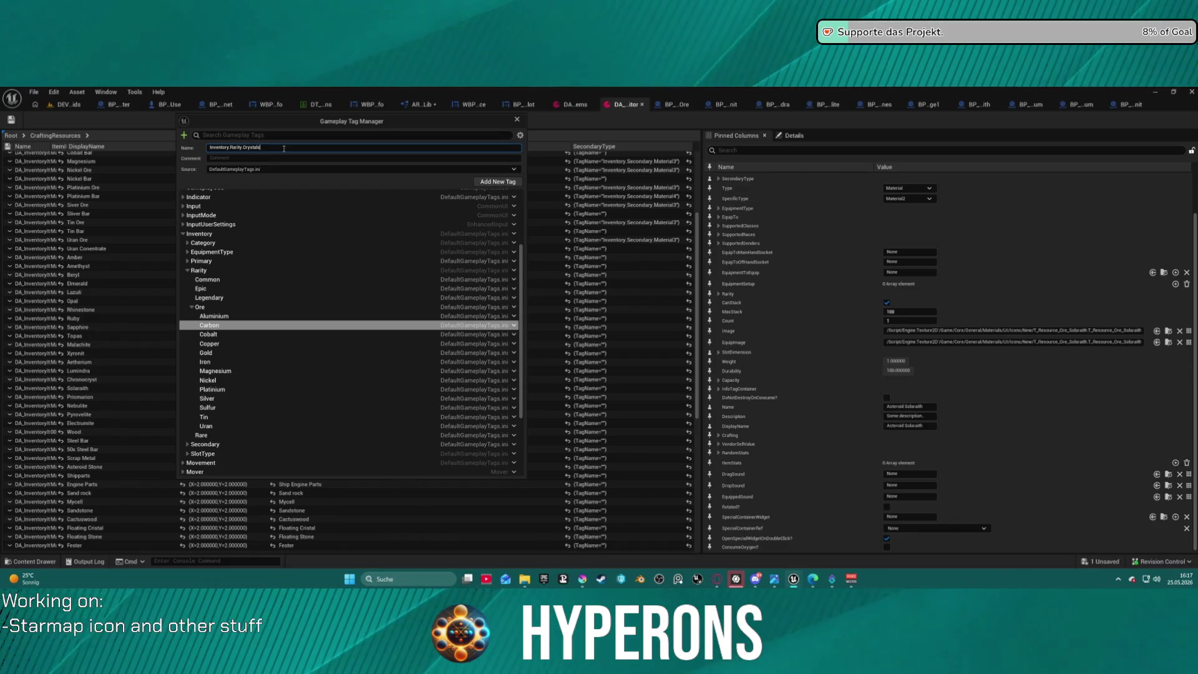
{"action": "key", "text": "Return"}
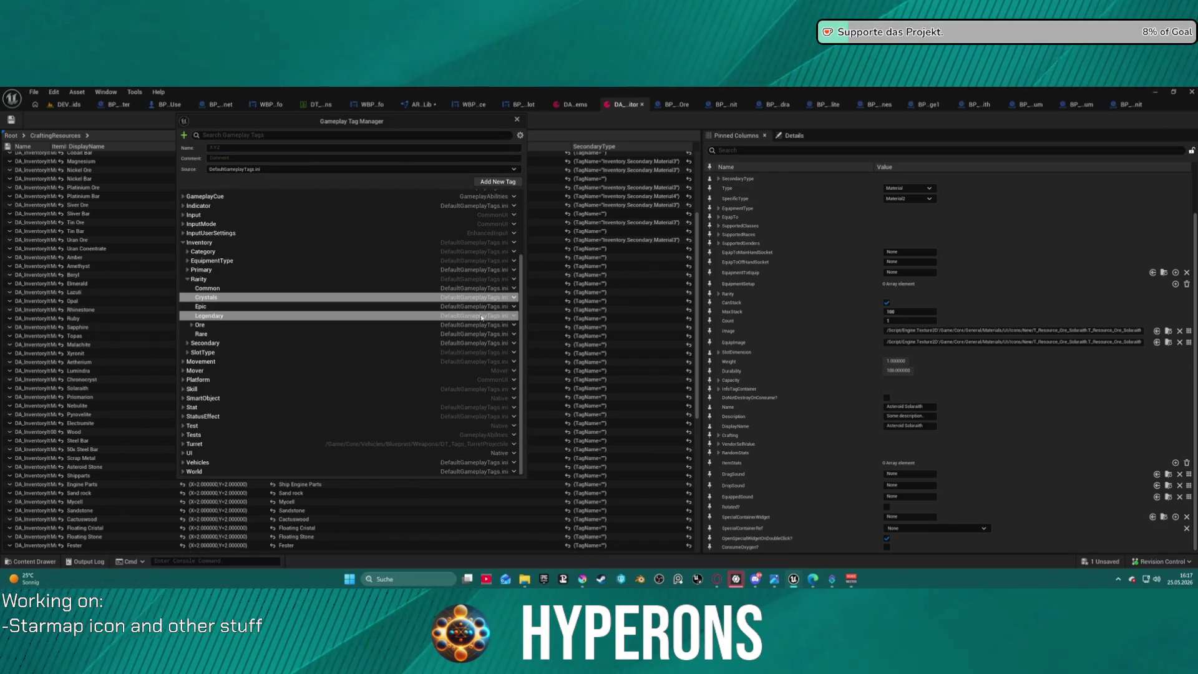
{"action": "left_click", "coordinate": [514, 297]}
- Add a Xyronit tag under Inventory.Rarity.Crystals
{"action": "left_click", "coordinate": [549, 312]}
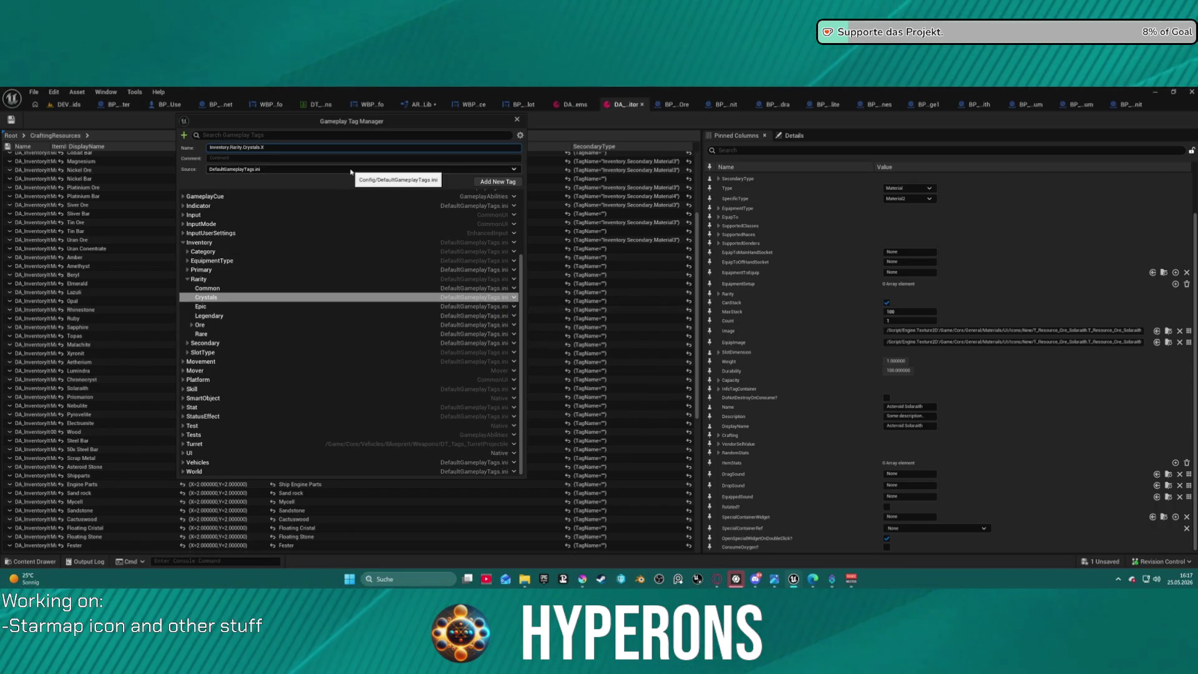
{"action": "type", "text": "yronith"}
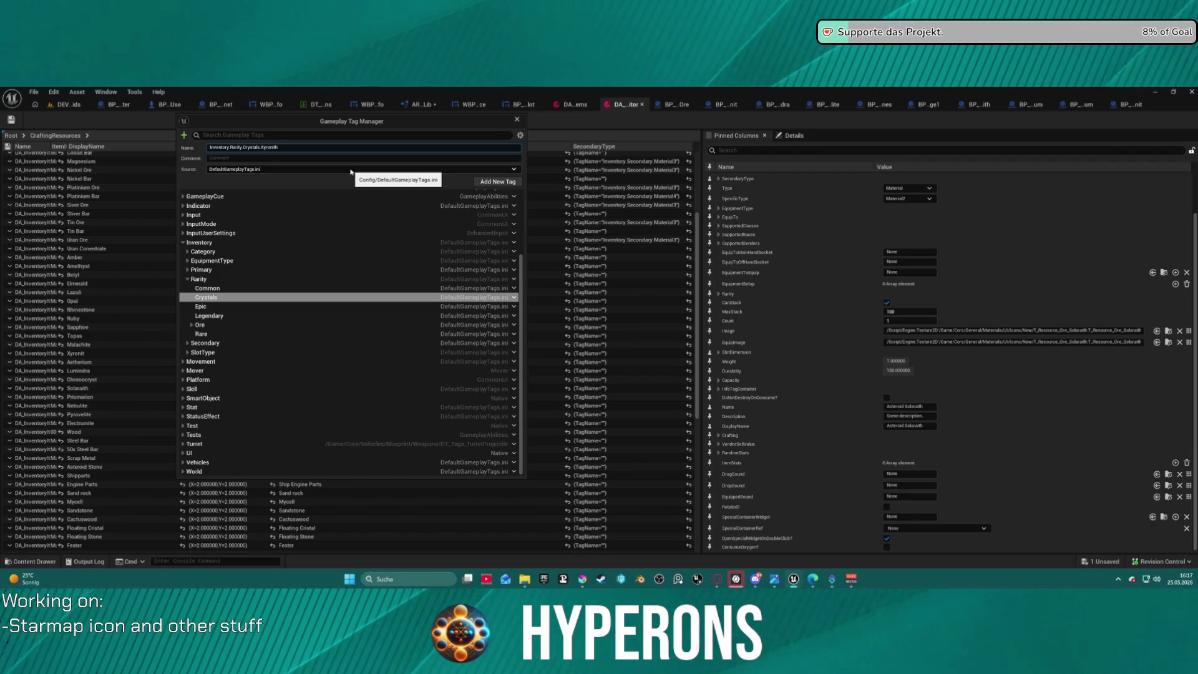
{"action": "key", "text": "BackSpace"}
{"action": "type", "text": "it"}
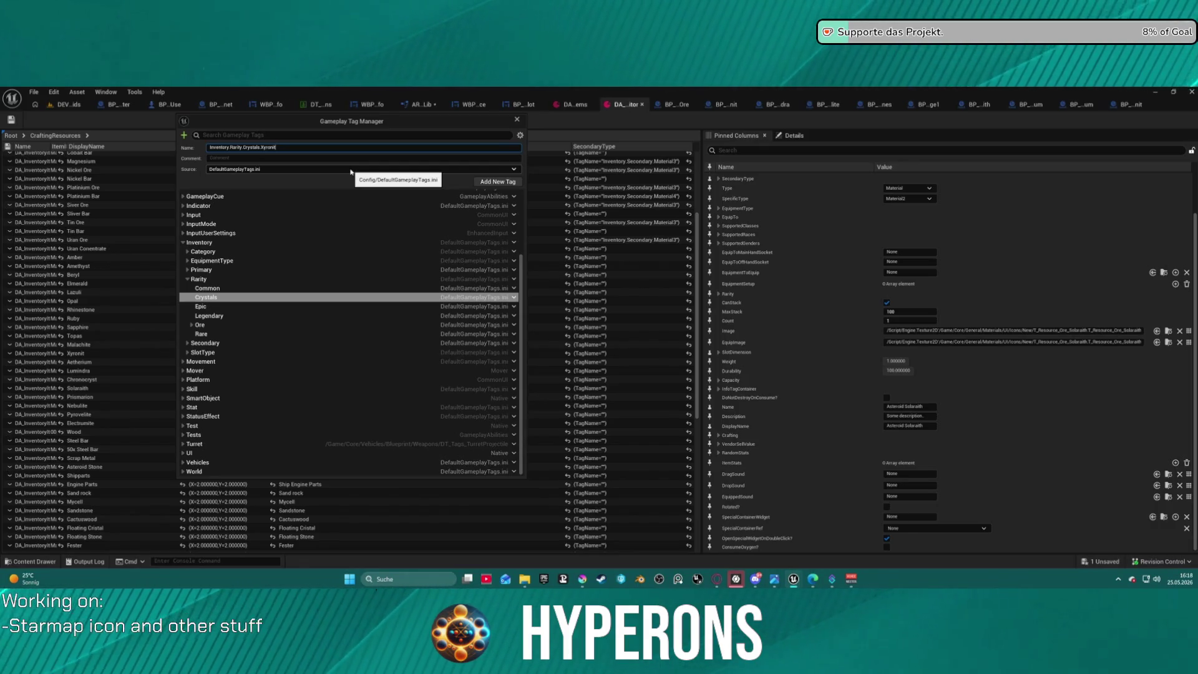
{"action": "key", "text": "Return"}
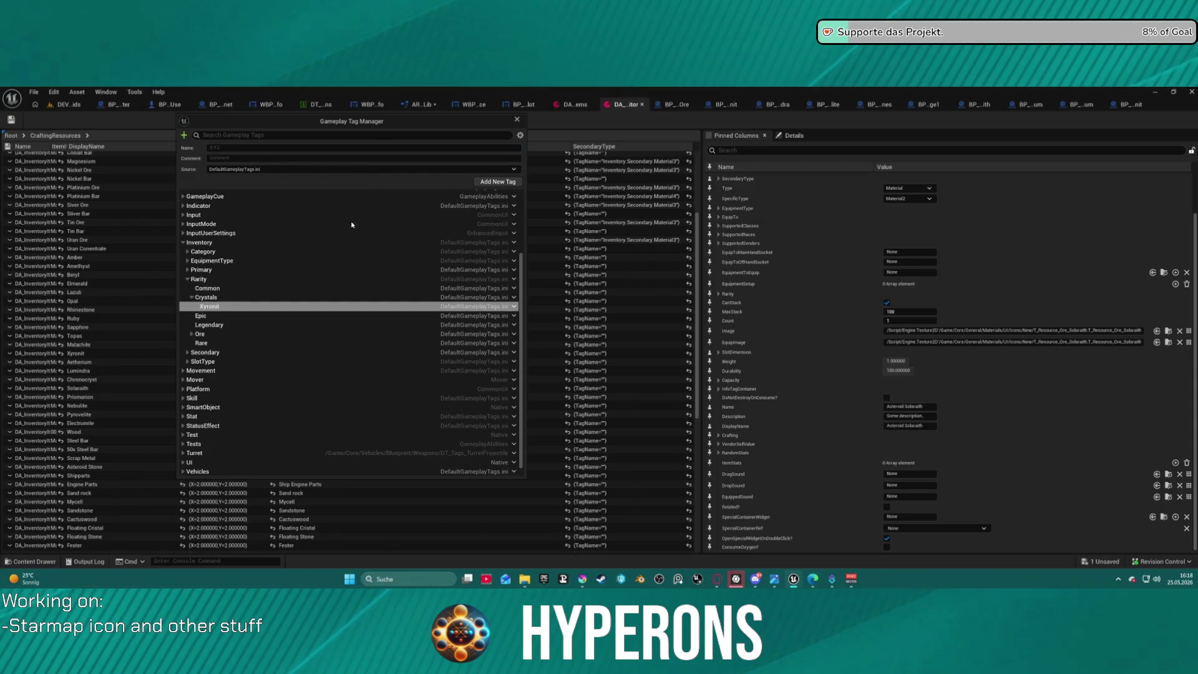
- Add an Aetherium tag under Crystals, reusing Xyronit's tag path
{"action": "left_click", "coordinate": [514, 307]}
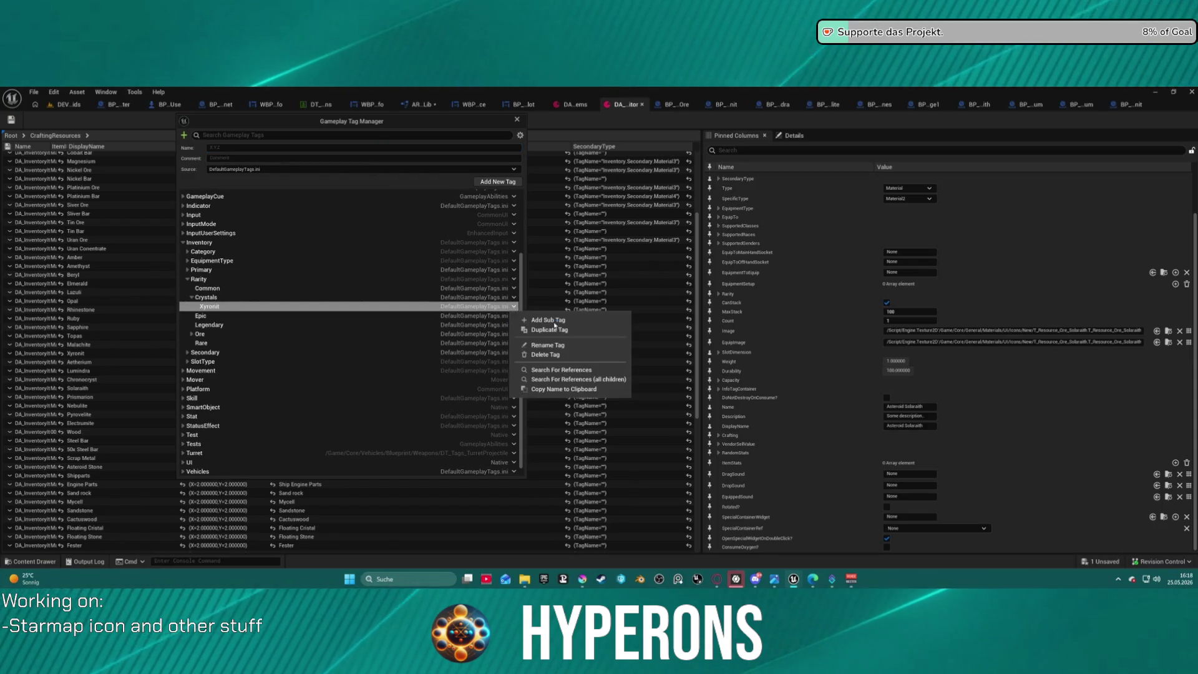
{"action": "left_click", "coordinate": [531, 327]}
{"action": "double_click", "coordinate": [268, 147]}
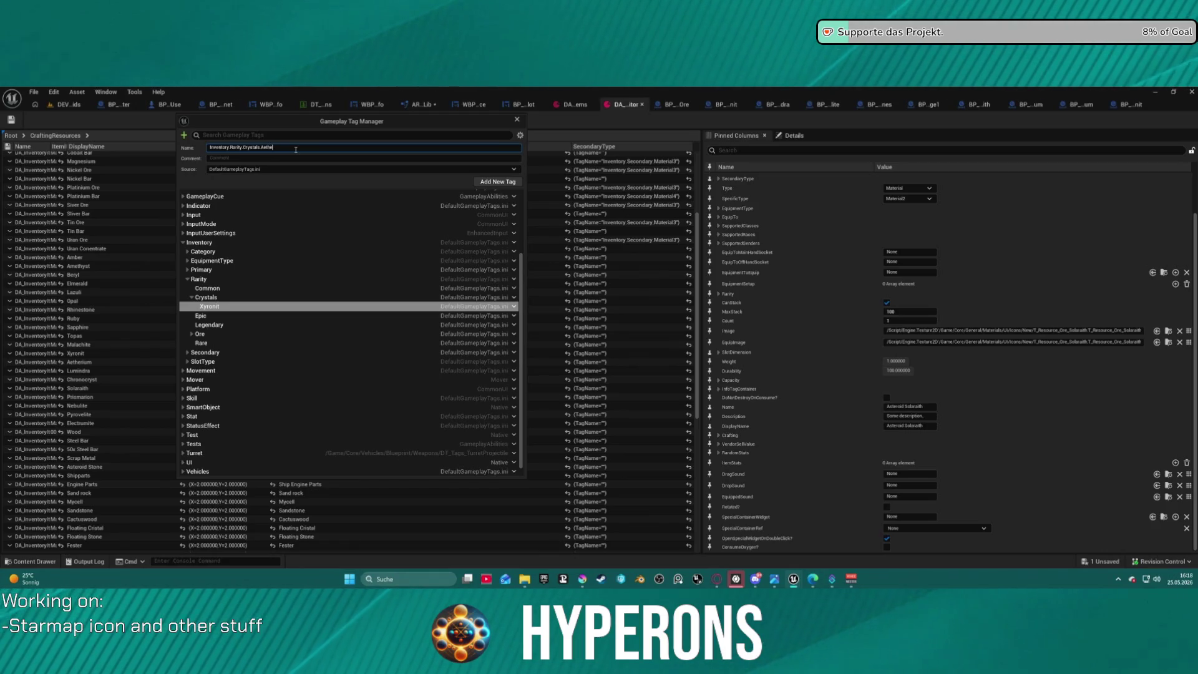
{"action": "type", "text": "rium"}
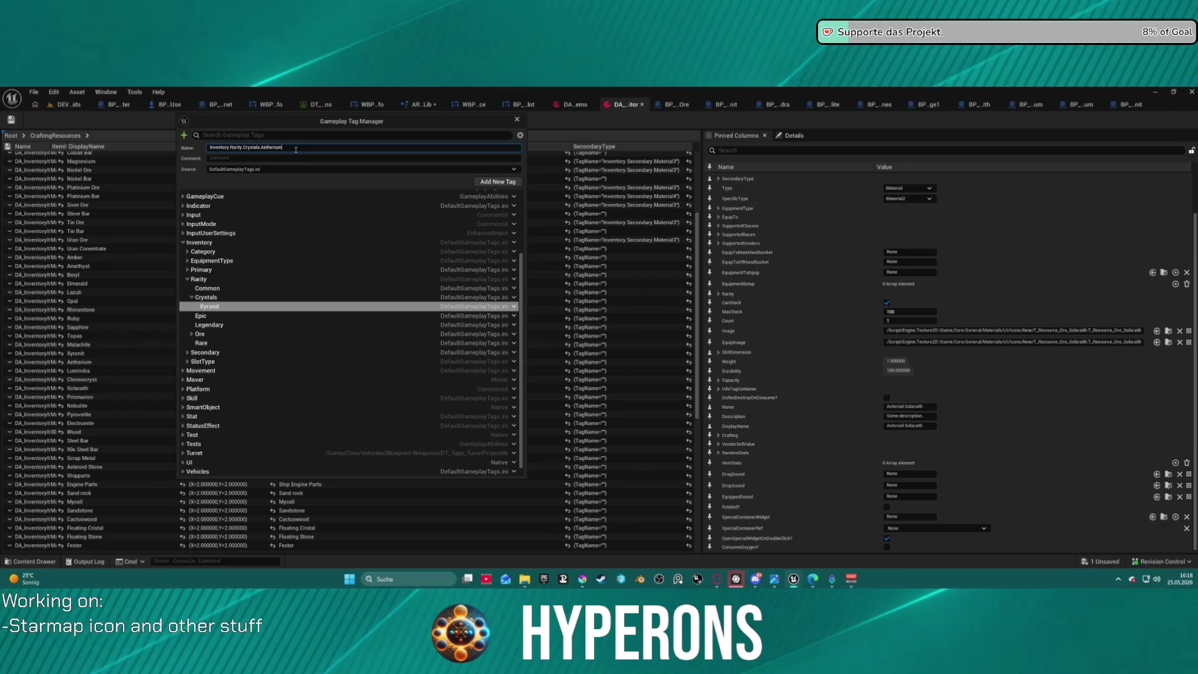
{"action": "key", "text": "Return"}
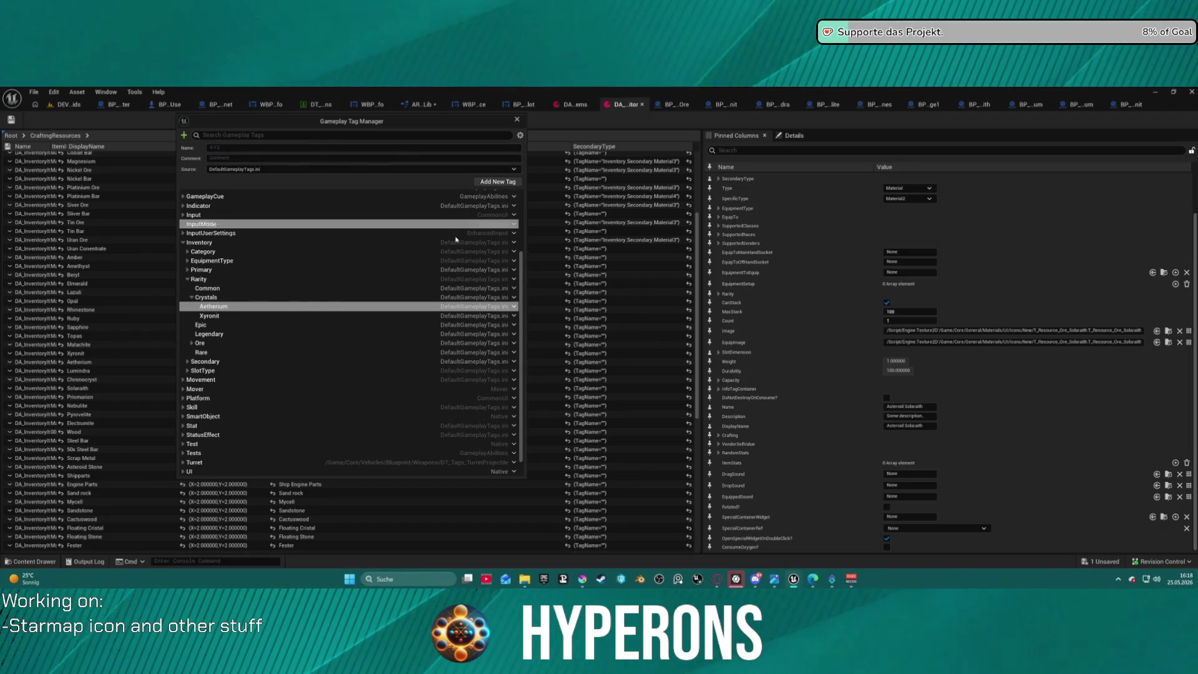
- Add a Lumindra tag under Inventory.Rarity.Crystals
{"action": "right_click", "coordinate": [511, 307]}
{"action": "left_click", "coordinate": [543, 311]}
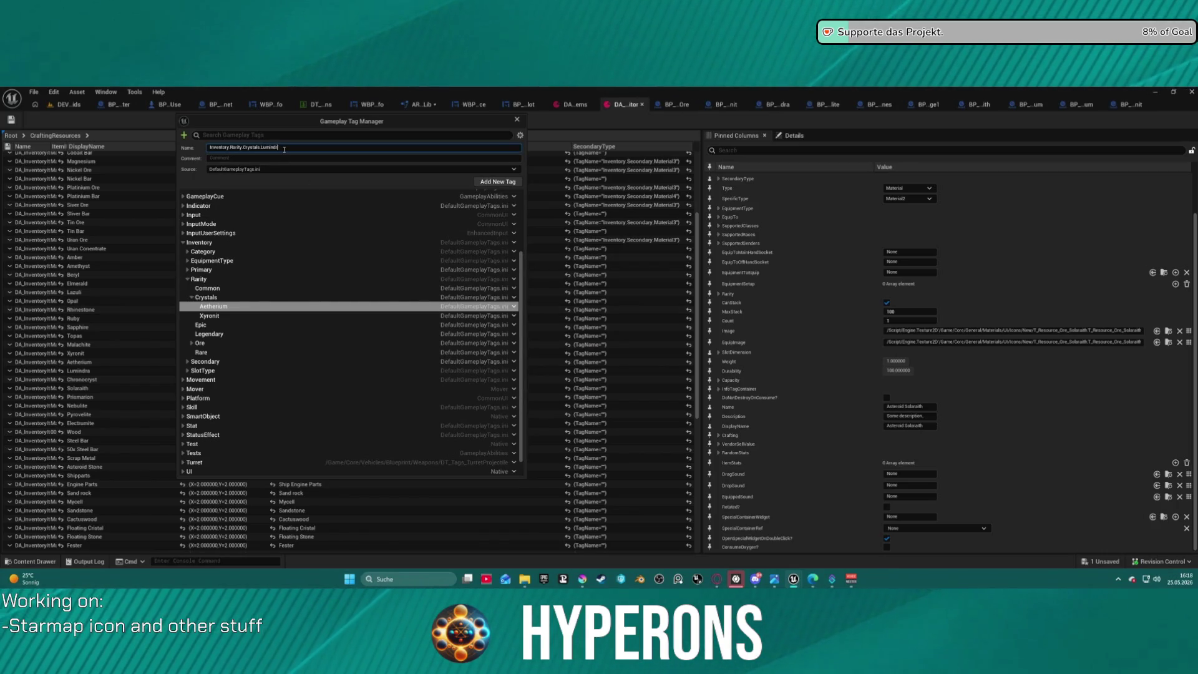
{"action": "type", "text": "a"}
{"action": "key", "text": "Return"}
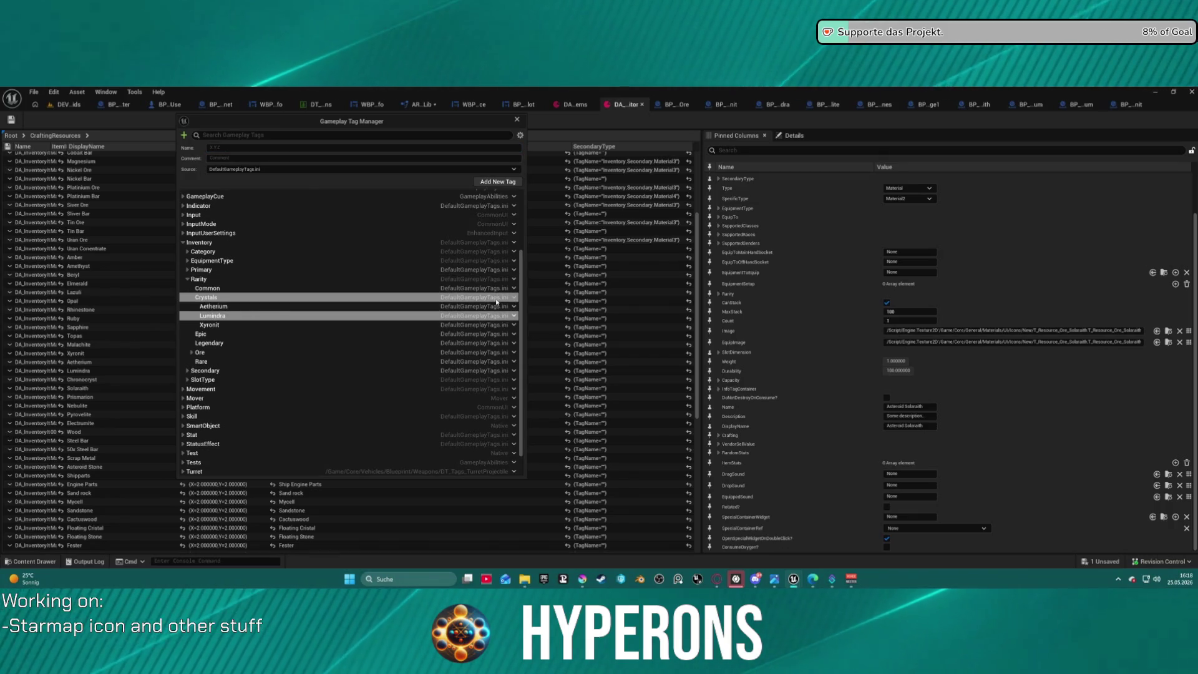
{"action": "right_click", "coordinate": [509, 301]}
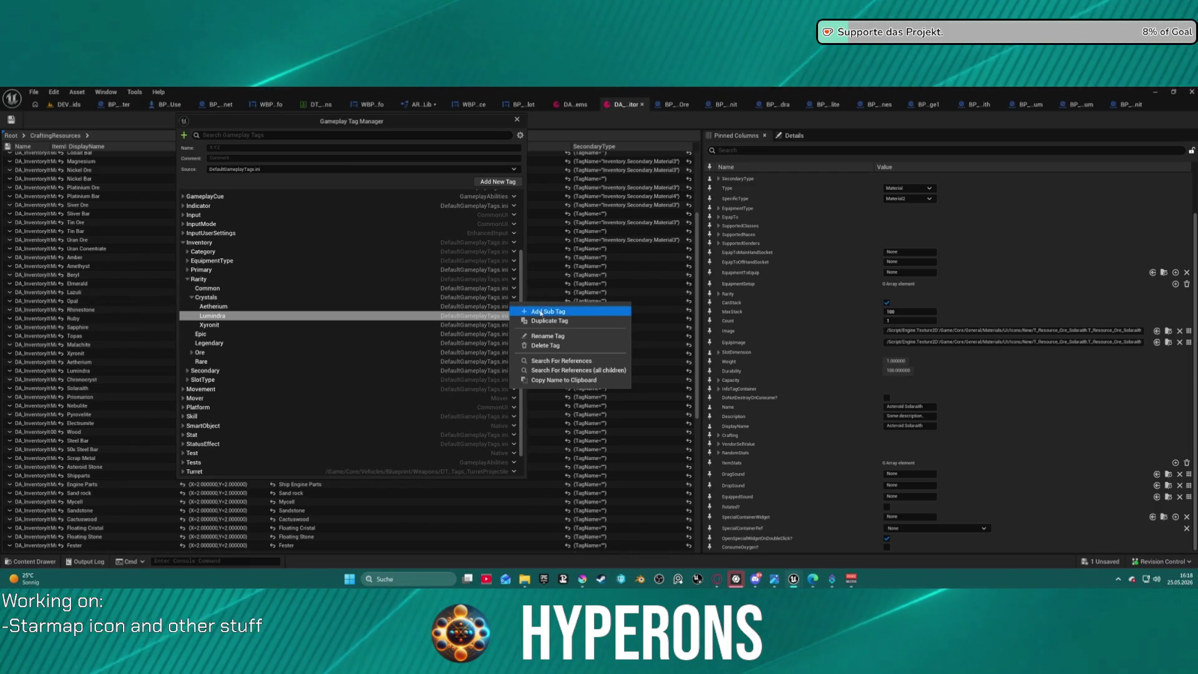
- Add the Chronocryst and Solarath sub-tags under Inventory.Rarity.Crystals
{"action": "left_click", "coordinate": [543, 311]}
{"action": "type", "text": "Chronocr"}
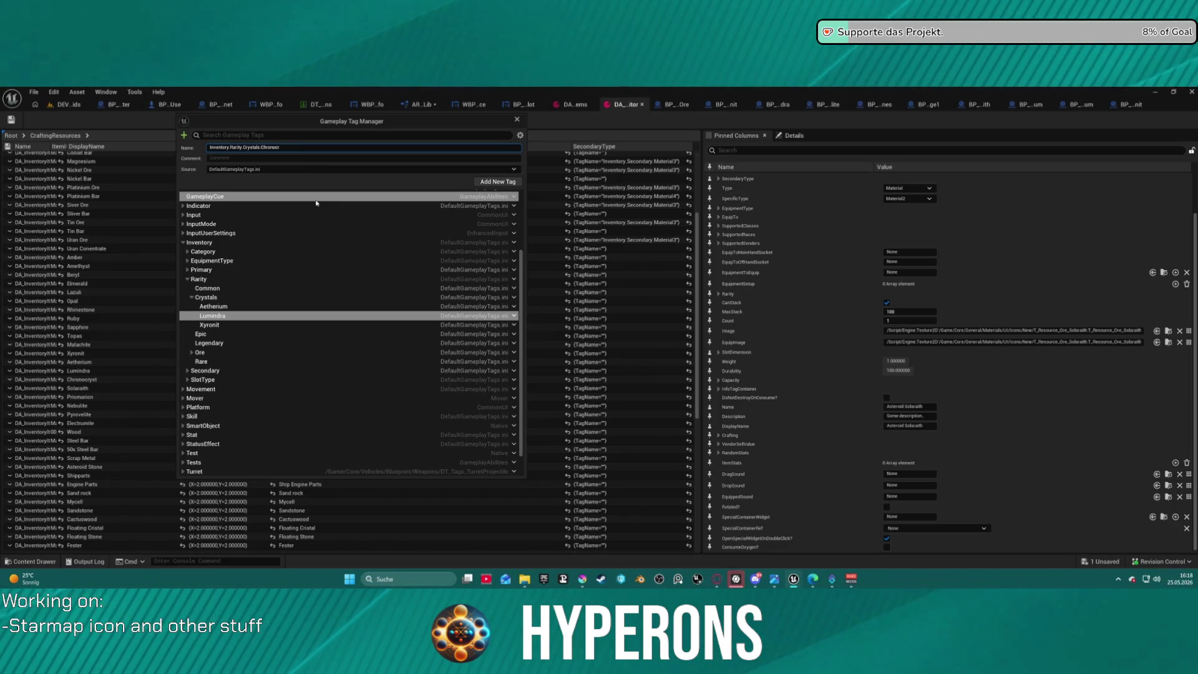
{"action": "type", "text": "ys"}
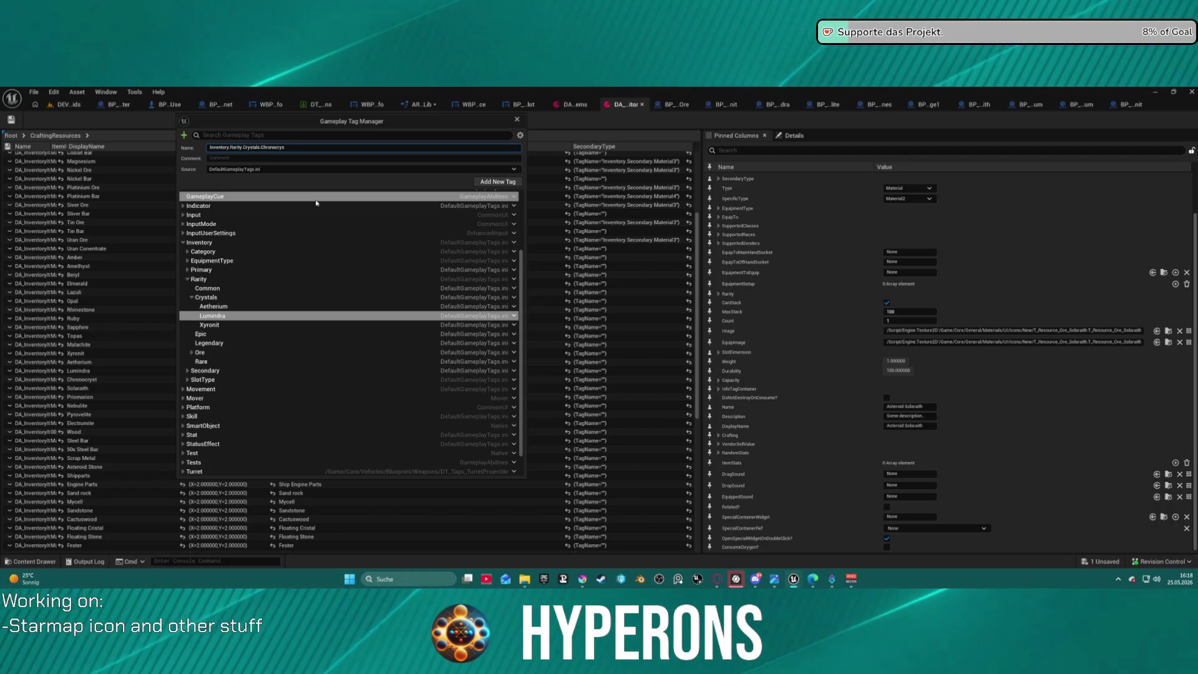
{"action": "key", "text": "Return"}
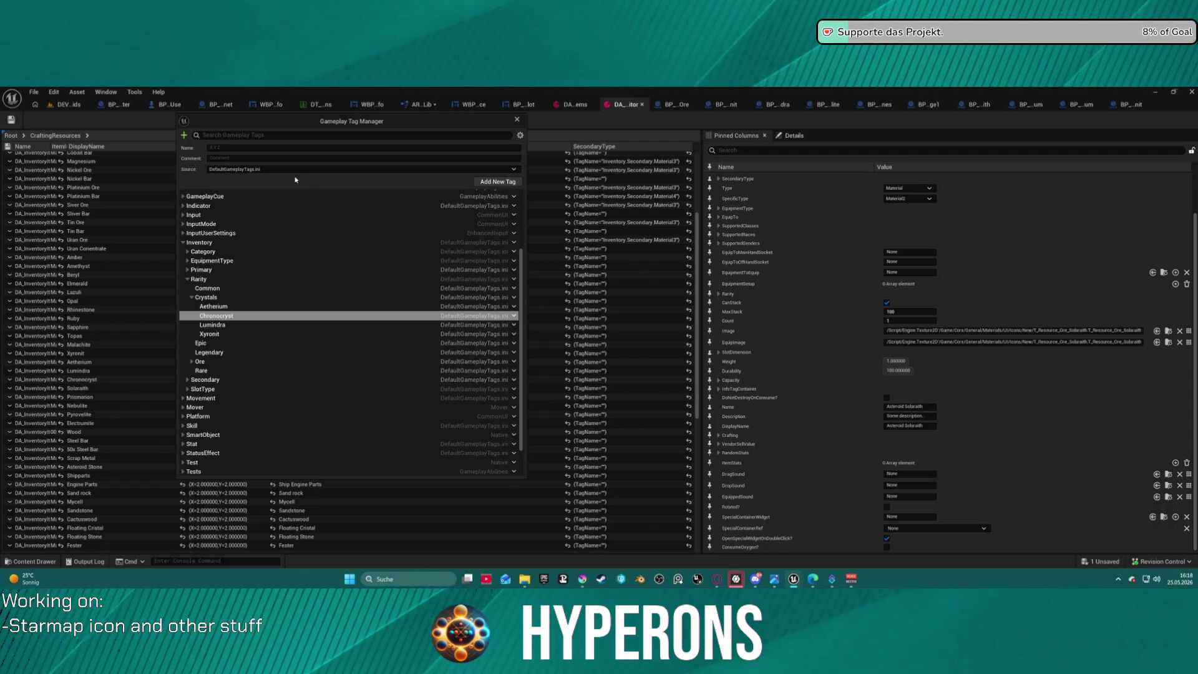
{"action": "left_click", "coordinate": [514, 298]}
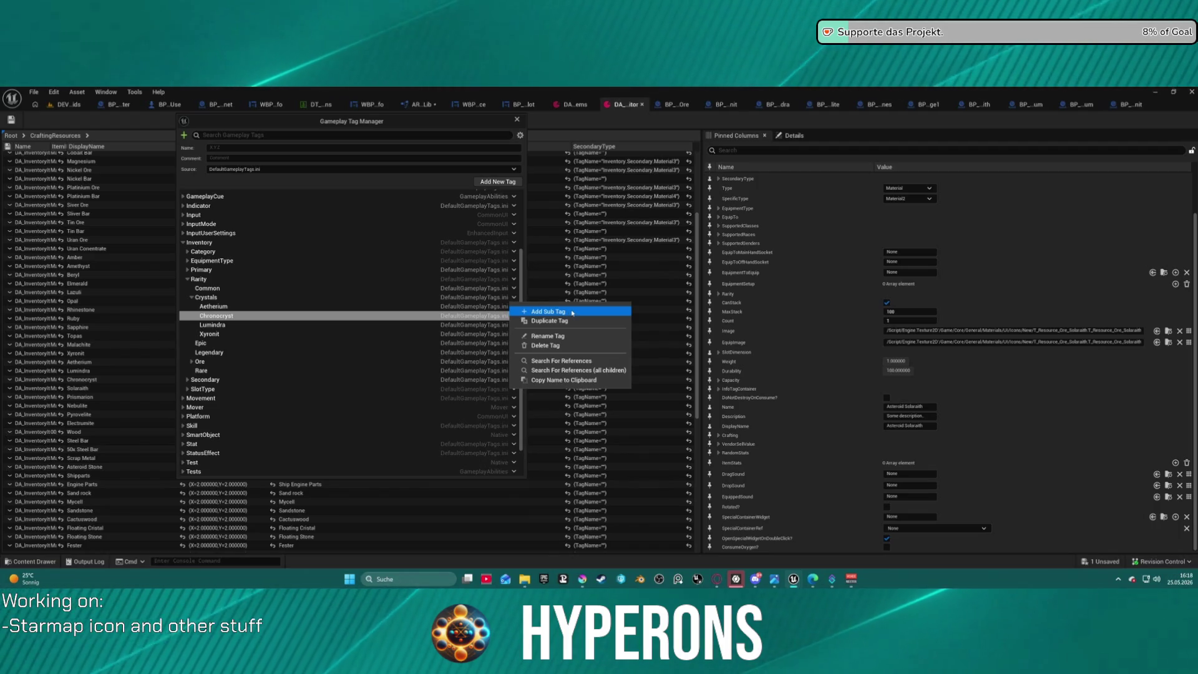
{"action": "left_click", "coordinate": [573, 313]}
{"action": "left_click", "coordinate": [301, 149]}
{"action": "type", "text": "Inventory.Rarity.Crystals.Solaradi"}
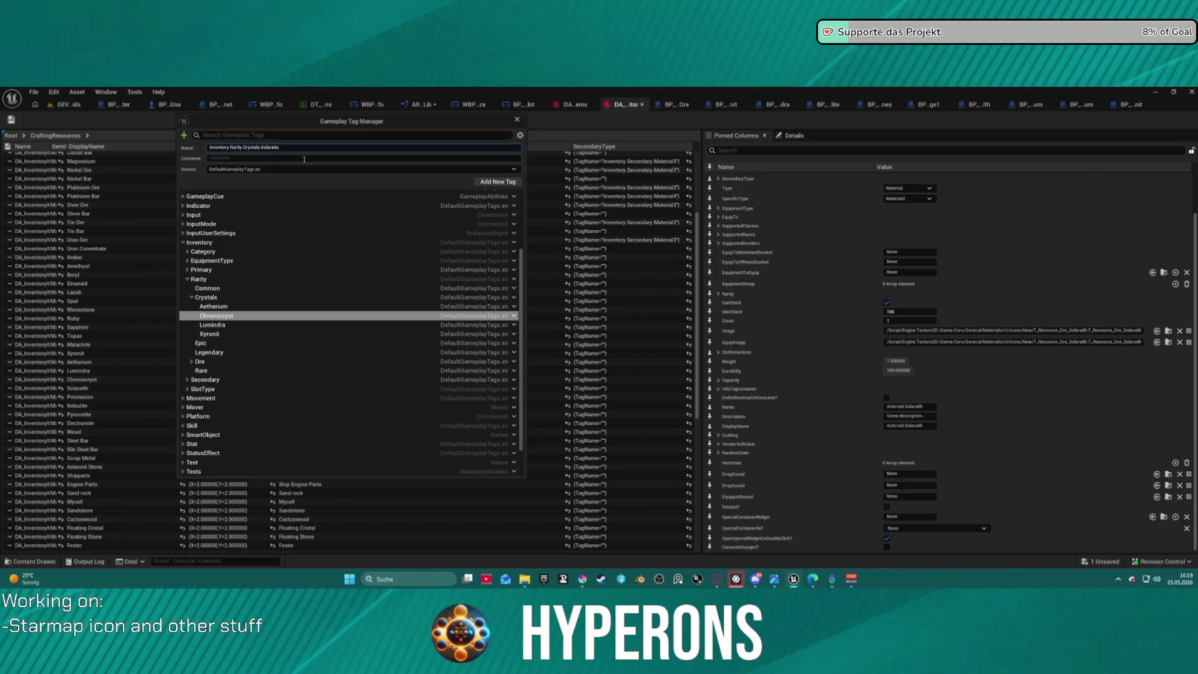
{"action": "key", "text": "BackSpace"}
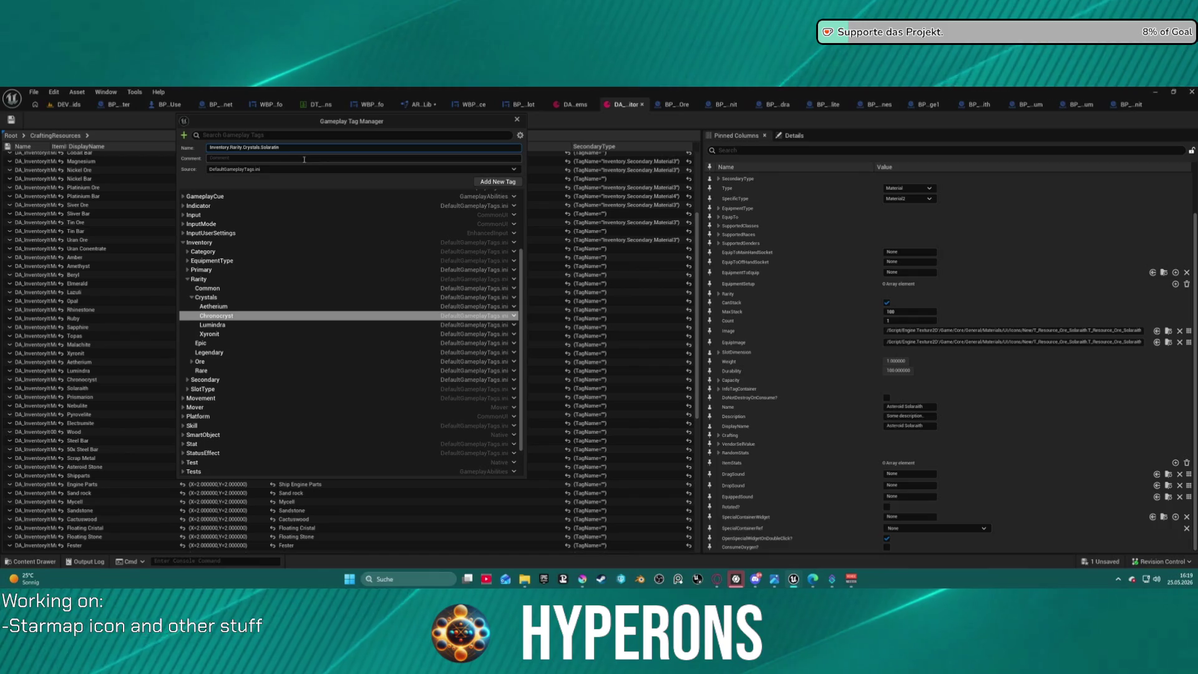
{"action": "key", "text": "BackSpace"}
{"action": "key", "text": "BackSpace"}
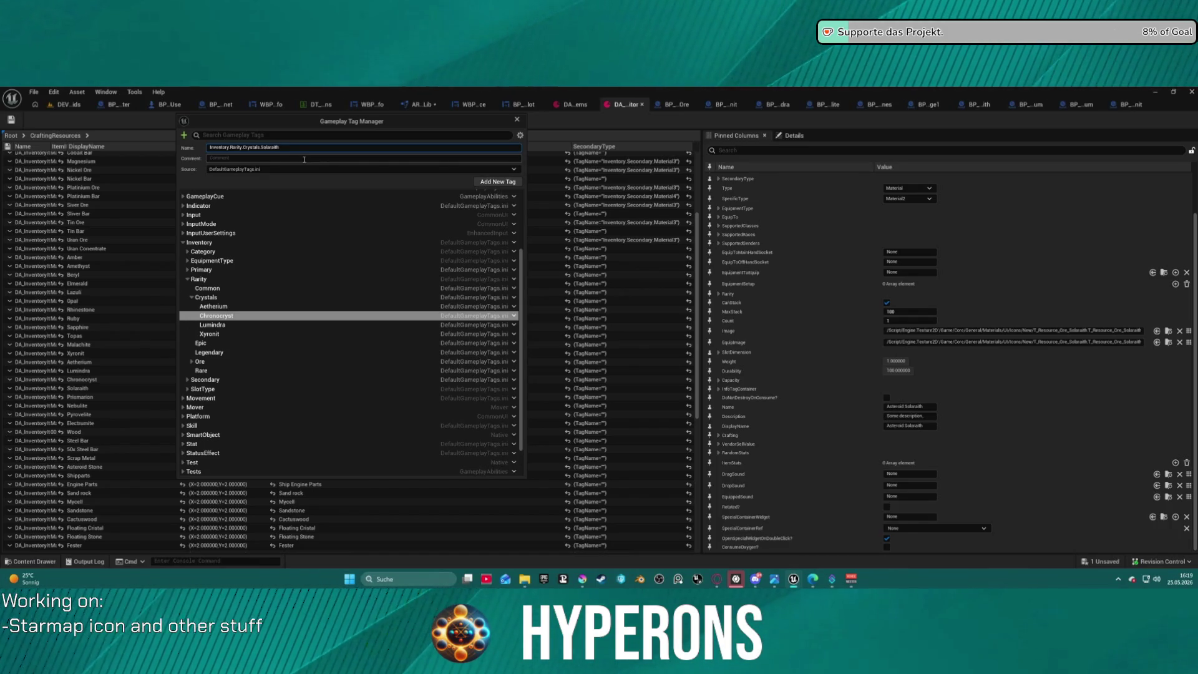
{"action": "key", "text": "Return"}
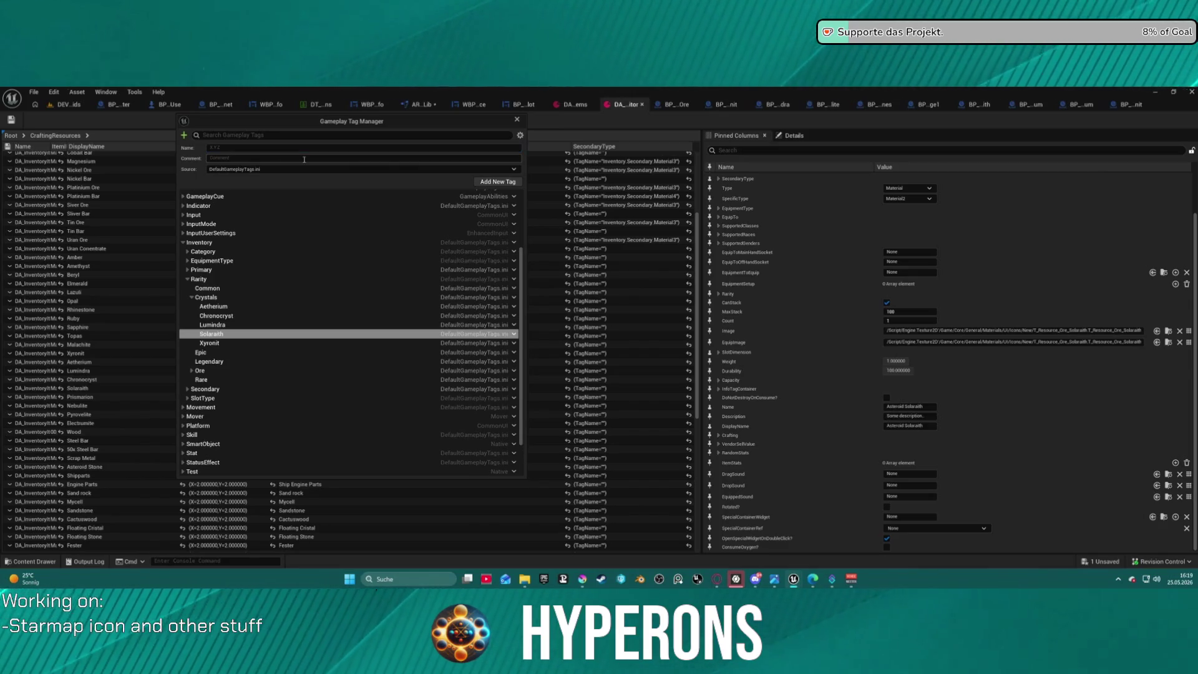
- Add the Prismarion and Nebulite sub-tags under Inventory.Rarity.Crystals
{"action": "left_click", "coordinate": [514, 296]}
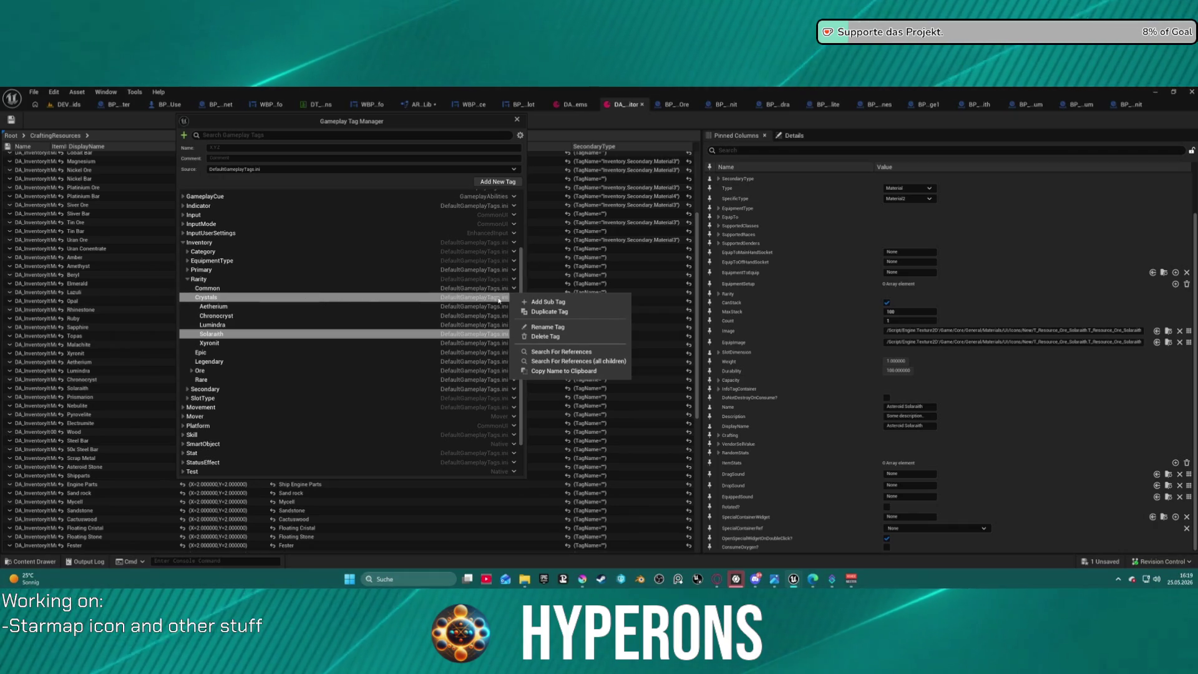
{"action": "left_click", "coordinate": [510, 299]}
{"action": "left_click", "coordinate": [510, 300]}
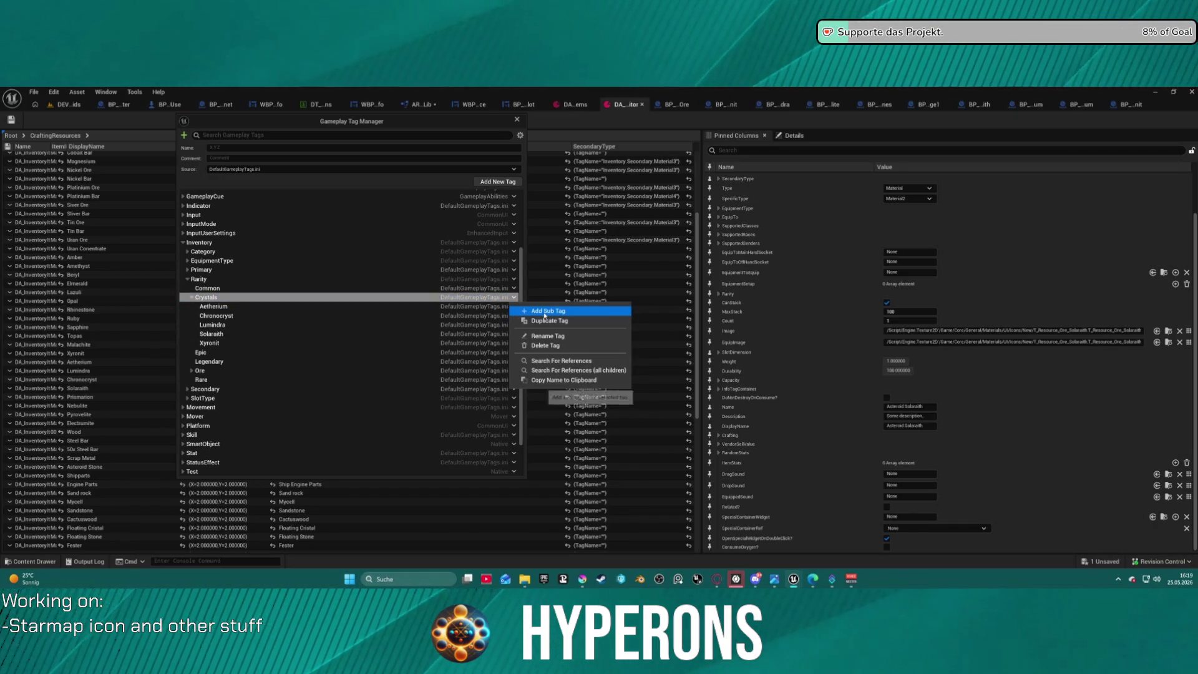
{"action": "left_click", "coordinate": [545, 316]}
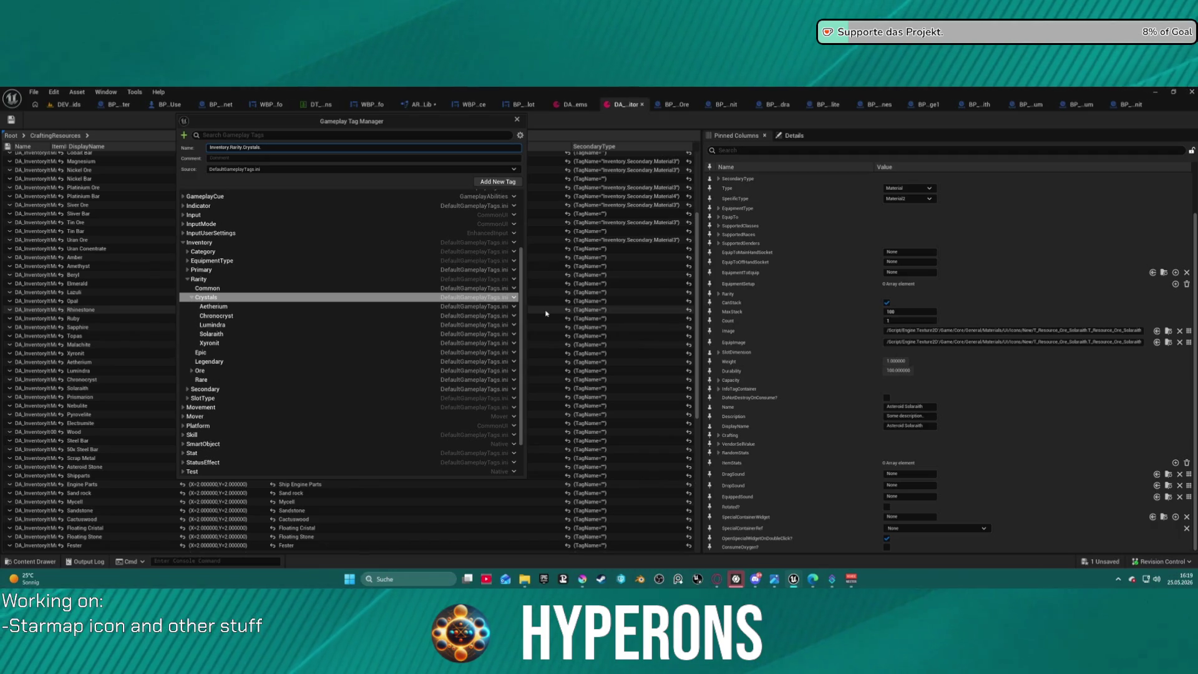
{"action": "type", "text": "Prism"}
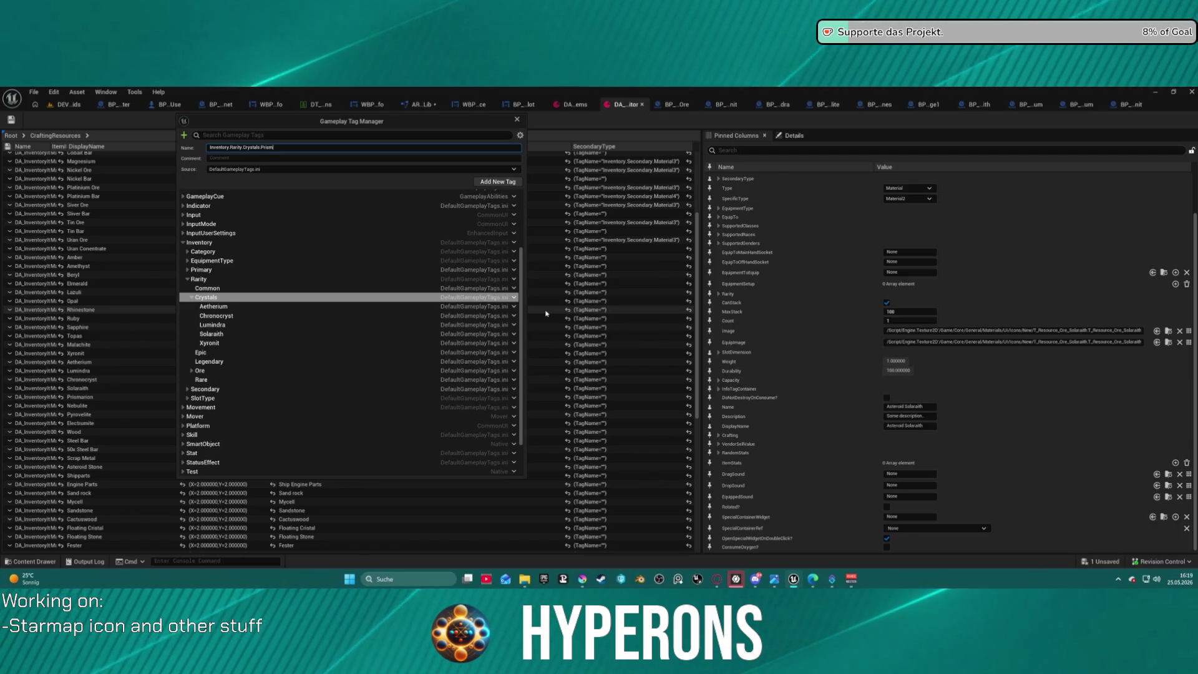
{"action": "type", "text": "arion"}
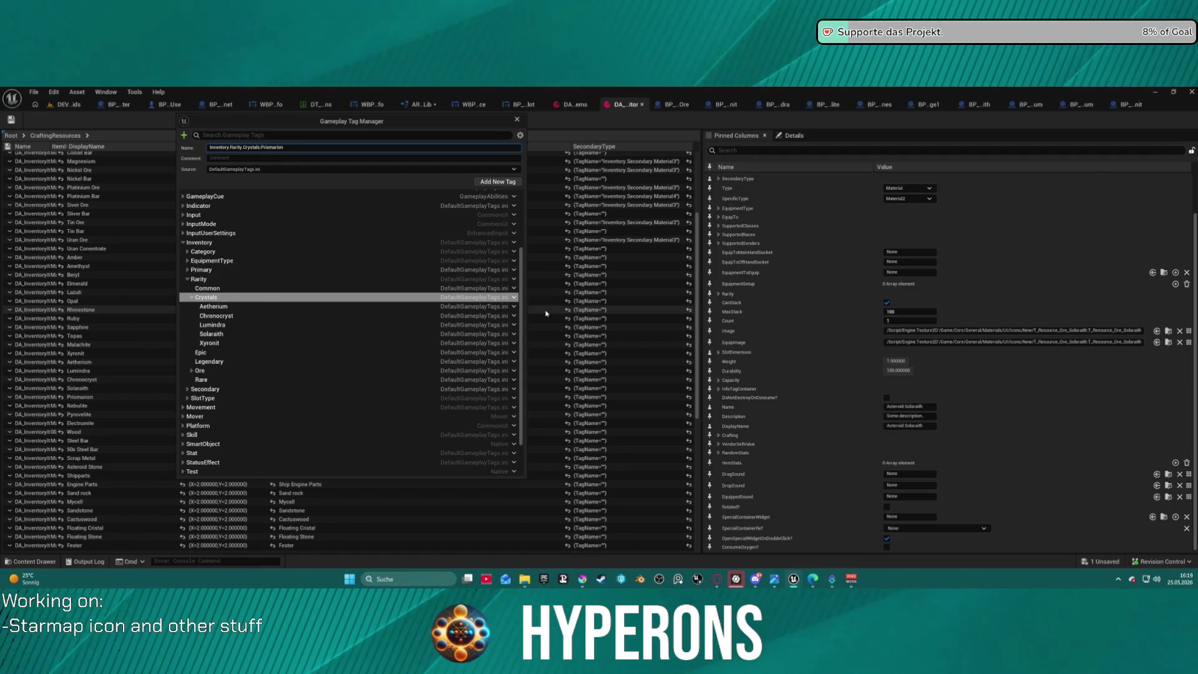
{"action": "key", "text": "Return"}
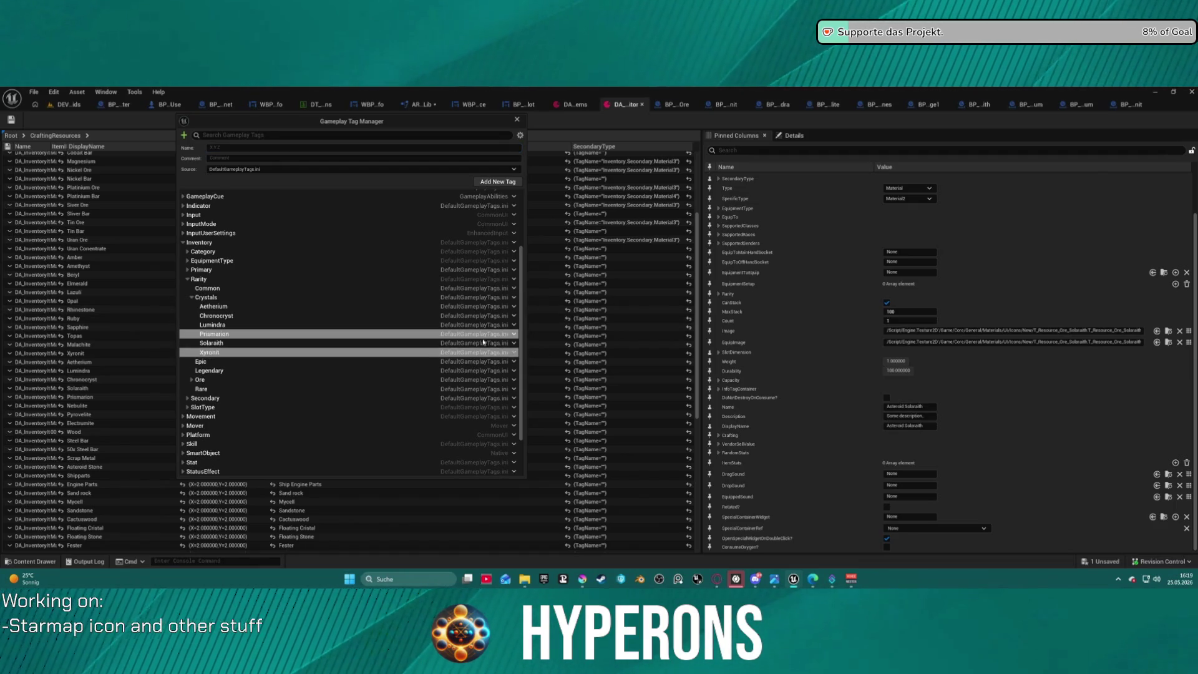
{"action": "right_click", "coordinate": [521, 303]}
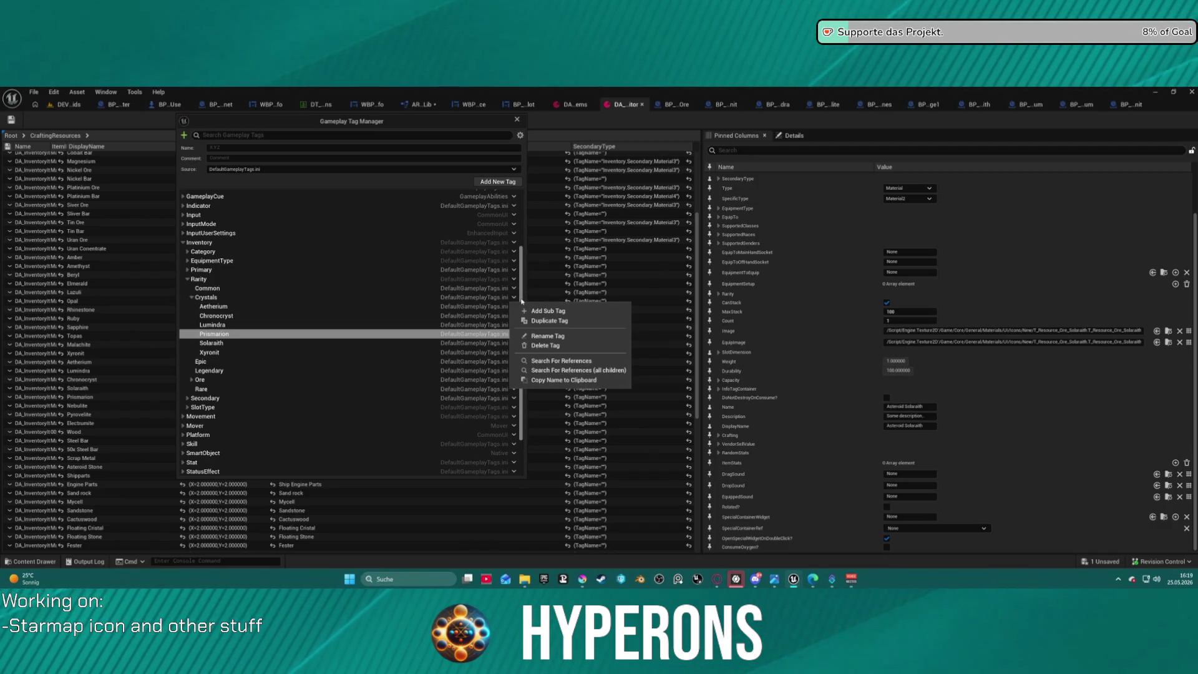
{"action": "left_click", "coordinate": [557, 311]}
{"action": "type", "text": "Neb"}
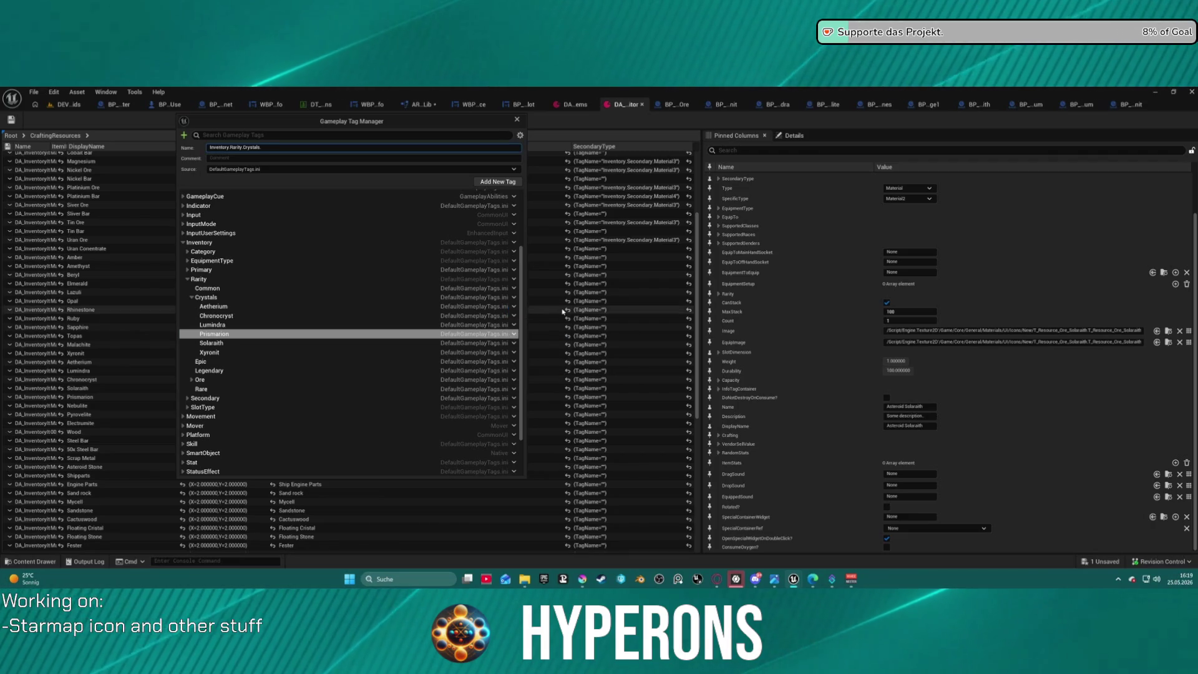
{"action": "key", "text": "Return"}
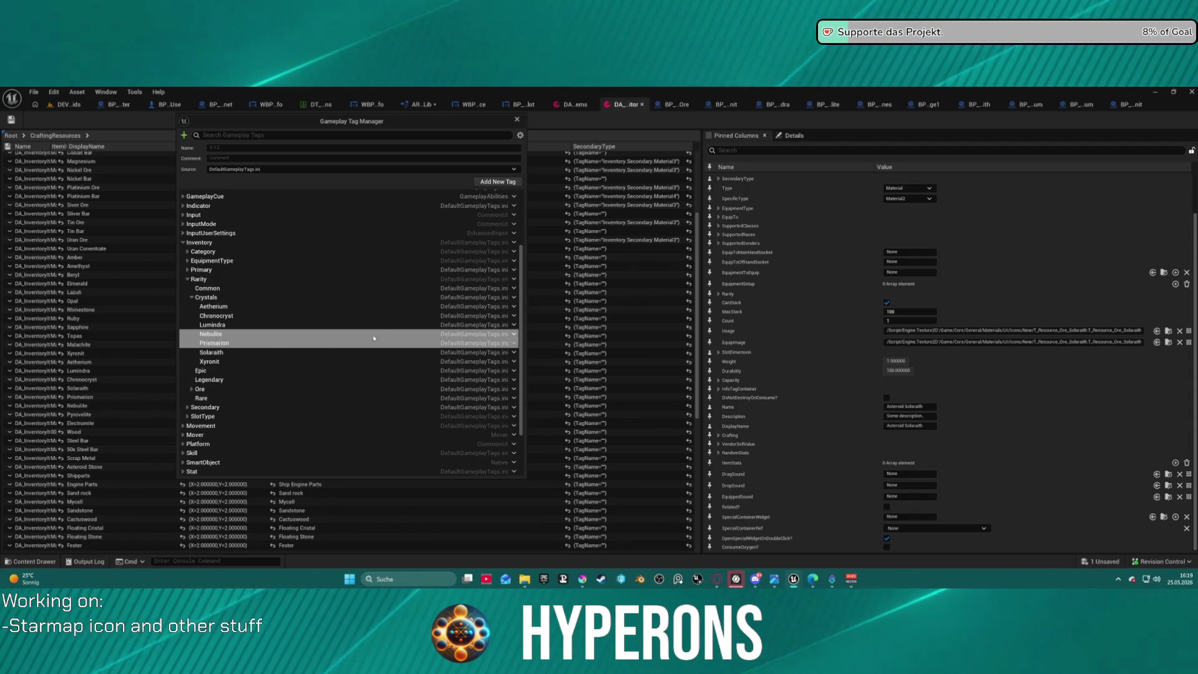
- Add the Pyrovelite and Electrumite crystal tags, then close the Gameplay Tag Manager
{"action": "right_click", "coordinate": [513, 298]}
{"action": "left_click", "coordinate": [543, 311]}
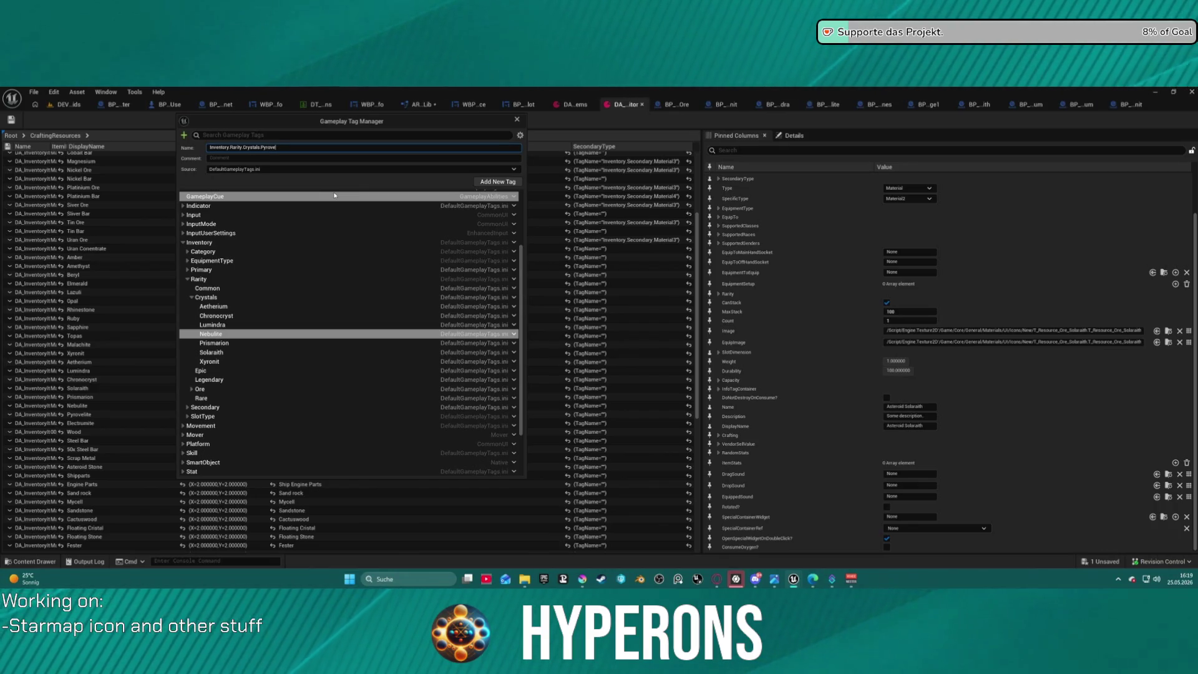
{"action": "type", "text": "e"}
{"action": "key", "text": "Return"}
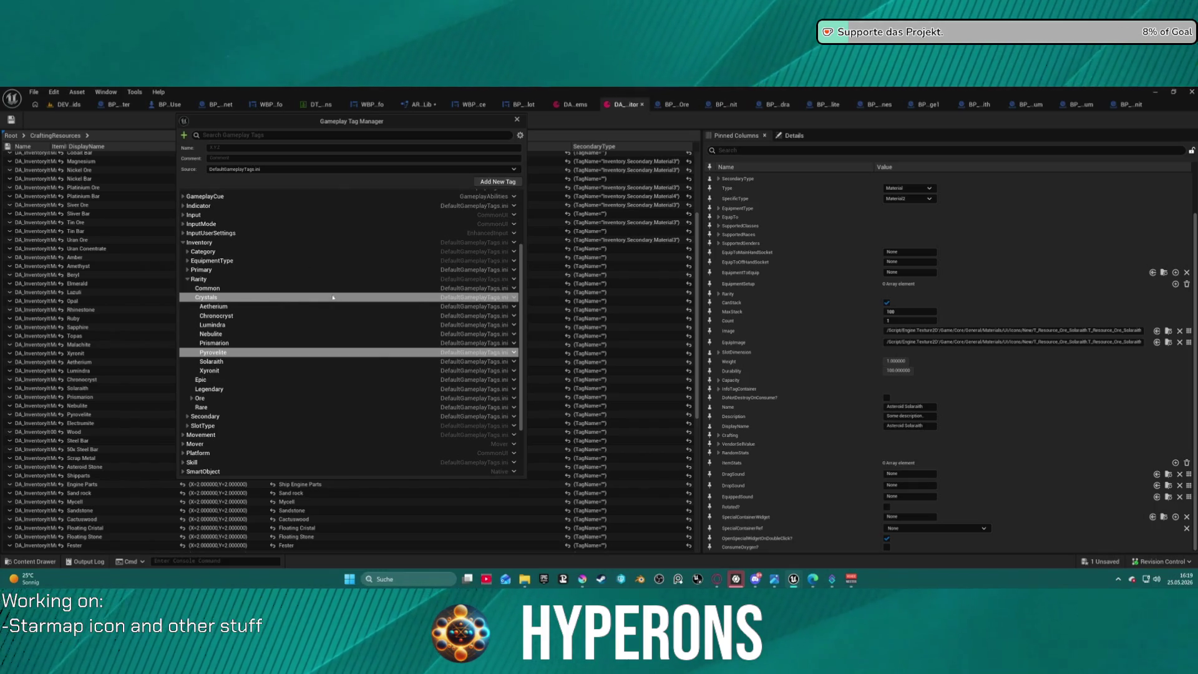
{"action": "left_click", "coordinate": [514, 297]}
{"action": "left_click", "coordinate": [525, 311]}
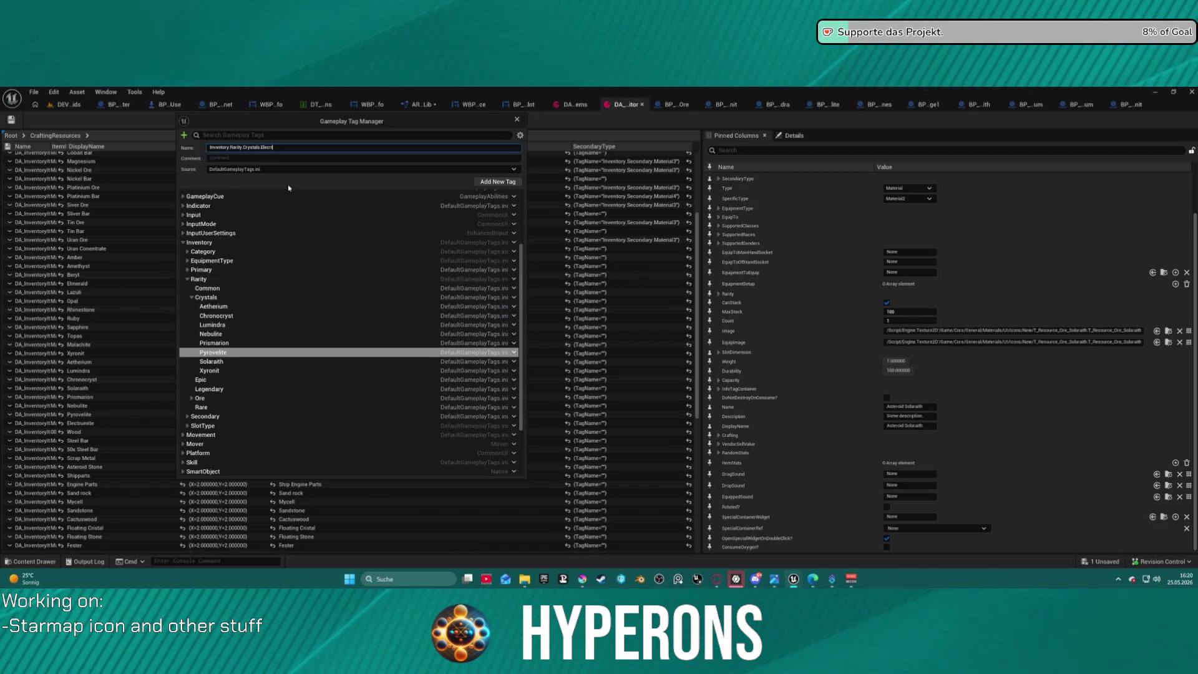
{"action": "type", "text": "rum"}
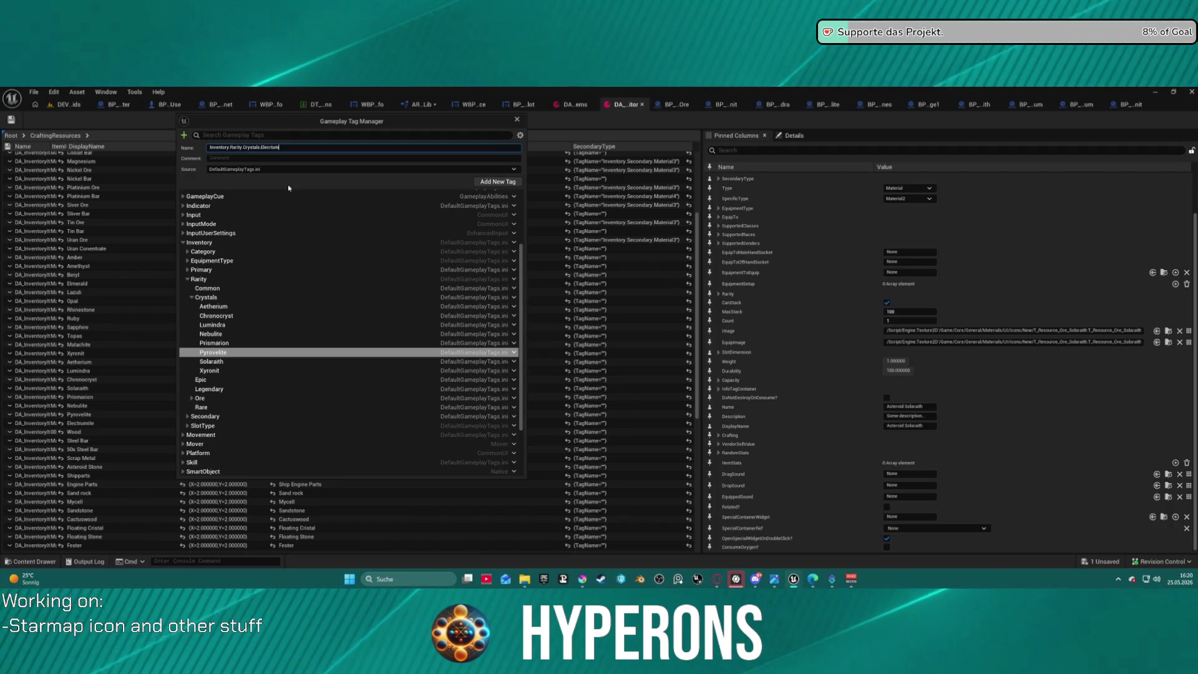
{"action": "type", "text": "ite"}
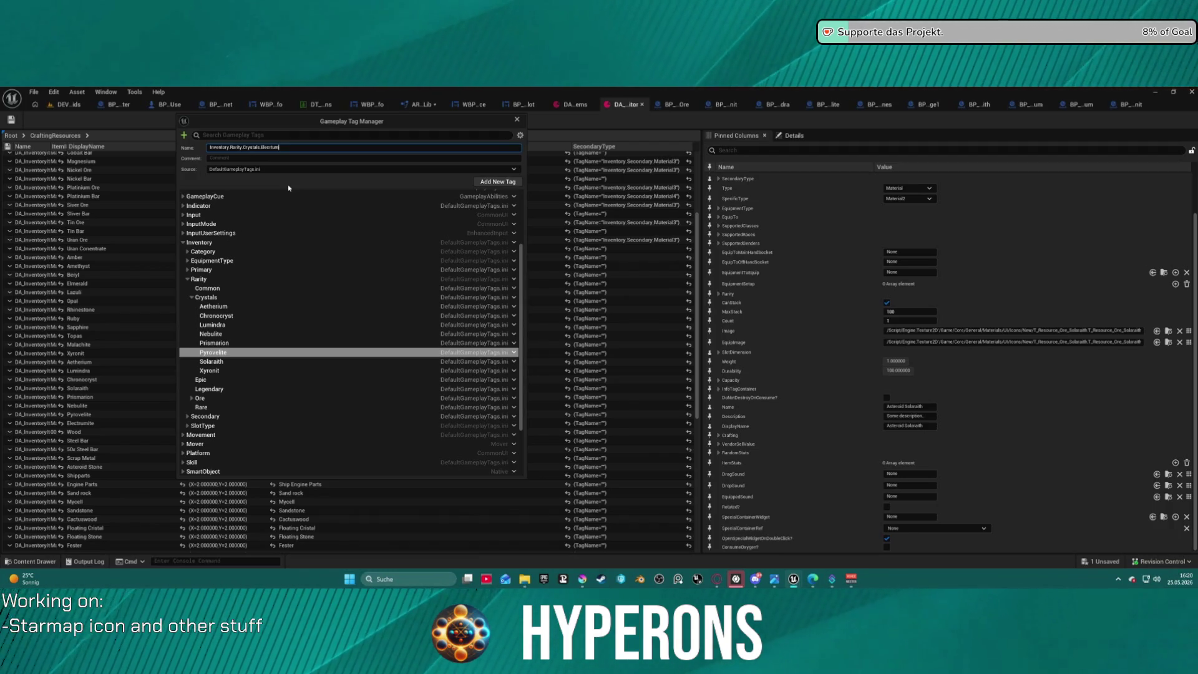
{"action": "key", "text": "Return"}
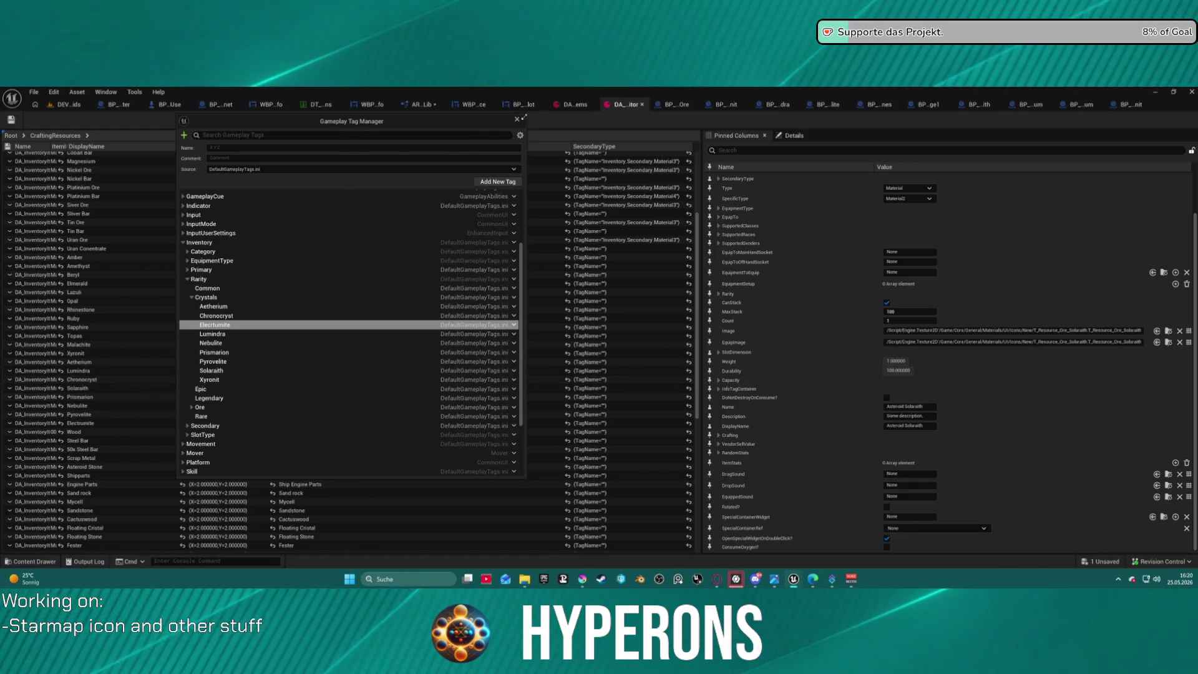
{"action": "left_click", "coordinate": [517, 119]}
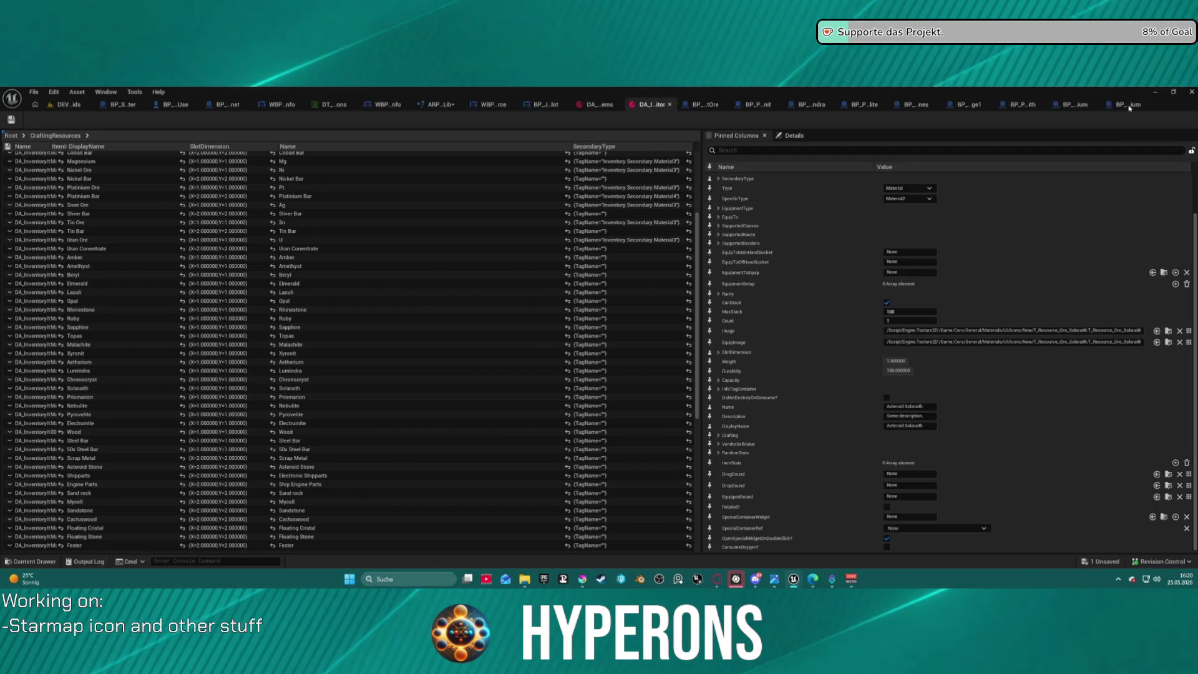
- Close the Xyronit, Celestium, Solaraith, asteroid and cobalt ore blueprint tabs, returning to ARPGBPFuncLib
{"action": "middle_click", "coordinate": [1127, 107]}
{"action": "middle_click", "coordinate": [1130, 106]}
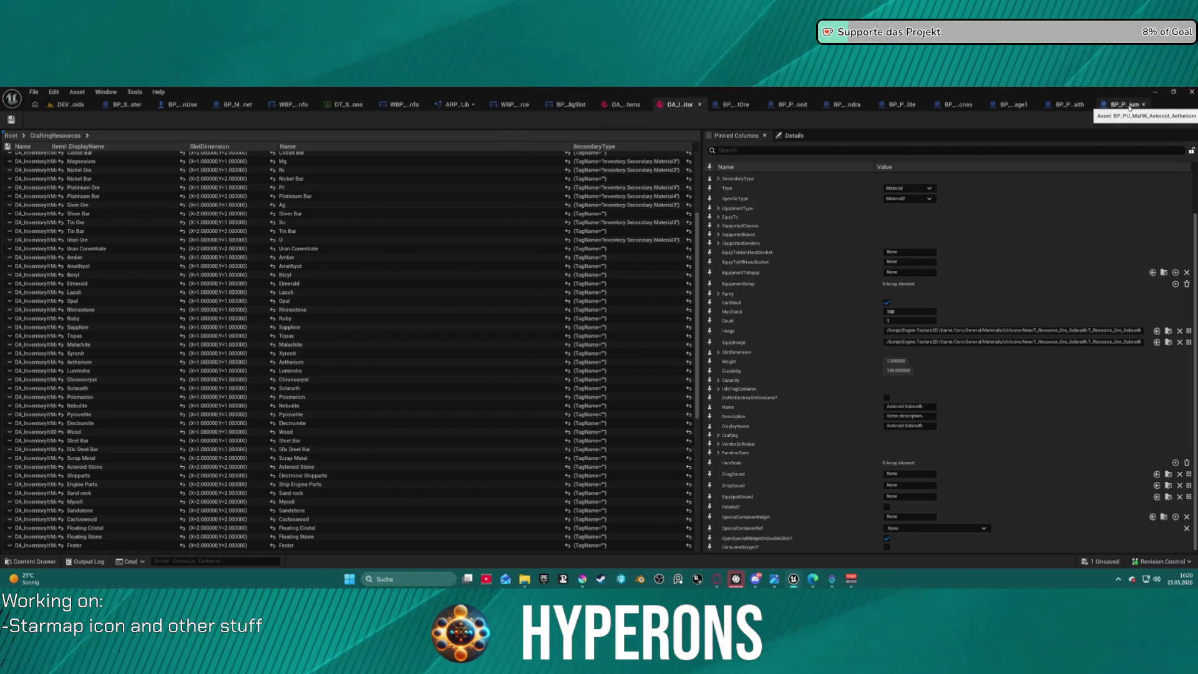
{"action": "middle_click", "coordinate": [1130, 106]}
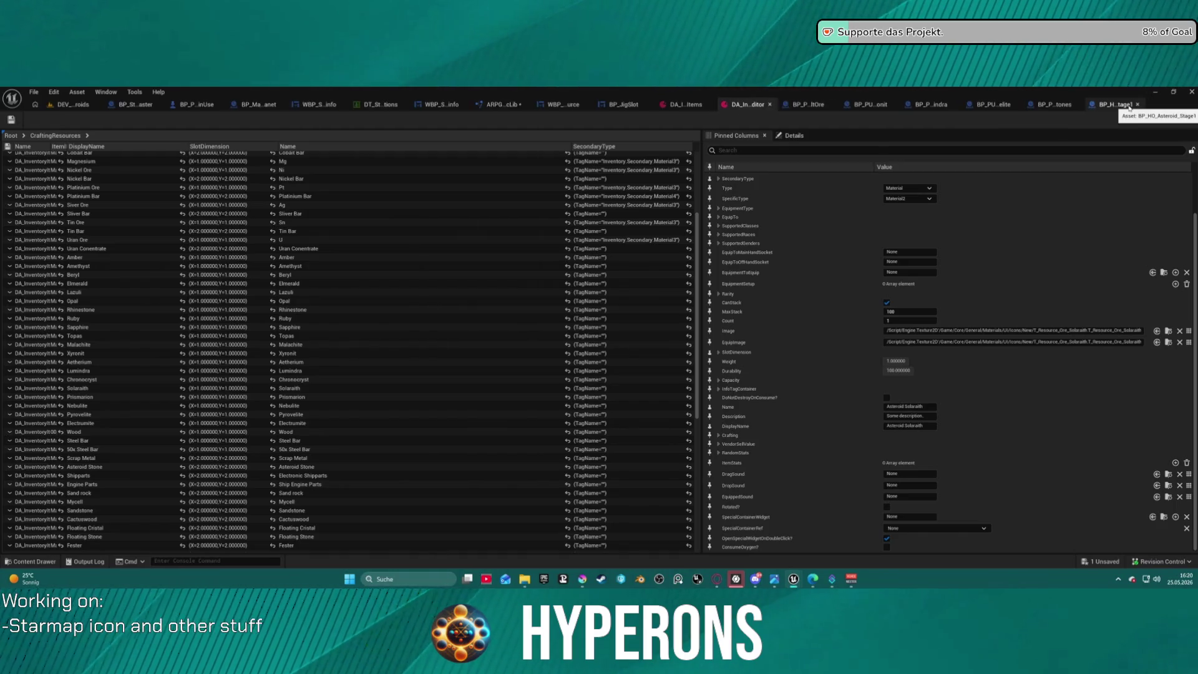
{"action": "middle_click", "coordinate": [1130, 107]}
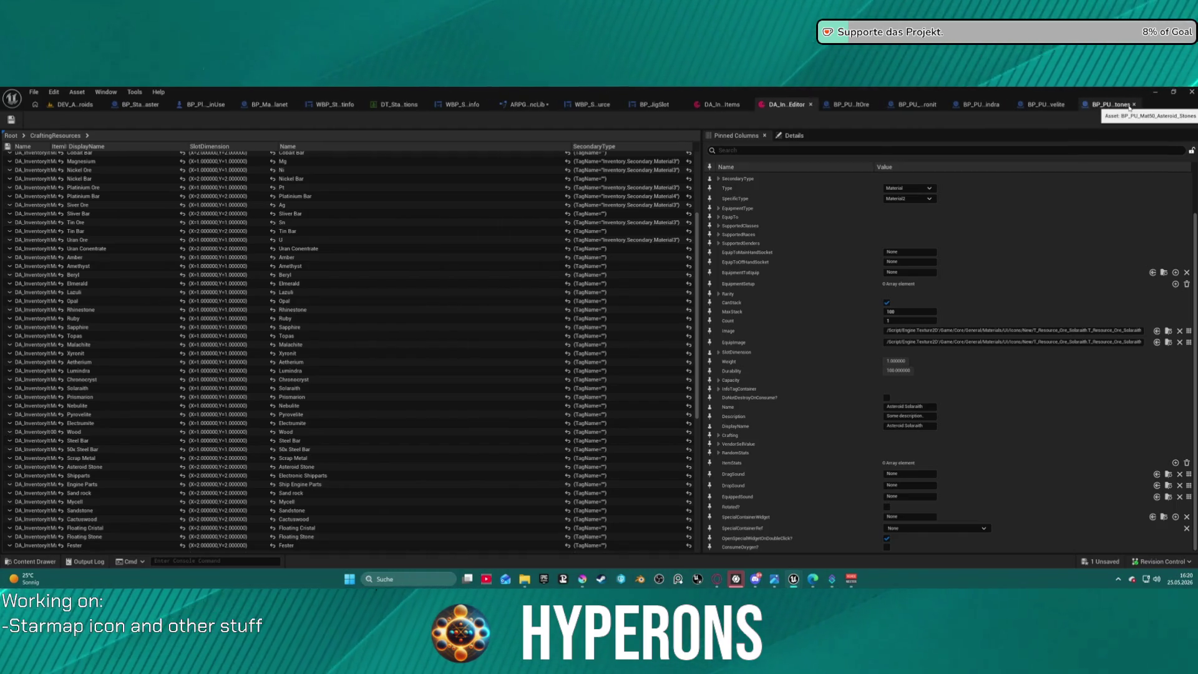
{"action": "middle_click", "coordinate": [1130, 108]}
{"action": "middle_click", "coordinate": [1112, 107]}
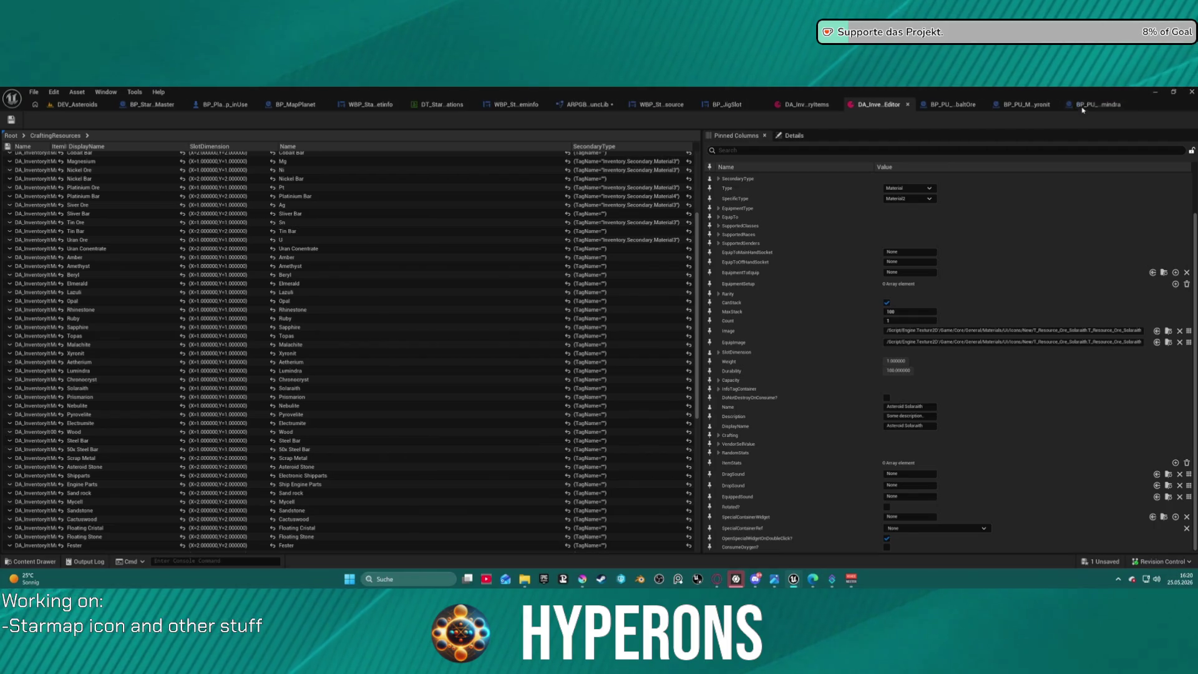
{"action": "middle_click", "coordinate": [1111, 107]}
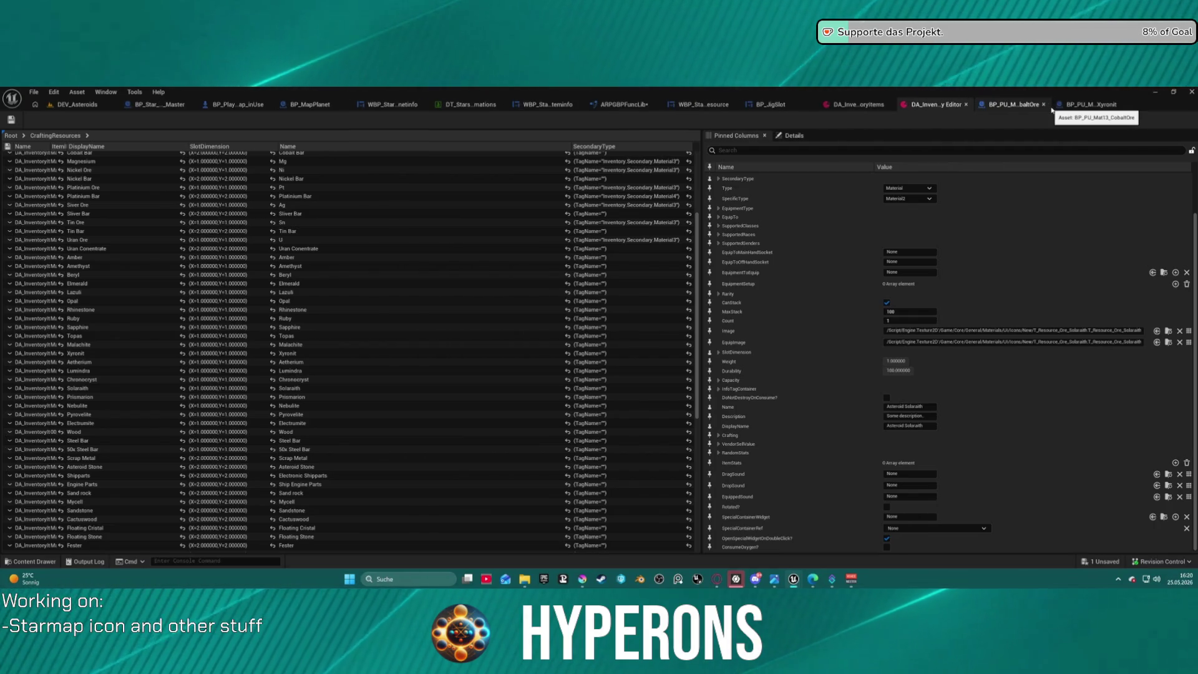
{"action": "middle_click", "coordinate": [1053, 108]}
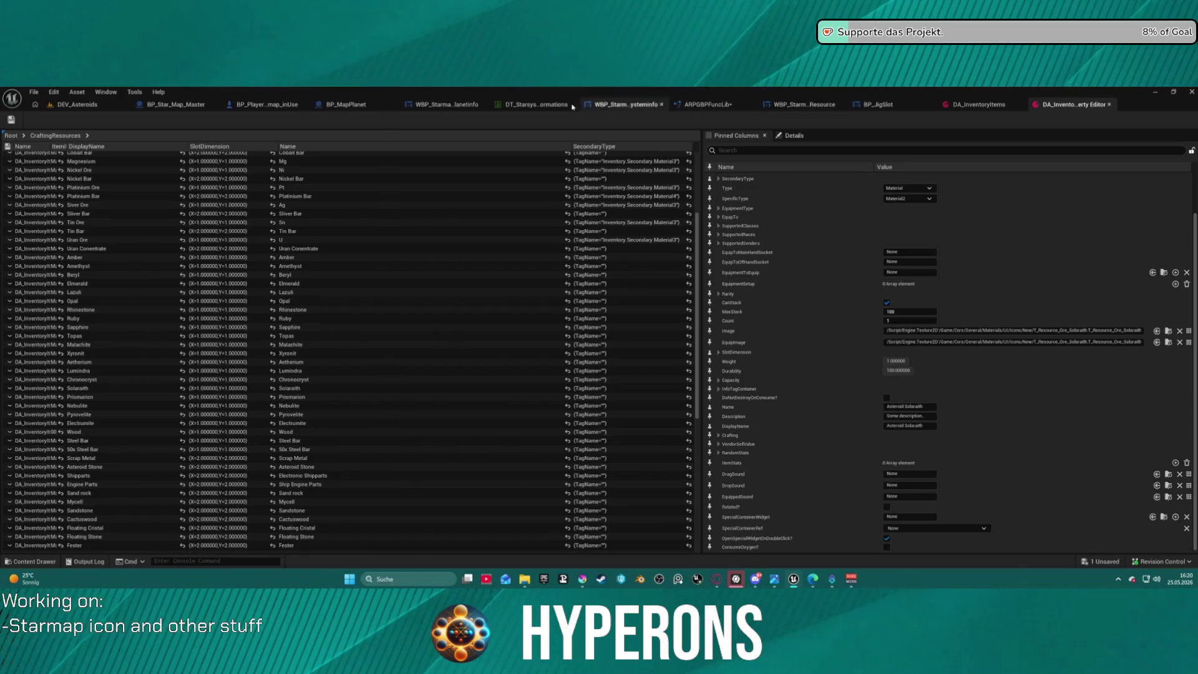
{"action": "left_click", "coordinate": [701, 104]}
- Wire the reroute point into the Branch exec input and Branch False to the exec line
{"action": "scroll", "coordinate": [629, 354], "scroll_direction": "down", "scroll_amount": 12}
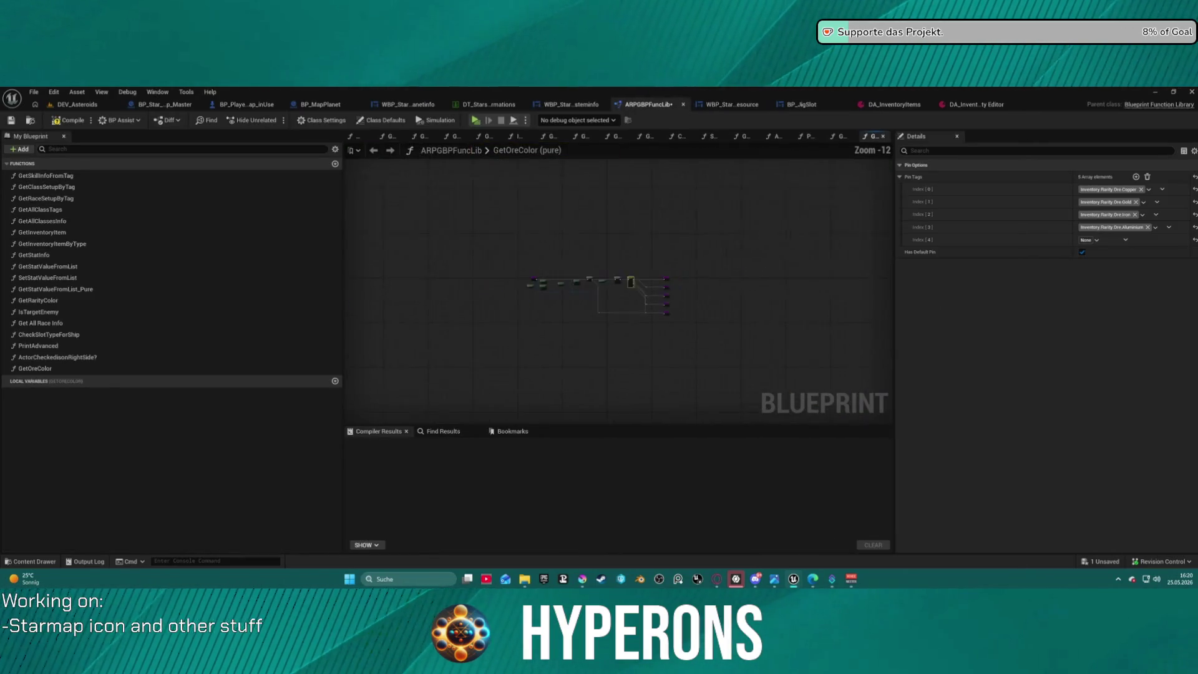
{"action": "scroll", "coordinate": [459, 225], "scroll_direction": "up", "scroll_amount": 9}
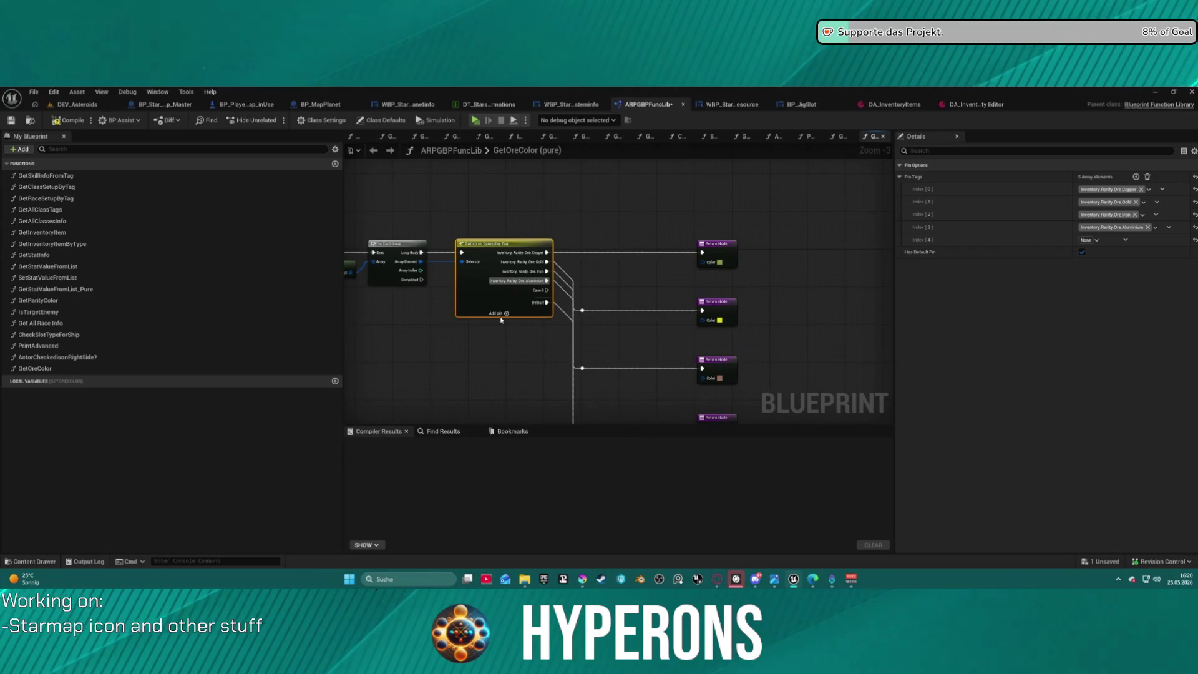
{"action": "mouse_move", "coordinate": [552, 326]}
{"action": "left_mouse_down"}
{"action": "mouse_move", "coordinate": [572, 253]}
{"action": "mouse_move", "coordinate": [655, 277]}
{"action": "mouse_move", "coordinate": [857, 241]}
{"action": "left_mouse_up"}
{"action": "mouse_move", "coordinate": [550, 262]}
{"action": "left_mouse_down"}
{"action": "mouse_move", "coordinate": [811, 275]}
{"action": "mouse_move", "coordinate": [717, 300]}
{"action": "mouse_move", "coordinate": [637, 278]}
{"action": "mouse_move", "coordinate": [608, 333]}
{"action": "left_mouse_up"}
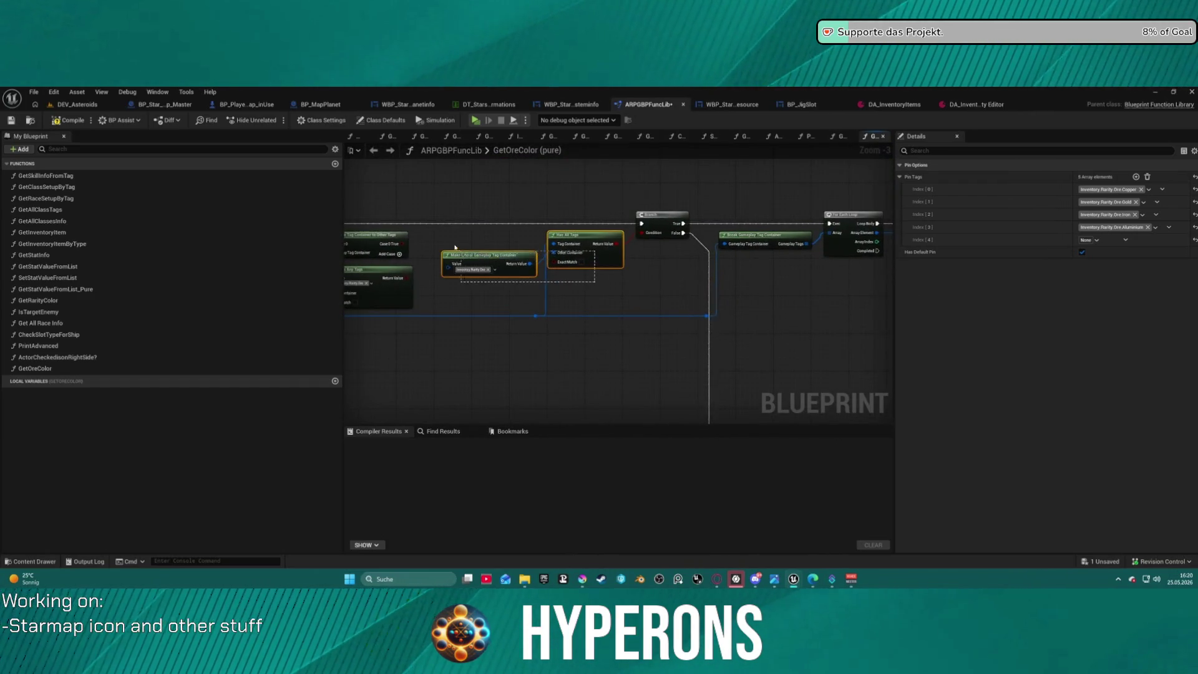
{"action": "mouse_move", "coordinate": [453, 238]}
{"action": "left_mouse_down"}
{"action": "mouse_move", "coordinate": [482, 239]}
{"action": "mouse_move", "coordinate": [431, 139]}
{"action": "mouse_move", "coordinate": [470, 242]}
{"action": "left_mouse_up"}
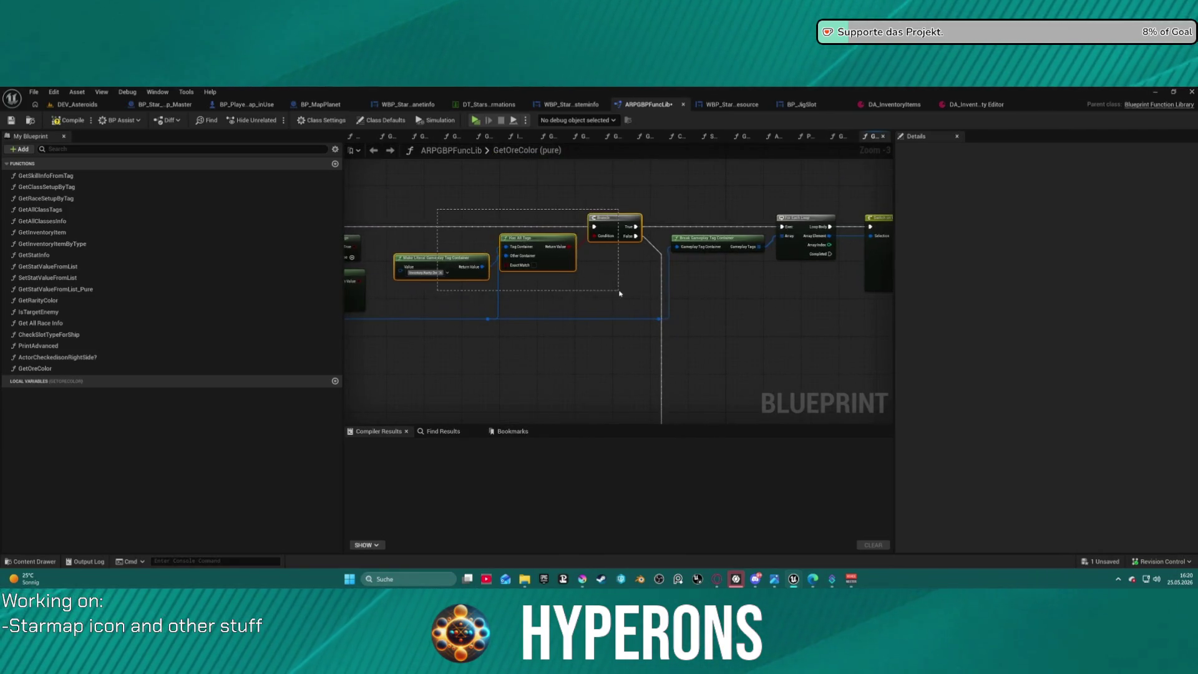
{"action": "mouse_move", "coordinate": [622, 297]}
{"action": "left_mouse_down"}
{"action": "mouse_move", "coordinate": [685, 348]}
{"action": "mouse_move", "coordinate": [698, 344]}
{"action": "left_mouse_up"}
{"action": "left_click_drag", "start_coordinate": [799, 369], "coordinate": [597, 297]}
{"action": "left_click_drag", "start_coordinate": [735, 295], "coordinate": [493, 271]}
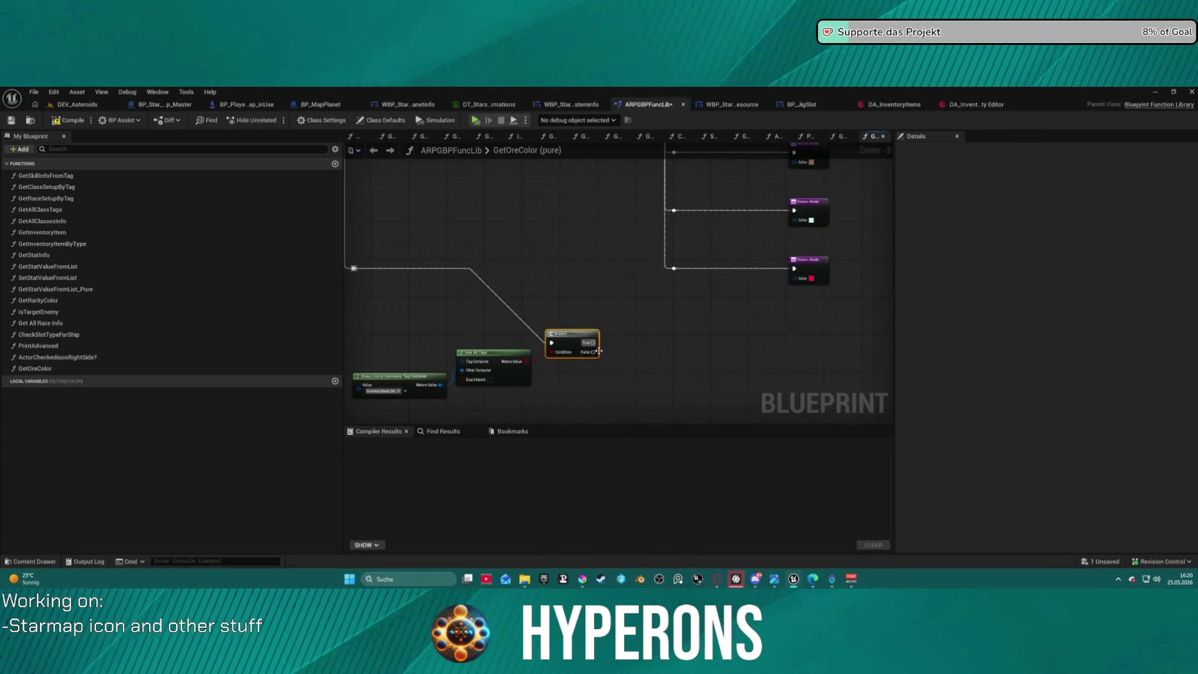
{"action": "mouse_move", "coordinate": [593, 351]}
{"action": "left_mouse_down"}
{"action": "mouse_move", "coordinate": [683, 275]}
{"action": "mouse_move", "coordinate": [672, 283]}
{"action": "left_mouse_up"}
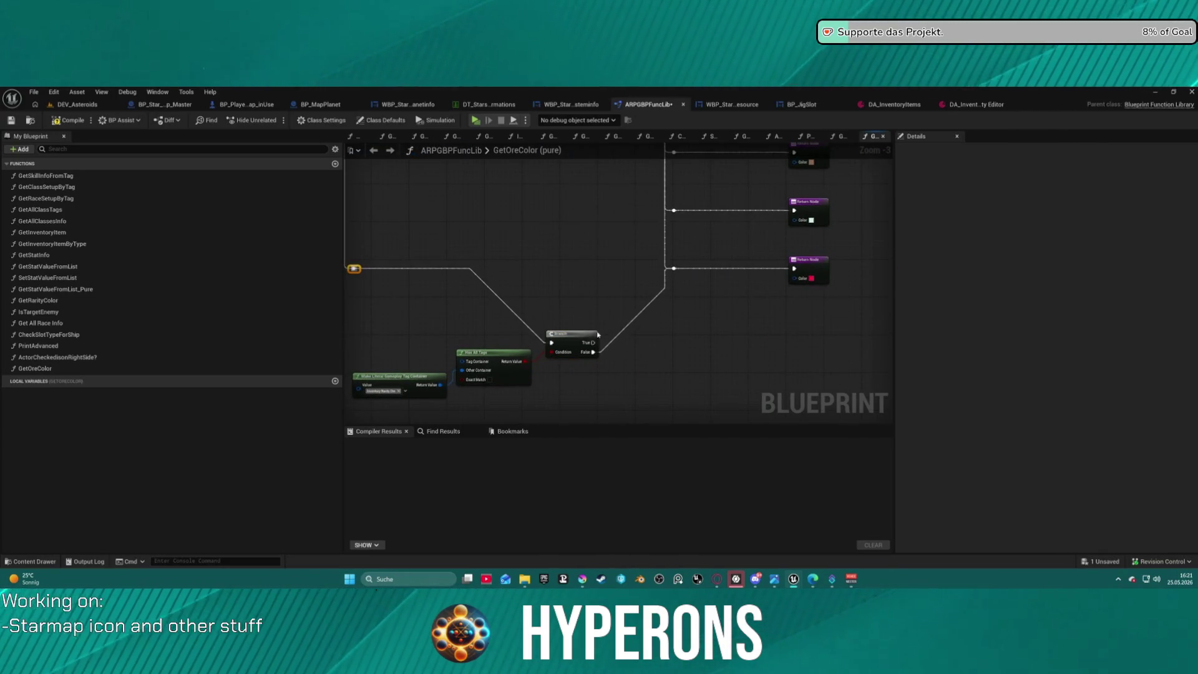
- Align the Branch node and move Has All Tags and Make Literal tag container nodes left
{"action": "left_click_drag", "start_coordinate": [567, 339], "coordinate": [552, 267]}
{"action": "left_click_drag", "start_coordinate": [419, 300], "coordinate": [566, 281]}
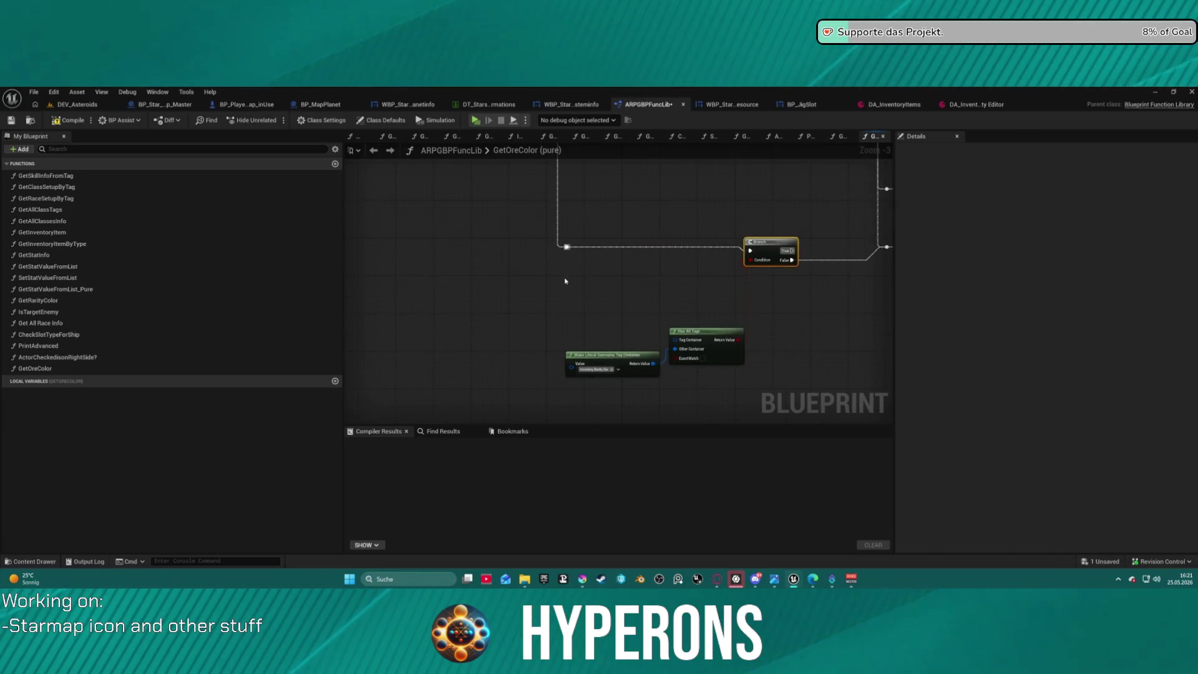
{"action": "mouse_move", "coordinate": [772, 243]}
{"action": "left_mouse_down"}
{"action": "mouse_move", "coordinate": [675, 284]}
{"action": "mouse_move", "coordinate": [748, 265]}
{"action": "left_mouse_up"}
{"action": "left_click_drag", "start_coordinate": [572, 322], "coordinate": [707, 400]}
{"action": "left_click_drag", "start_coordinate": [713, 337], "coordinate": [680, 329]}
{"action": "left_click_drag", "start_coordinate": [621, 363], "coordinate": [550, 336]}
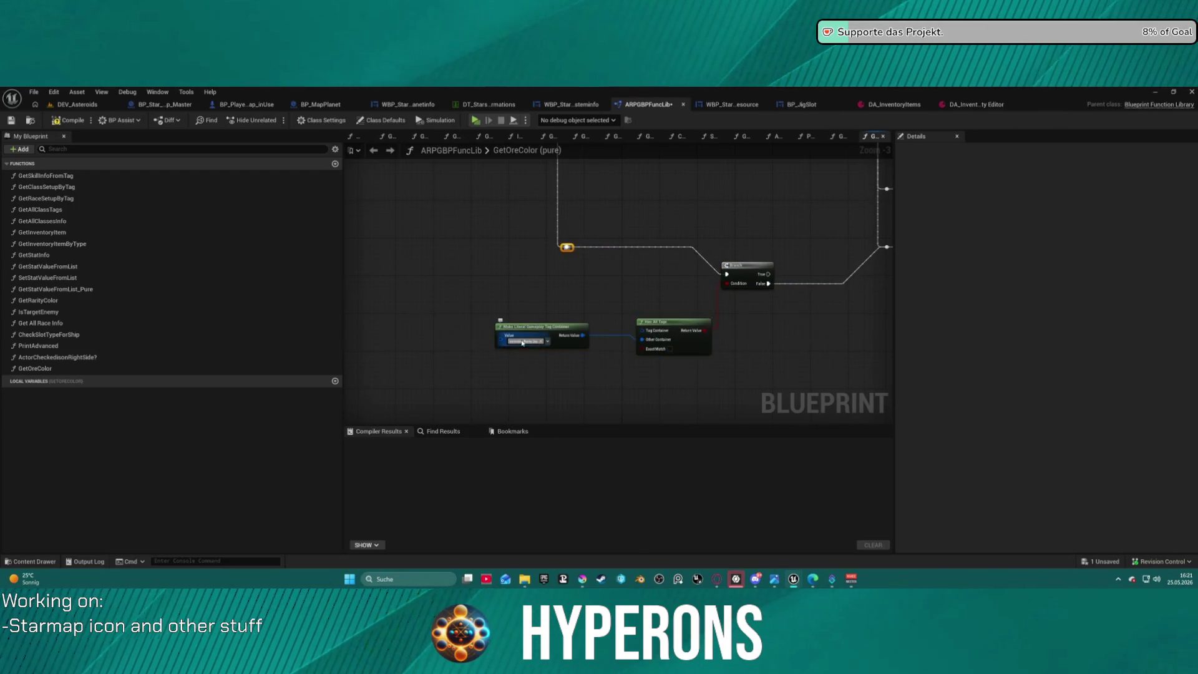
- Add the Crystals tag to the Make Literal Gameplay Tag Container
{"action": "left_click", "coordinate": [522, 342]}
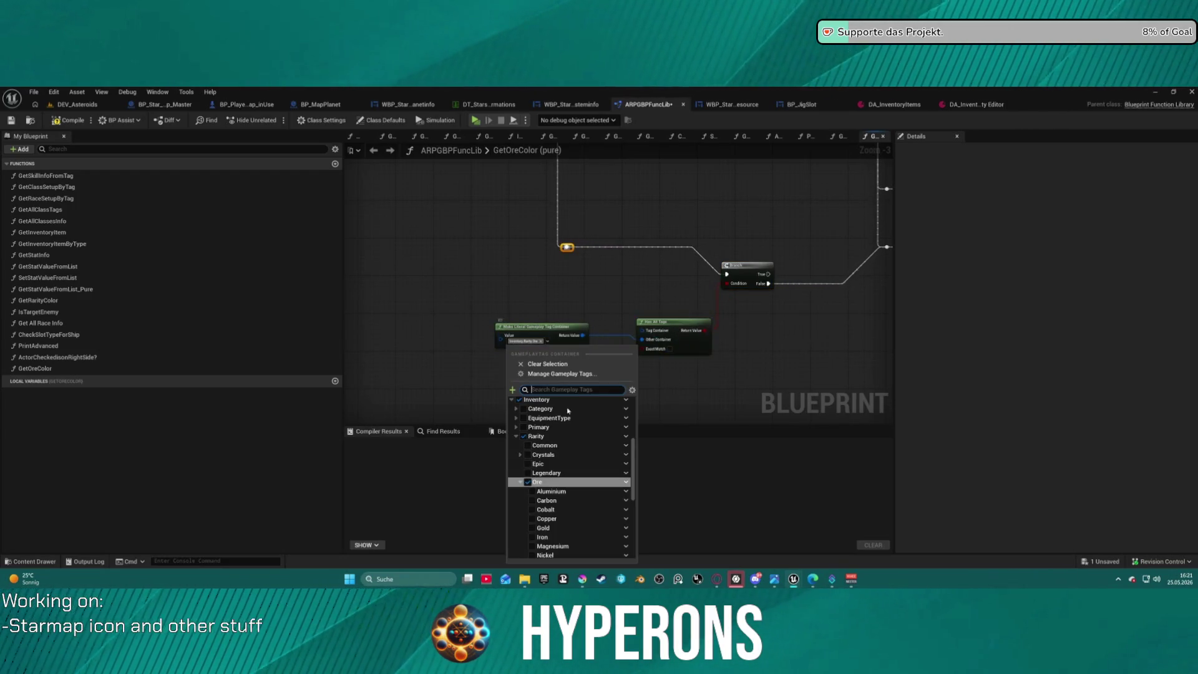
{"action": "left_click", "coordinate": [528, 455]}
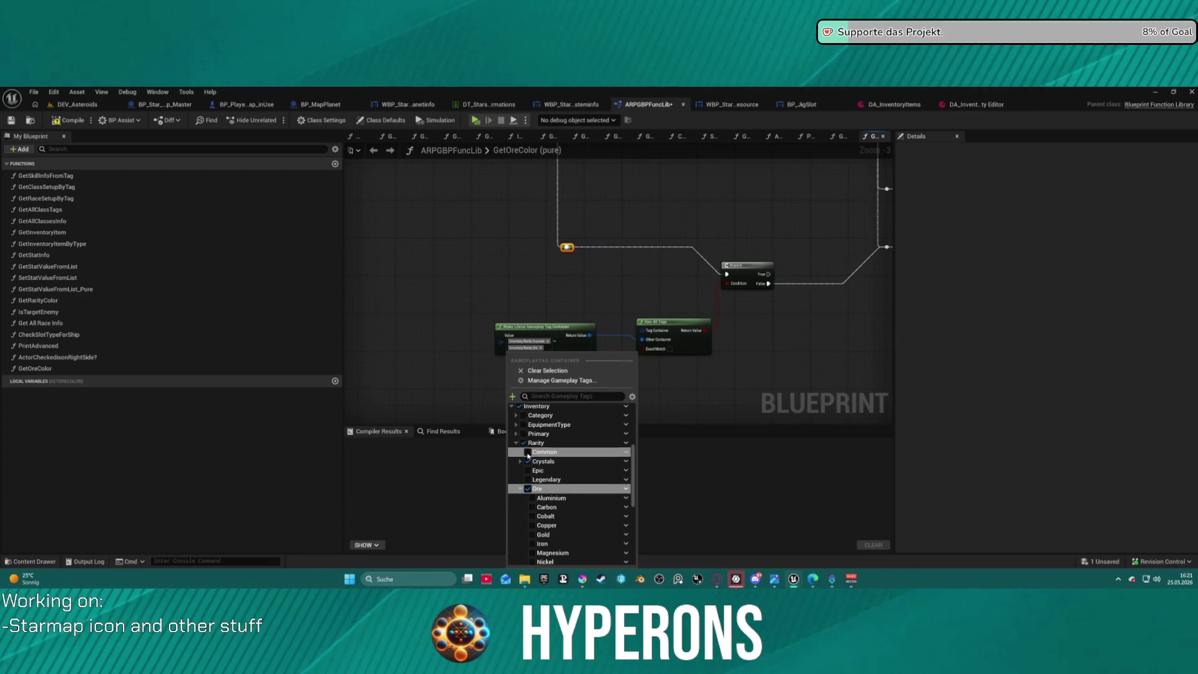
{"action": "left_click", "coordinate": [541, 348]}
{"action": "mouse_move", "coordinate": [541, 266]}
{"action": "left_mouse_down"}
{"action": "mouse_move", "coordinate": [530, 431]}
{"action": "mouse_move", "coordinate": [545, 412]}
{"action": "mouse_move", "coordinate": [479, 365]}
{"action": "mouse_move", "coordinate": [441, 358]}
{"action": "mouse_move", "coordinate": [567, 369]}
{"action": "mouse_move", "coordinate": [608, 425]}
{"action": "mouse_move", "coordinate": [597, 273]}
{"action": "mouse_move", "coordinate": [618, 319]}
{"action": "left_mouse_up"}
{"action": "scroll", "coordinate": [596, 273], "scroll_direction": "up", "scroll_amount": 3}
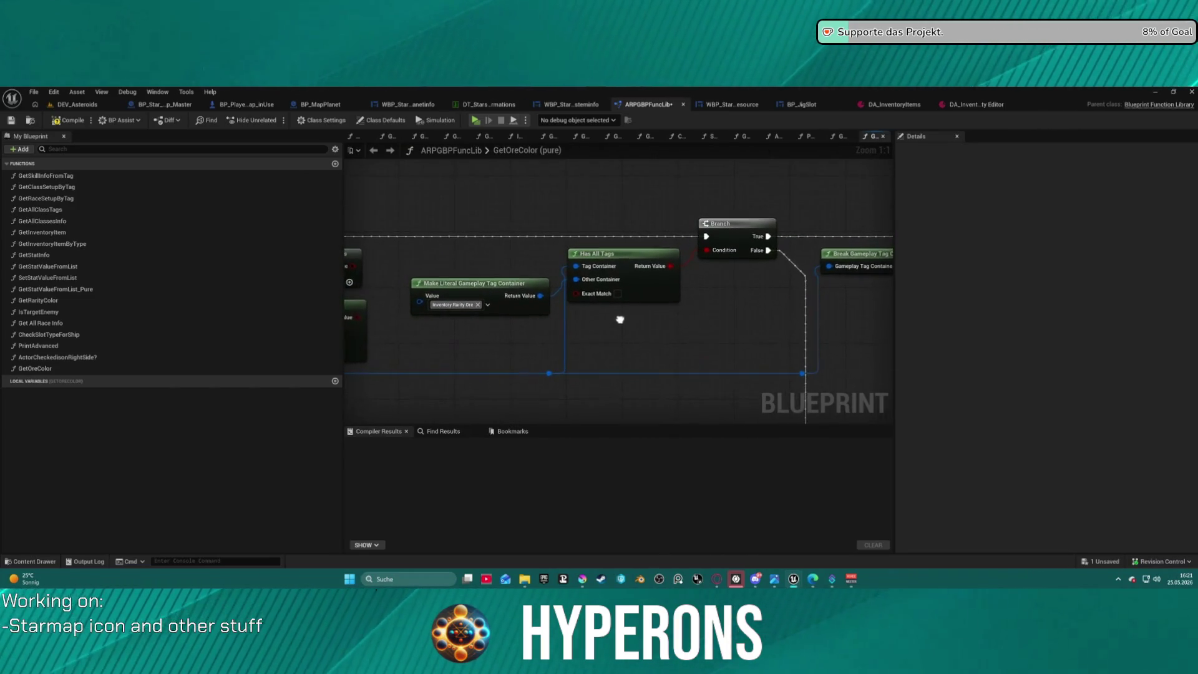
{"action": "mouse_move", "coordinate": [448, 306]}
{"action": "left_mouse_down"}
{"action": "mouse_move", "coordinate": [723, 302]}
{"action": "mouse_move", "coordinate": [535, 257]}
{"action": "mouse_move", "coordinate": [545, 322]}
{"action": "mouse_move", "coordinate": [733, 401]}
{"action": "mouse_move", "coordinate": [741, 420]}
{"action": "left_mouse_up"}
- Delete the two tag-check nodes and add Crystals to the remaining literal tag container
{"action": "key", "text": "Delete"}
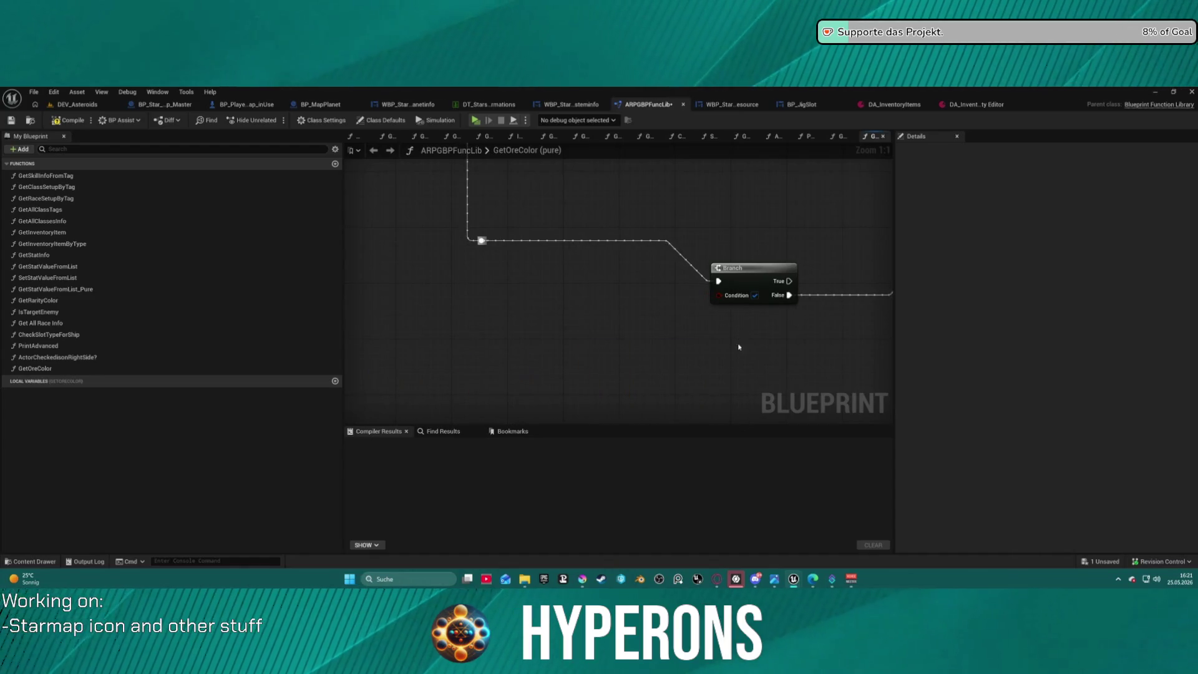
{"action": "mouse_move", "coordinate": [791, 288]}
{"action": "left_mouse_down"}
{"action": "mouse_move", "coordinate": [621, 300]}
{"action": "mouse_move", "coordinate": [631, 268]}
{"action": "mouse_move", "coordinate": [450, 333]}
{"action": "mouse_move", "coordinate": [798, 339]}
{"action": "mouse_move", "coordinate": [725, 337]}
{"action": "left_mouse_up"}
{"action": "mouse_move", "coordinate": [519, 398]}
{"action": "left_mouse_down"}
{"action": "mouse_move", "coordinate": [375, 437]}
{"action": "mouse_move", "coordinate": [681, 355]}
{"action": "mouse_move", "coordinate": [563, 369]}
{"action": "left_mouse_up"}
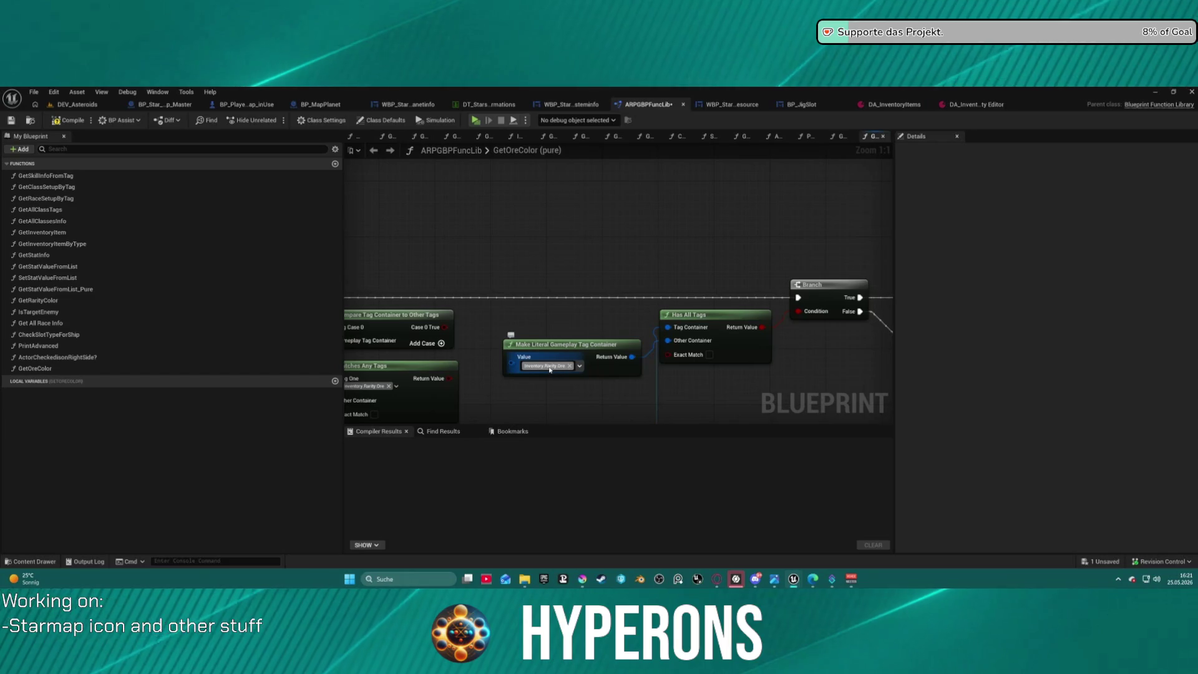
{"action": "left_click", "coordinate": [563, 367]}
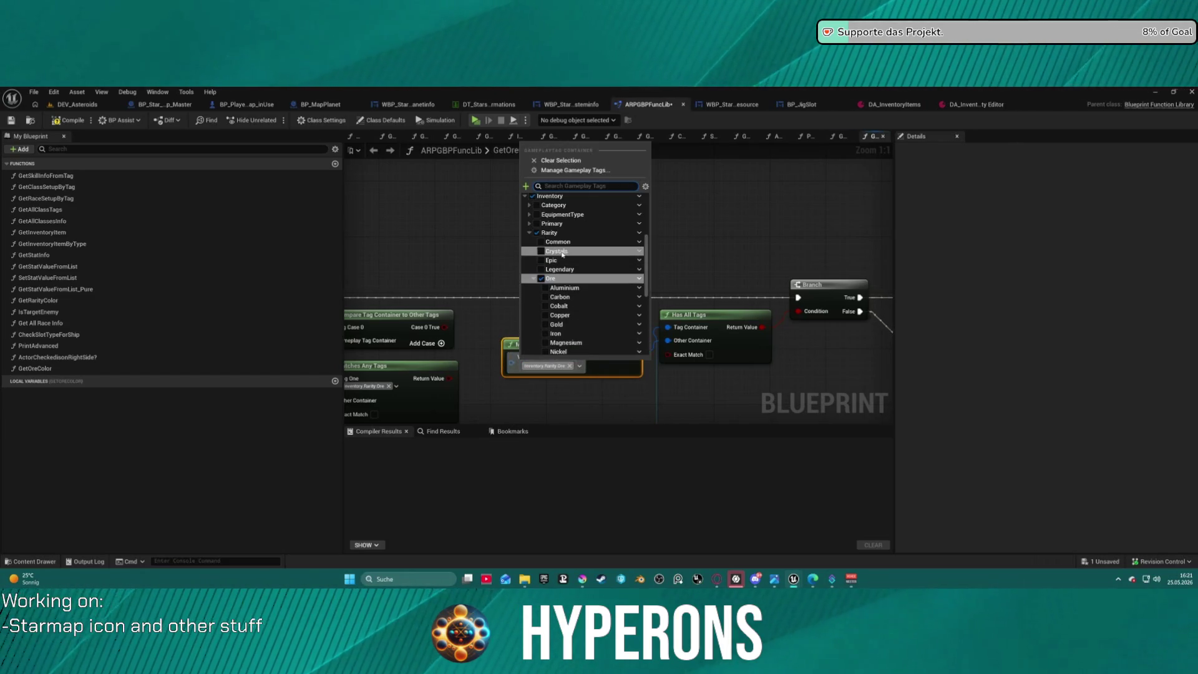
{"action": "left_click", "coordinate": [541, 251]}
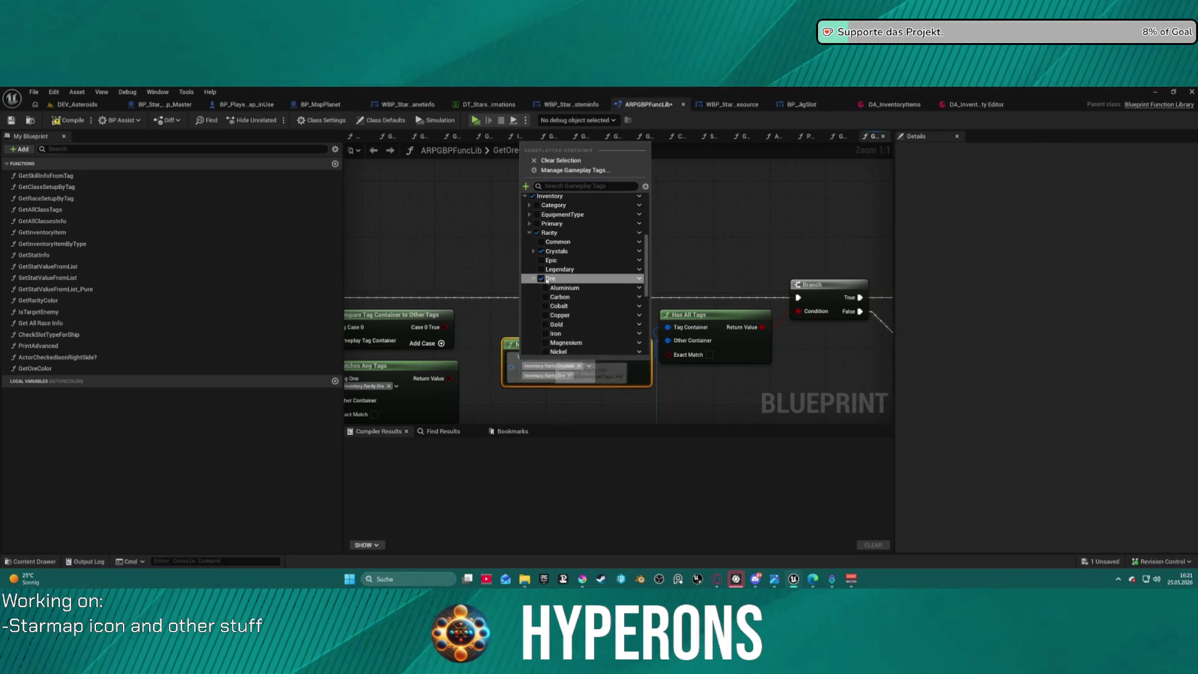
{"action": "key", "text": "Escape"}
{"action": "left_click_drag", "start_coordinate": [562, 349], "coordinate": [416, 253]}
{"action": "left_click", "coordinate": [552, 253]}
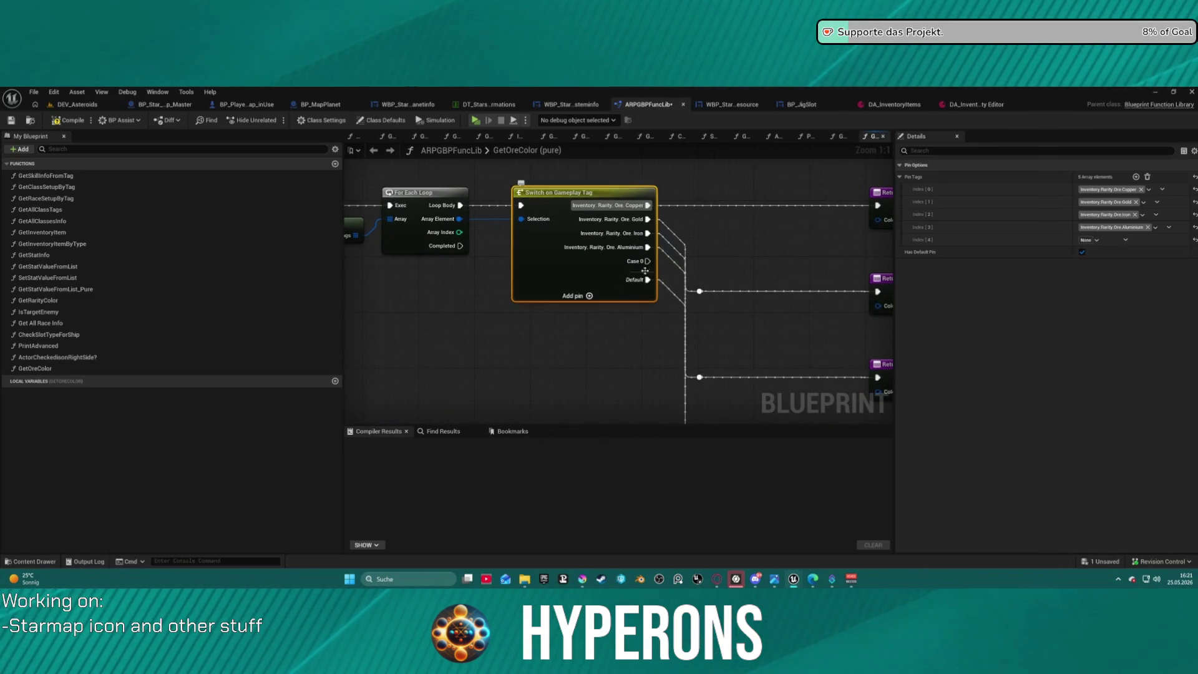
- Add new Switch on Gameplay Tag cases and paste the Aluminium tag into them
{"action": "left_click", "coordinate": [589, 297]}
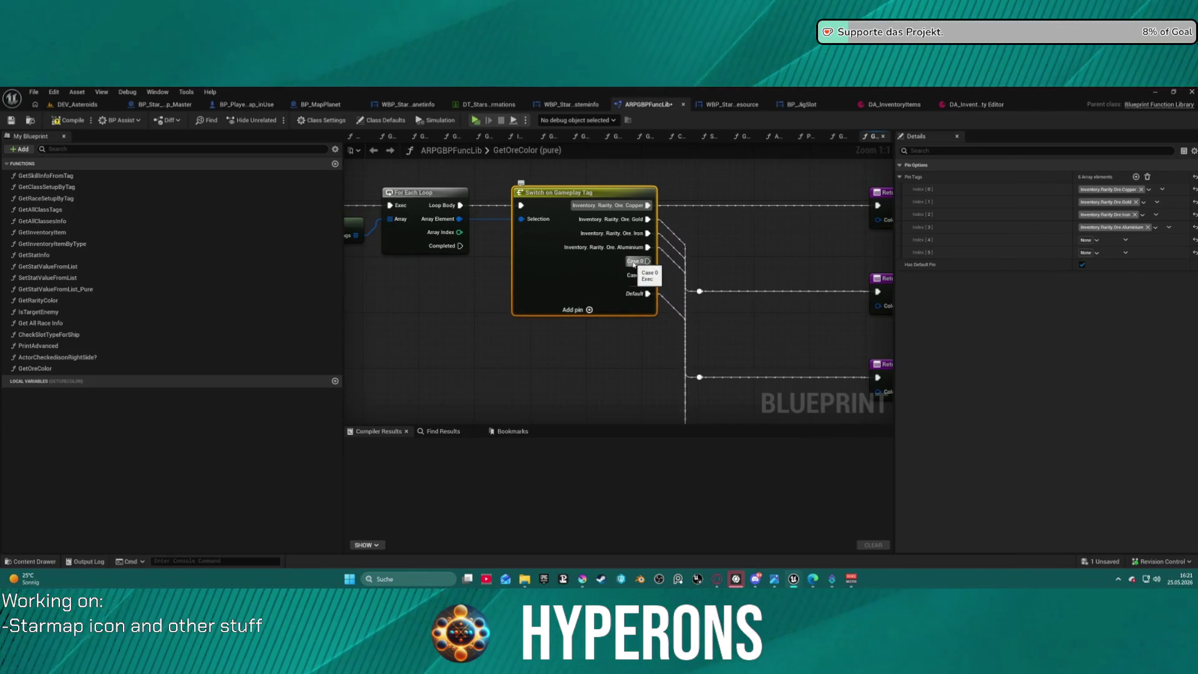
{"action": "right_click", "coordinate": [1006, 227], "text": "shift"}
{"action": "left_click", "coordinate": [989, 239], "text": "shift"}
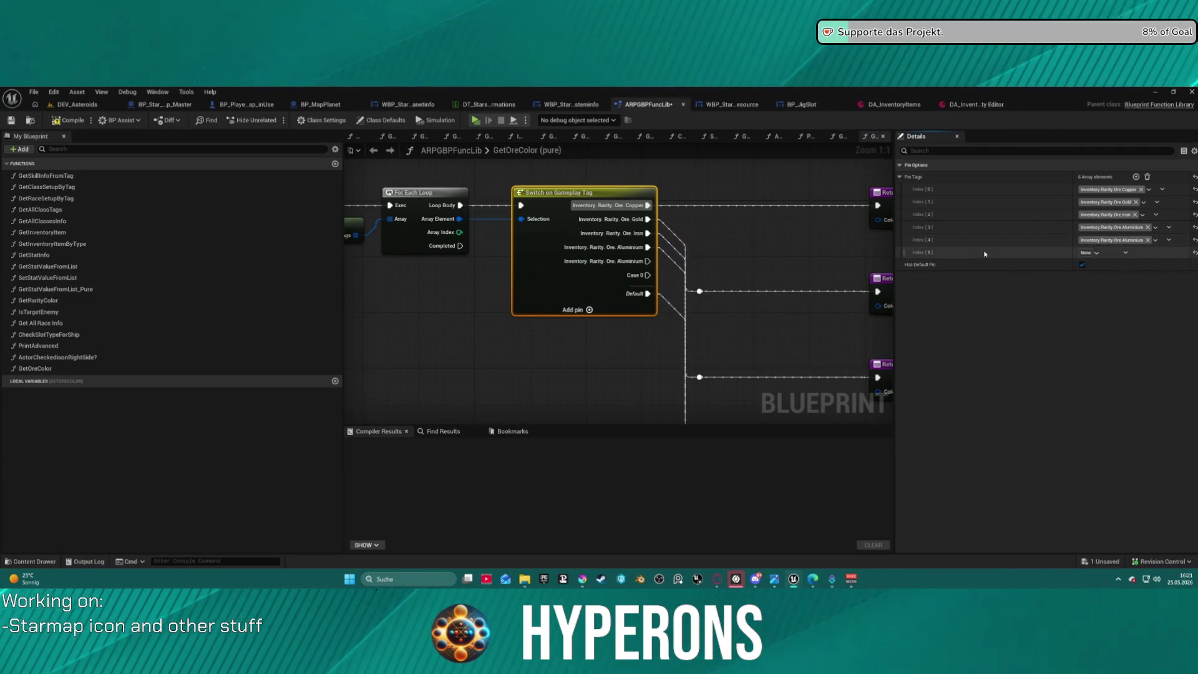
{"action": "left_click", "coordinate": [976, 253], "text": "shift"}
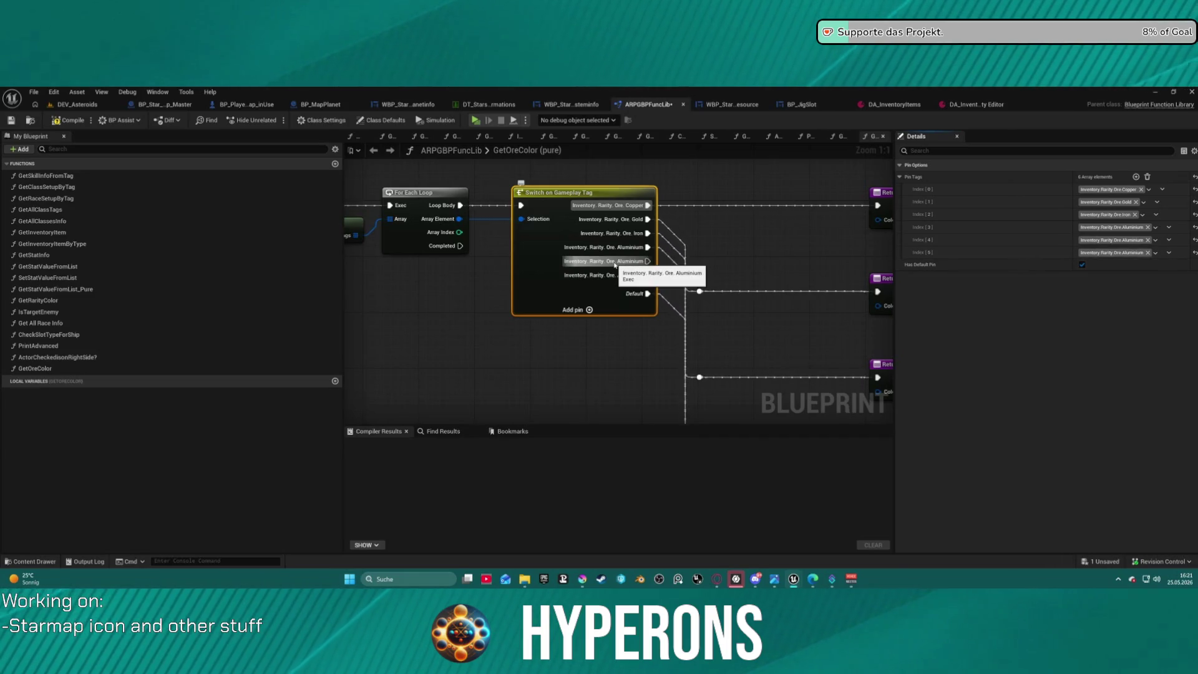
{"action": "left_click", "coordinate": [1107, 242]}
{"action": "scroll", "coordinate": [1102, 384], "scroll_direction": "down", "scroll_amount": 1}
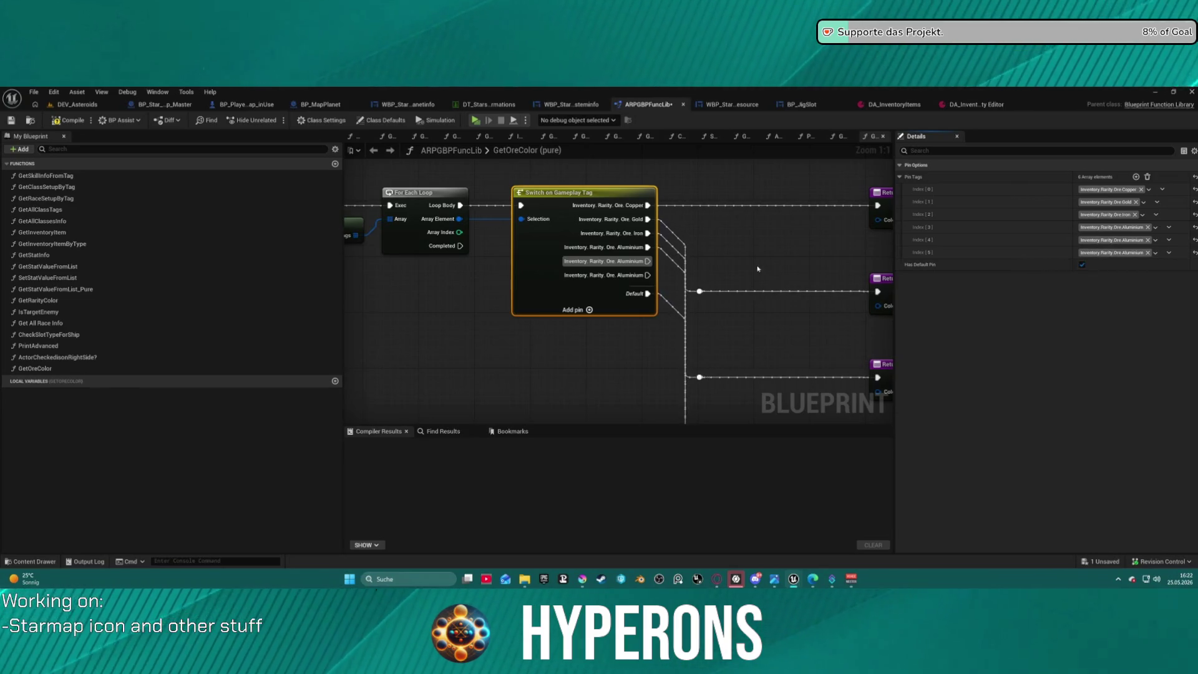
{"action": "scroll", "coordinate": [687, 249], "scroll_direction": "down", "scroll_amount": 3}
- Change the switch's Index[0] case tag from Ore.Copper to Inventory.Rarity.Crystals
{"action": "left_click_drag", "start_coordinate": [559, 150], "coordinate": [636, 278]}
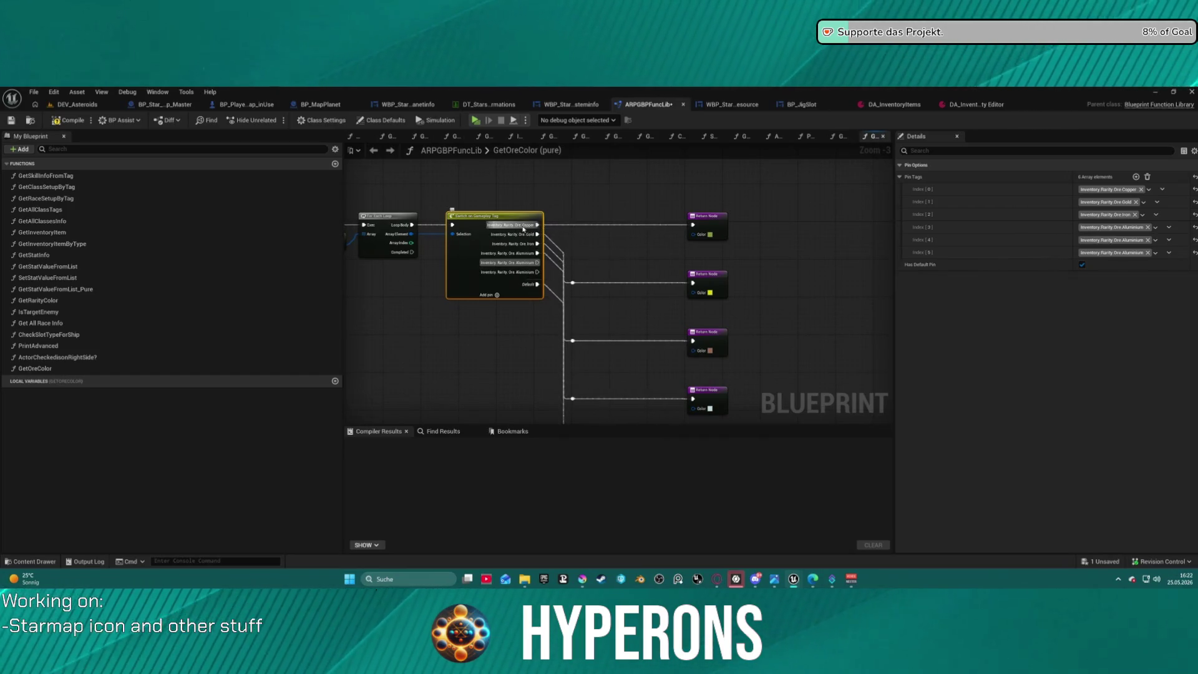
{"action": "left_click", "coordinate": [580, 226]}
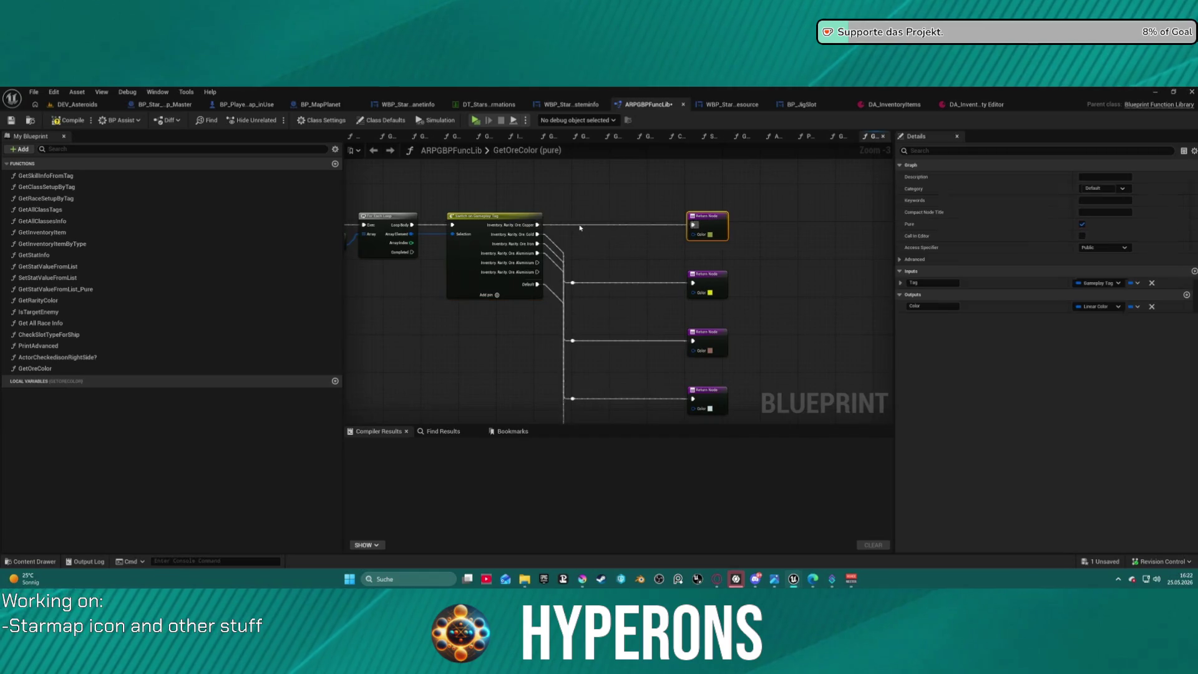
{"action": "left_click_drag", "start_coordinate": [556, 239], "coordinate": [589, 441]}
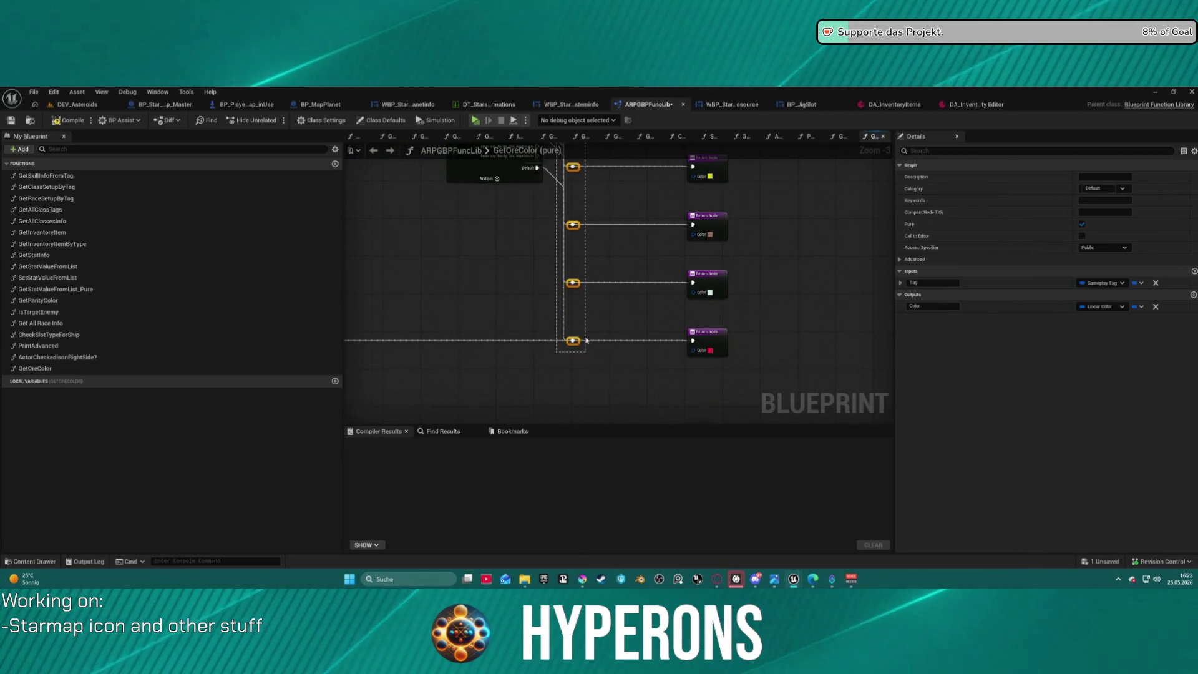
{"action": "scroll", "coordinate": [592, 283], "scroll_direction": "up", "scroll_amount": 2}
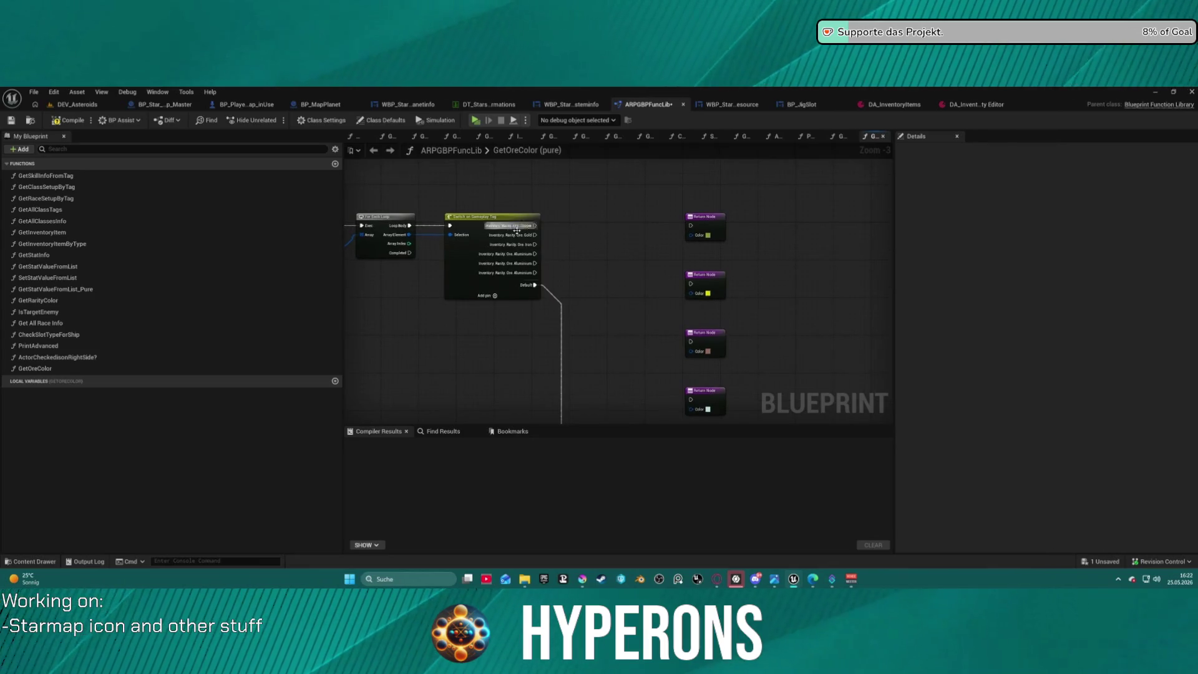
{"action": "left_click", "coordinate": [492, 227]}
{"action": "left_click", "coordinate": [1162, 189]}
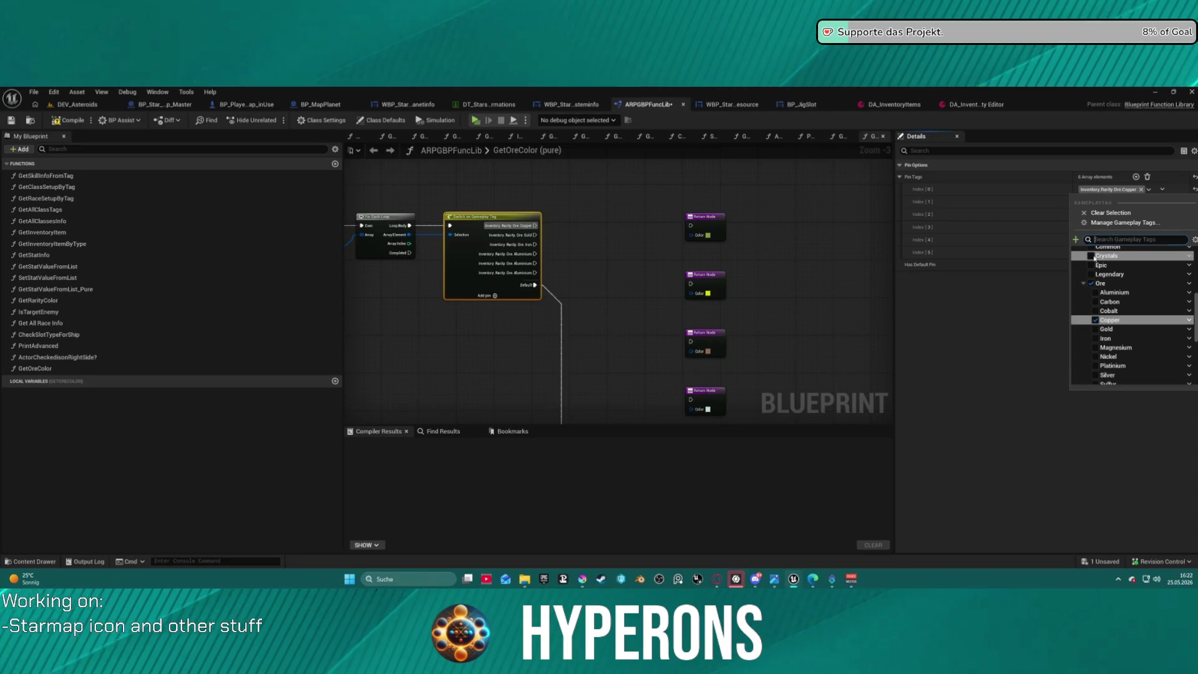
{"action": "left_click", "coordinate": [569, 221]}
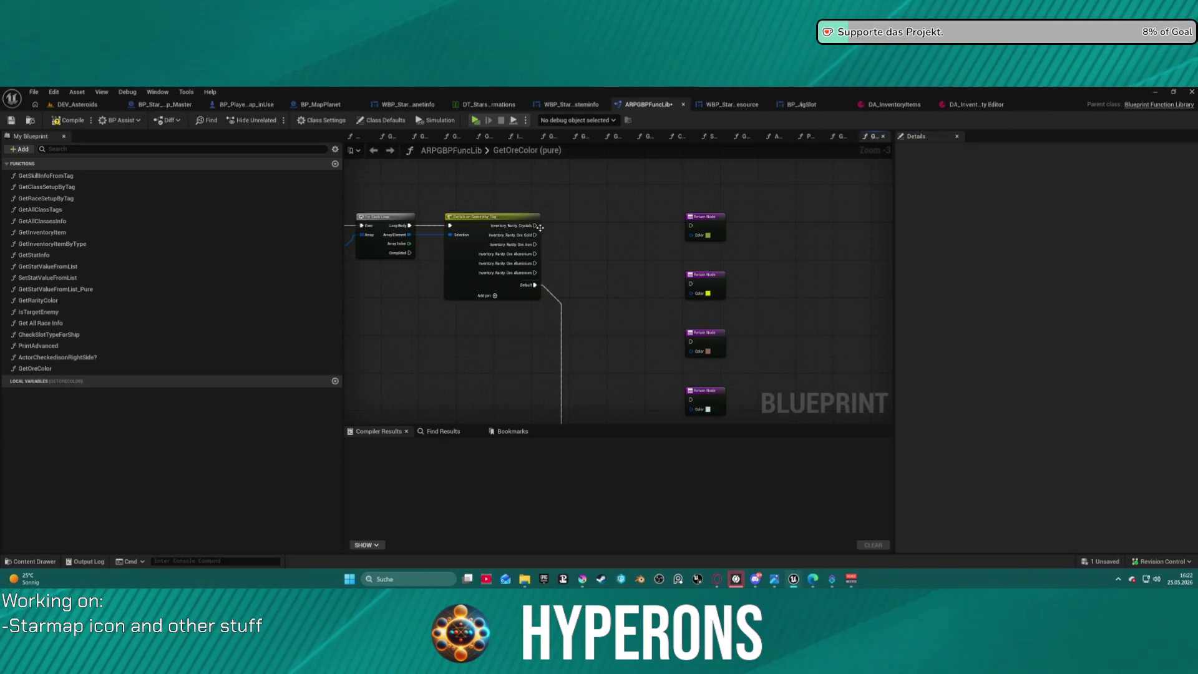
- Route the Crystals case wire to a new reroute knot
{"action": "mouse_move", "coordinate": [536, 225]}
{"action": "left_mouse_down"}
{"action": "mouse_move", "coordinate": [625, 161]}
{"action": "mouse_move", "coordinate": [611, 177]}
{"action": "left_mouse_up"}
{"action": "left_click", "coordinate": [620, 188]}
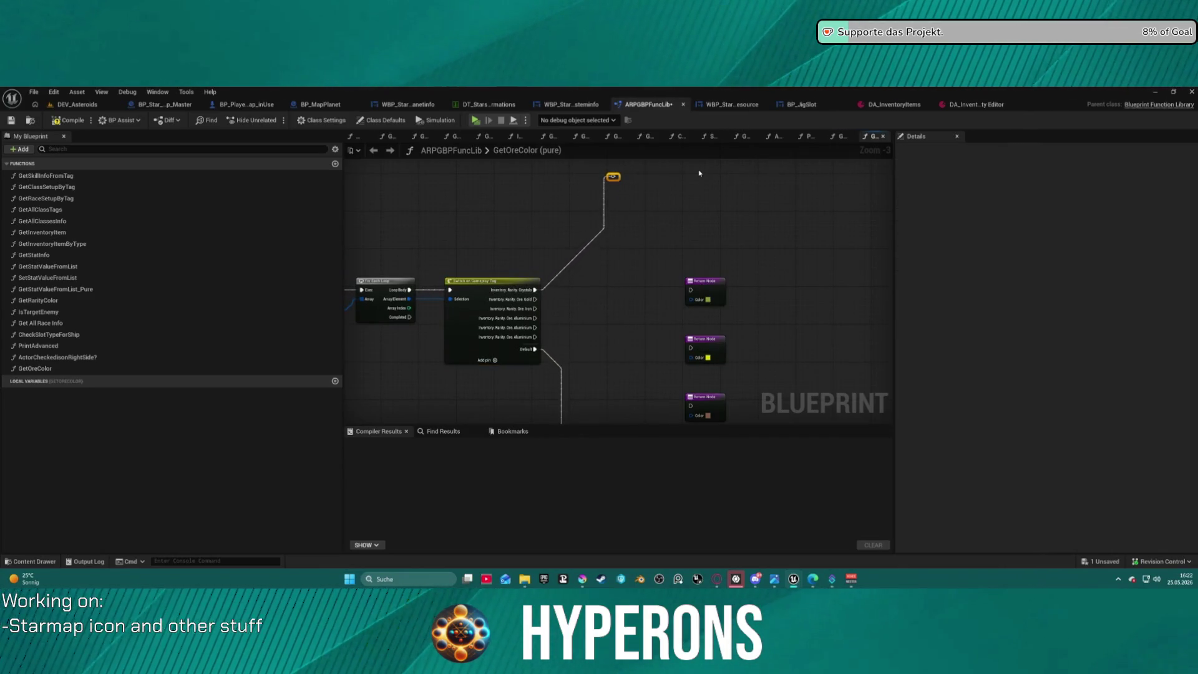
{"action": "left_click_drag", "start_coordinate": [612, 279], "coordinate": [600, 215]}
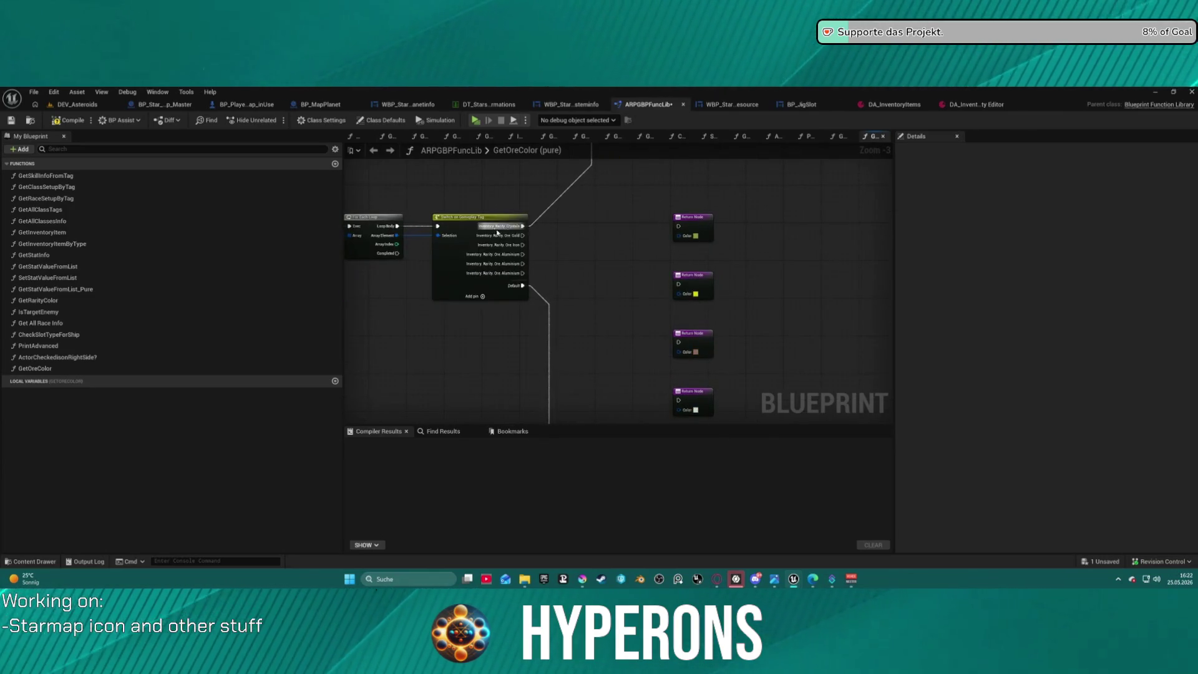
{"action": "left_click", "coordinate": [500, 235]}
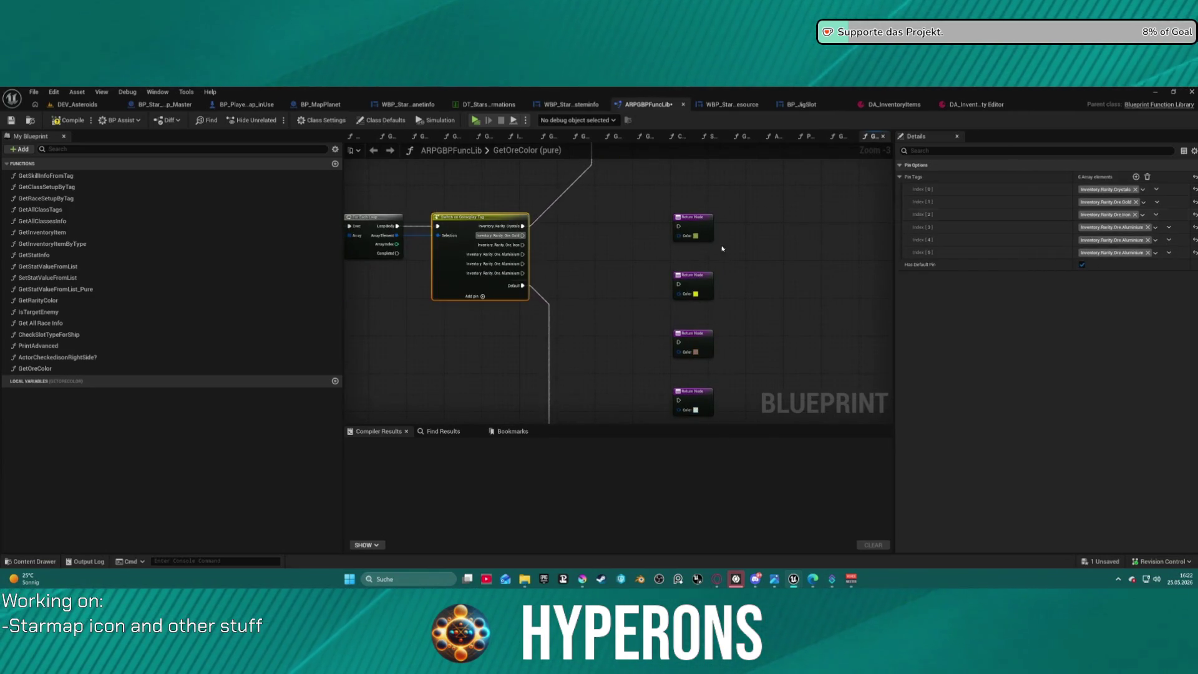
{"action": "scroll", "coordinate": [710, 249], "scroll_direction": "down", "scroll_amount": 2}
{"action": "scroll", "coordinate": [635, 222], "scroll_direction": "up", "scroll_amount": 4}
{"action": "scroll", "coordinate": [636, 223], "scroll_direction": "up", "scroll_amount": 2}
- Duplicate the white Return Node and stack the copies in the column
{"action": "left_click", "coordinate": [649, 224]}
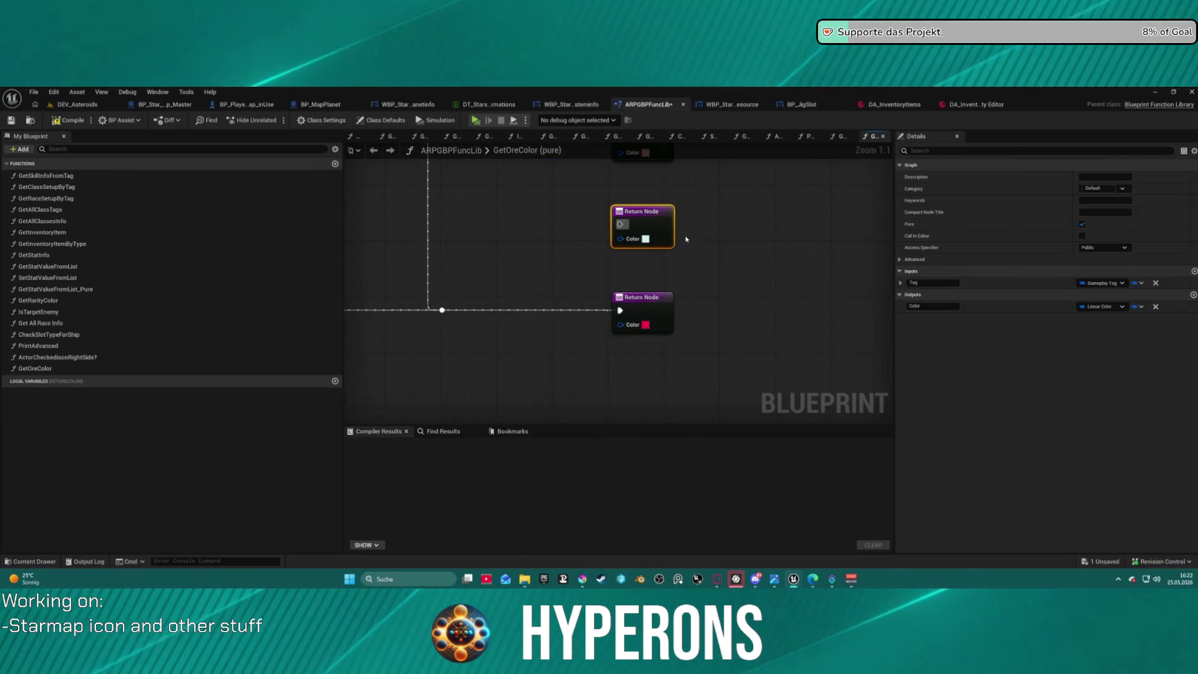
{"action": "left_click_drag", "start_coordinate": [690, 195], "coordinate": [712, 401]}
{"action": "mouse_move", "coordinate": [716, 100]}
{"action": "left_mouse_down"}
{"action": "mouse_move", "coordinate": [663, 289]}
{"action": "mouse_move", "coordinate": [630, 256]}
{"action": "left_mouse_up"}
{"action": "left_click", "coordinate": [605, 214]}
{"action": "key", "text": "ctrl+v"}
{"action": "key", "text": "ctrl+v"}
{"action": "mouse_move", "coordinate": [631, 300]}
{"action": "left_mouse_down"}
{"action": "mouse_move", "coordinate": [657, 332]}
{"action": "mouse_move", "coordinate": [631, 315]}
{"action": "left_mouse_up"}
{"action": "left_click_drag", "start_coordinate": [438, 409], "coordinate": [544, 339]}
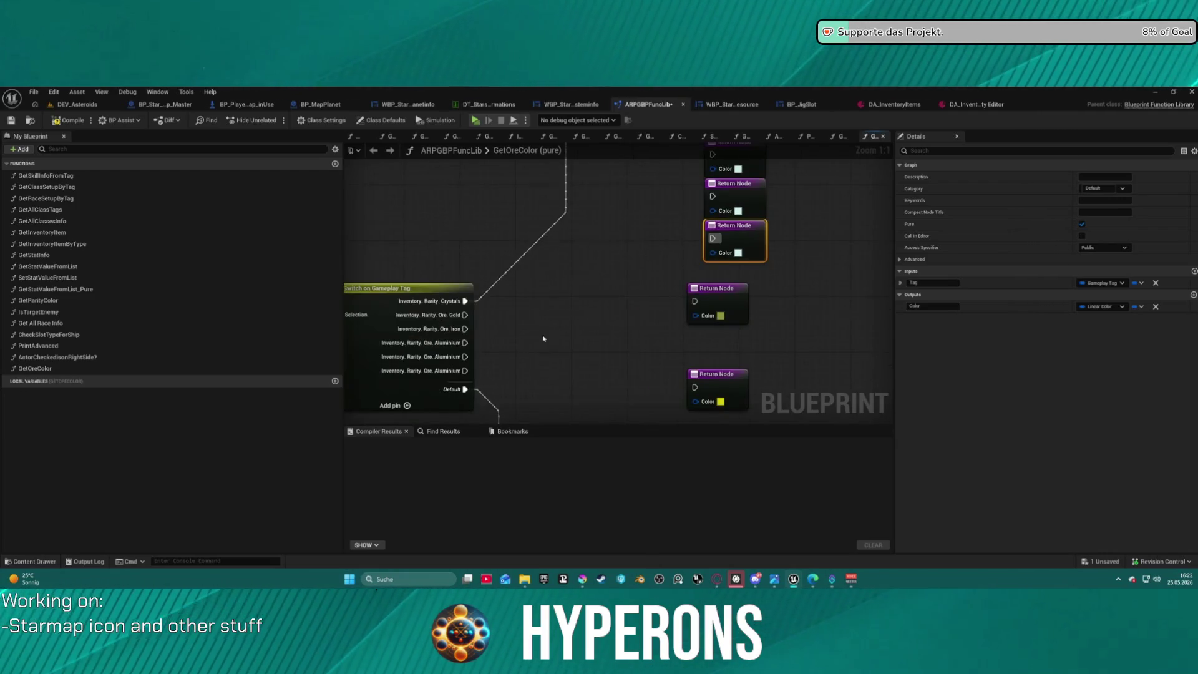
{"action": "scroll", "coordinate": [555, 328], "scroll_direction": "down", "scroll_amount": 3}
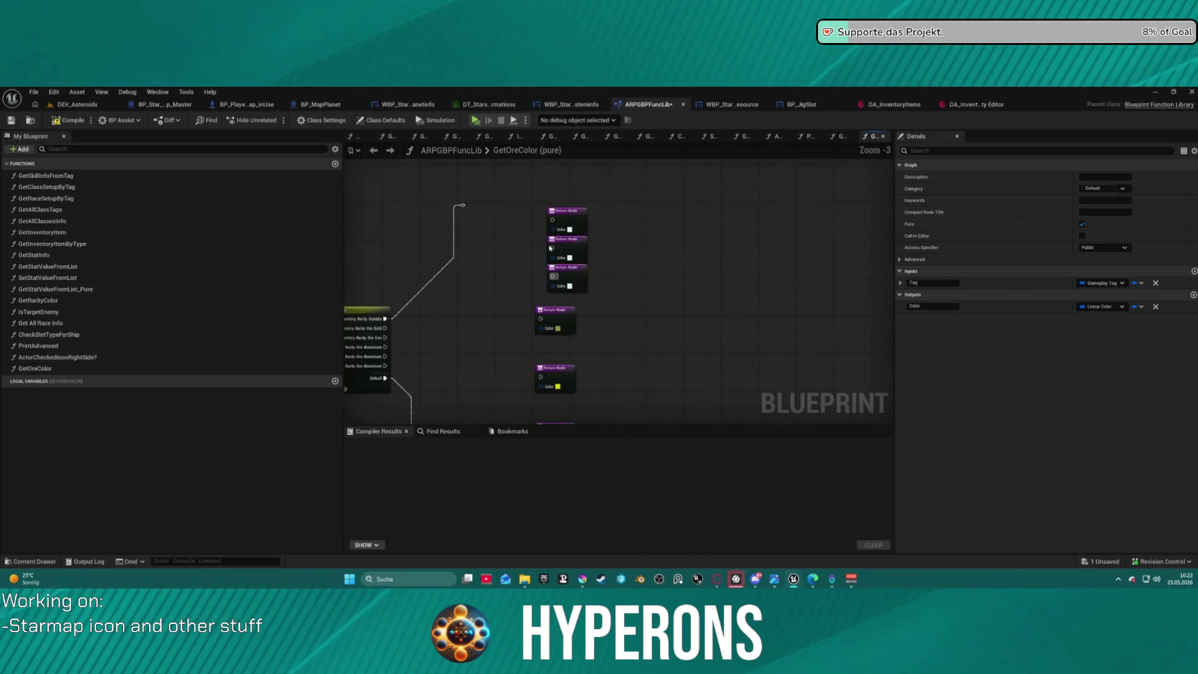
{"action": "scroll", "coordinate": [555, 253], "scroll_direction": "down", "scroll_amount": 3}
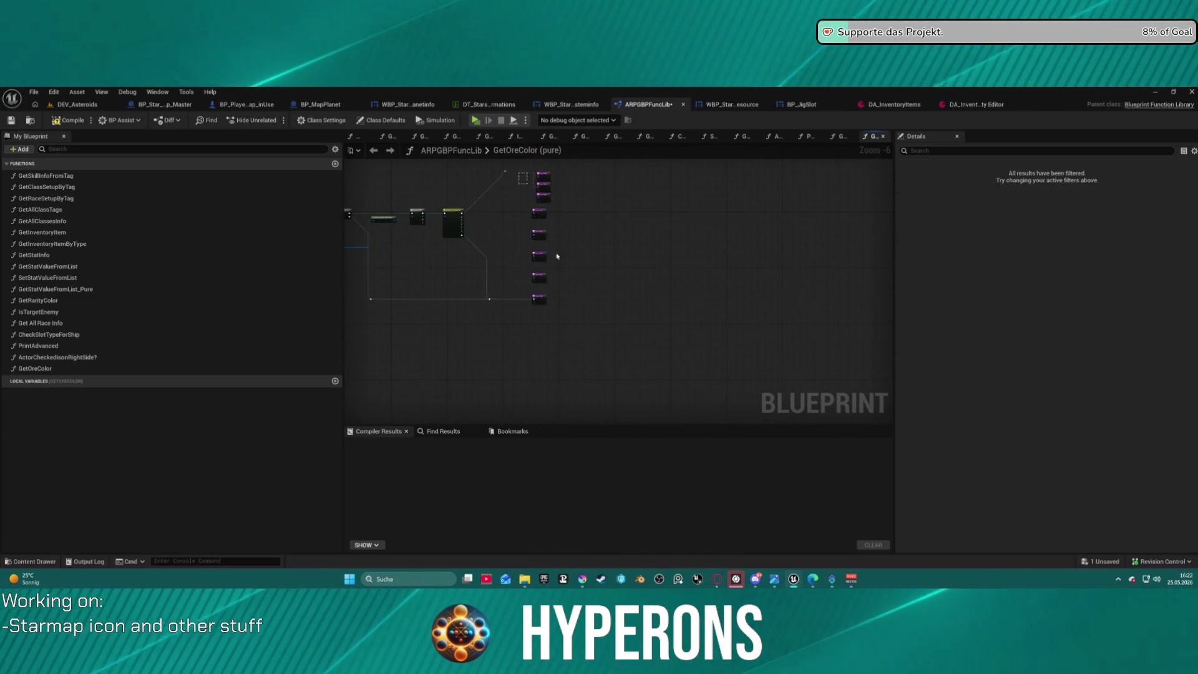
- Shift the Return Node column right and bring the Switch's Default case into view
{"action": "left_click_drag", "start_coordinate": [558, 256], "coordinate": [555, 323]}
{"action": "left_click_drag", "start_coordinate": [544, 374], "coordinate": [562, 368]}
{"action": "scroll", "coordinate": [528, 241], "scroll_direction": "up", "scroll_amount": 7}
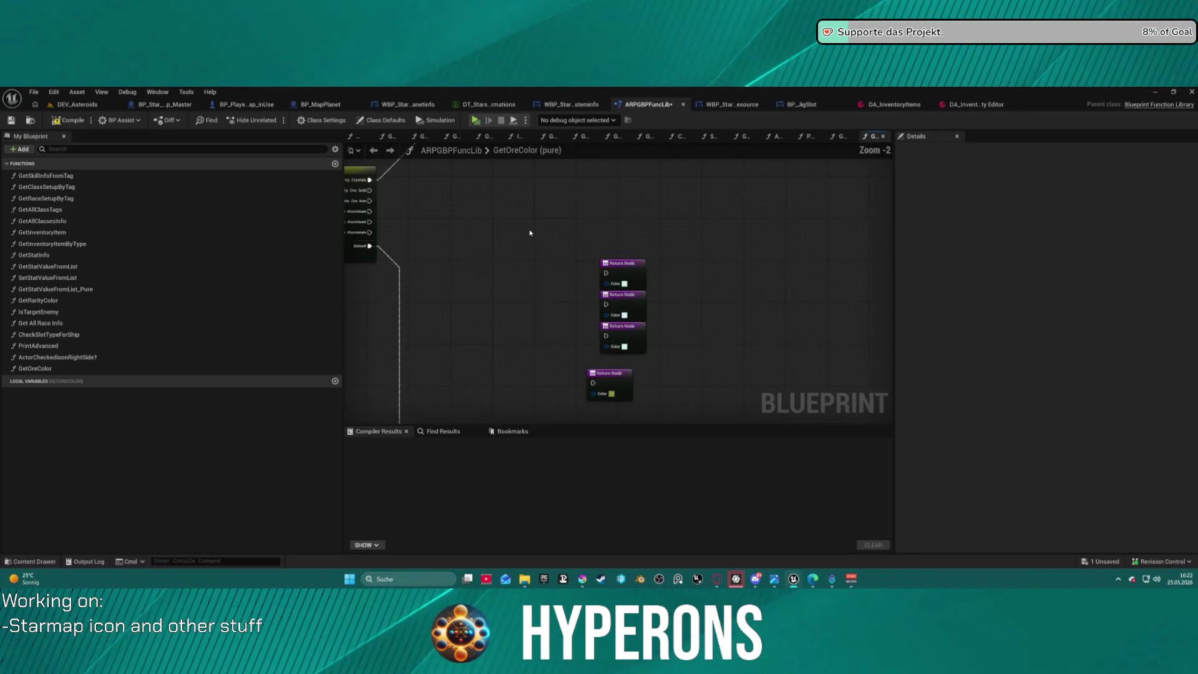
{"action": "right_click", "coordinate": [578, 248]}
{"action": "left_click_drag", "start_coordinate": [578, 218], "coordinate": [619, 342]}
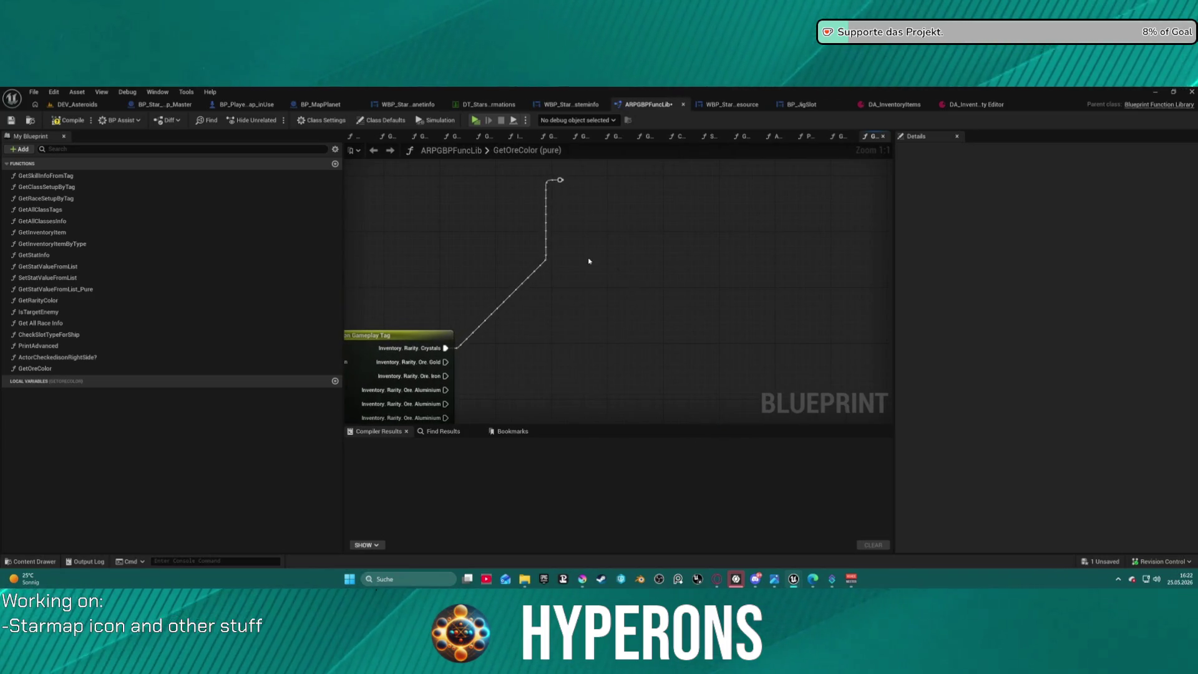
{"action": "left_click_drag", "start_coordinate": [589, 261], "coordinate": [615, 244]}
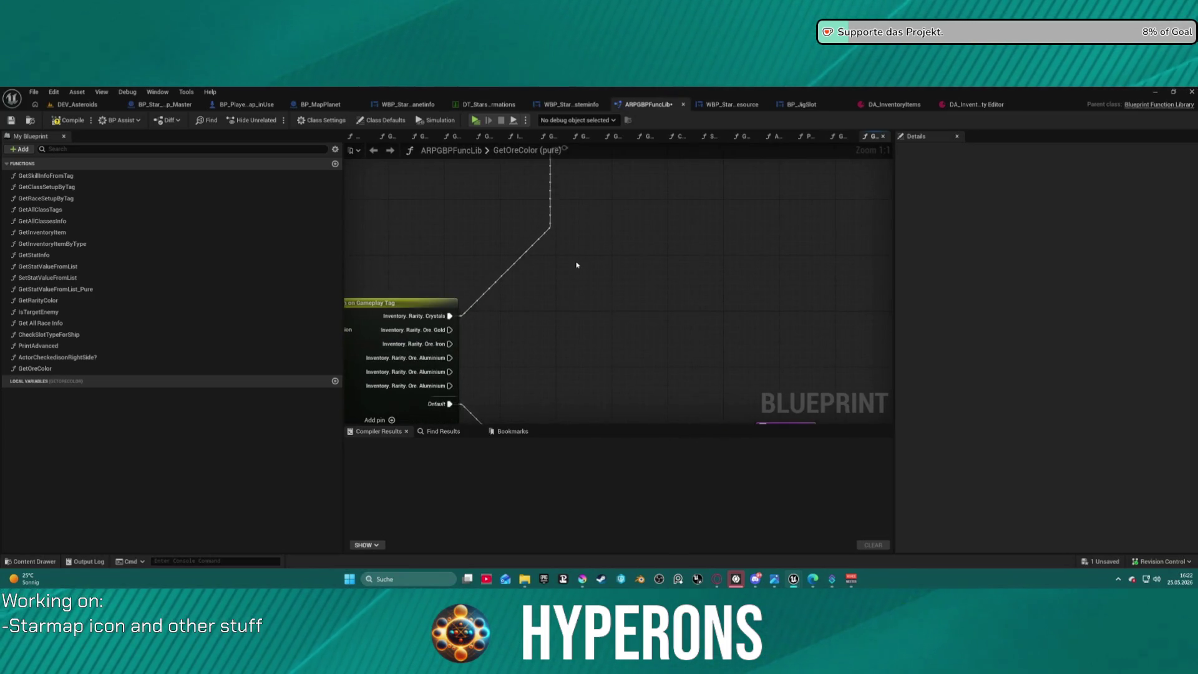
{"action": "left_click_drag", "start_coordinate": [570, 246], "coordinate": [690, 218]}
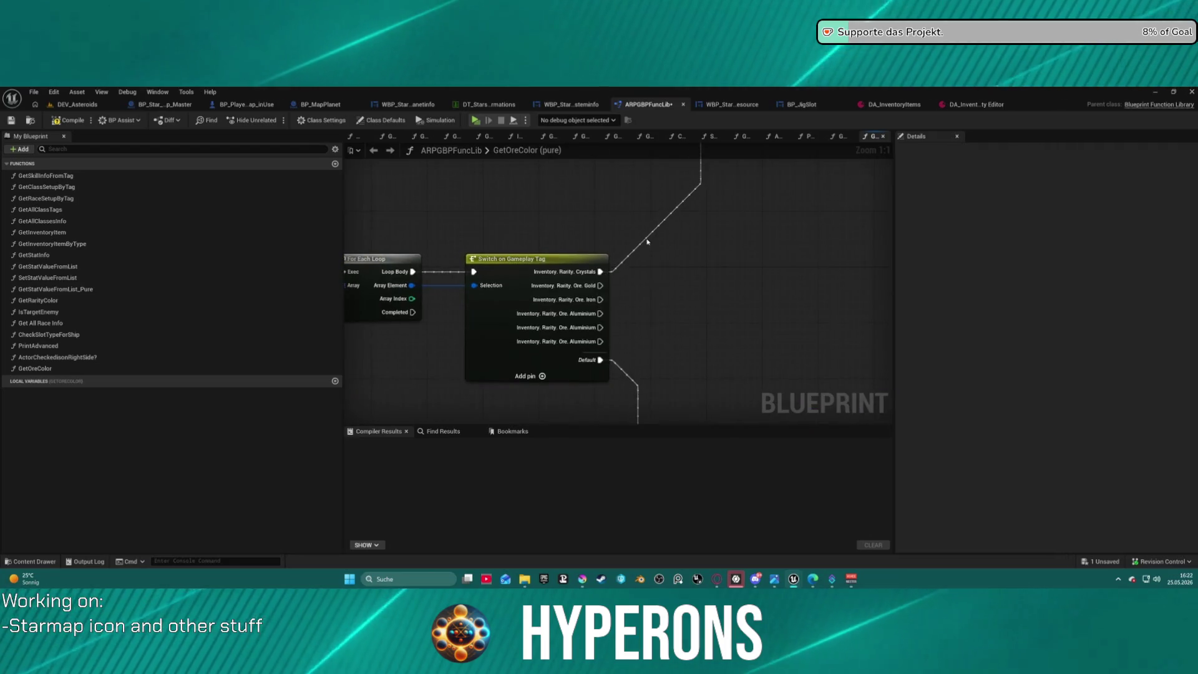
- Paste a copy of the Switch on Gameplay Tag node and drag wires from its inputs
{"action": "left_click", "coordinate": [517, 260]}
{"action": "left_click_drag", "start_coordinate": [812, 187], "coordinate": [627, 338]}
{"action": "key", "text": "ctrl+v"}
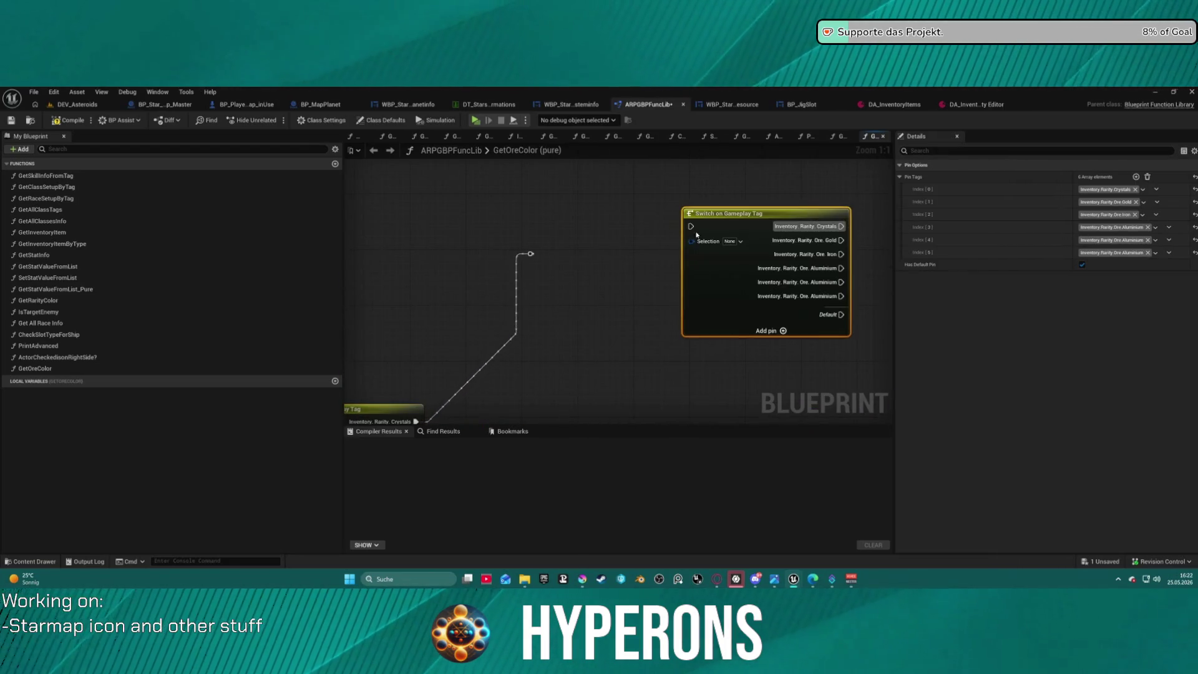
{"action": "mouse_move", "coordinate": [691, 241]}
{"action": "left_mouse_down"}
{"action": "mouse_move", "coordinate": [535, 270]}
{"action": "mouse_move", "coordinate": [549, 265]}
{"action": "left_mouse_up"}
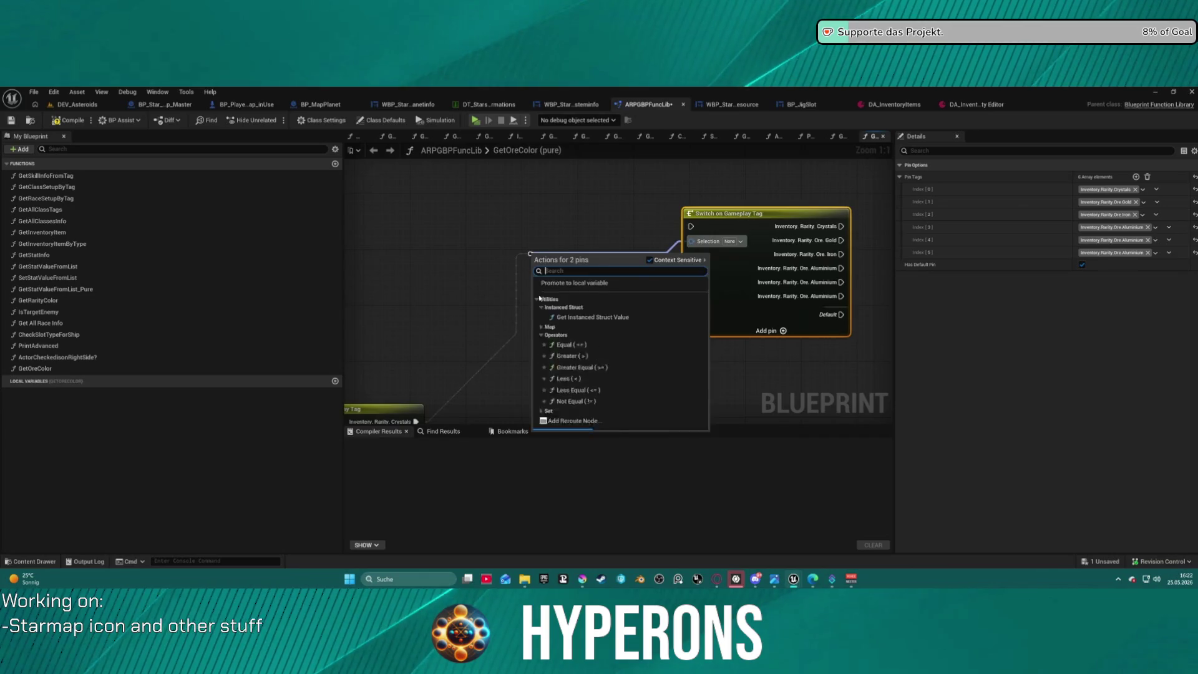
{"action": "left_click", "coordinate": [551, 258]}
{"action": "mouse_move", "coordinate": [691, 226]}
{"action": "left_mouse_down"}
{"action": "mouse_move", "coordinate": [179, 430]}
{"action": "mouse_move", "coordinate": [760, 291]}
{"action": "mouse_move", "coordinate": [786, 254]}
{"action": "left_mouse_up"}
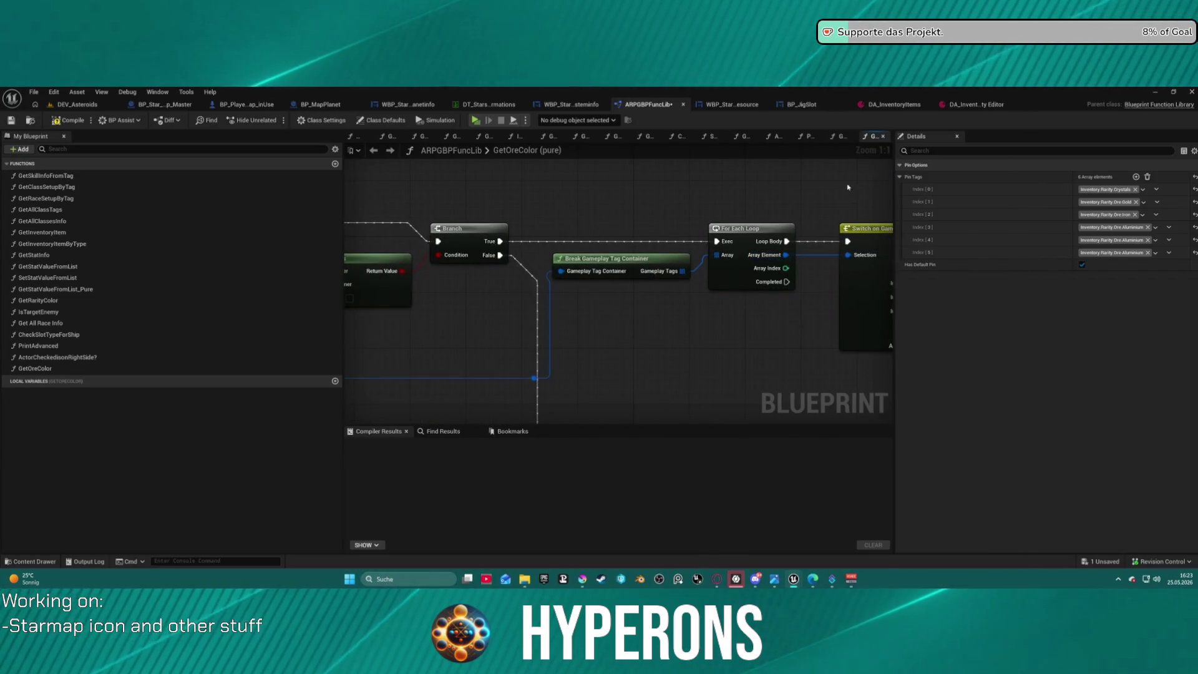
{"action": "mouse_move", "coordinate": [534, 225]}
{"action": "left_mouse_down"}
{"action": "mouse_move", "coordinate": [848, 259]}
{"action": "mouse_move", "coordinate": [572, 321]}
{"action": "mouse_move", "coordinate": [510, 353]}
{"action": "left_mouse_up"}
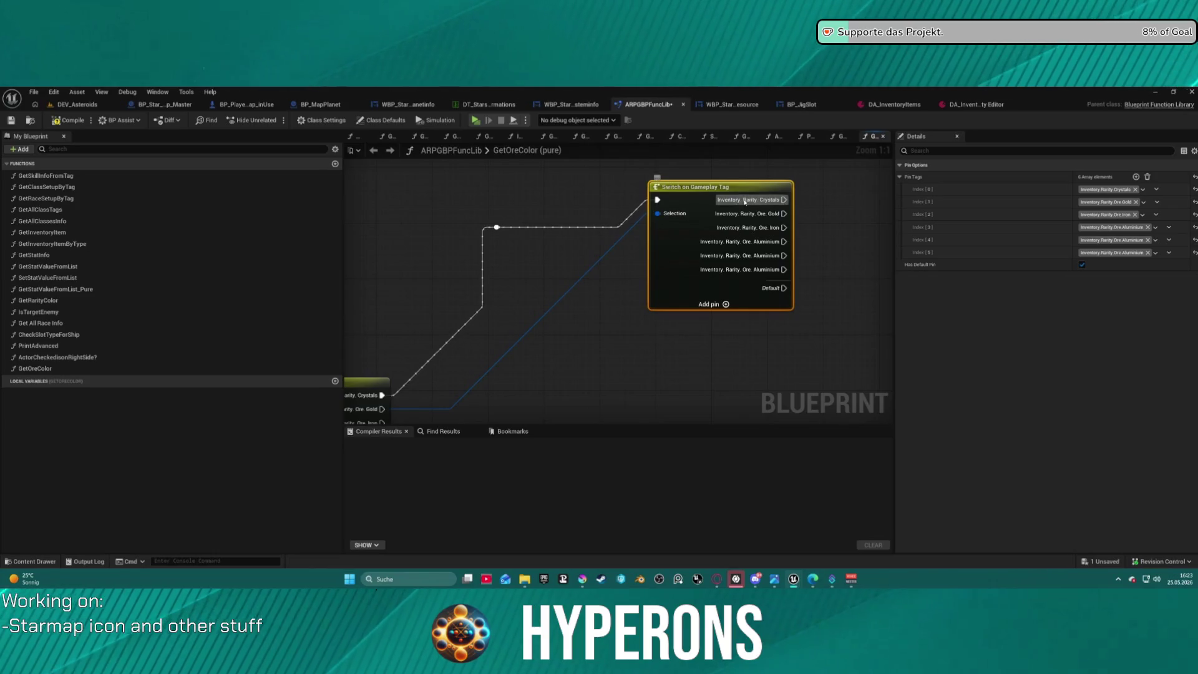
- Paste the red Return Node beside the Switch and connect the Default case to it
{"action": "mouse_move", "coordinate": [794, 300]}
{"action": "left_mouse_down"}
{"action": "mouse_move", "coordinate": [629, 380]}
{"action": "mouse_move", "coordinate": [663, 315]}
{"action": "left_mouse_up"}
{"action": "left_click", "coordinate": [762, 380]}
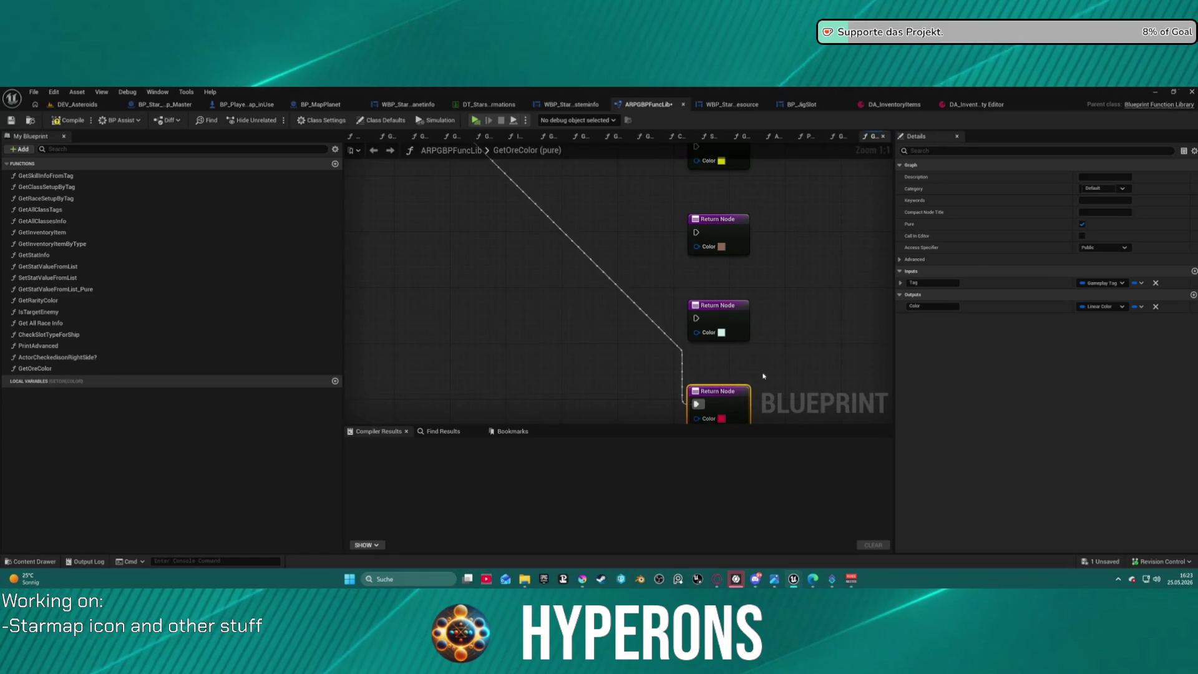
{"action": "left_click_drag", "start_coordinate": [795, 271], "coordinate": [740, 226]}
{"action": "key", "text": "ctrl+z"}
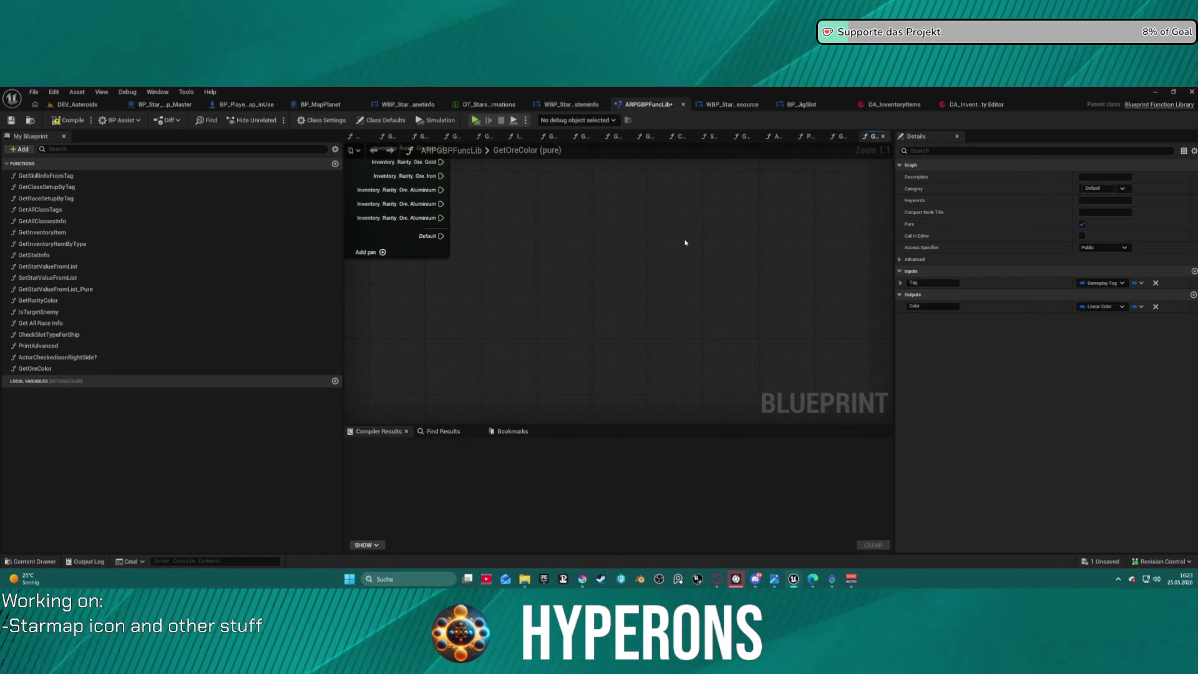
{"action": "key", "text": "ctrl+v"}
{"action": "left_click_drag", "start_coordinate": [666, 260], "coordinate": [699, 257]}
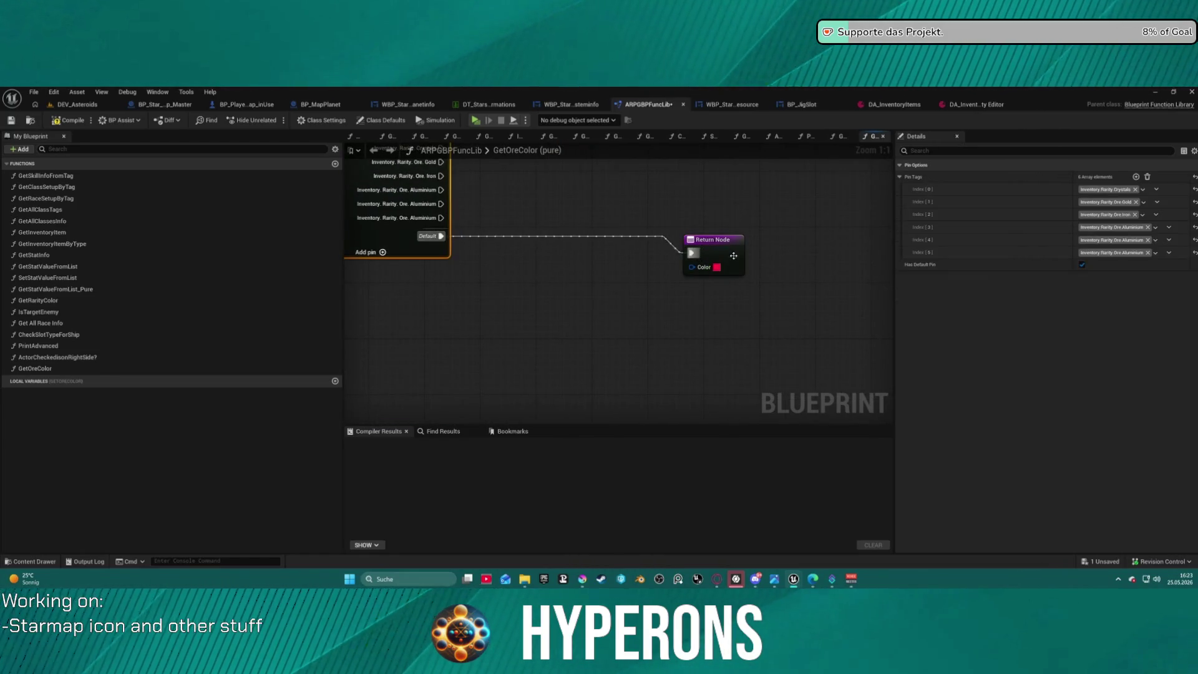
{"action": "scroll", "coordinate": [508, 288], "scroll_direction": "down", "scroll_amount": 2}
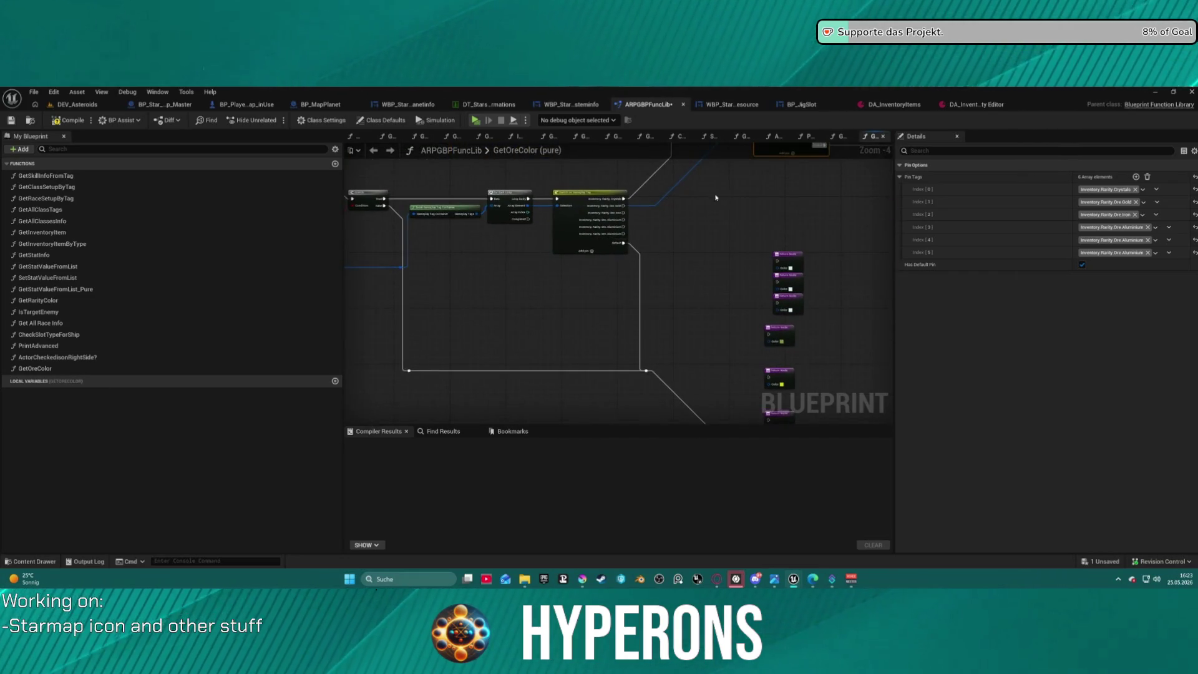
{"action": "scroll", "coordinate": [616, 229], "scroll_direction": "up", "scroll_amount": 2}
{"action": "left_click_drag", "start_coordinate": [616, 229], "coordinate": [756, 290]}
{"action": "left_click", "coordinate": [637, 280]}
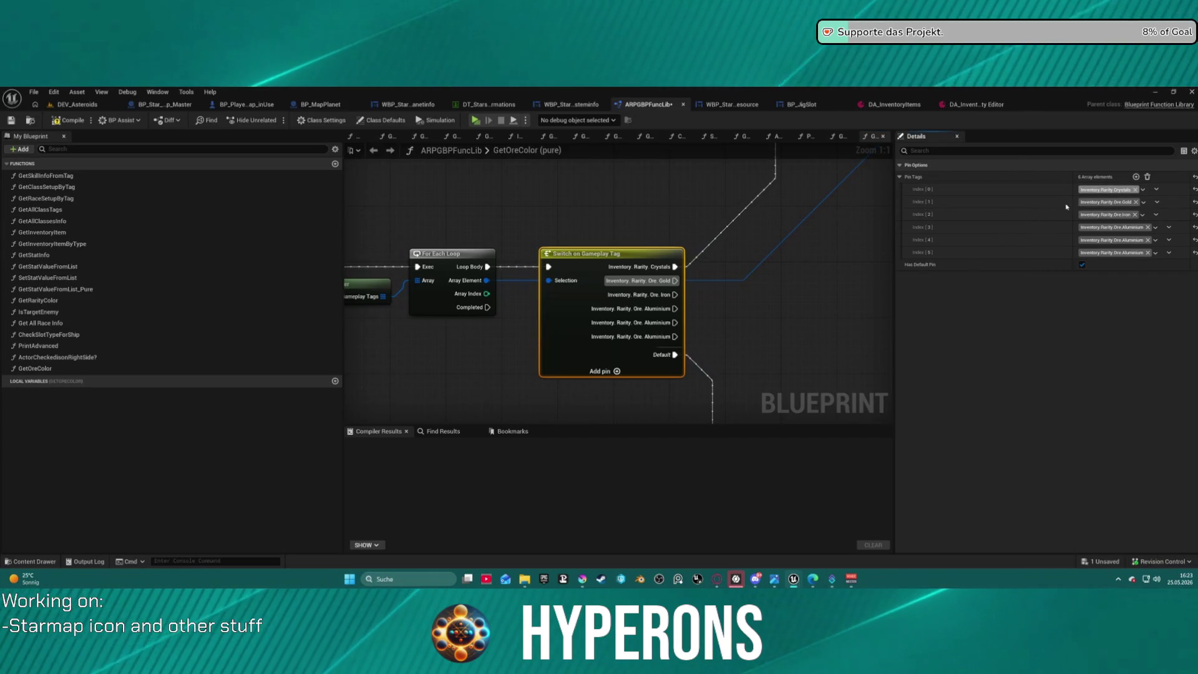
- Set switch cases two through five to Aluminium, Carbon, Cobalt and Copper ore tags
{"action": "left_click", "coordinate": [1095, 202]}
{"action": "left_click", "coordinate": [1103, 296]}
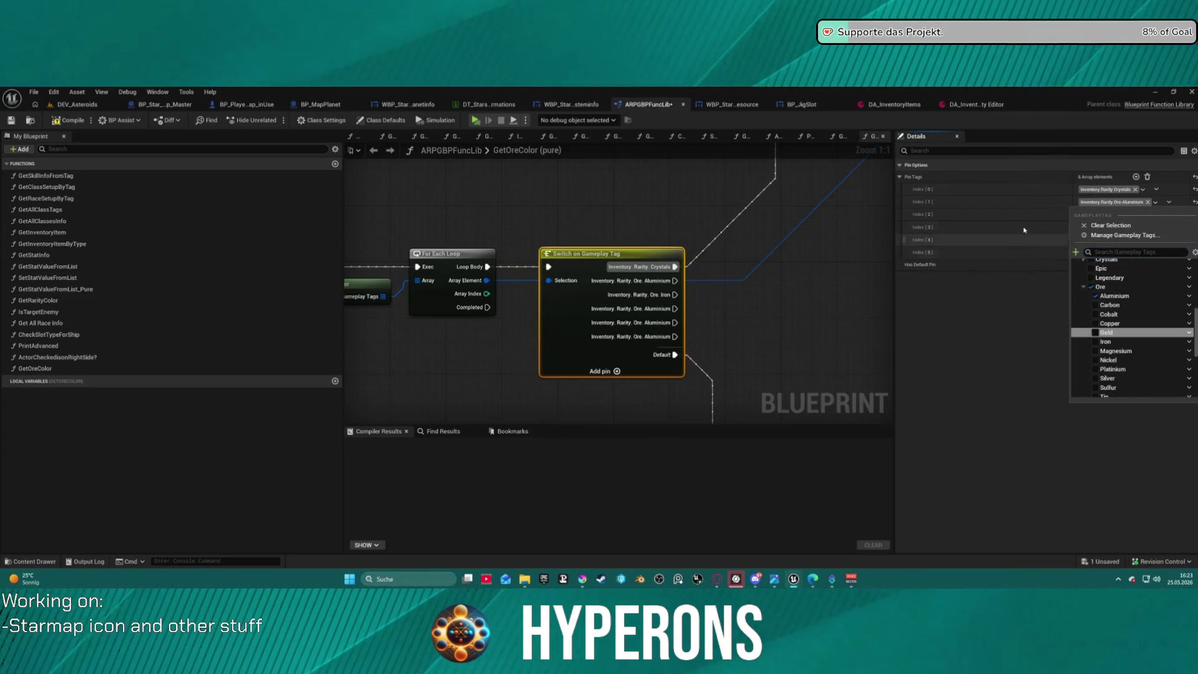
{"action": "left_click", "coordinate": [1105, 214]}
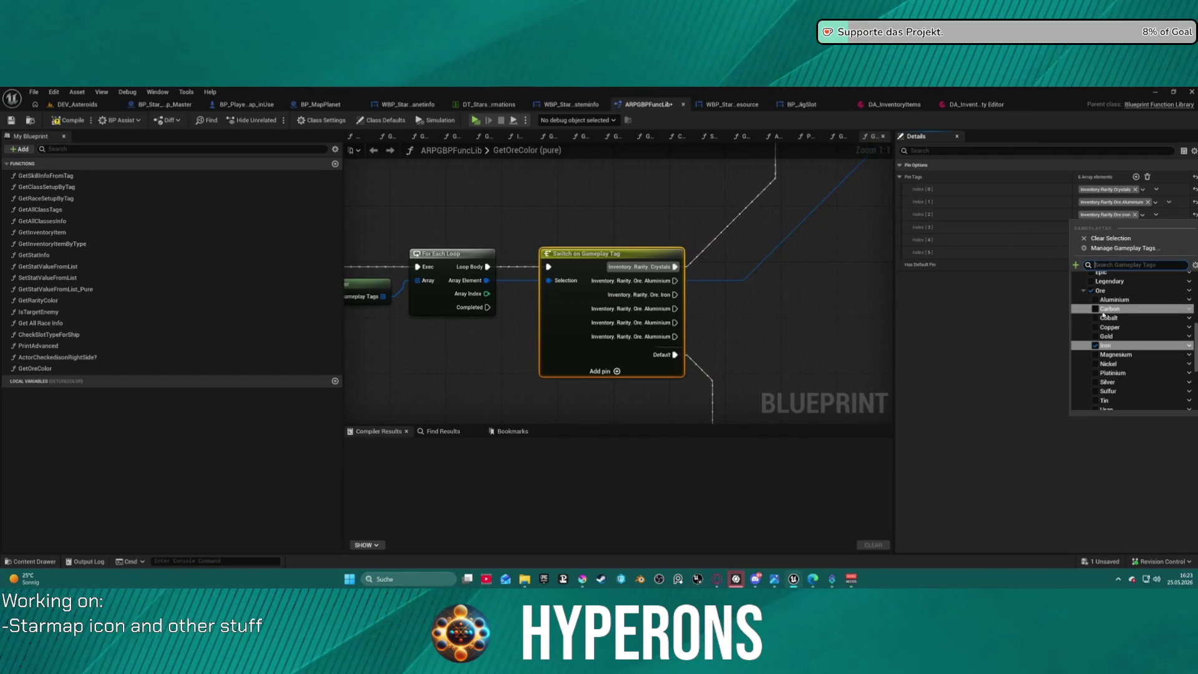
{"action": "left_click", "coordinate": [1109, 309]}
{"action": "left_click", "coordinate": [1094, 228]}
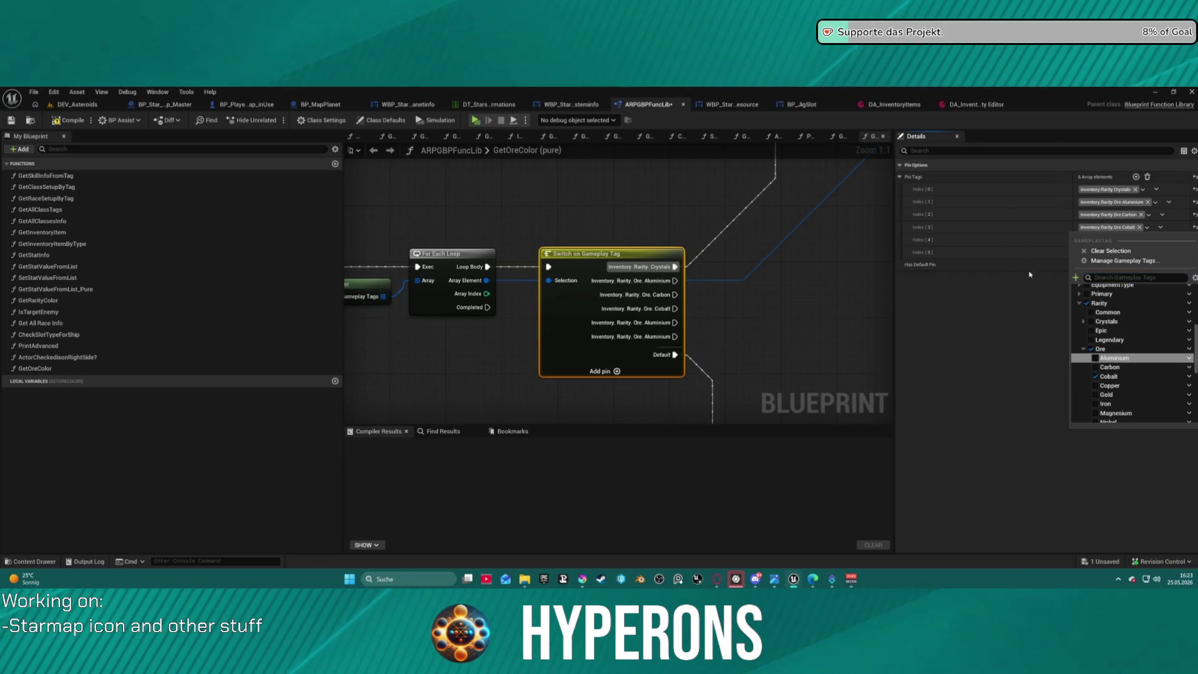
{"action": "left_click", "coordinate": [1077, 244]}
{"action": "left_click", "coordinate": [1095, 243]}
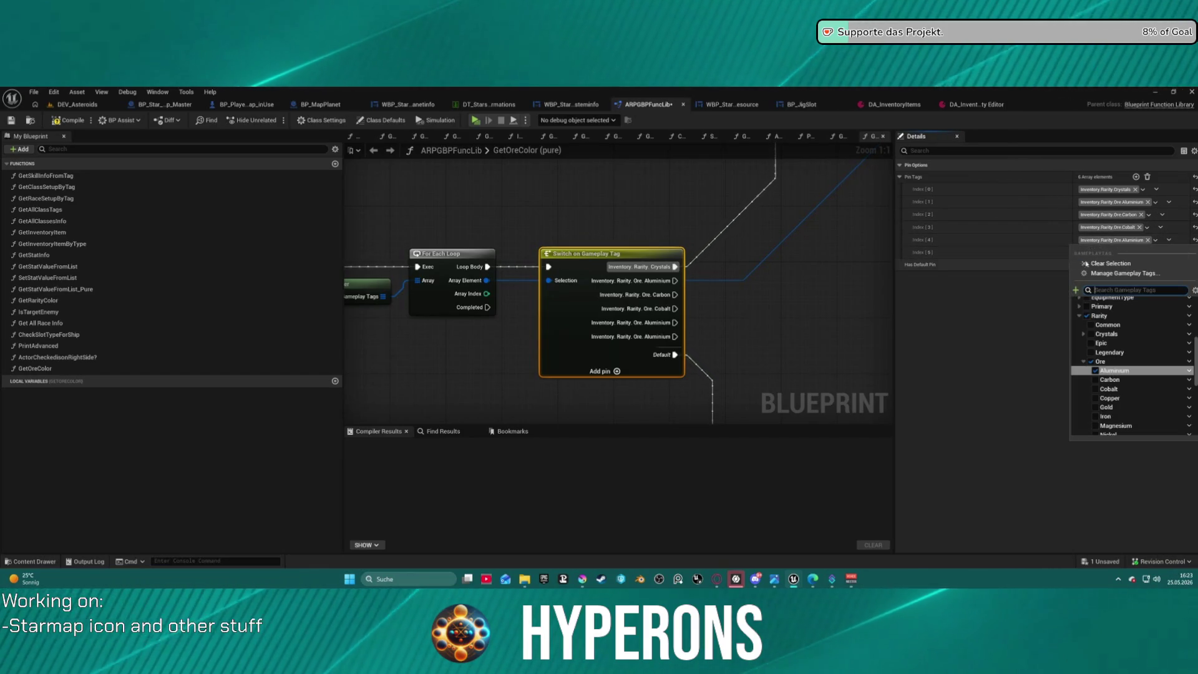
{"action": "left_click", "coordinate": [1073, 244]}
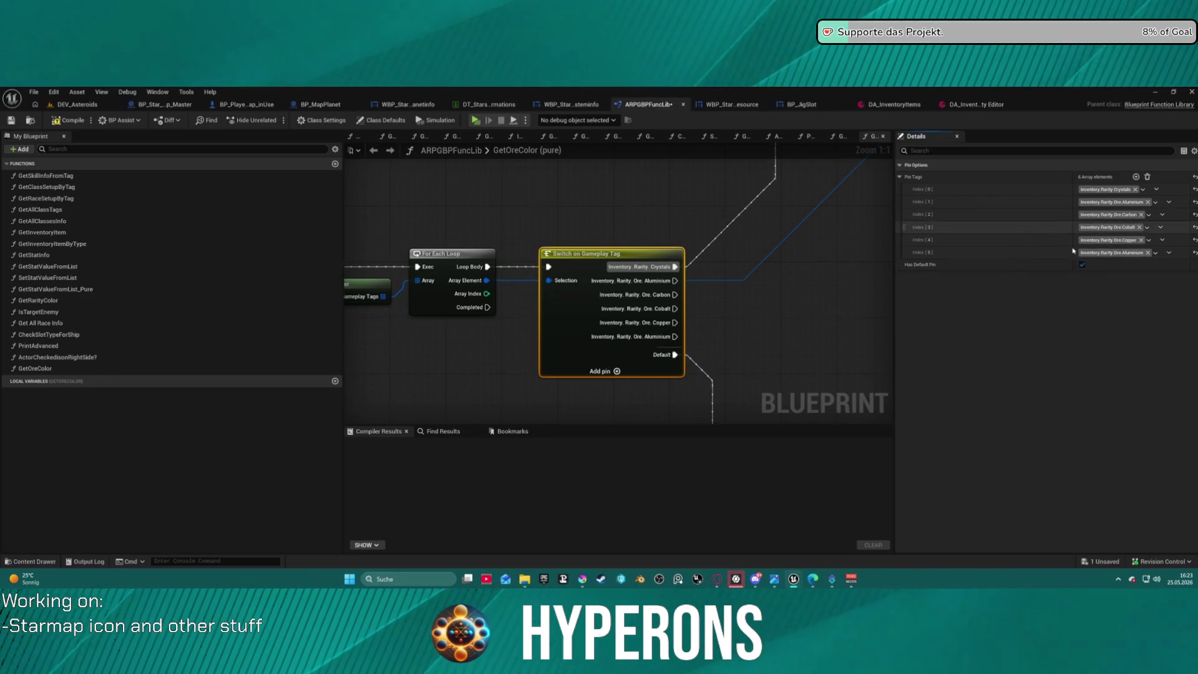
- Set the sixth case to Gold and add seventh and eighth cases, Iron and Magnesium
{"action": "left_click", "coordinate": [1086, 253]}
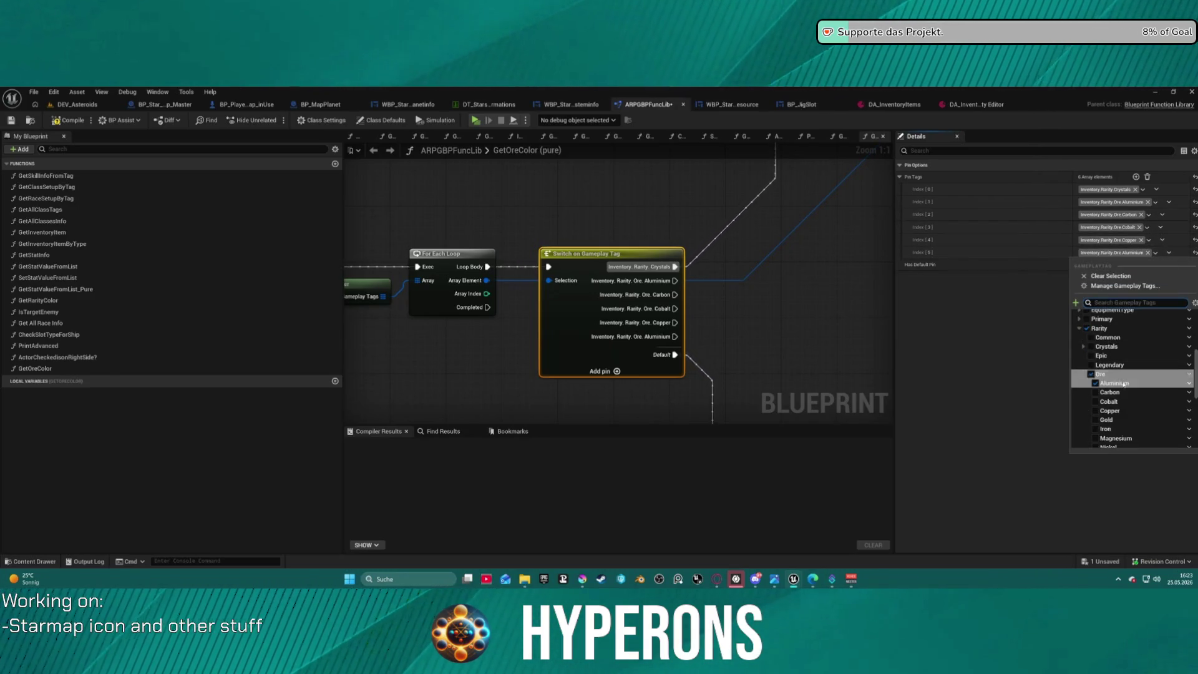
{"action": "left_click", "coordinate": [1096, 419]}
{"action": "left_click", "coordinate": [1063, 225]}
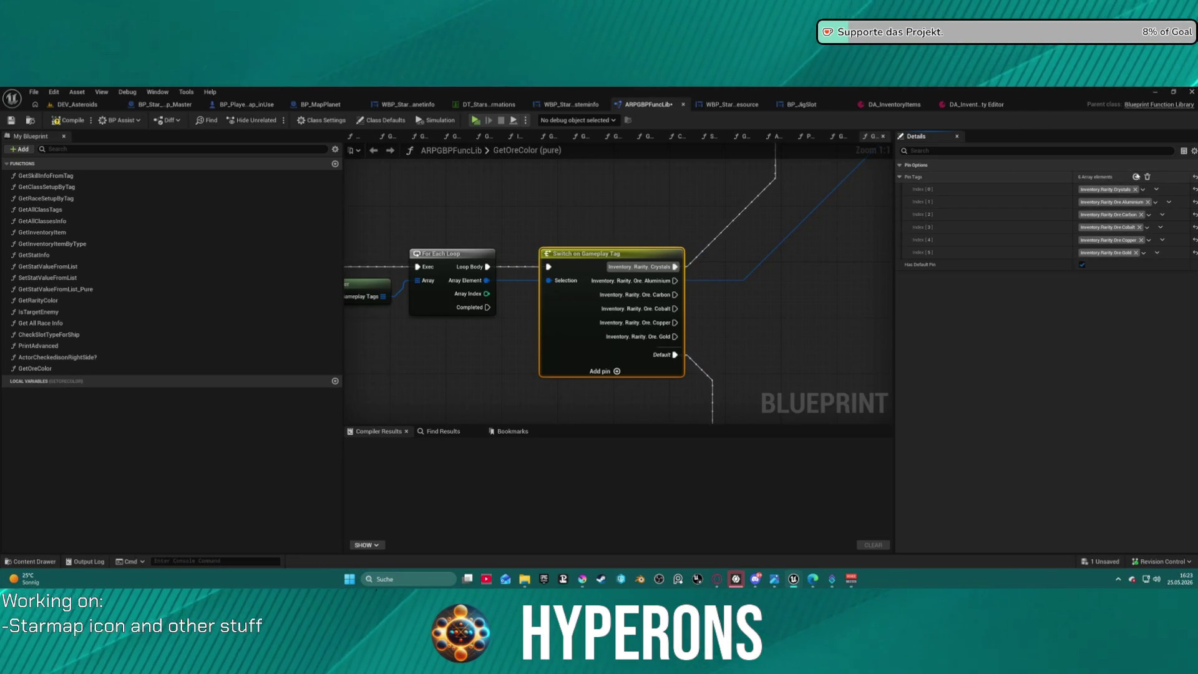
{"action": "left_click", "coordinate": [1158, 253]}
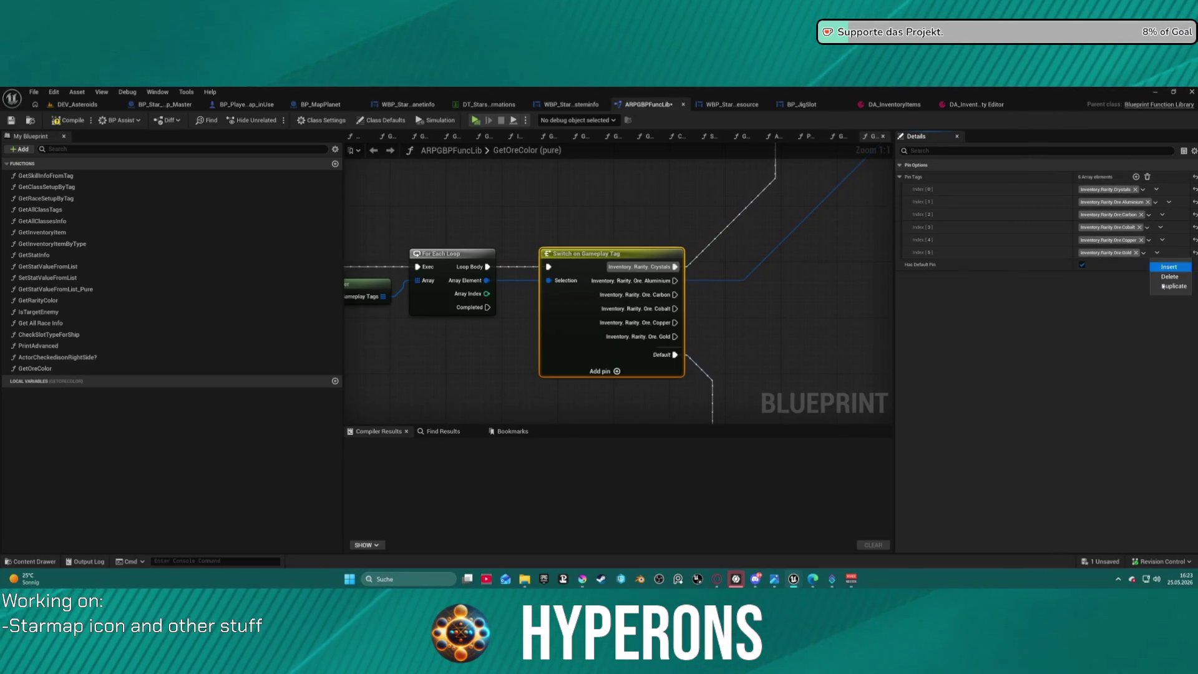
{"action": "left_click", "coordinate": [1143, 265]}
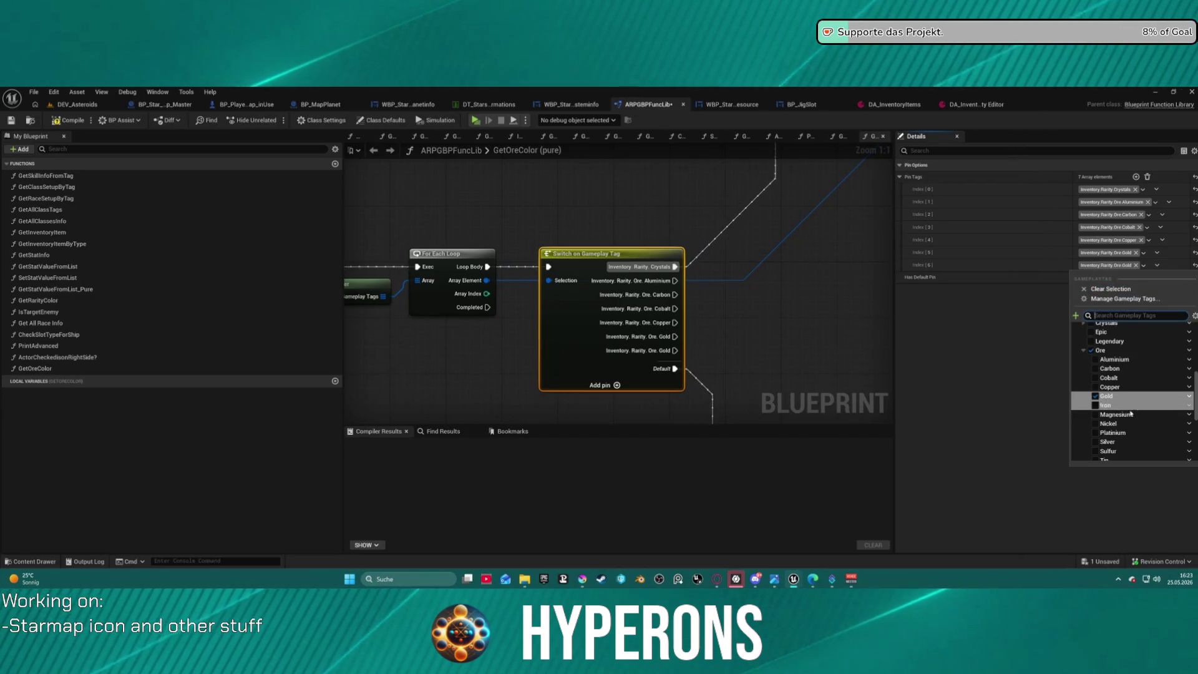
{"action": "left_click", "coordinate": [1156, 265]}
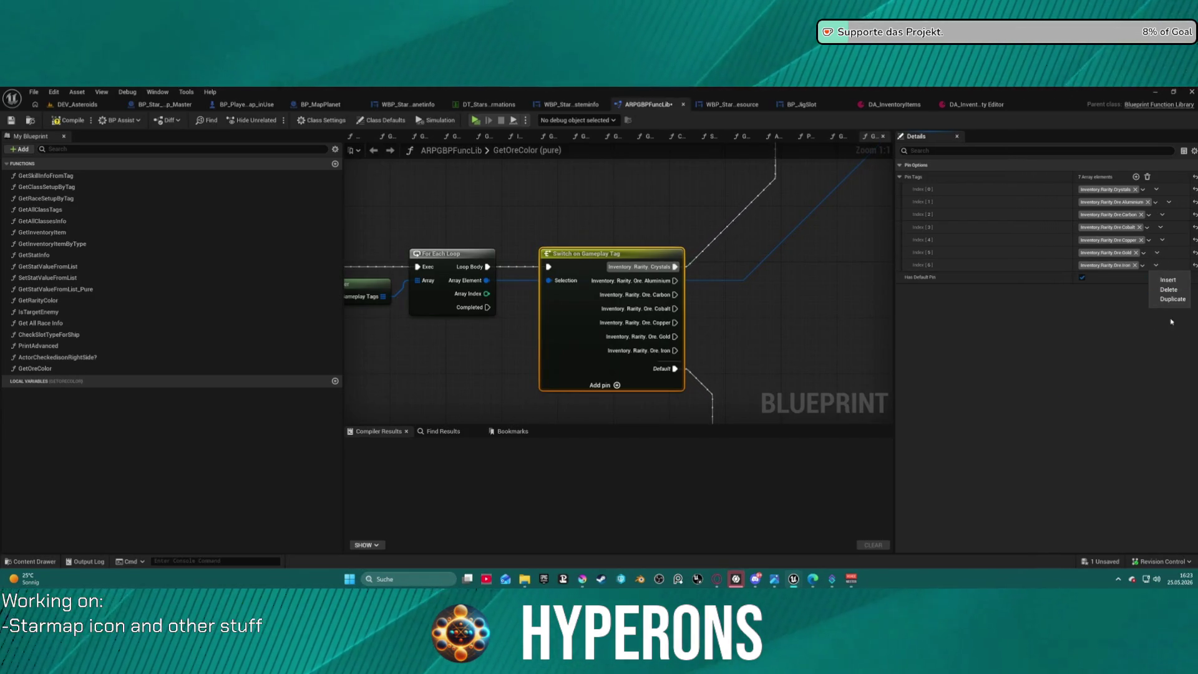
{"action": "left_click", "coordinate": [1169, 300]}
{"action": "left_click", "coordinate": [1144, 278]}
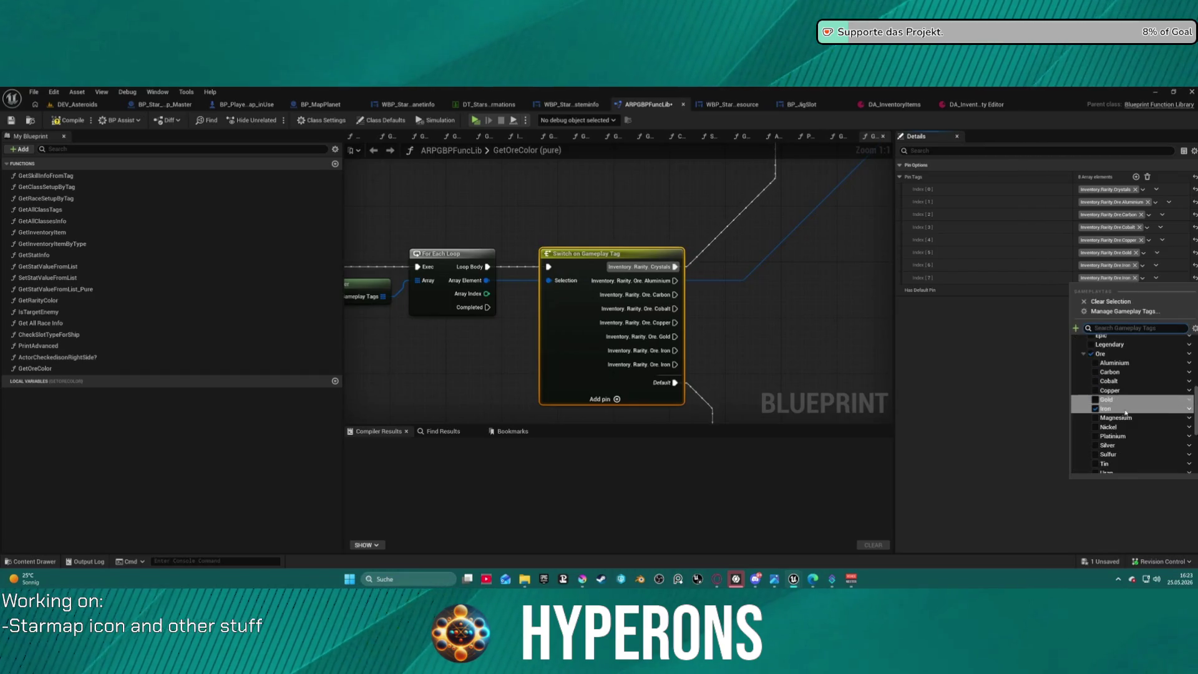
{"action": "left_click", "coordinate": [1117, 418]}
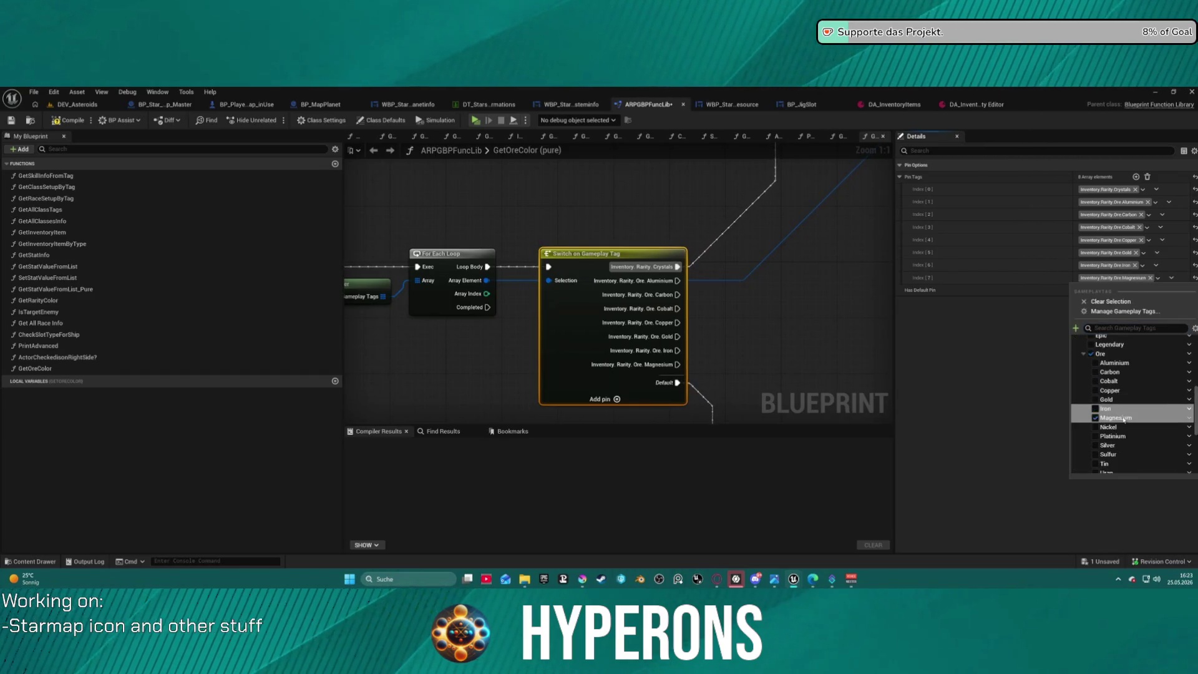
- Duplicate entries to add ninth and tenth cases tagged Nickel and Platinum
{"action": "left_click", "coordinate": [1166, 279]}
{"action": "left_click", "coordinate": [1172, 277]}
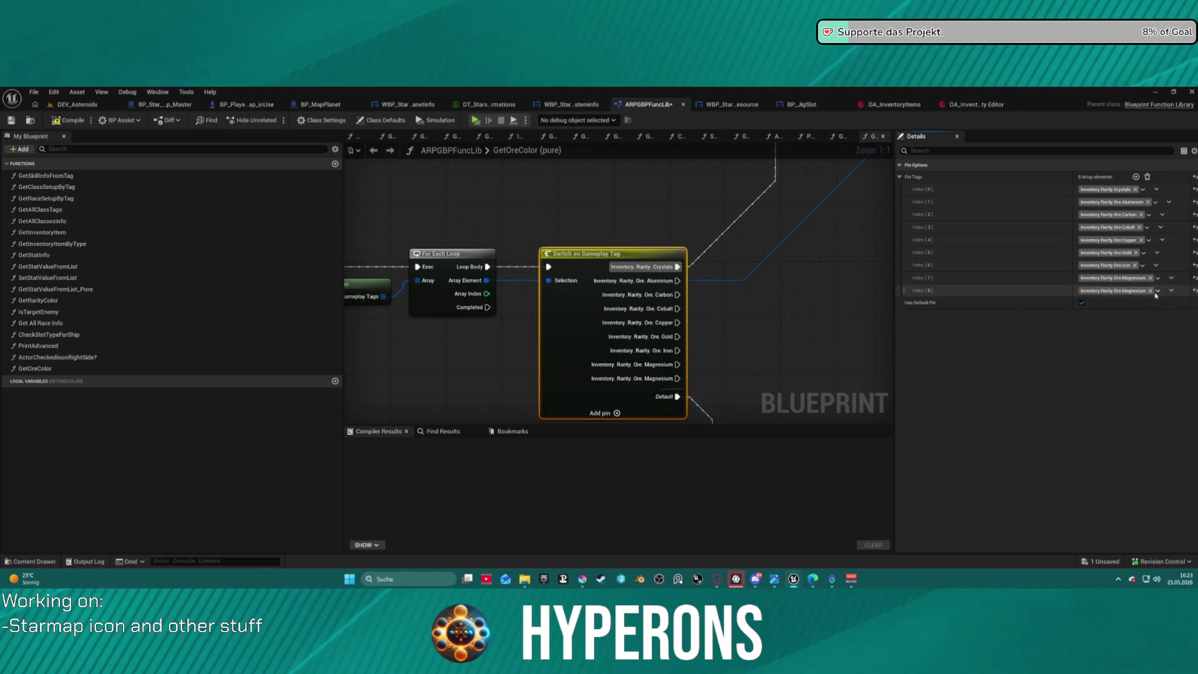
{"action": "left_click", "coordinate": [1158, 290]}
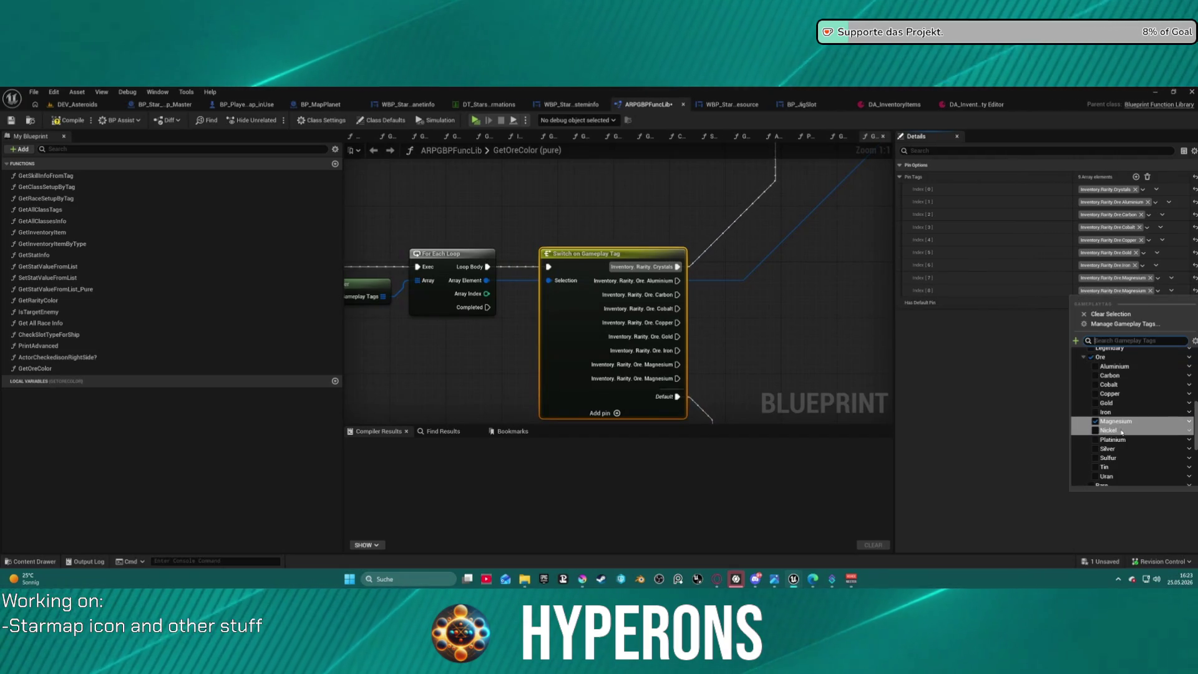
{"action": "left_click", "coordinate": [1108, 430]}
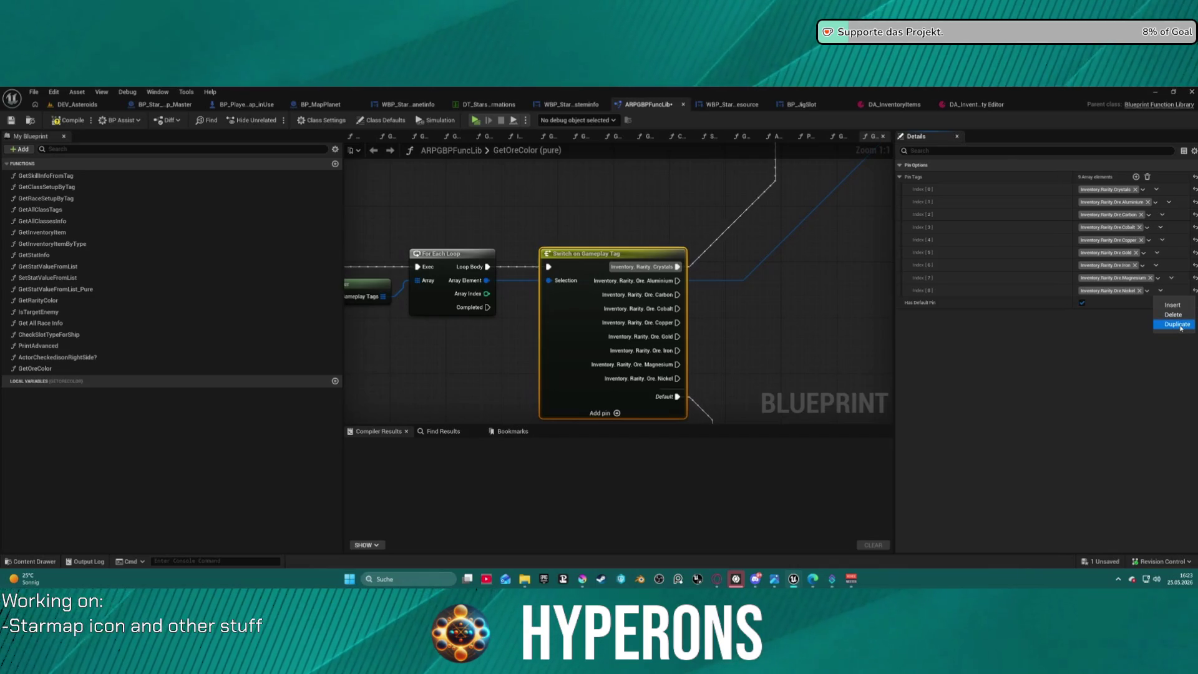
{"action": "left_click", "coordinate": [1179, 325]}
{"action": "left_click", "coordinate": [1119, 306]}
{"action": "left_click", "coordinate": [1113, 442]}
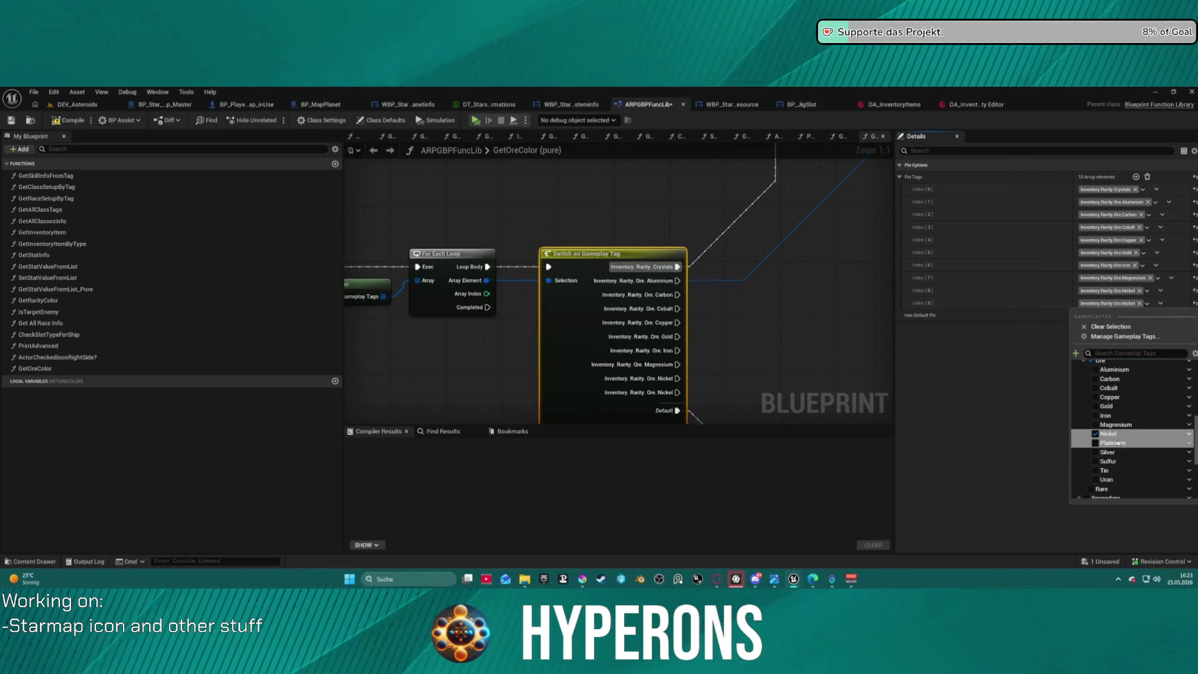
{"action": "left_click", "coordinate": [1167, 304]}
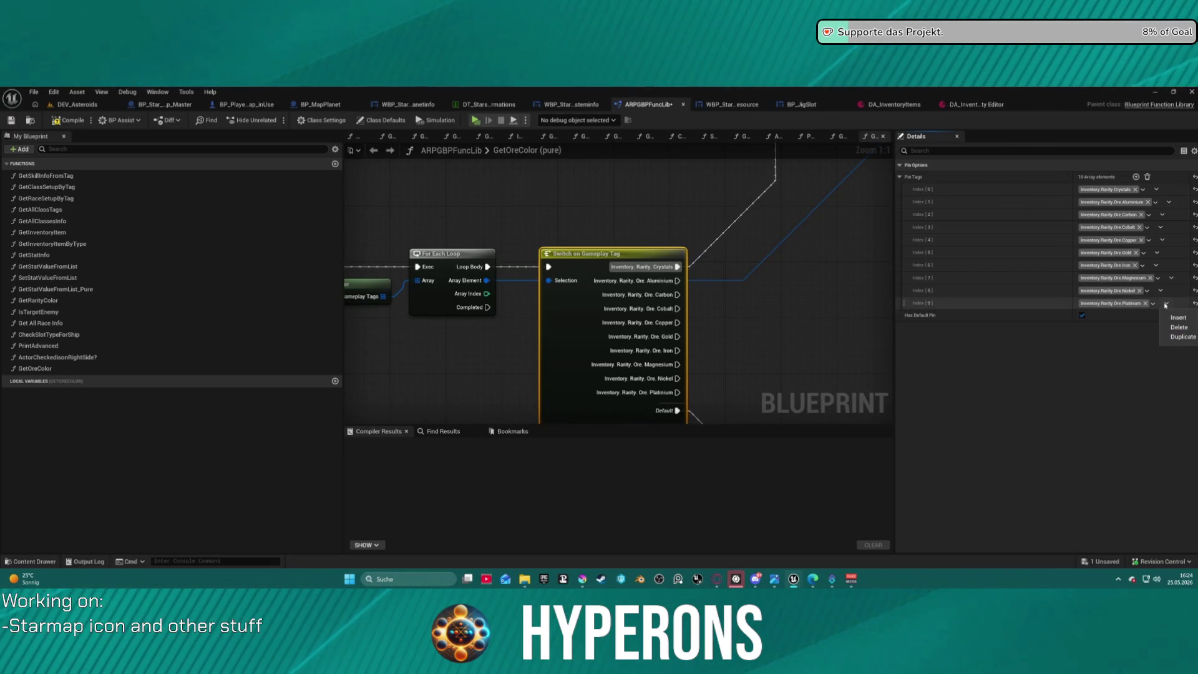
{"action": "left_click", "coordinate": [1154, 305]}
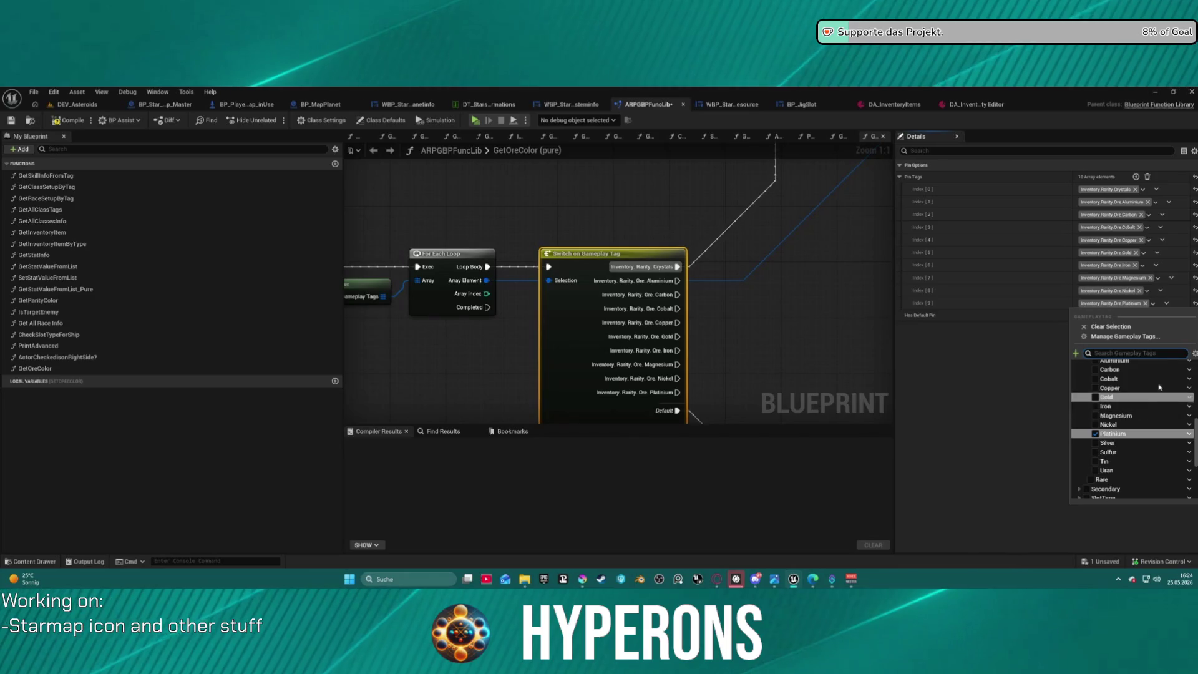
{"action": "left_click", "coordinate": [1167, 304]}
- Add eleventh and twelfth cases tagged Silver and Sulfur
{"action": "left_click", "coordinate": [1176, 337]}
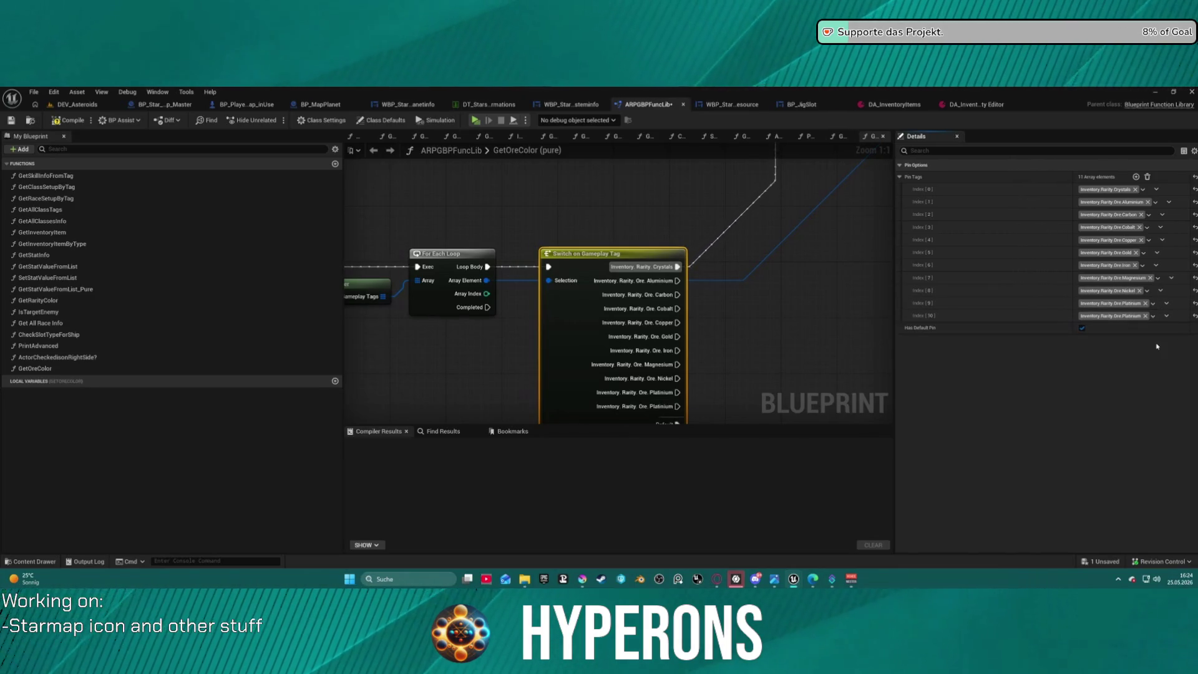
{"action": "left_click", "coordinate": [1154, 316]}
{"action": "left_click", "coordinate": [1097, 456]}
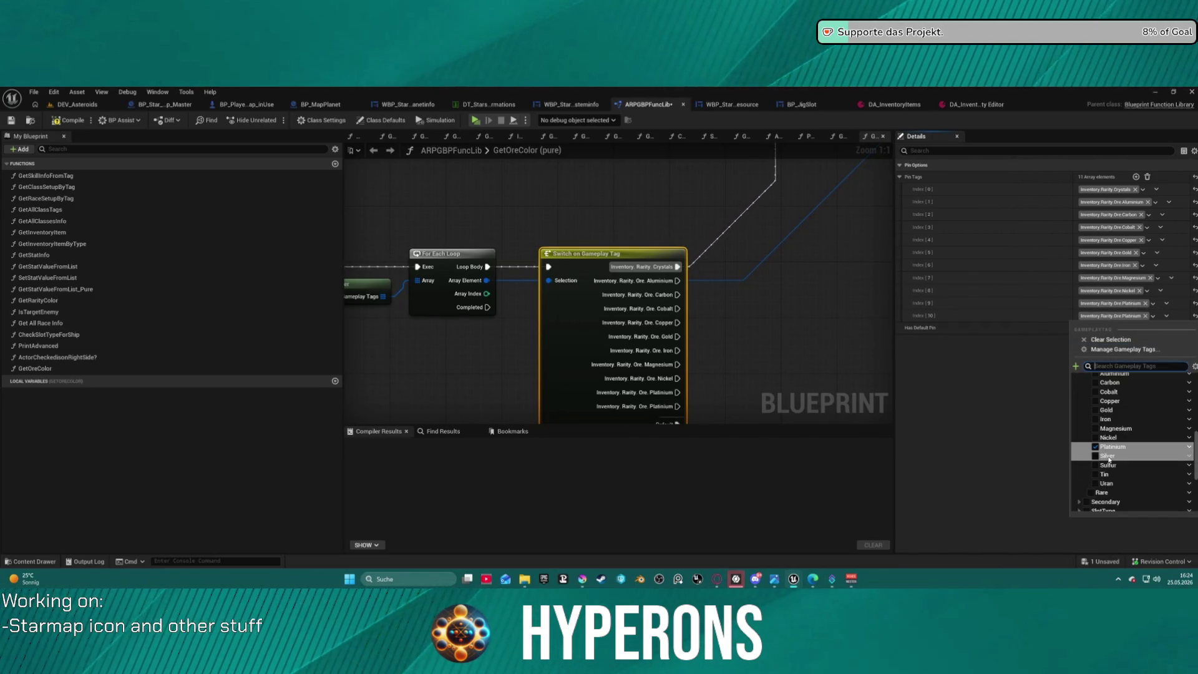
{"action": "left_click", "coordinate": [1020, 300]}
{"action": "left_click", "coordinate": [1160, 316]}
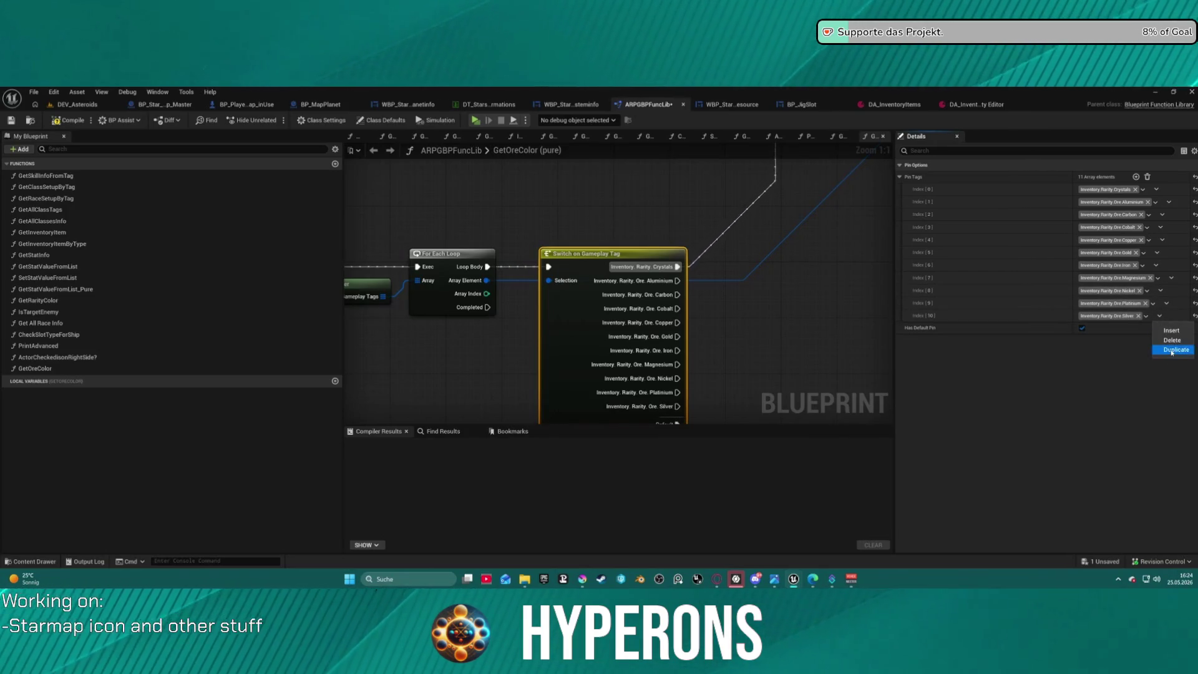
{"action": "left_click", "coordinate": [1172, 350]}
{"action": "left_click", "coordinate": [1120, 334]}
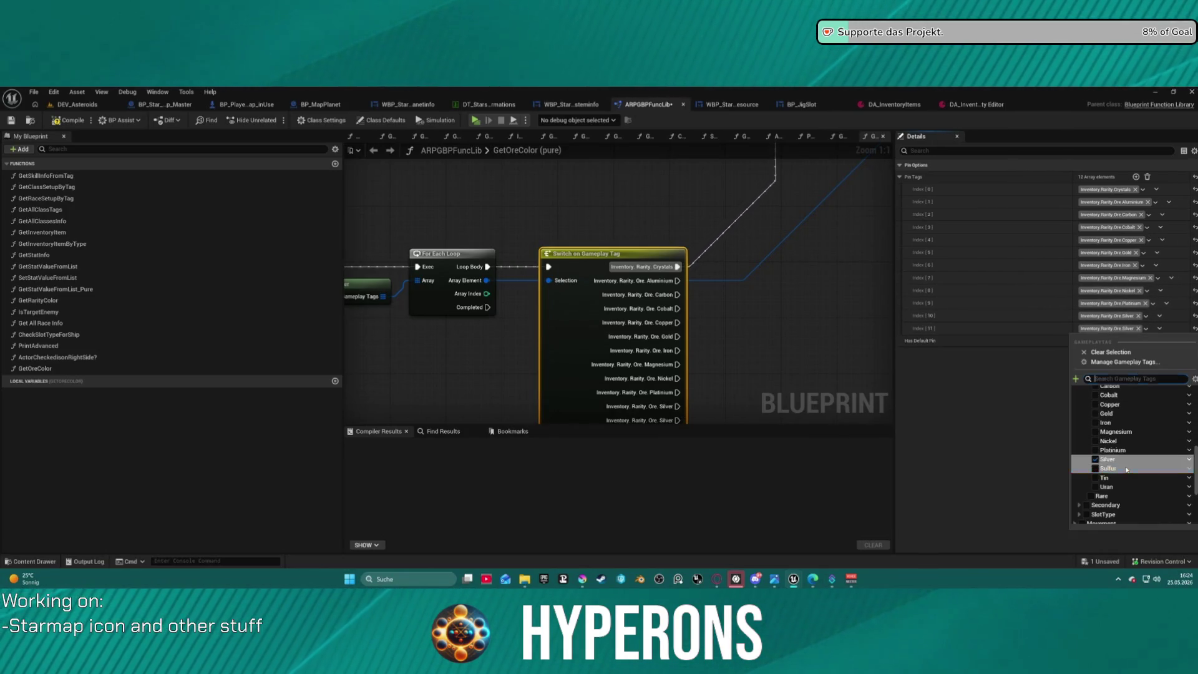
{"action": "left_click", "coordinate": [1098, 470]}
- Add thirteenth and fourteenth cases tagged Tin and Uran
{"action": "left_click", "coordinate": [1160, 328]}
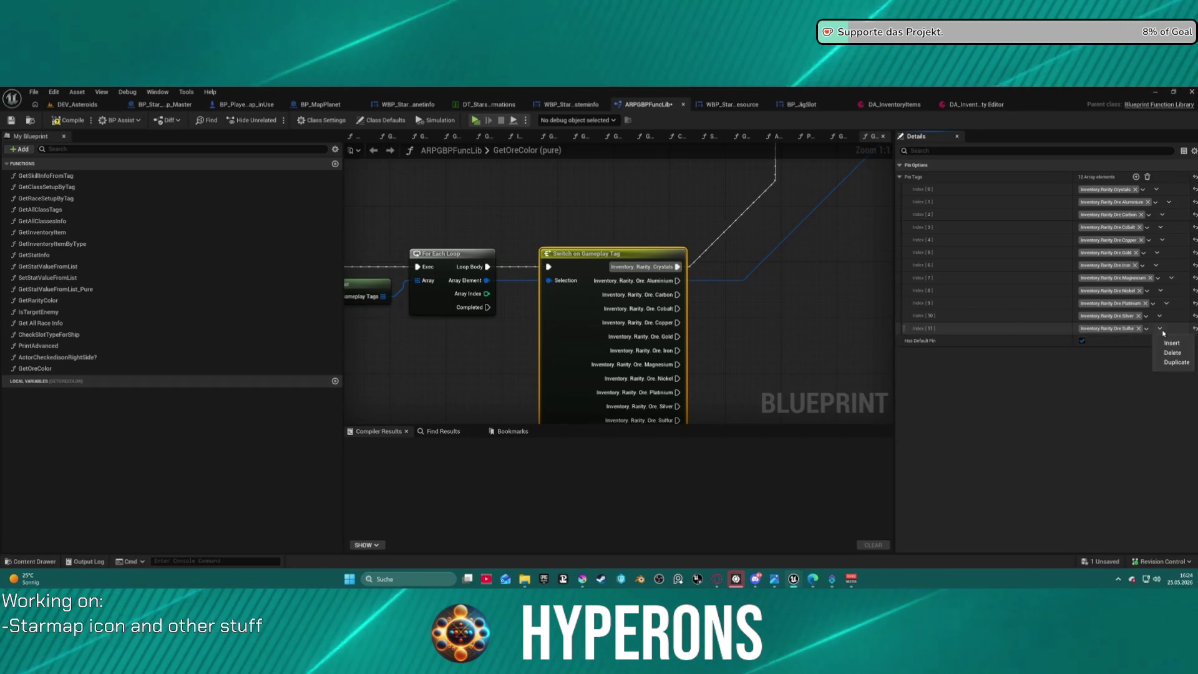
{"action": "left_click", "coordinate": [1172, 363]}
{"action": "left_click", "coordinate": [1124, 341]}
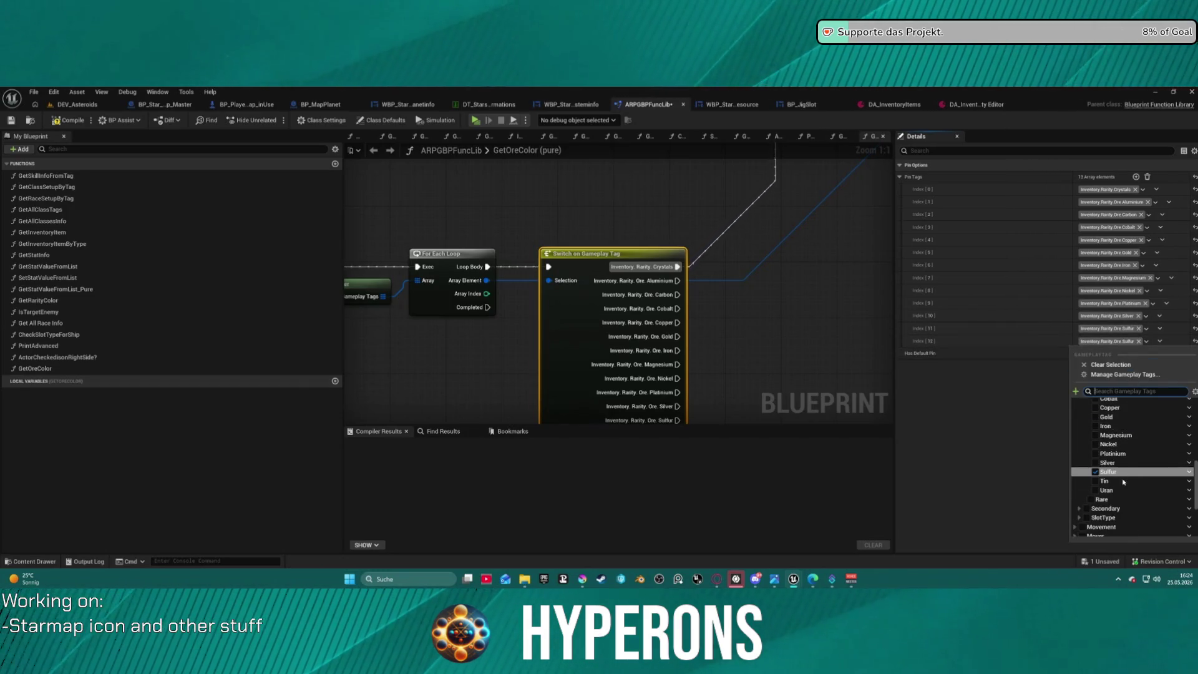
{"action": "left_click", "coordinate": [1098, 478]}
{"action": "left_click", "coordinate": [1155, 341]}
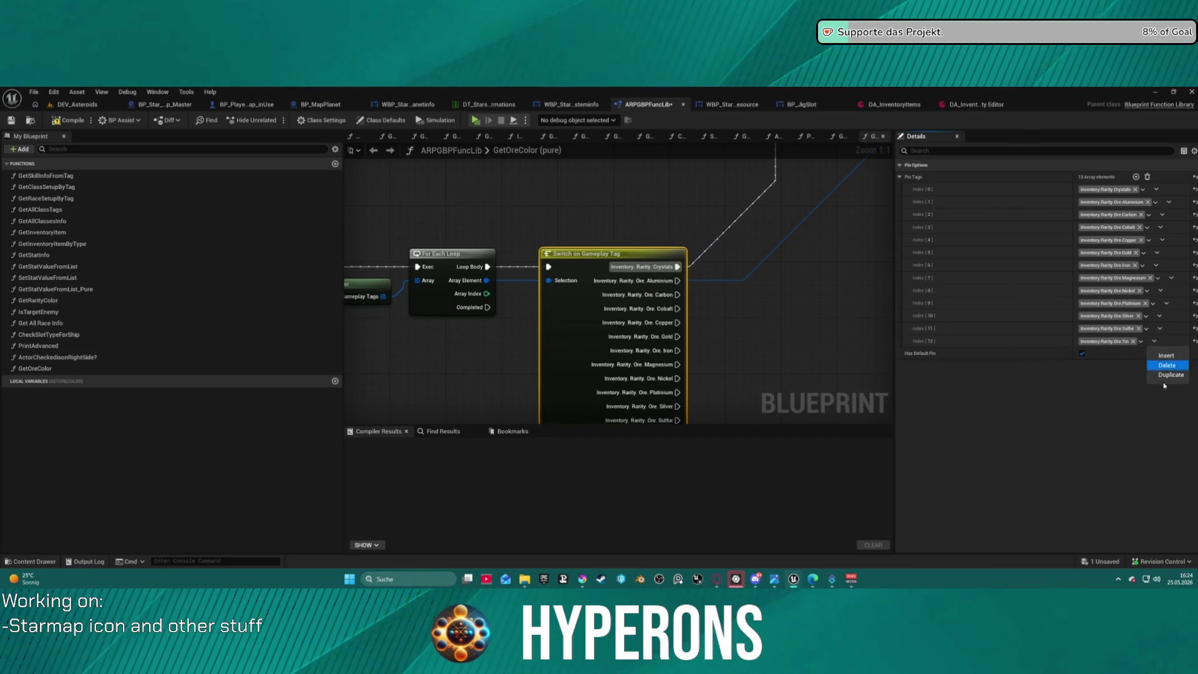
{"action": "left_click", "coordinate": [1171, 375]}
{"action": "left_click", "coordinate": [1117, 354]}
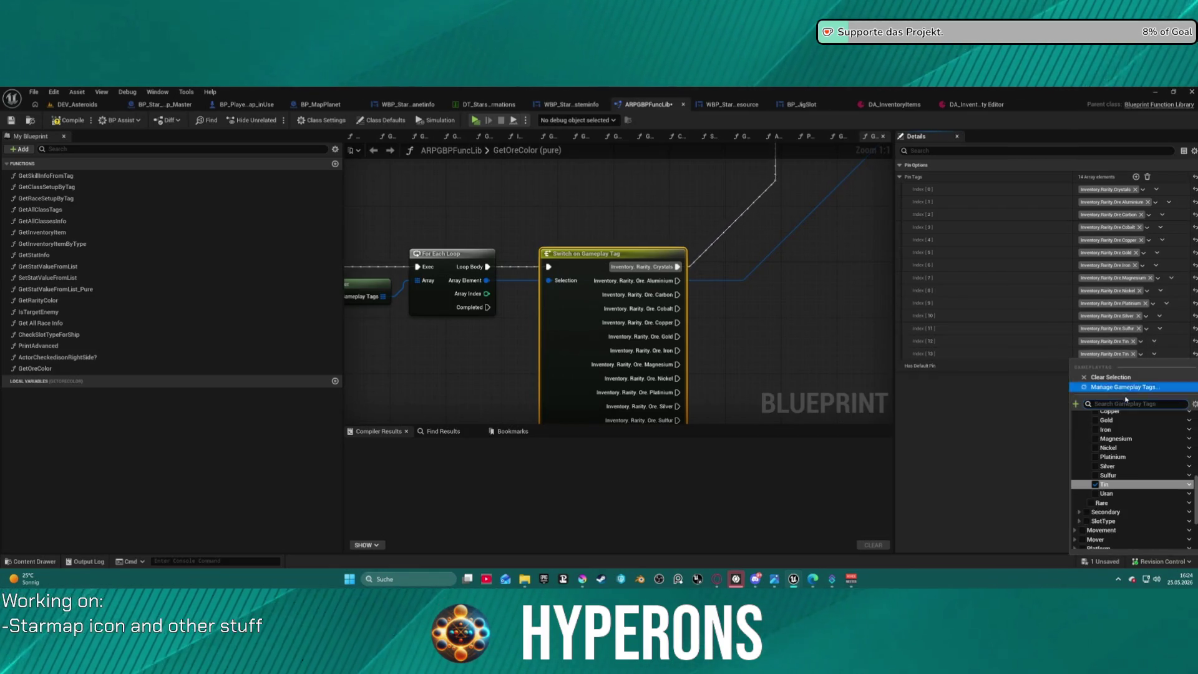
{"action": "left_click", "coordinate": [1122, 494]}
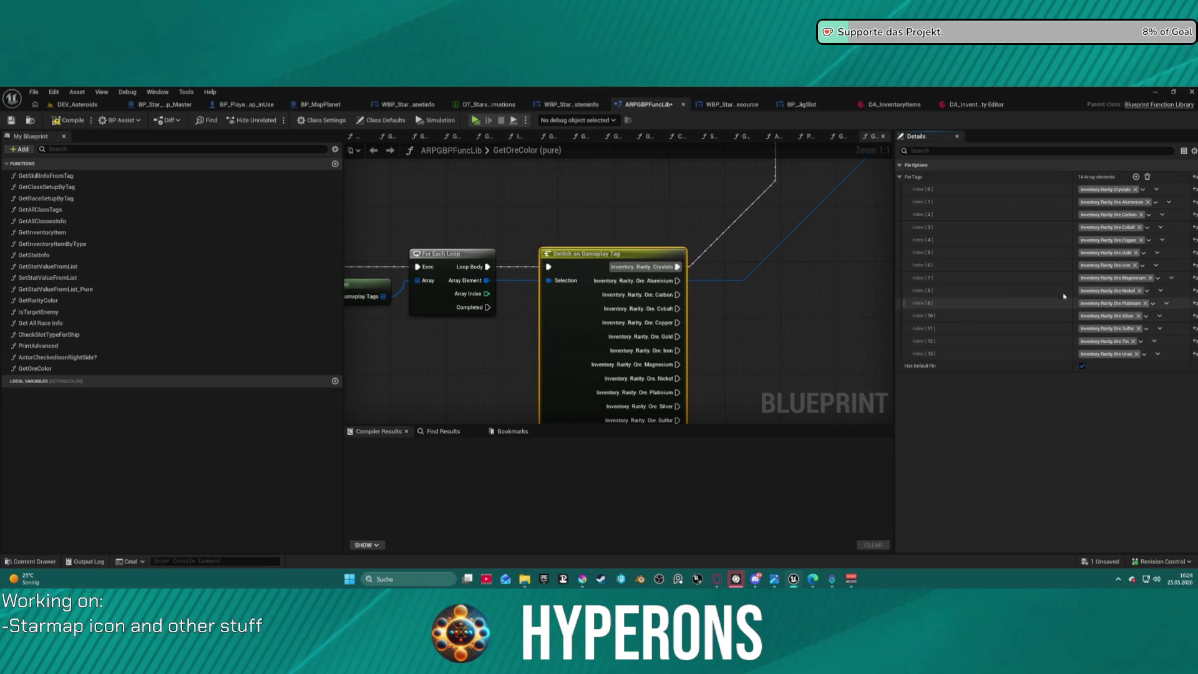
{"action": "scroll", "coordinate": [788, 290], "scroll_direction": "down", "scroll_amount": 1}
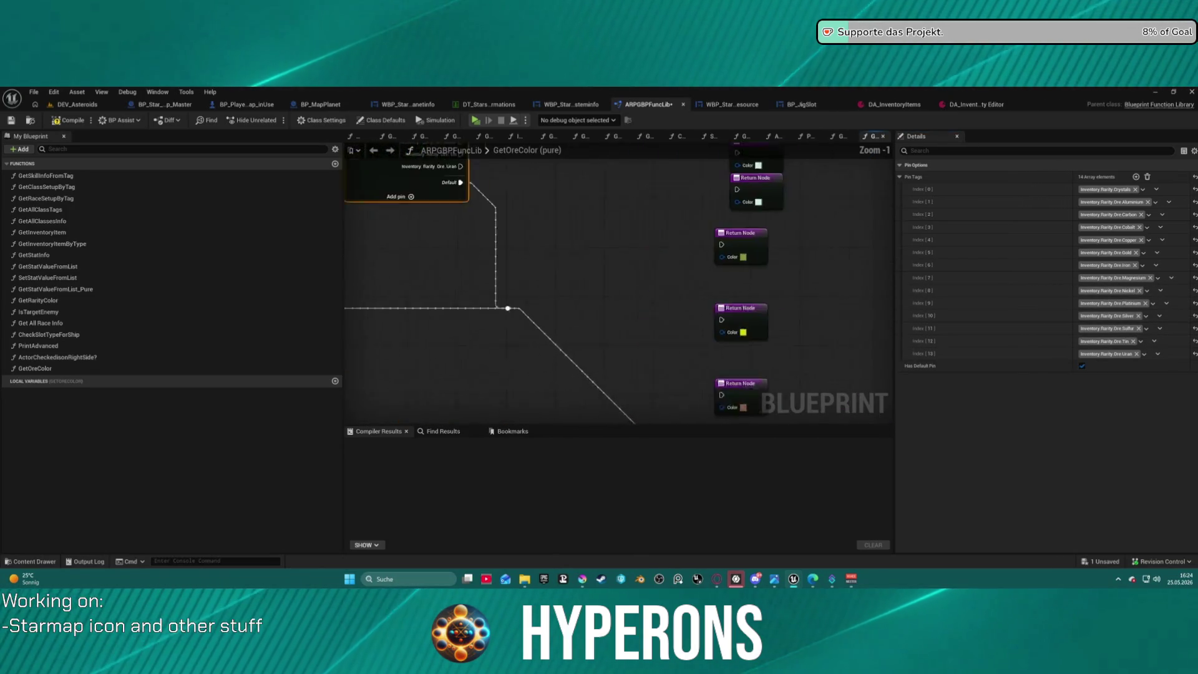
{"action": "mouse_move", "coordinate": [356, 171]}
{"action": "left_mouse_down"}
{"action": "mouse_move", "coordinate": [345, 247]}
{"action": "mouse_move", "coordinate": [425, 398]}
{"action": "mouse_move", "coordinate": [666, 300]}
{"action": "mouse_move", "coordinate": [429, 265]}
{"action": "mouse_move", "coordinate": [628, 342]}
{"action": "left_mouse_up"}
- Select the second gameplay-tag switch and set its first case to Crystals Aetherium
{"action": "left_click", "coordinate": [428, 265]}
{"action": "scroll", "coordinate": [602, 261], "scroll_direction": "up", "scroll_amount": 1}
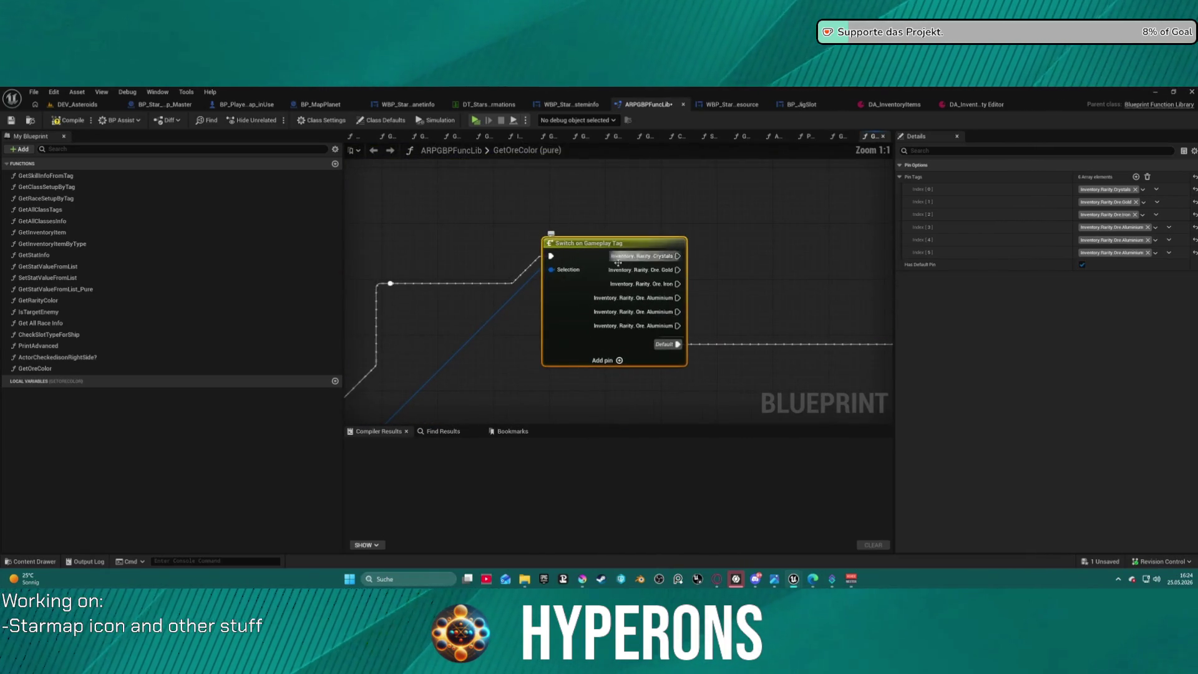
{"action": "left_click", "coordinate": [1114, 189]}
{"action": "left_click", "coordinate": [1103, 329]}
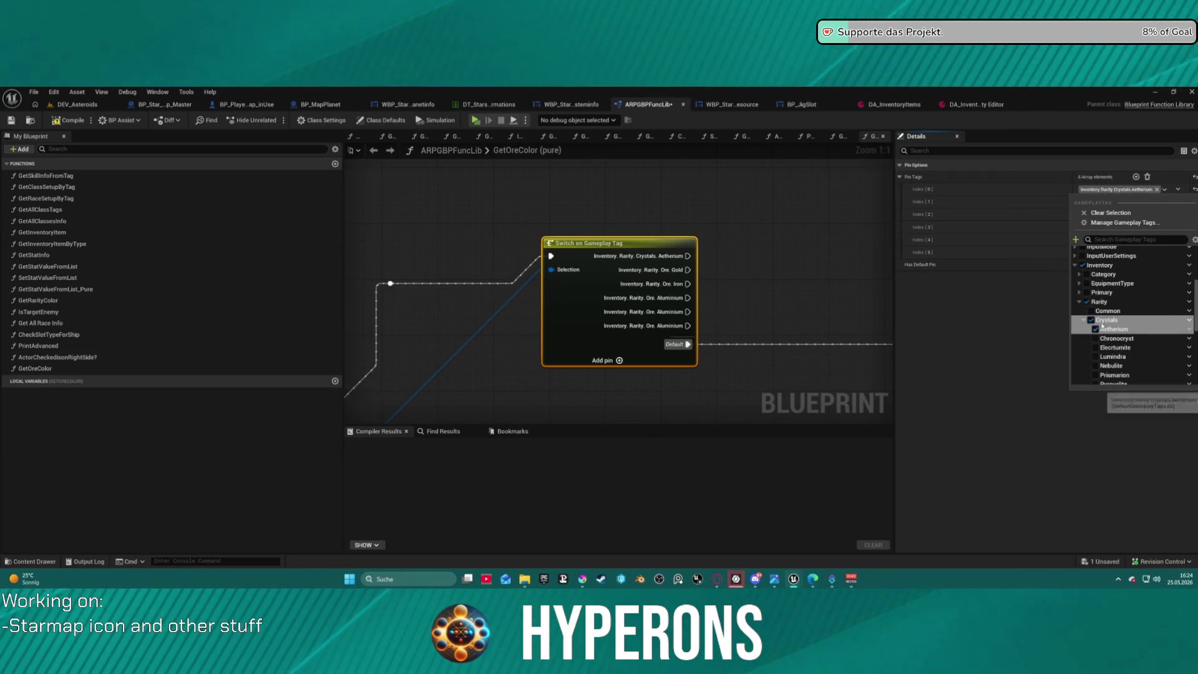
{"action": "left_click", "coordinate": [1017, 206]}
- Copy the Aetherium tag into cases two through six and save the blueprint
{"action": "left_click", "coordinate": [1093, 203]}
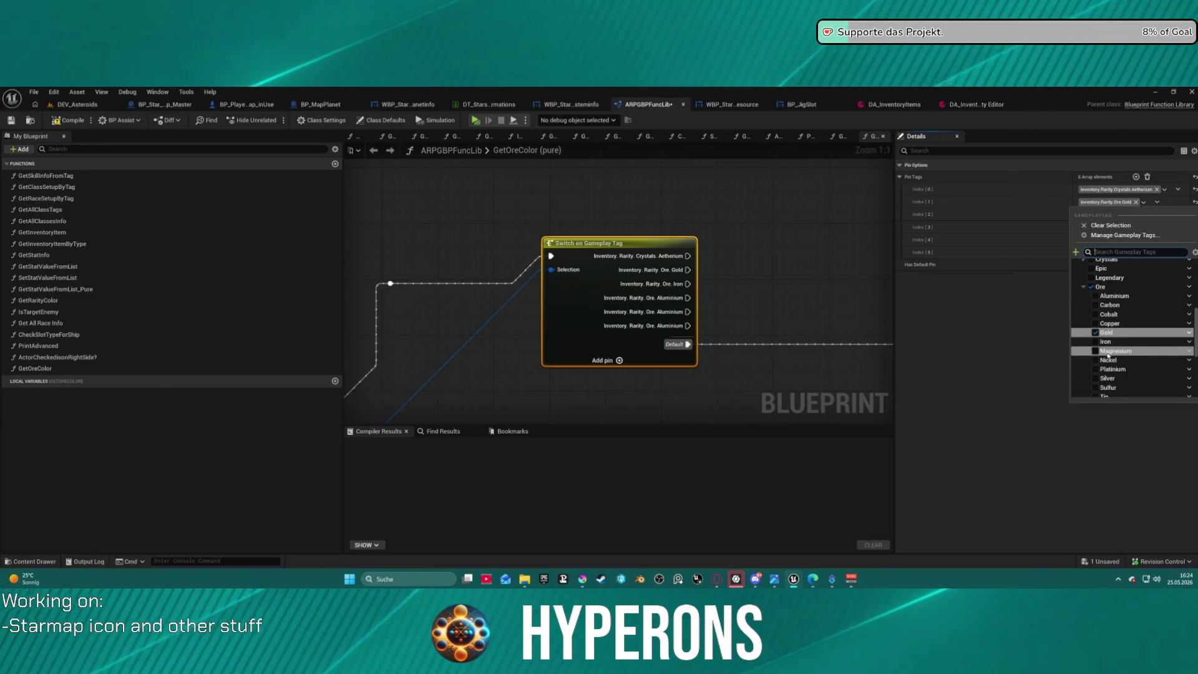
{"action": "right_click", "coordinate": [999, 189], "text": "shift"}
{"action": "left_click", "coordinate": [998, 202], "text": "shift"}
{"action": "left_click", "coordinate": [1034, 214], "text": "shift"}
{"action": "left_click", "coordinate": [1039, 227], "text": "shift"}
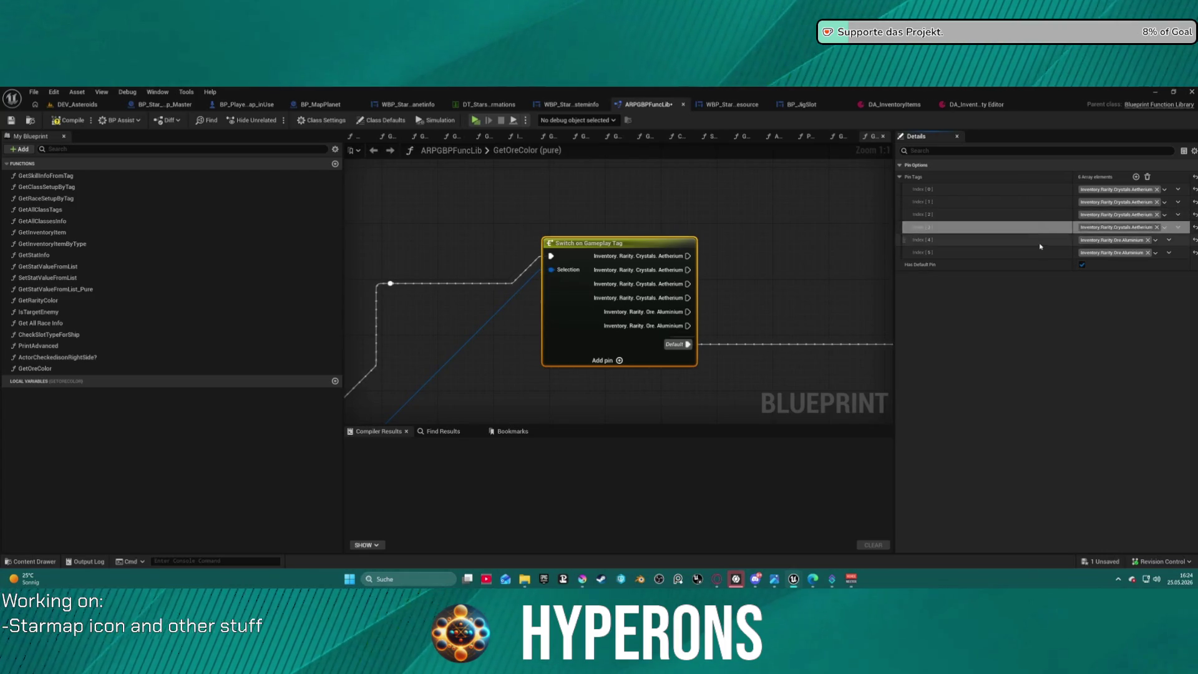
{"action": "left_click", "coordinate": [1046, 239], "text": "shift"}
{"action": "left_click", "coordinate": [1052, 252], "text": "shift"}
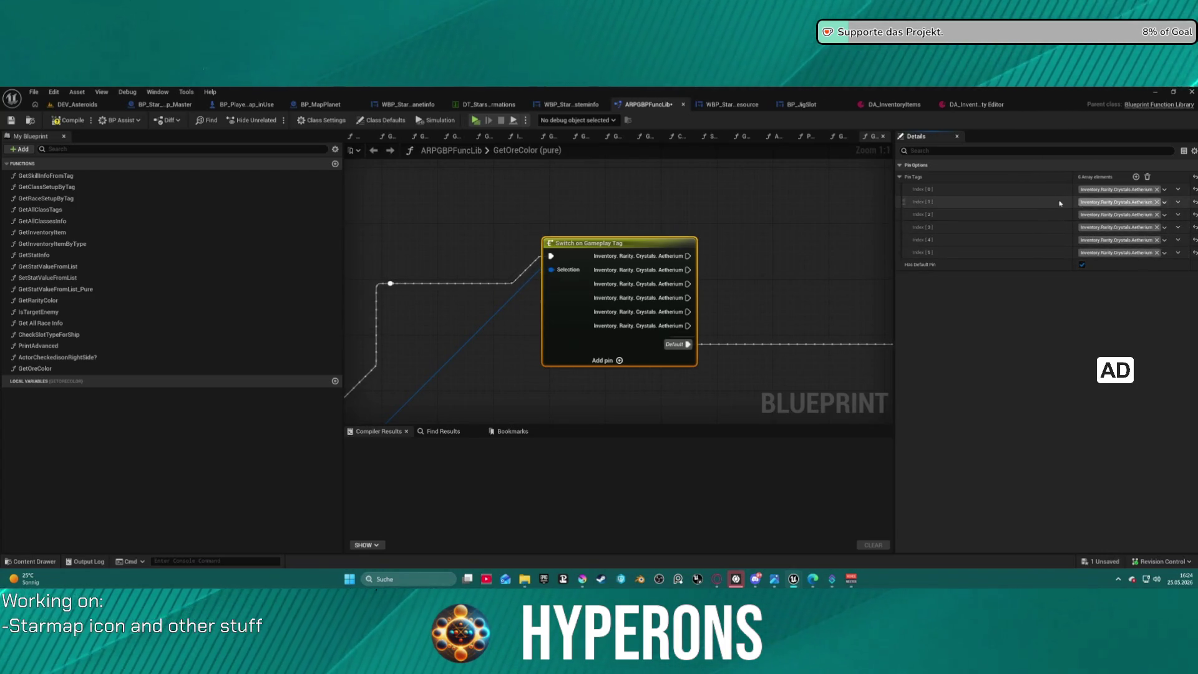
{"action": "key", "text": "ctrl+s"}
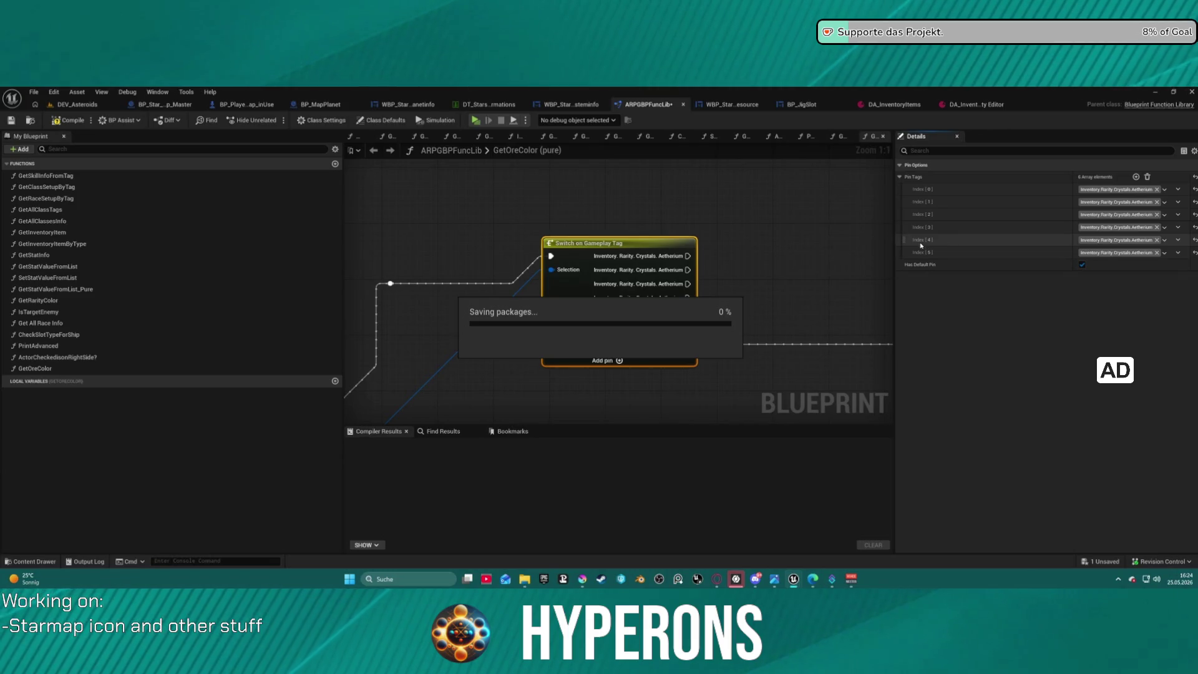
- Retag cases two to five as Chronocryst, Electrumite, Lumindra and Nebulite, adding a sixth case
{"action": "left_click", "coordinate": [1114, 203]}
{"action": "left_click", "coordinate": [1099, 341]}
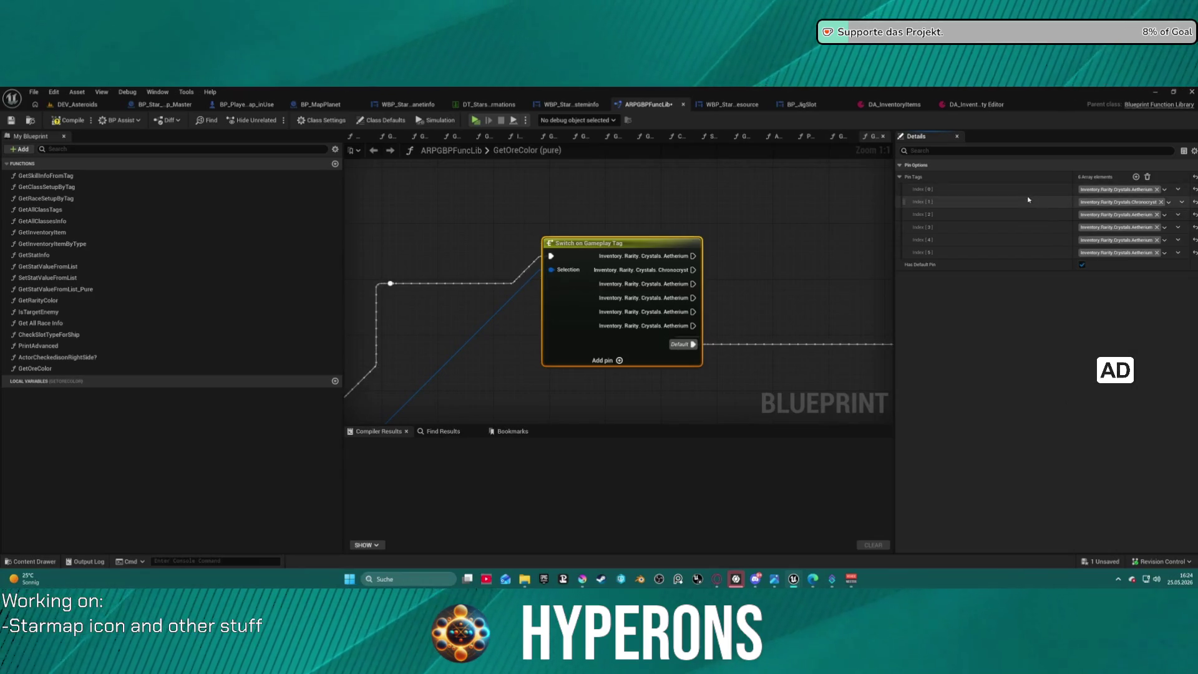
{"action": "left_click", "coordinate": [1117, 215]}
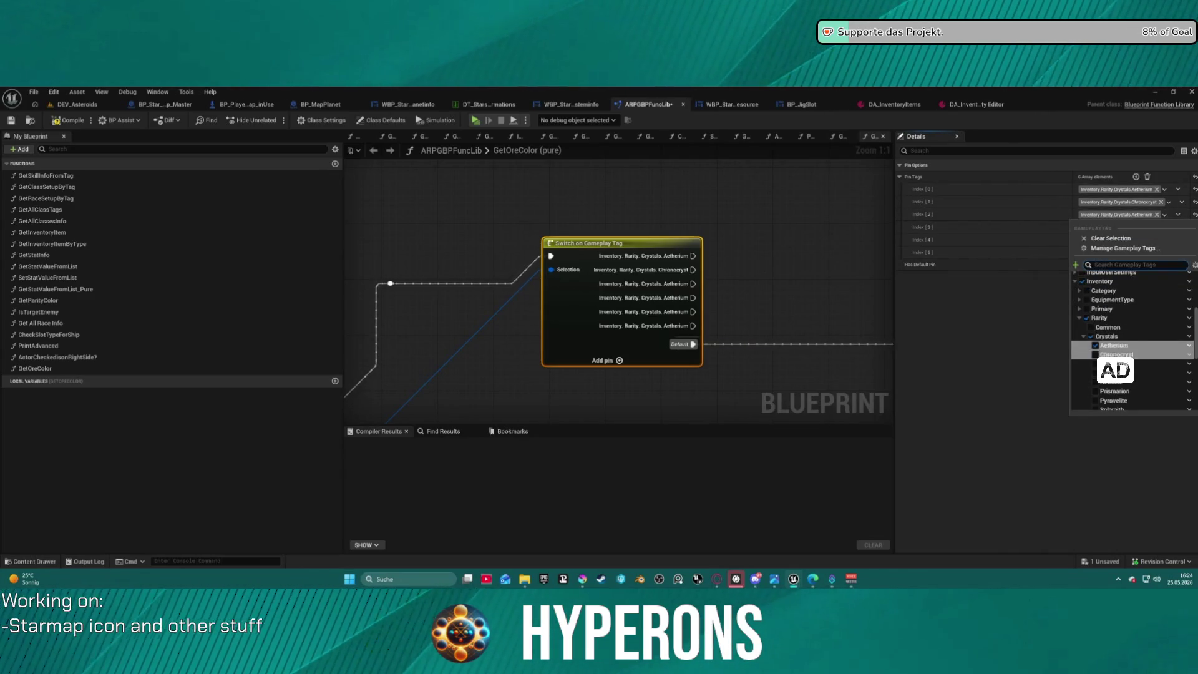
{"action": "left_click", "coordinate": [1116, 364]}
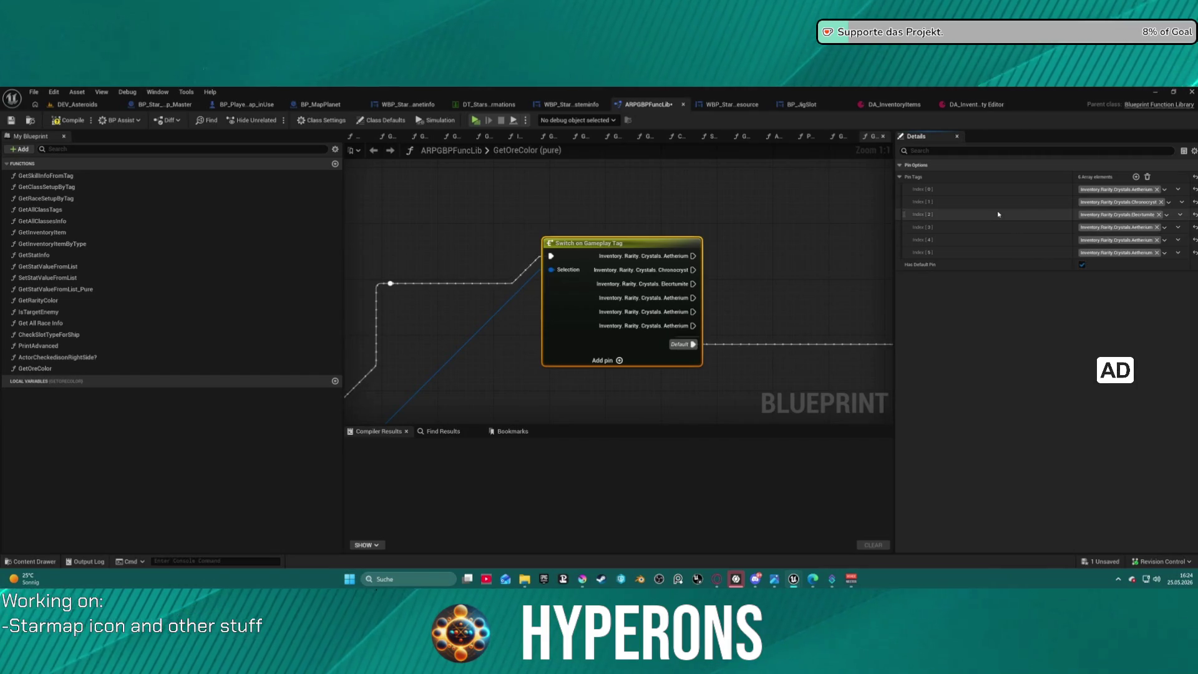
{"action": "left_click", "coordinate": [1117, 227]}
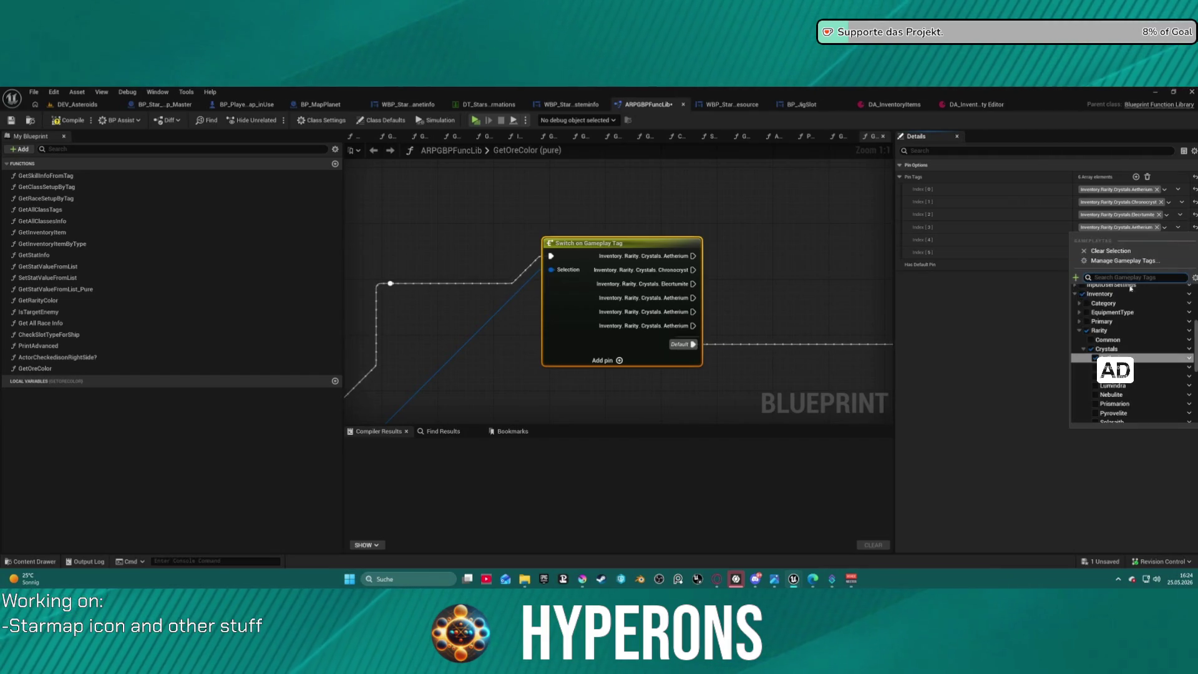
{"action": "left_click", "coordinate": [1113, 385]}
{"action": "left_click", "coordinate": [1102, 240]}
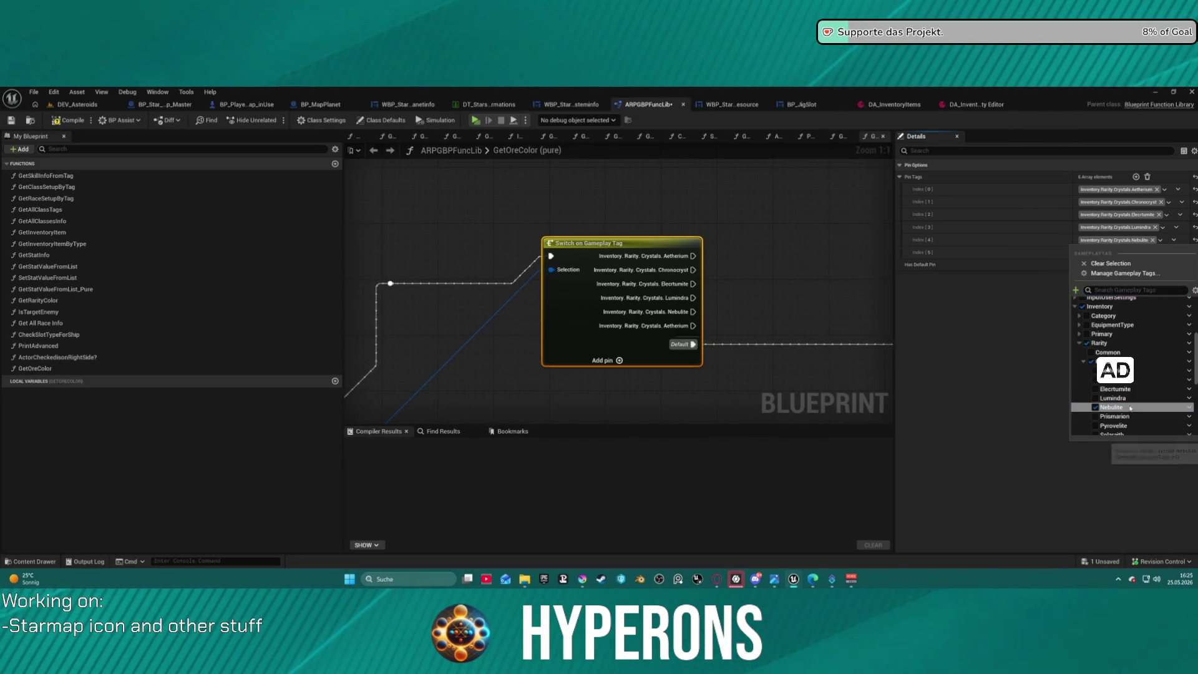
{"action": "left_click", "coordinate": [1131, 408]}
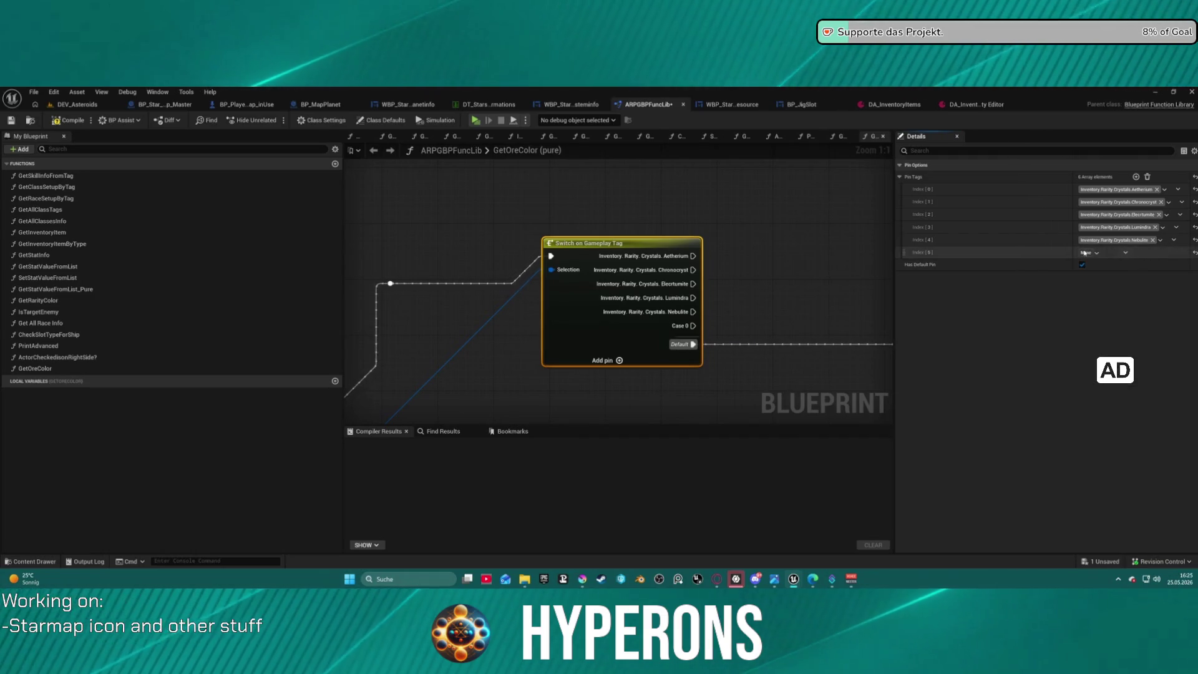
{"action": "key", "text": "ctrl+v"}
- Set the sixth case to Prismarion and add a seventh case tagged Pyrovelite
{"action": "left_click", "coordinate": [1117, 252]}
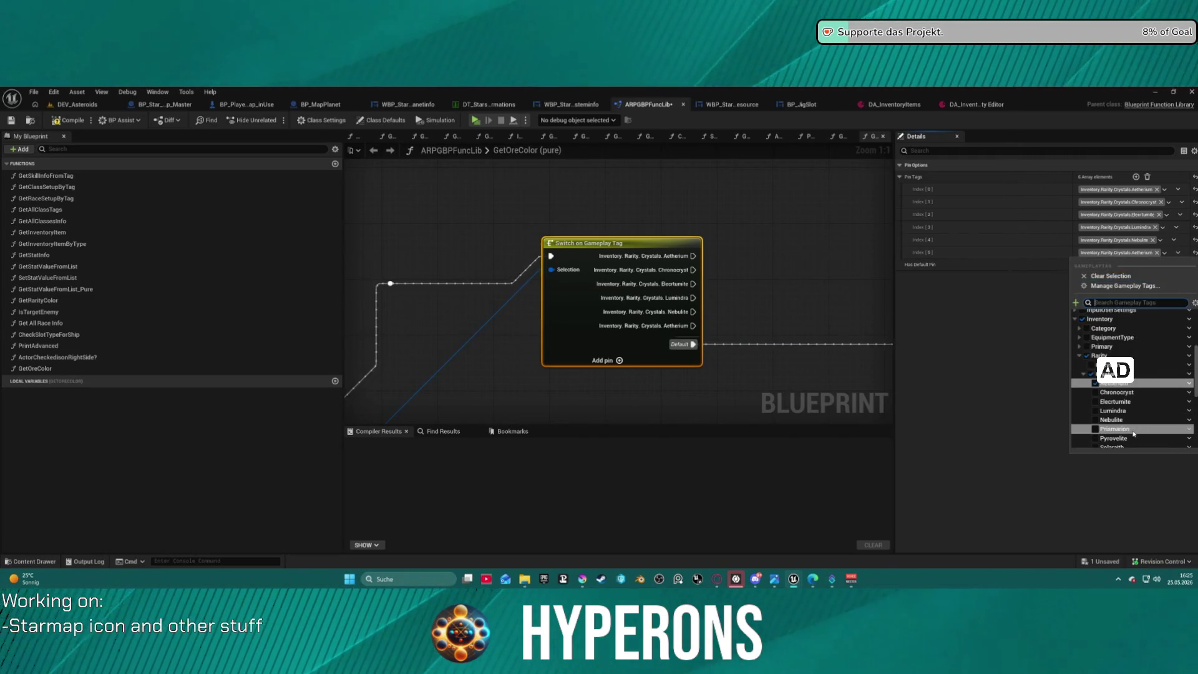
{"action": "left_click", "coordinate": [1115, 429]}
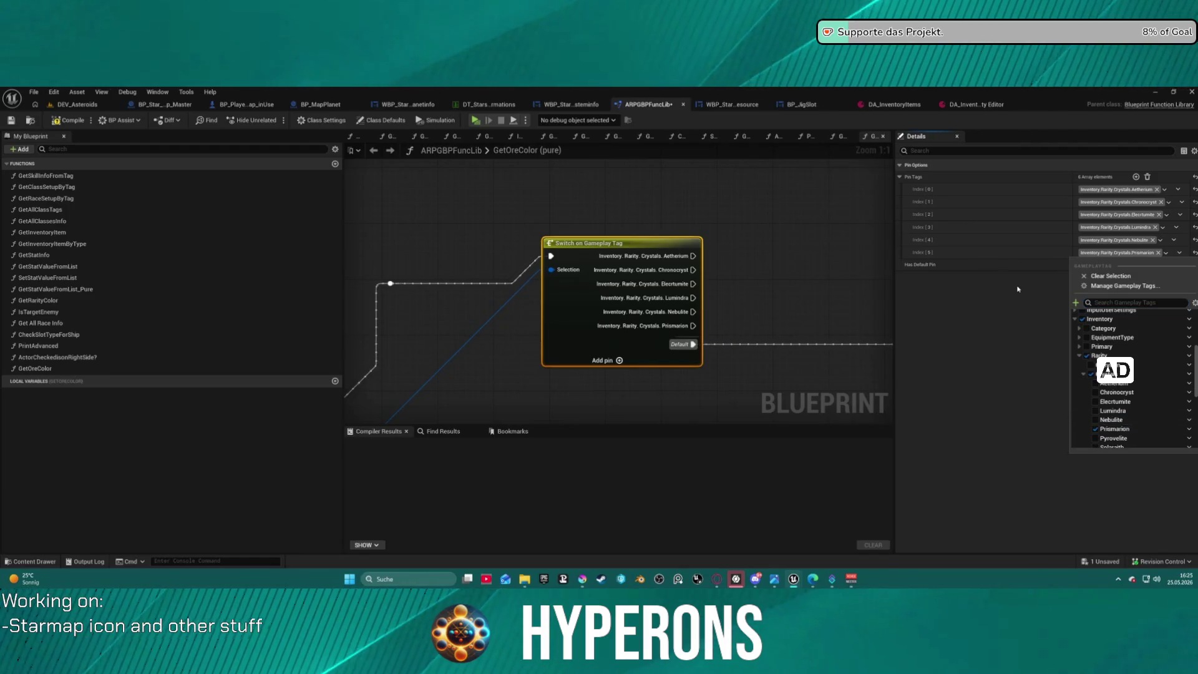
{"action": "left_click", "coordinate": [1178, 253]}
{"action": "left_click", "coordinate": [1182, 286]}
{"action": "left_click", "coordinate": [1117, 265]}
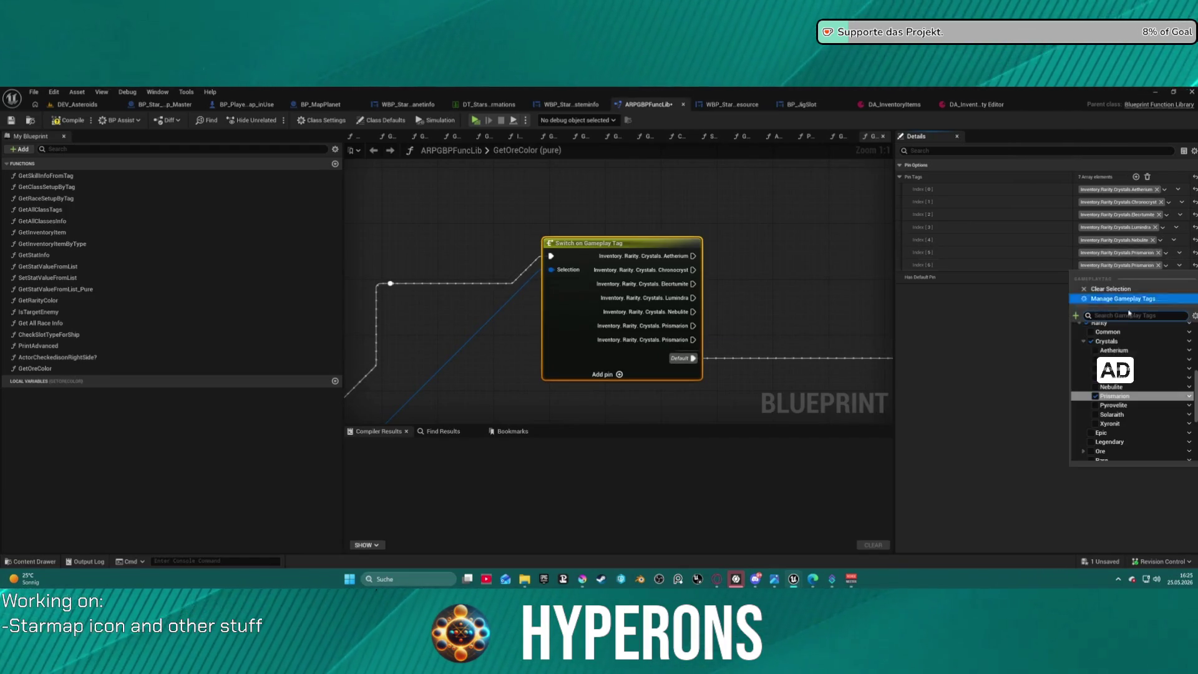
{"action": "left_click", "coordinate": [1114, 405]}
{"action": "left_click", "coordinate": [1051, 285]}
- Add an eighth case tagged Solaraith and a ninth case tagged Xyronit
{"action": "left_click", "coordinate": [1176, 266]}
{"action": "left_click", "coordinate": [1182, 299]}
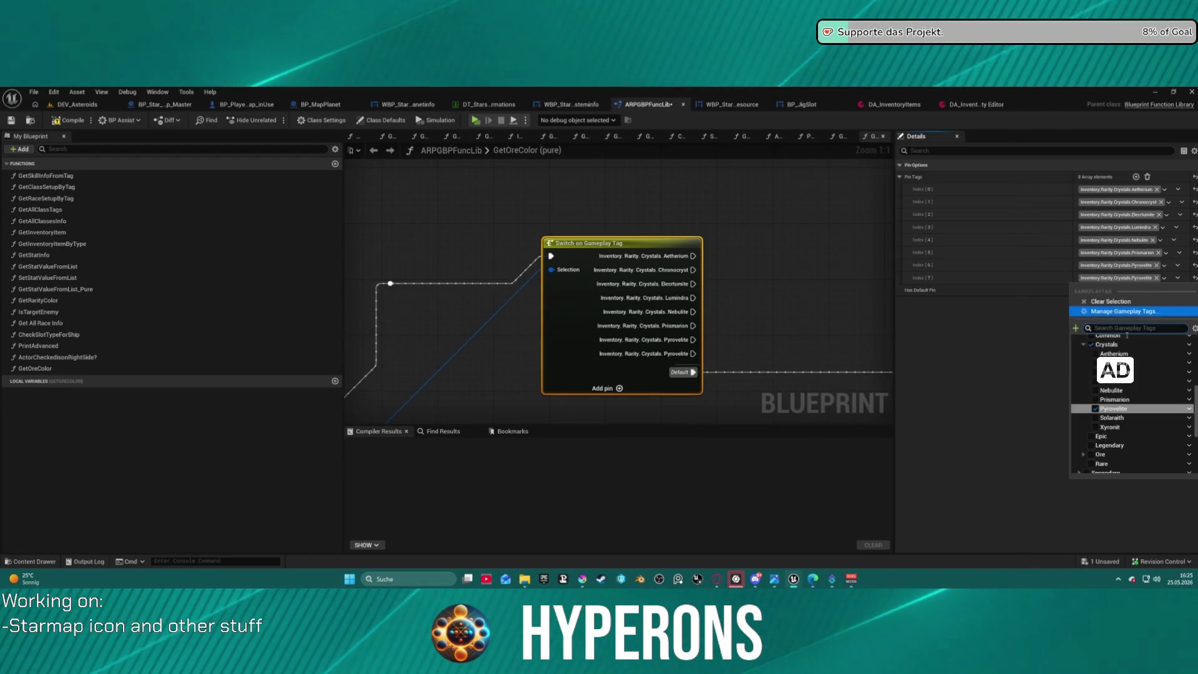
{"action": "left_click", "coordinate": [1117, 278]}
{"action": "left_click", "coordinate": [1127, 418]}
{"action": "left_click", "coordinate": [1036, 348]}
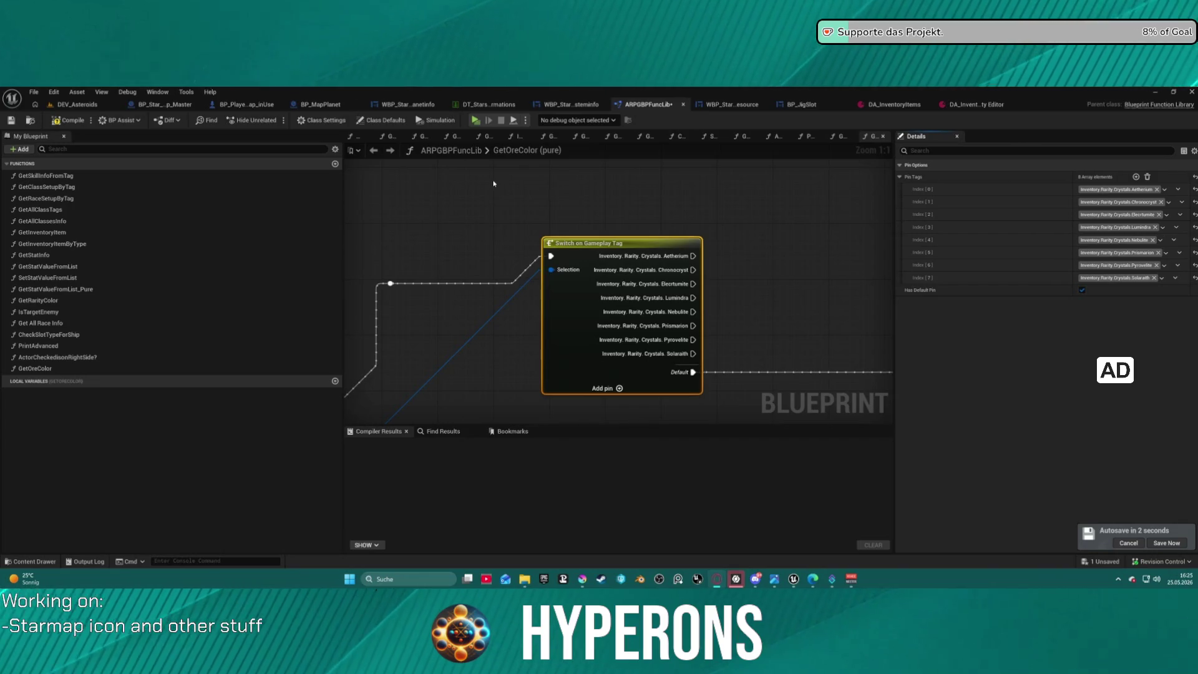
{"action": "left_click", "coordinate": [1176, 277]}
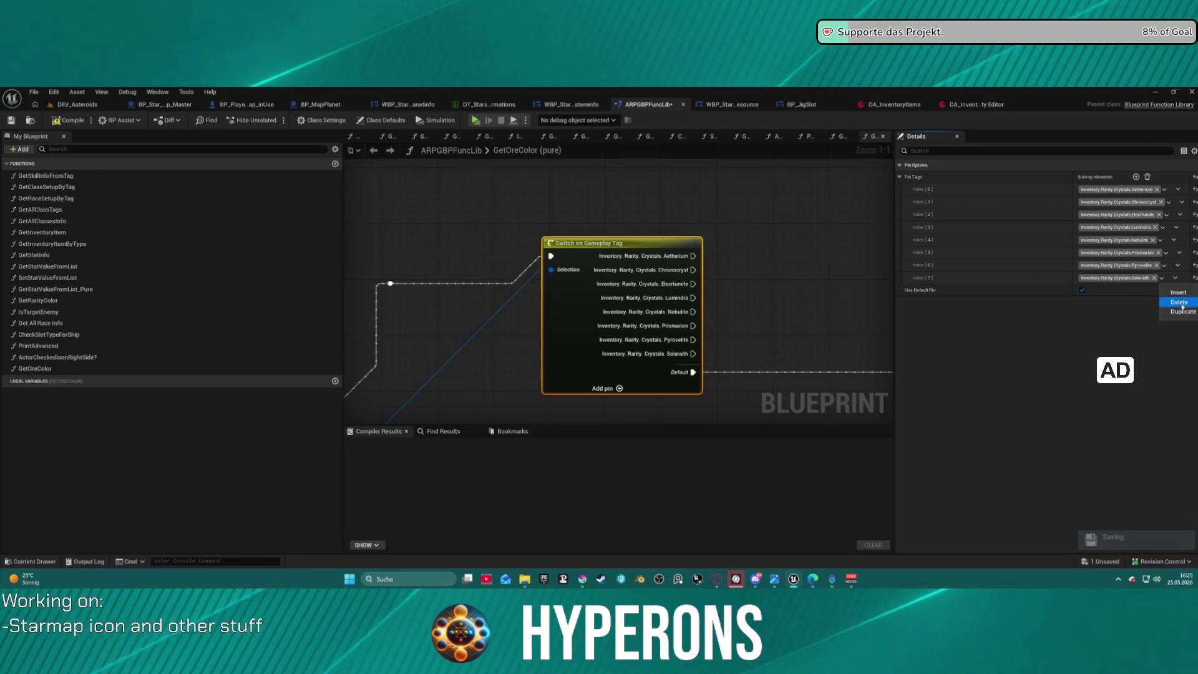
{"action": "left_click", "coordinate": [1182, 312]}
{"action": "left_click", "coordinate": [1118, 291]}
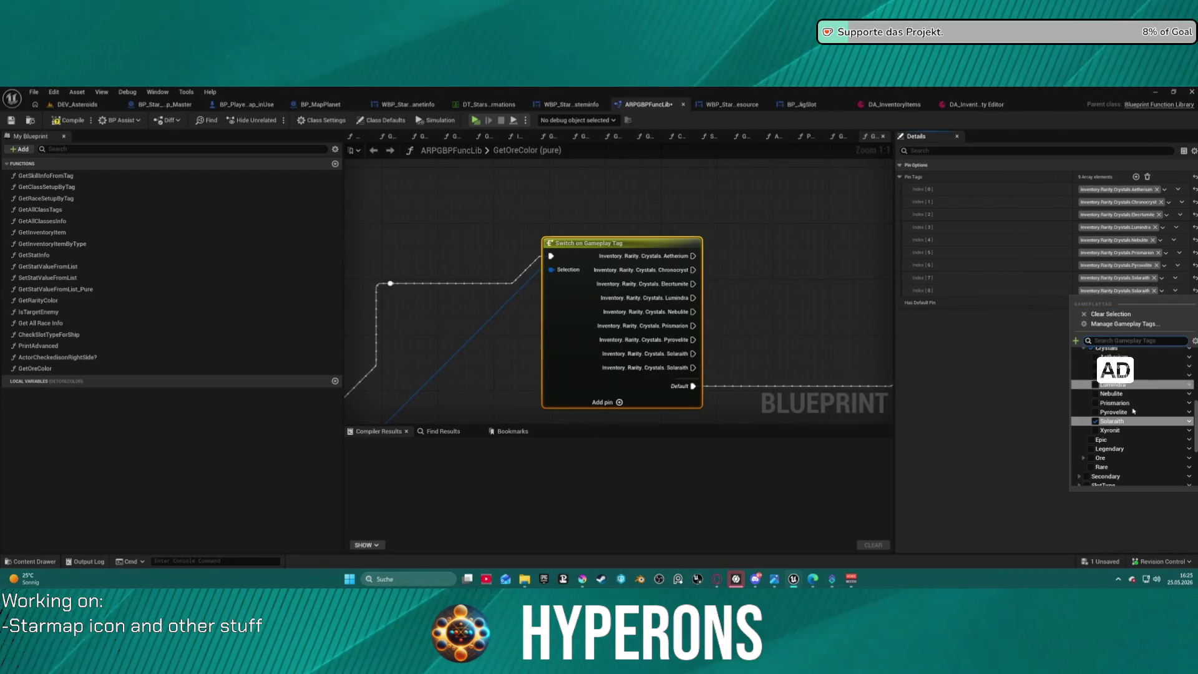
{"action": "left_click", "coordinate": [770, 259]}
{"action": "scroll", "coordinate": [770, 260], "scroll_direction": "down", "scroll_amount": 5}
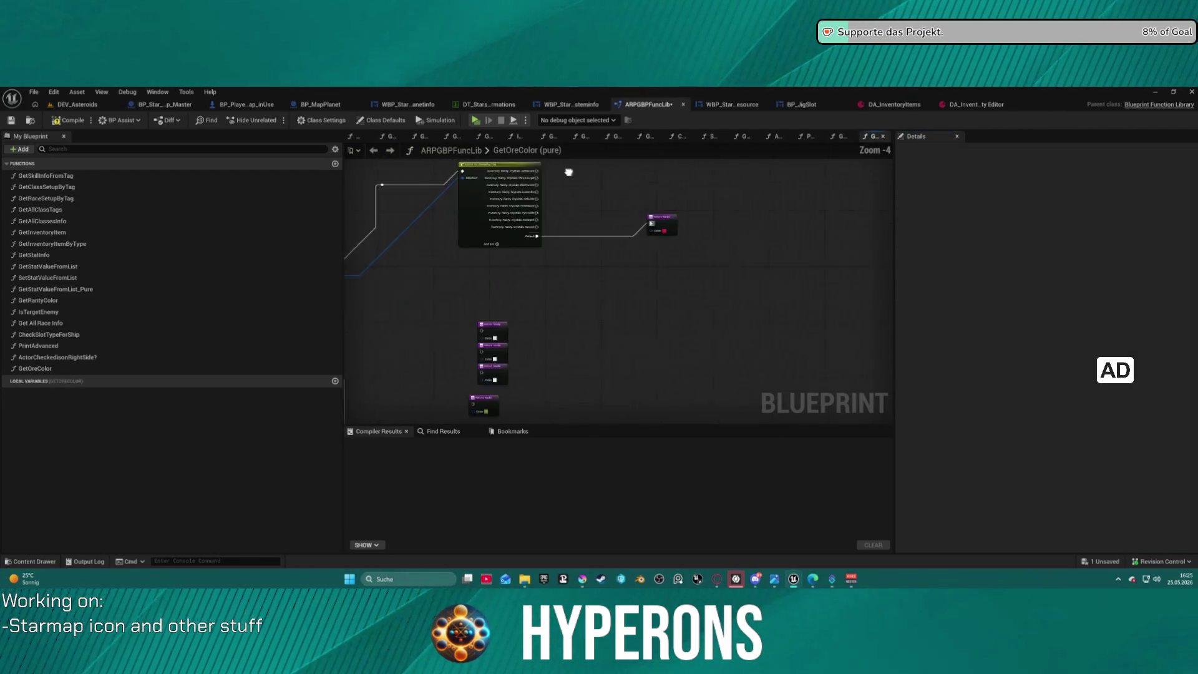
- Reposition and duplicate the Return Node, then wire the Chronocryst case to it
{"action": "scroll", "coordinate": [759, 274], "scroll_direction": "up", "scroll_amount": 4}
{"action": "mouse_move", "coordinate": [707, 269]}
{"action": "left_mouse_down"}
{"action": "mouse_move", "coordinate": [717, 296]}
{"action": "mouse_move", "coordinate": [508, 276]}
{"action": "mouse_move", "coordinate": [487, 284]}
{"action": "left_mouse_up"}
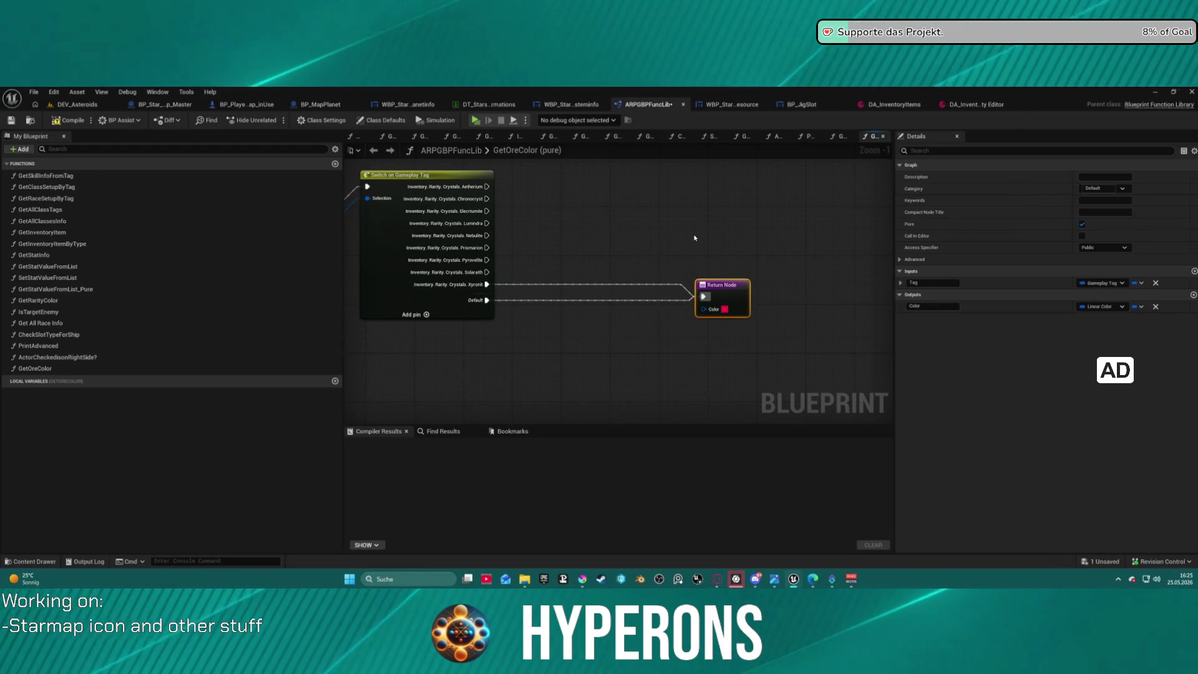
{"action": "left_click_drag", "start_coordinate": [489, 202], "coordinate": [704, 298]}
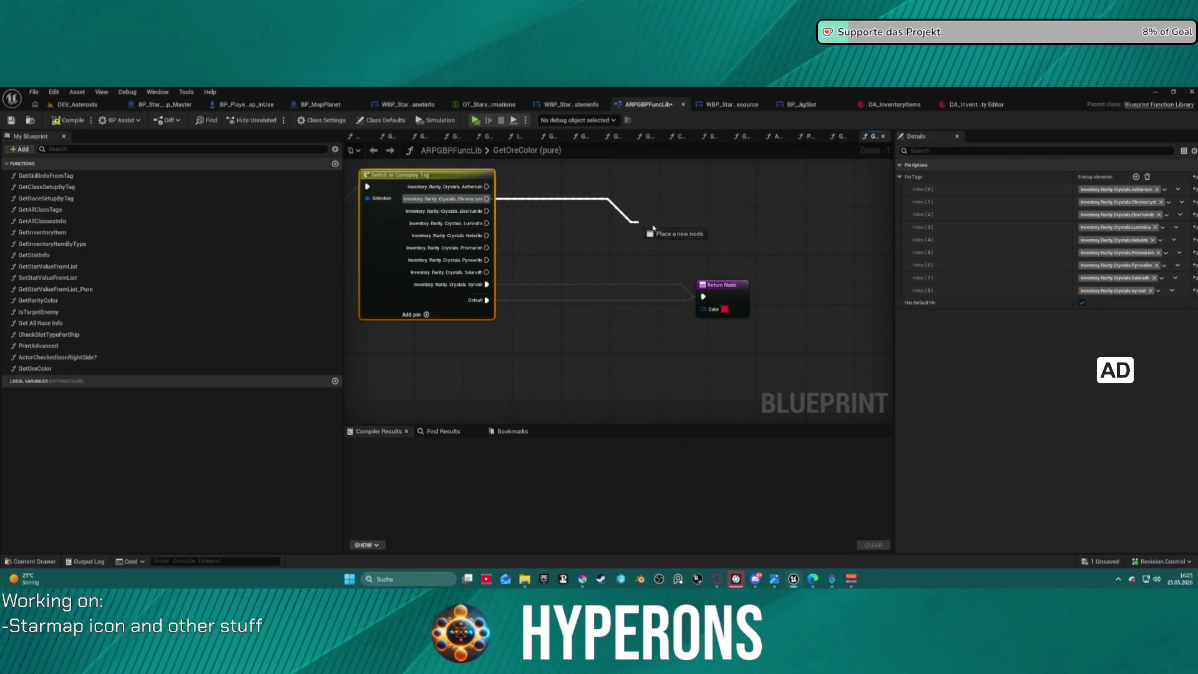
{"action": "left_click_drag", "start_coordinate": [653, 229], "coordinate": [652, 226]}
{"action": "left_click", "coordinate": [726, 272]}
{"action": "left_click", "coordinate": [726, 291]}
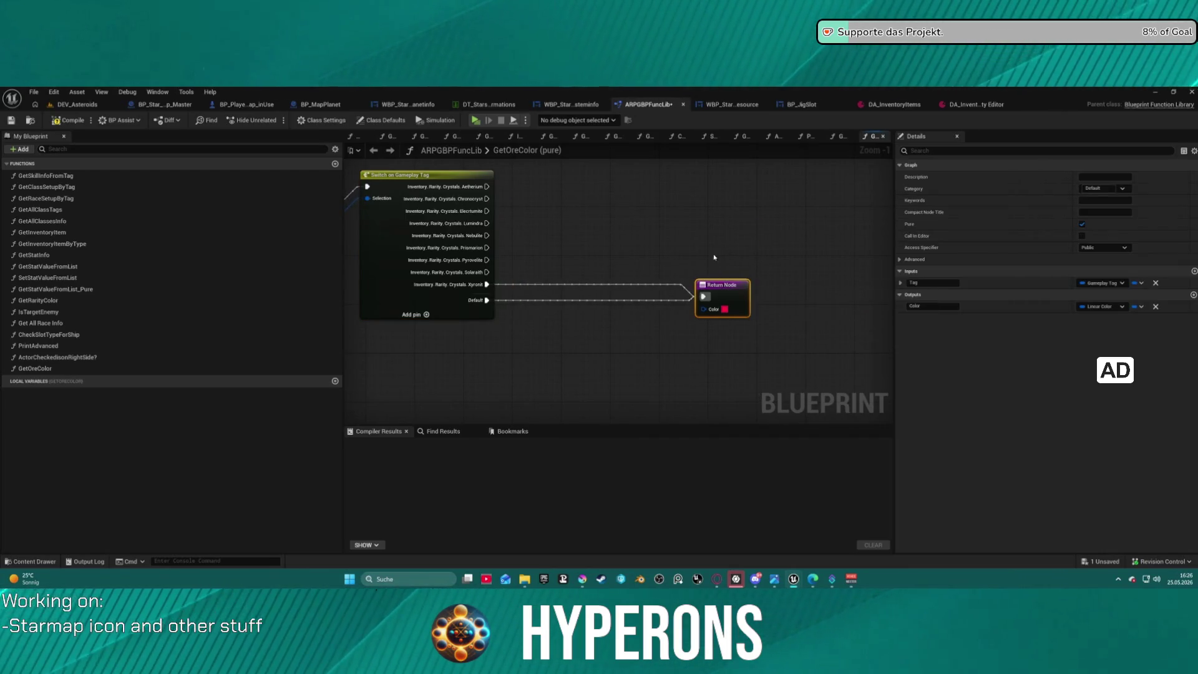
{"action": "key", "text": "ctrl+d"}
{"action": "left_click_drag", "start_coordinate": [488, 198], "coordinate": [676, 199]}
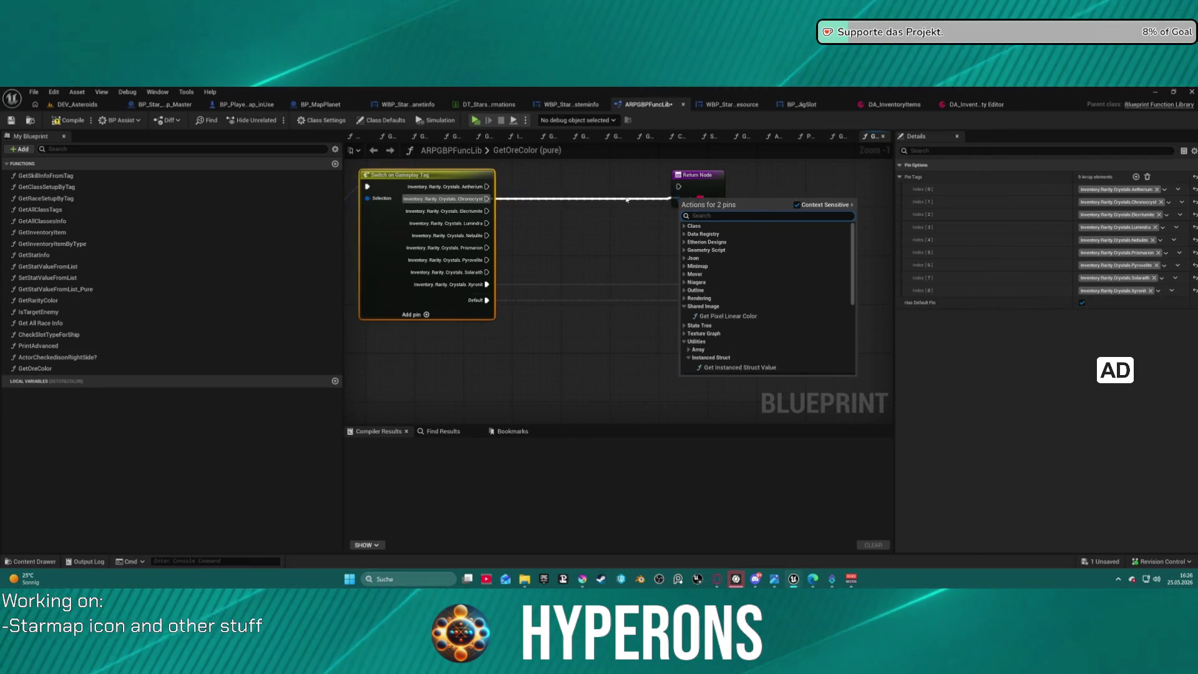
{"action": "key", "text": "Escape"}
{"action": "mouse_move", "coordinate": [488, 199]}
{"action": "left_mouse_down"}
{"action": "mouse_move", "coordinate": [679, 188]}
{"action": "mouse_move", "coordinate": [743, 205]}
{"action": "mouse_move", "coordinate": [690, 289]}
{"action": "left_mouse_up"}
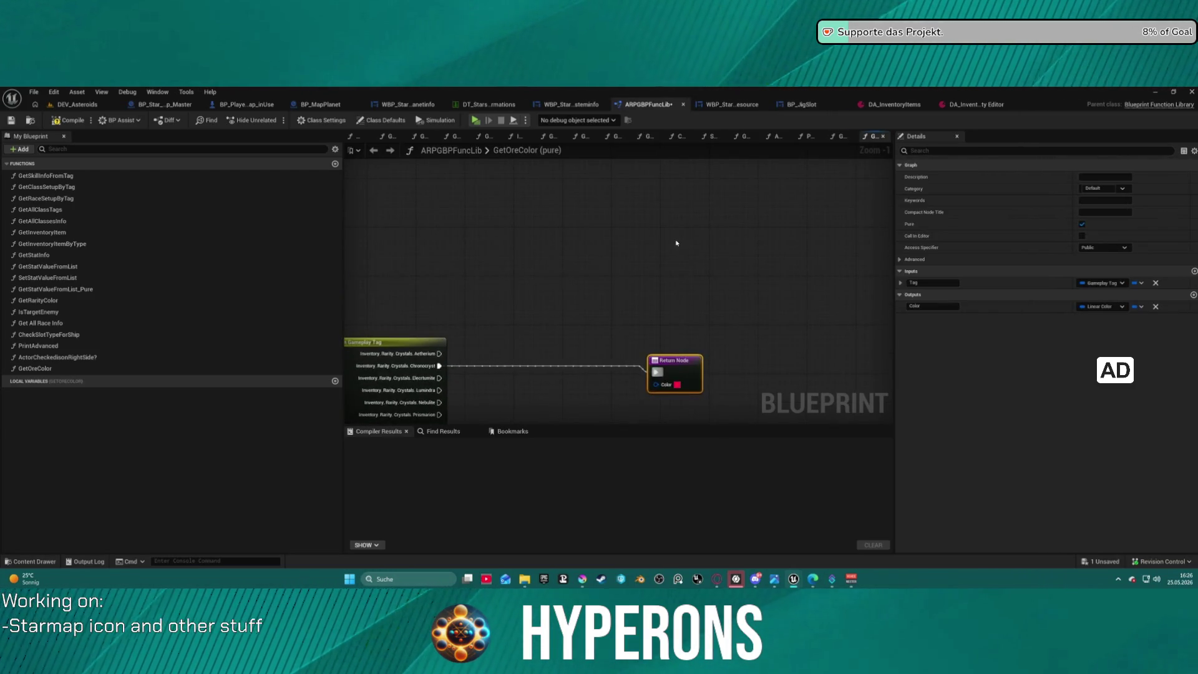
- Paste Return Node copies and wire the Aetherium, Electrumite and Lumindra cases to them
{"action": "key", "text": "ctrl+v"}
{"action": "left_click_drag", "start_coordinate": [677, 242], "coordinate": [617, 219]}
{"action": "left_click_drag", "start_coordinate": [386, 273], "coordinate": [618, 165]}
{"action": "key", "text": "ctrl+v"}
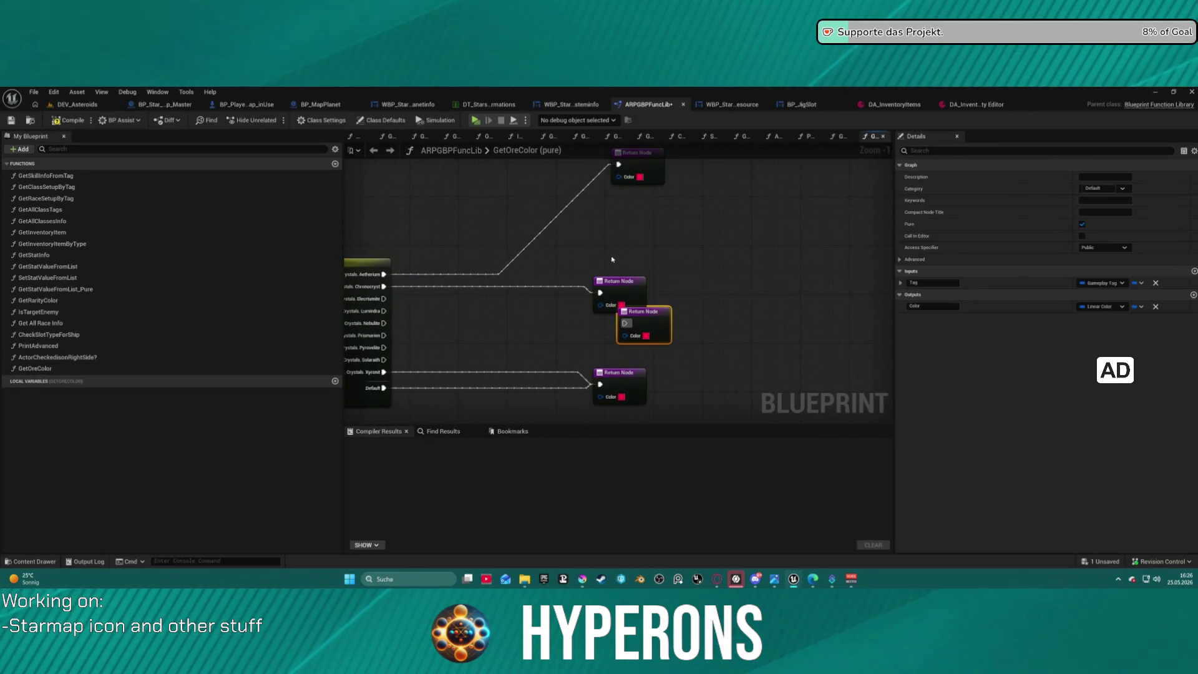
{"action": "mouse_move", "coordinate": [384, 298]}
{"action": "left_mouse_down"}
{"action": "mouse_move", "coordinate": [624, 324]}
{"action": "mouse_move", "coordinate": [644, 262]}
{"action": "left_mouse_up"}
{"action": "key", "text": "ctrl+v"}
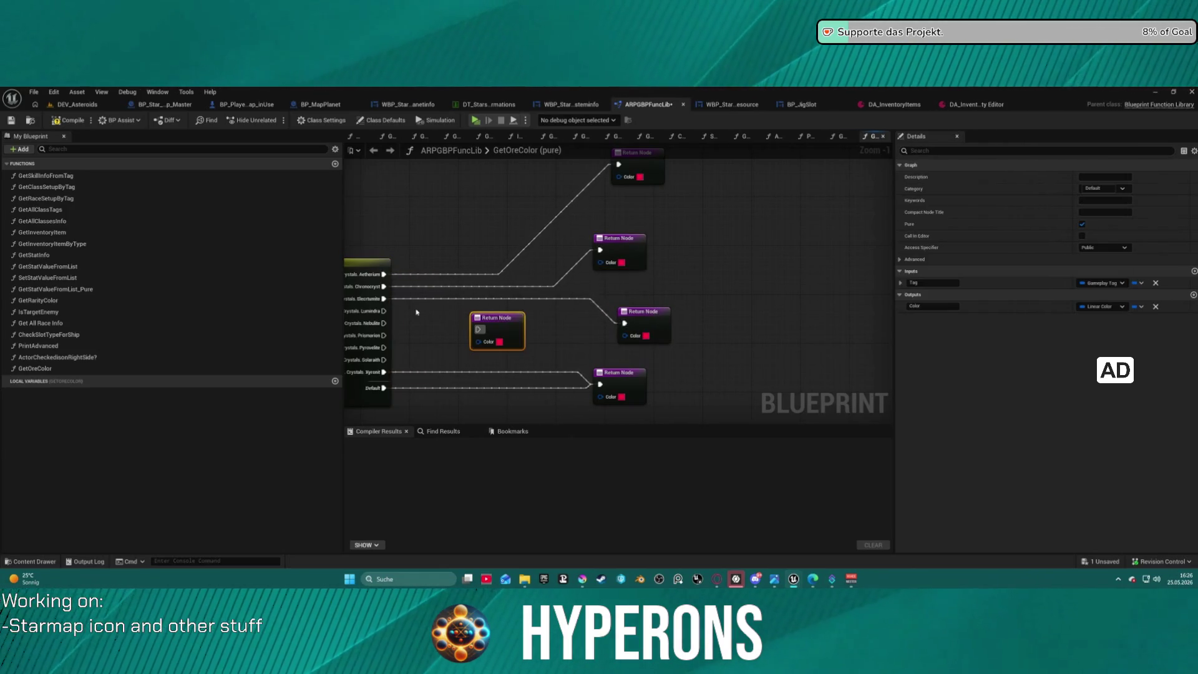
{"action": "left_click", "coordinate": [384, 312]}
{"action": "mouse_move", "coordinate": [406, 309]}
{"action": "left_mouse_down"}
{"action": "mouse_move", "coordinate": [479, 329]}
{"action": "mouse_move", "coordinate": [503, 268]}
{"action": "left_mouse_up"}
- Wire the Nebulite, Prismarion and Pyrovelite cases to their own pasted Return Nodes
{"action": "key", "text": "ctrl+v"}
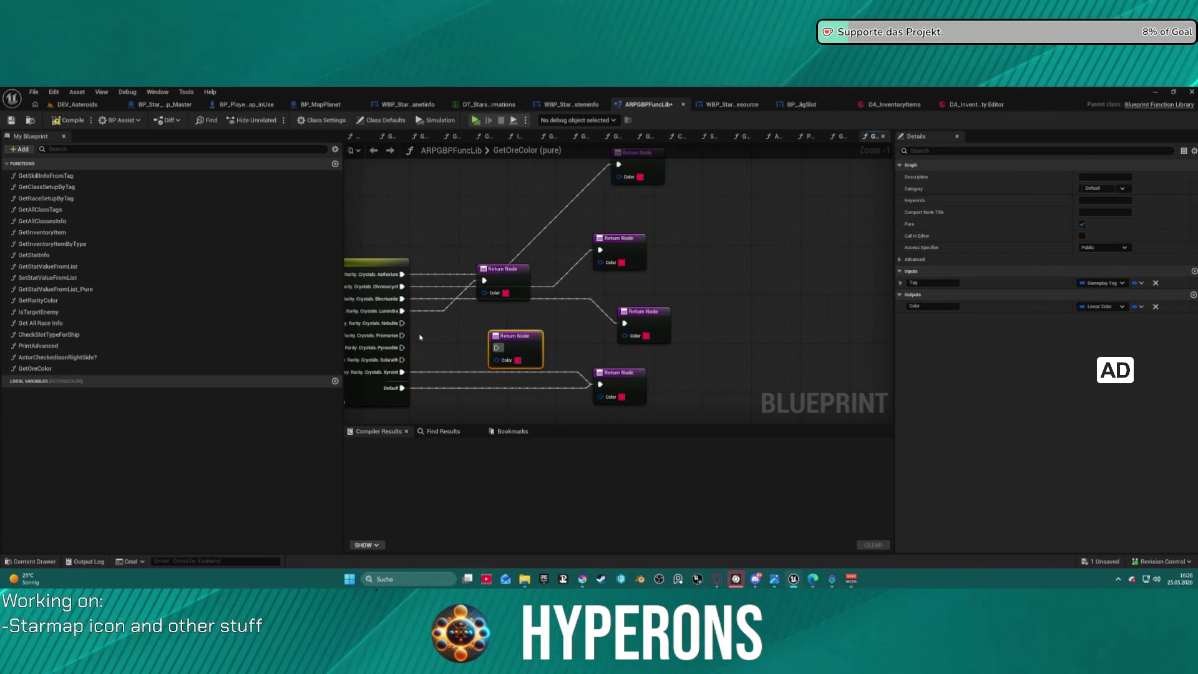
{"action": "mouse_move", "coordinate": [403, 323]}
{"action": "left_mouse_down"}
{"action": "mouse_move", "coordinate": [497, 347]}
{"action": "mouse_move", "coordinate": [515, 311]}
{"action": "left_mouse_up"}
{"action": "key", "text": "ctrl+v"}
{"action": "left_click_drag", "start_coordinate": [402, 335], "coordinate": [460, 341]}
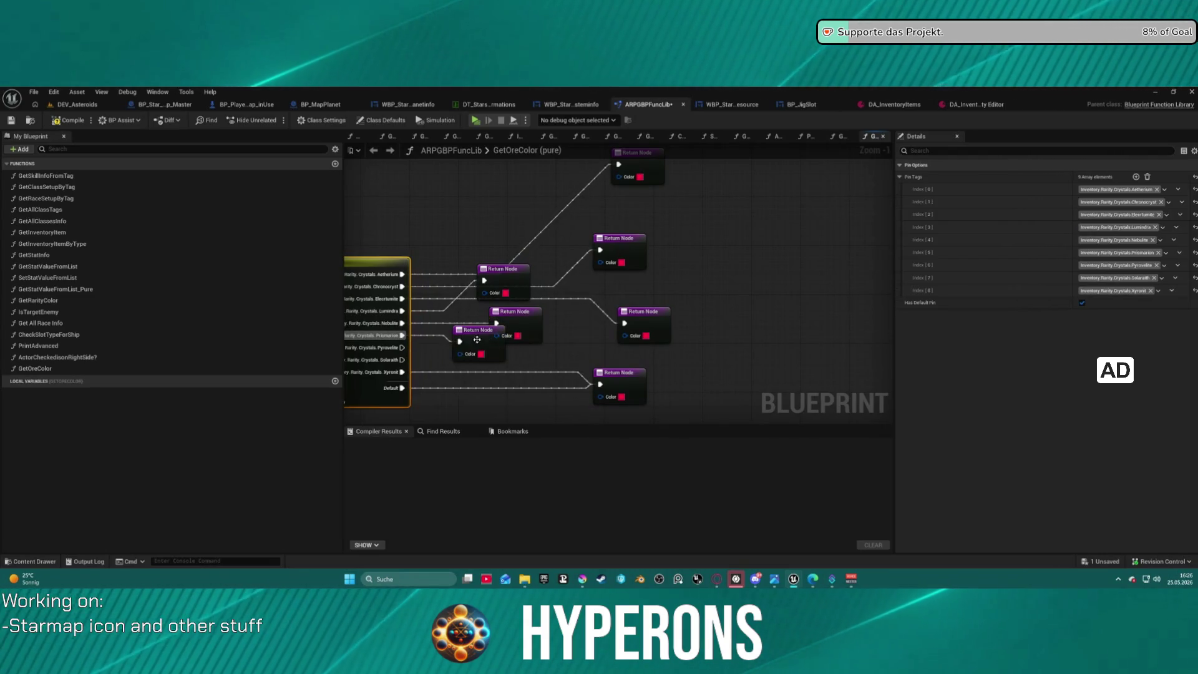
{"action": "key", "text": "ctrl+v"}
{"action": "left_click_drag", "start_coordinate": [402, 348], "coordinate": [491, 397]}
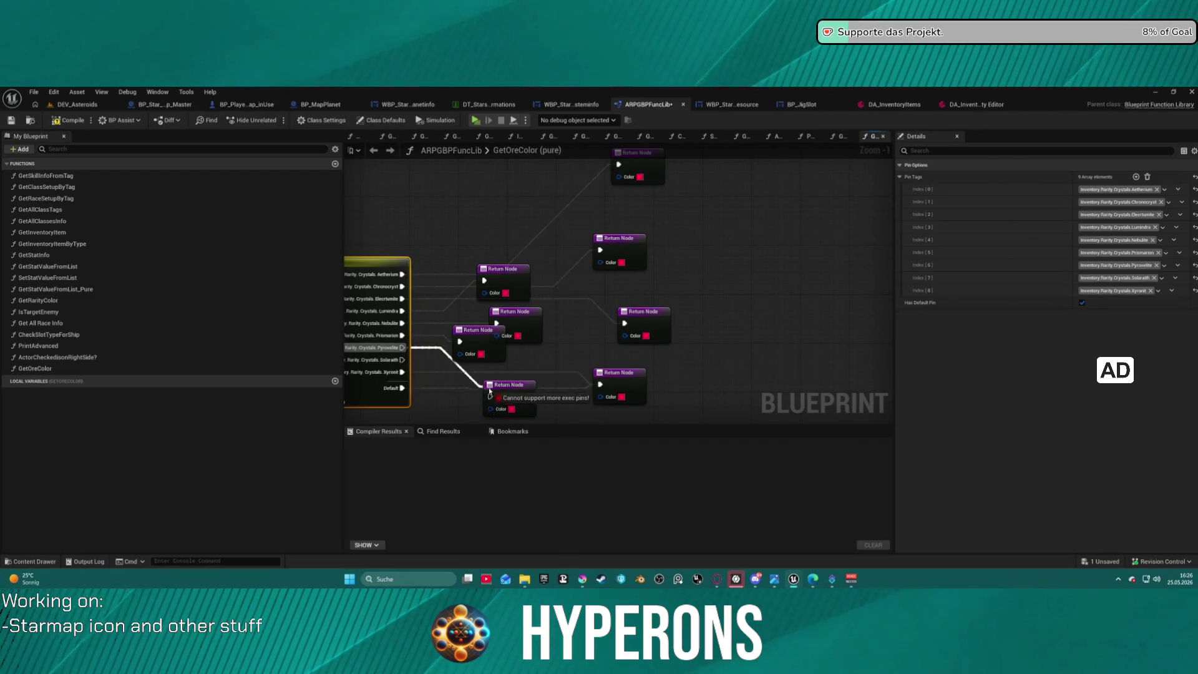
{"action": "scroll", "coordinate": [525, 385], "scroll_direction": "down", "scroll_amount": 3}
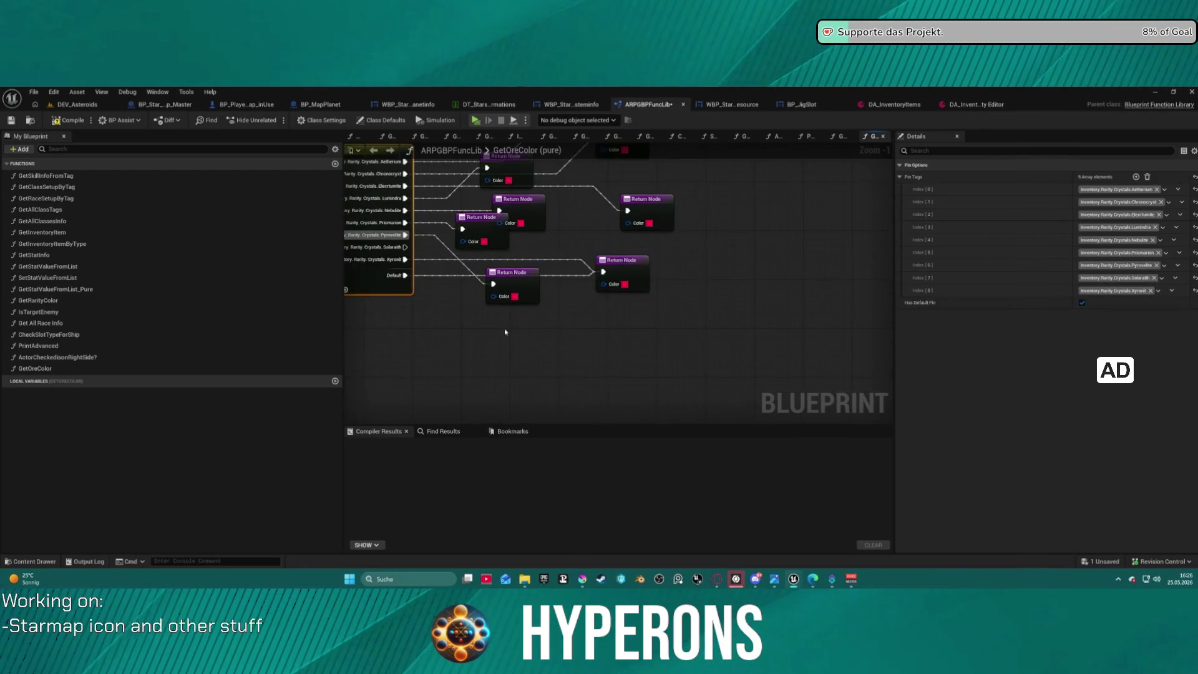
- Wire the Solaraith case to a new Return Node copy, then pan to the ore switch
{"action": "key", "text": "ctrl+v"}
{"action": "left_click_drag", "start_coordinate": [401, 249], "coordinate": [504, 351]}
{"action": "scroll", "coordinate": [517, 330], "scroll_direction": "down", "scroll_amount": 3}
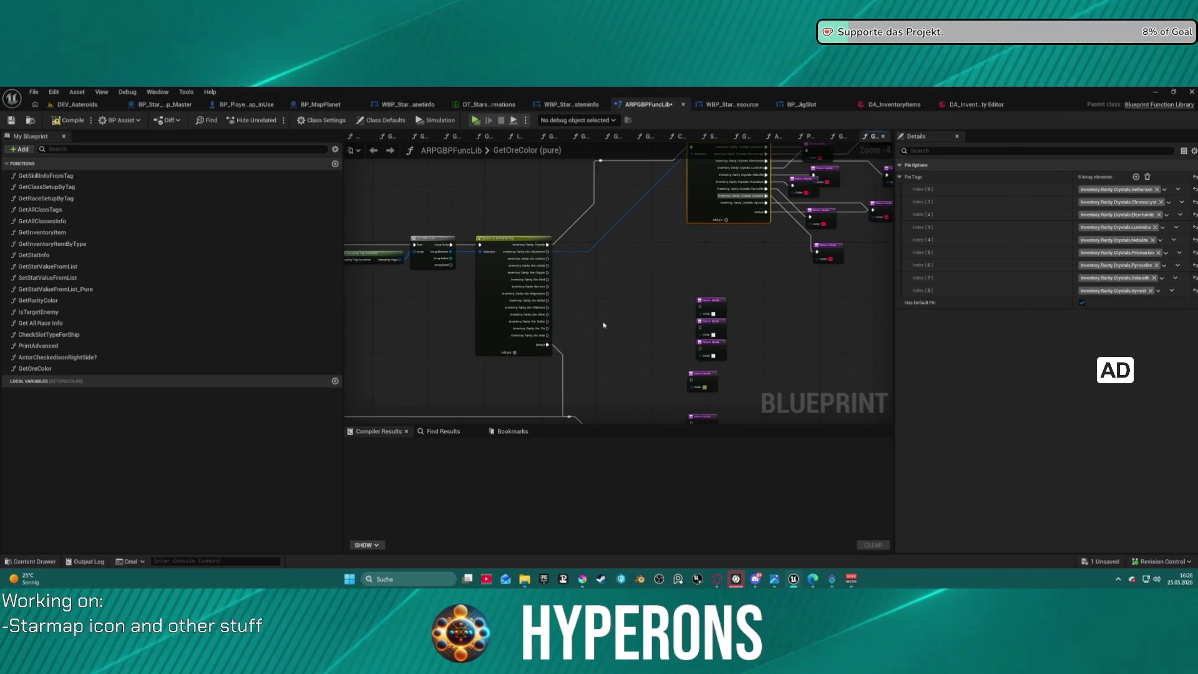
{"action": "scroll", "coordinate": [591, 326], "scroll_direction": "up", "scroll_amount": 2}
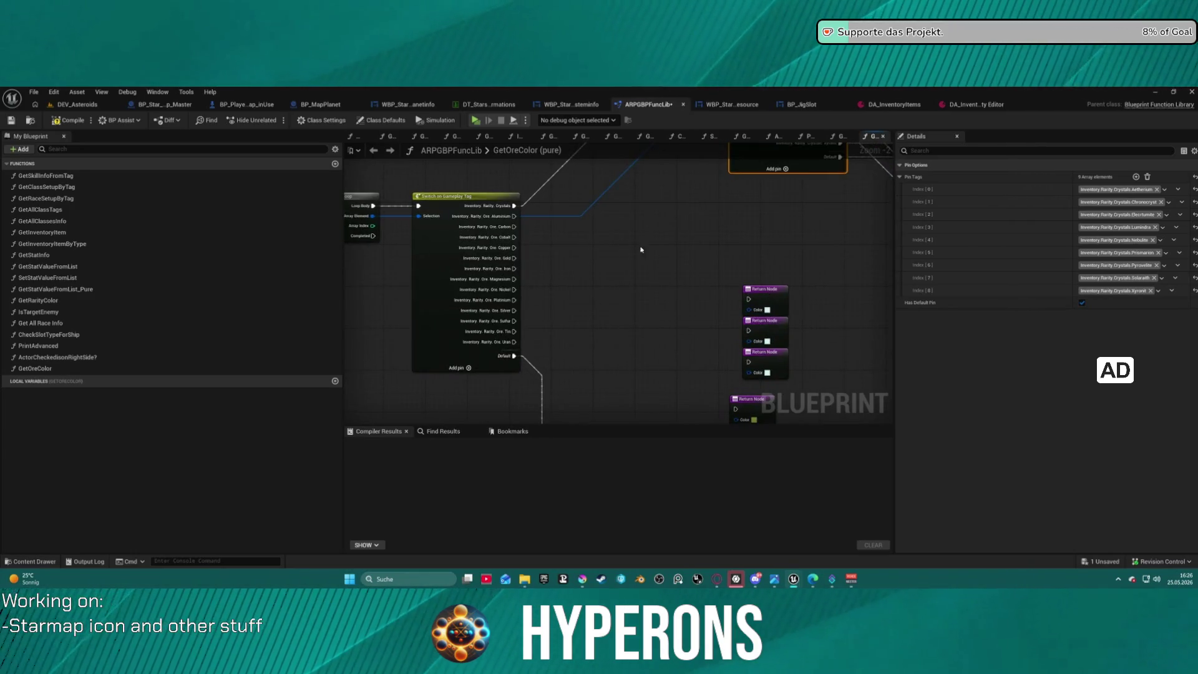
{"action": "mouse_move", "coordinate": [523, 218]}
{"action": "left_mouse_down"}
{"action": "mouse_move", "coordinate": [521, 181]}
{"action": "mouse_move", "coordinate": [499, 238]}
{"action": "mouse_move", "coordinate": [726, 320]}
{"action": "mouse_move", "coordinate": [752, 289]}
{"action": "mouse_move", "coordinate": [691, 227]}
{"action": "left_mouse_up"}
- Wire the Carbon case to a Return Node and colour it nearly black
{"action": "mouse_move", "coordinate": [746, 347]}
{"action": "left_mouse_down"}
{"action": "mouse_move", "coordinate": [675, 270]}
{"action": "mouse_move", "coordinate": [676, 254]}
{"action": "left_mouse_up"}
{"action": "mouse_move", "coordinate": [491, 248]}
{"action": "left_mouse_down"}
{"action": "mouse_move", "coordinate": [673, 275]}
{"action": "mouse_move", "coordinate": [655, 259]}
{"action": "left_mouse_up"}
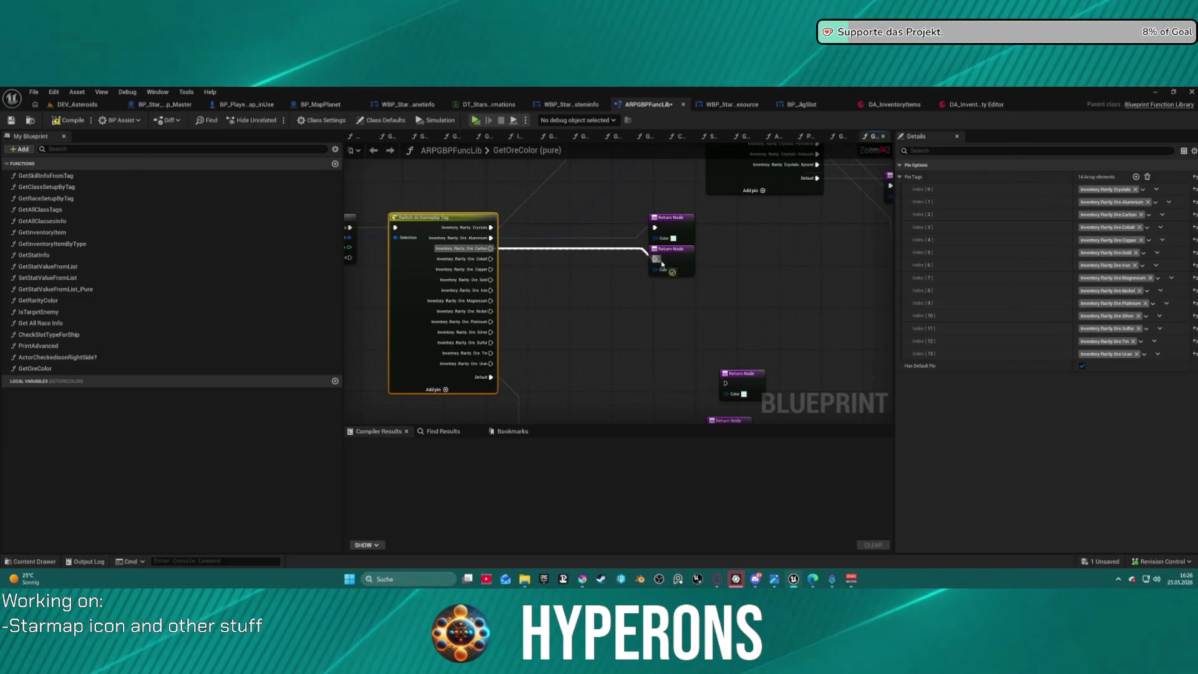
{"action": "left_click", "coordinate": [673, 270]}
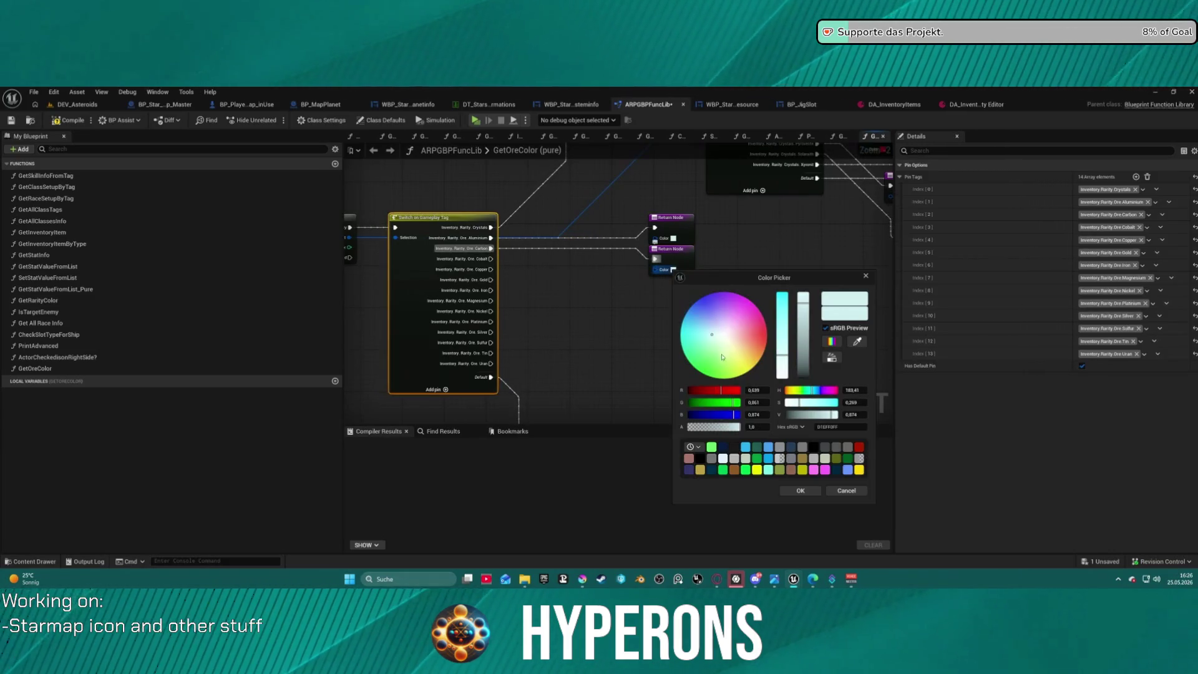
{"action": "left_click", "coordinate": [789, 415]}
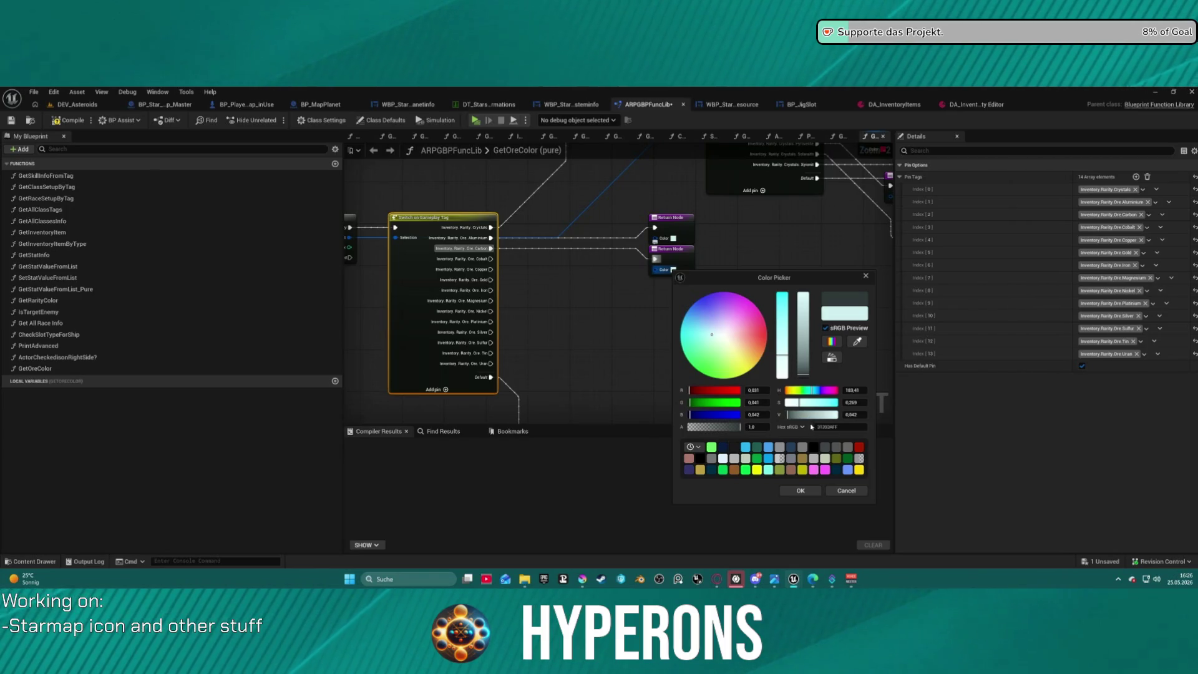
{"action": "left_click", "coordinate": [826, 447]}
{"action": "left_click", "coordinate": [678, 337]}
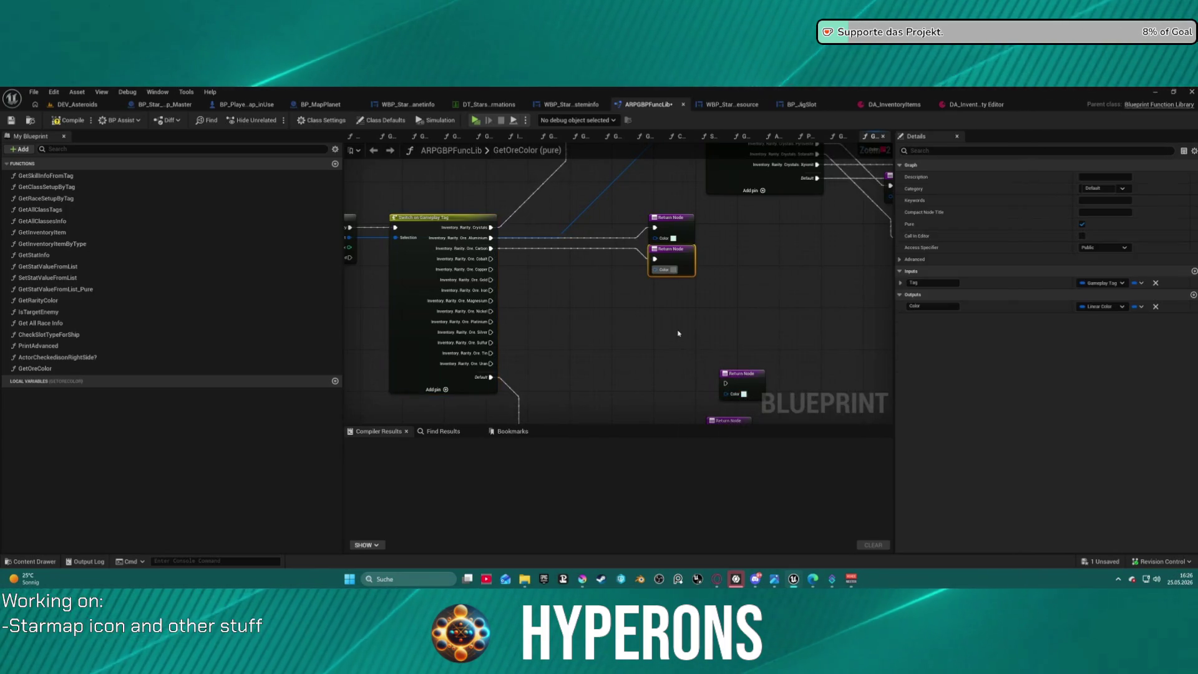
- Wire the Cobalt case to a Return Node coloured dark navy blue
{"action": "left_click_drag", "start_coordinate": [728, 307], "coordinate": [662, 219]}
{"action": "left_click_drag", "start_coordinate": [487, 191], "coordinate": [657, 227]}
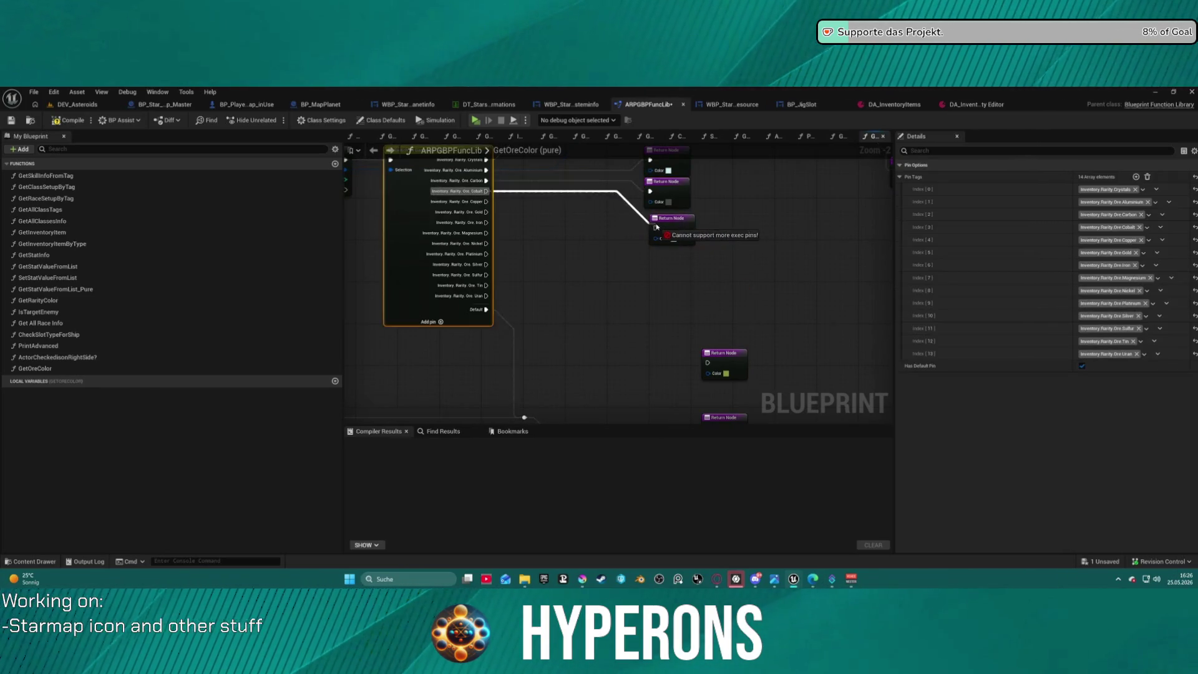
{"action": "left_click", "coordinate": [673, 239]}
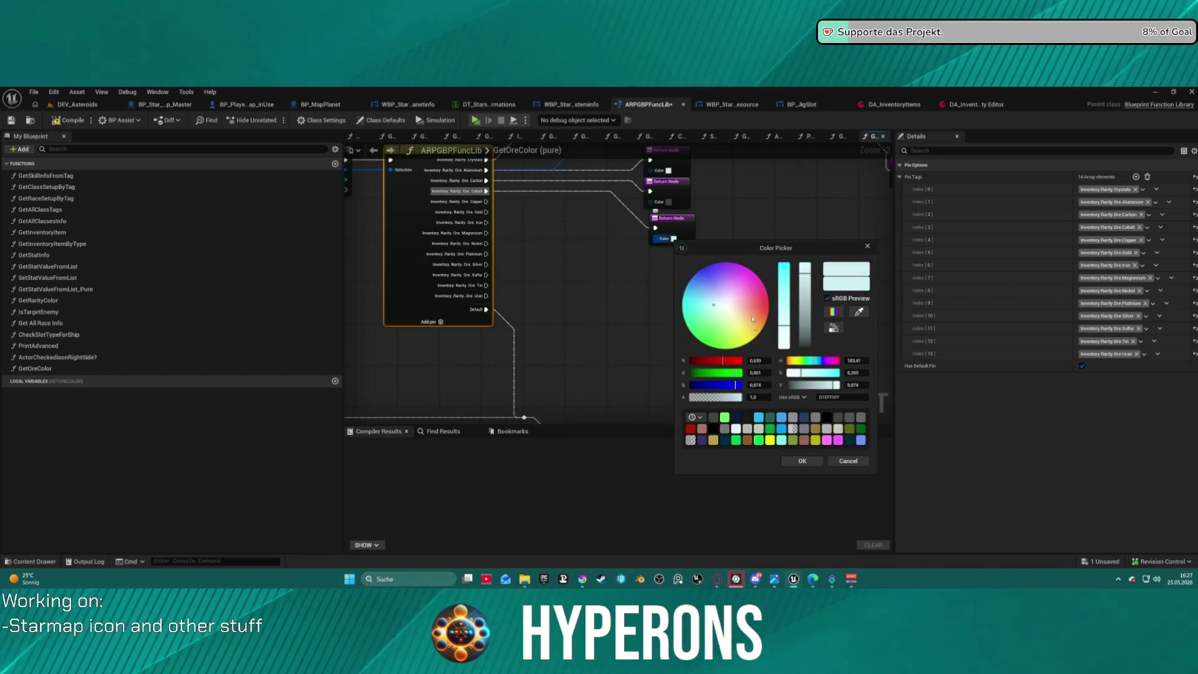
{"action": "left_click", "coordinate": [738, 421]}
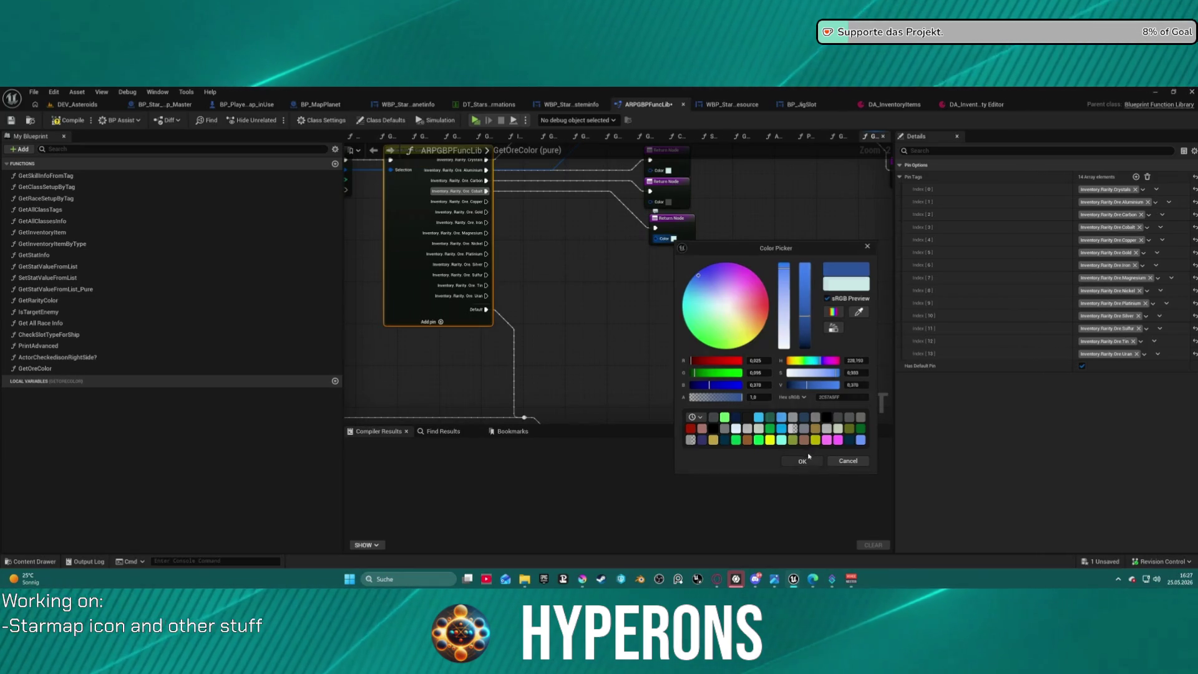
{"action": "left_click", "coordinate": [802, 461]}
{"action": "left_click", "coordinate": [681, 239]}
- Stack Return Nodes and wire the Copper, Gold and Magnesium cases to them
{"action": "left_click_drag", "start_coordinate": [728, 358], "coordinate": [675, 261]}
{"action": "left_click_drag", "start_coordinate": [697, 309], "coordinate": [672, 324]}
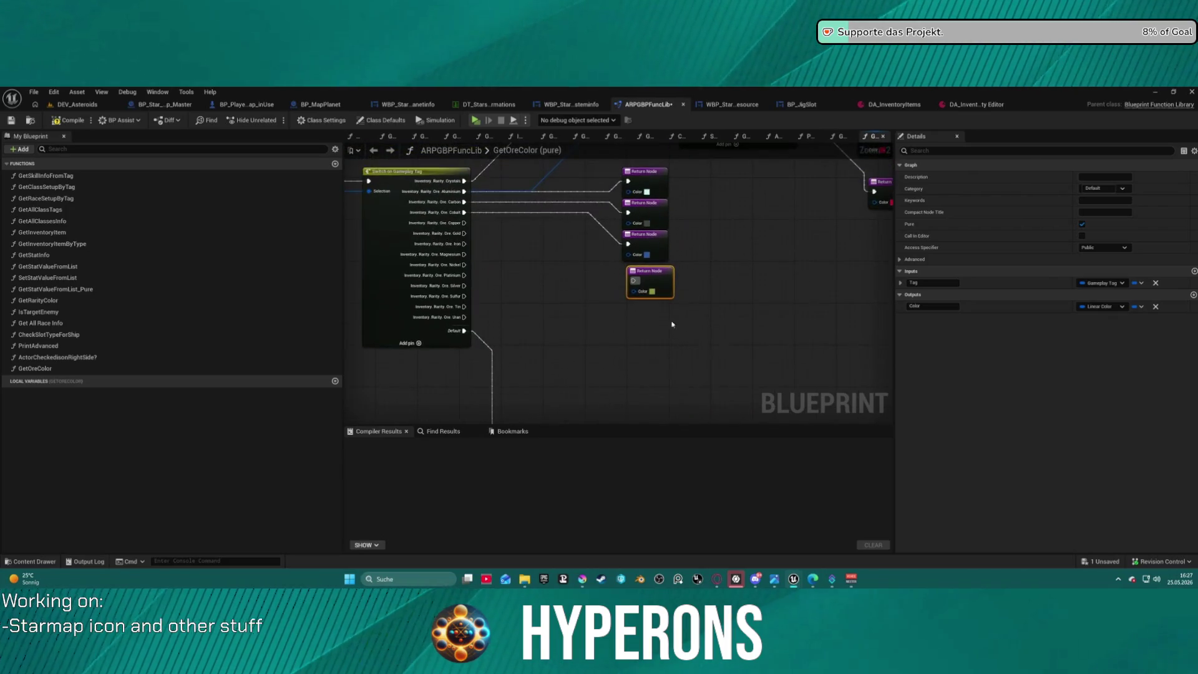
{"action": "left_click_drag", "start_coordinate": [465, 221], "coordinate": [632, 280]}
{"action": "left_click", "coordinate": [618, 214]}
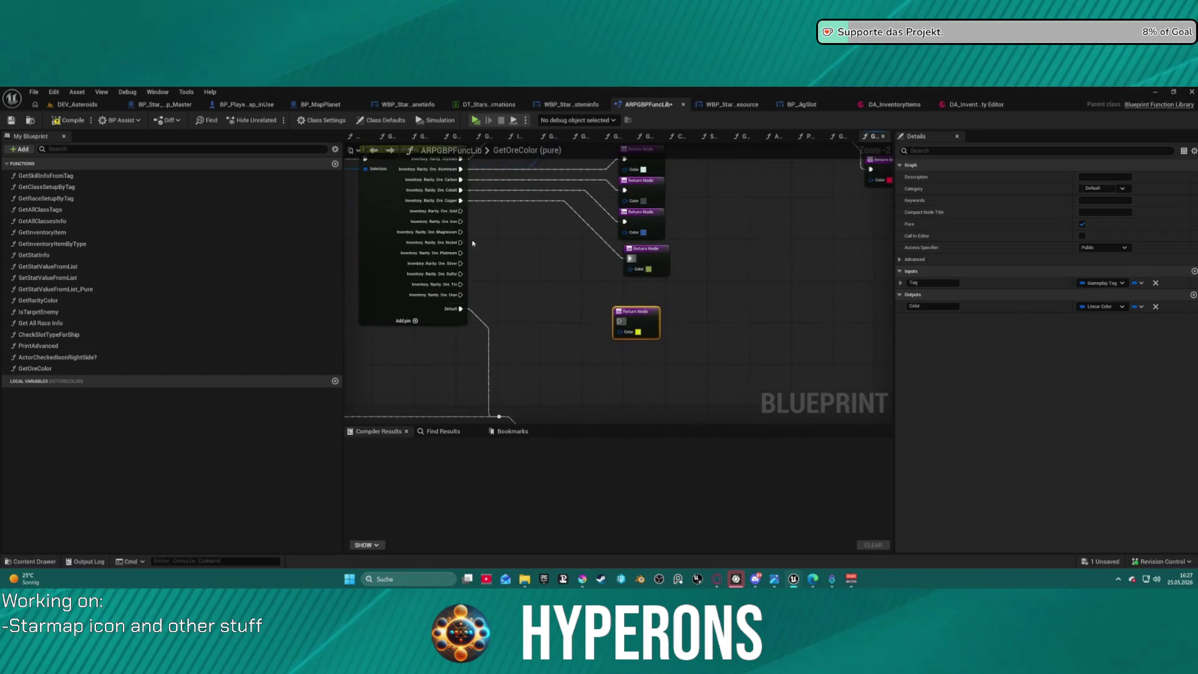
{"action": "mouse_move", "coordinate": [460, 211]}
{"action": "left_mouse_down"}
{"action": "mouse_move", "coordinate": [622, 321]}
{"action": "mouse_move", "coordinate": [649, 291]}
{"action": "mouse_move", "coordinate": [638, 215]}
{"action": "left_mouse_up"}
{"action": "mouse_move", "coordinate": [660, 299]}
{"action": "left_mouse_down"}
{"action": "mouse_move", "coordinate": [635, 240]}
{"action": "mouse_move", "coordinate": [450, 161]}
{"action": "mouse_move", "coordinate": [450, 221]}
{"action": "left_mouse_up"}
{"action": "left_click_drag", "start_coordinate": [616, 300], "coordinate": [615, 326]}
{"action": "mouse_move", "coordinate": [420, 201]}
{"action": "left_mouse_down"}
{"action": "mouse_move", "coordinate": [579, 303]}
{"action": "mouse_move", "coordinate": [620, 314]}
{"action": "left_mouse_up"}
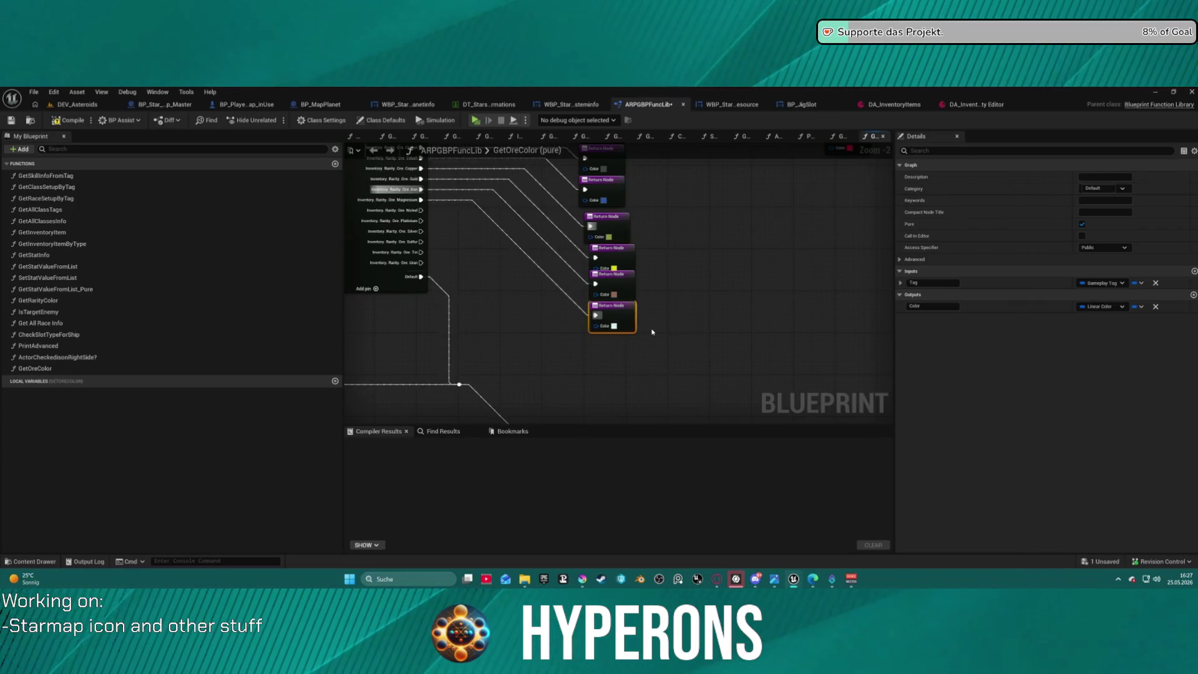
{"action": "key", "text": "ctrl+w"}
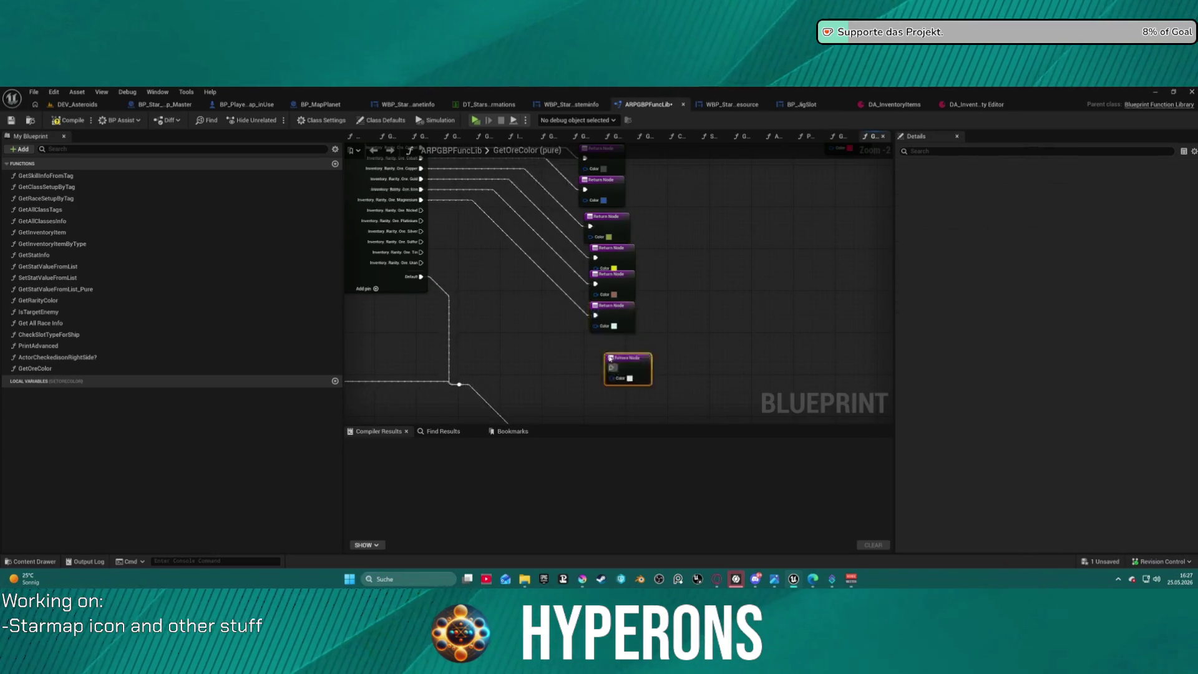
- Give the bottom duplicate Return Node a neutral grey colour and wire it to the switch
{"action": "left_click_drag", "start_coordinate": [615, 364], "coordinate": [614, 342]}
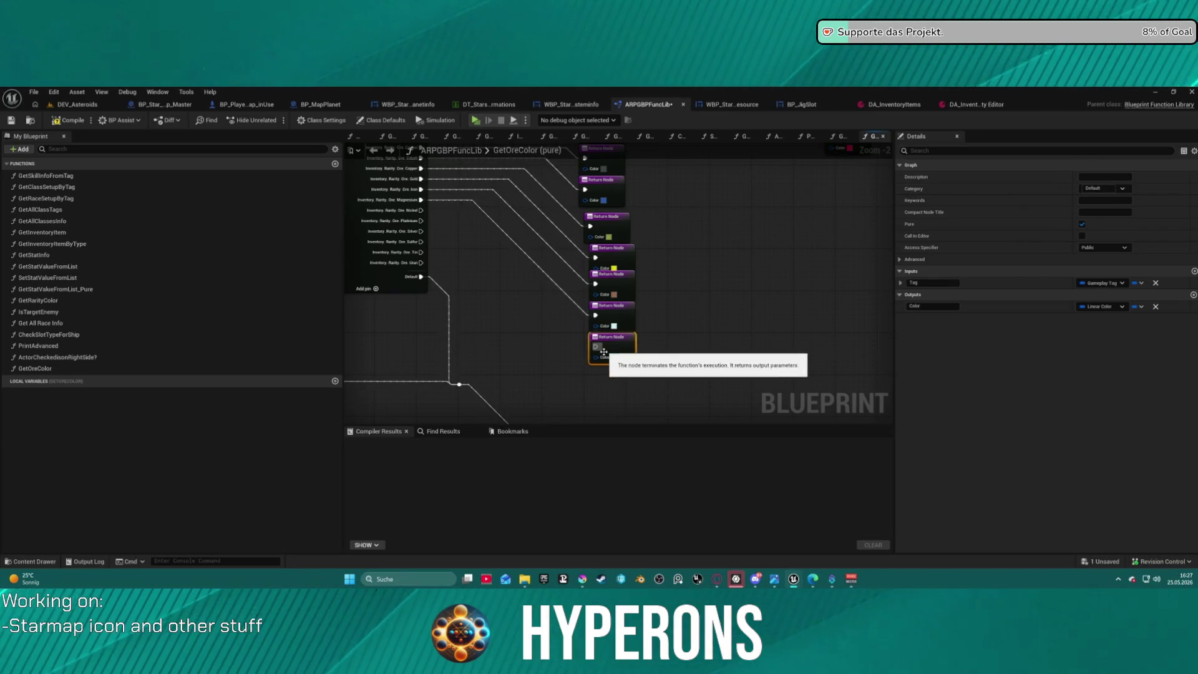
{"action": "left_click", "coordinate": [615, 358]}
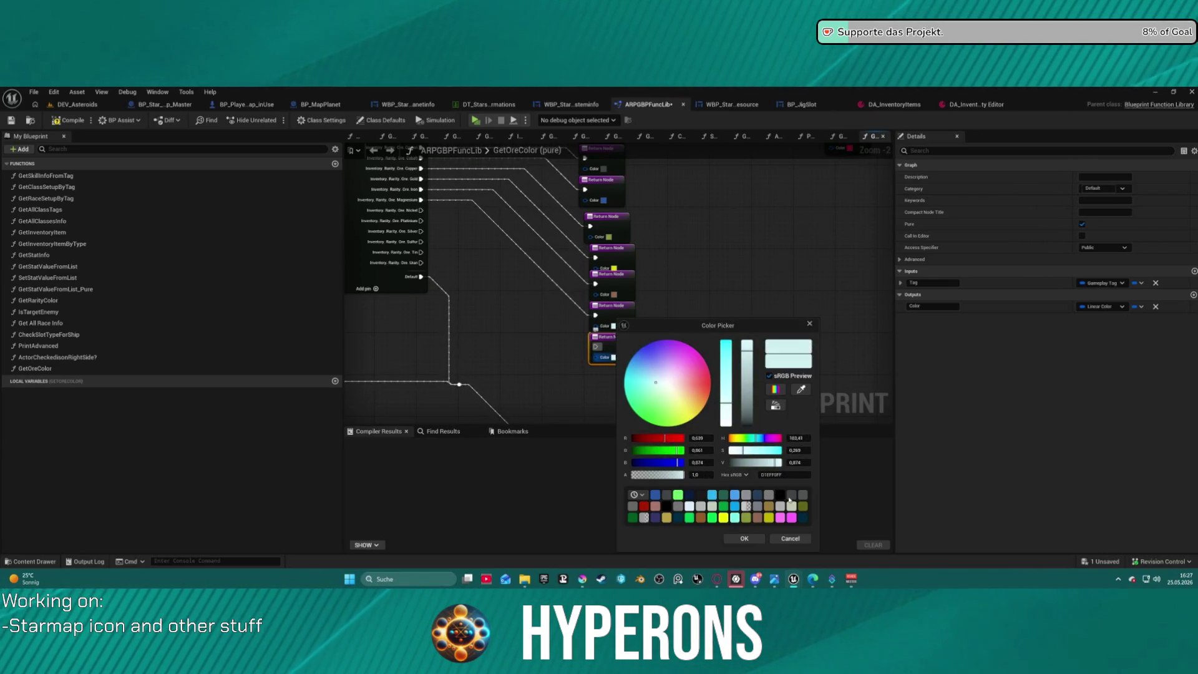
{"action": "left_click", "coordinate": [702, 507]}
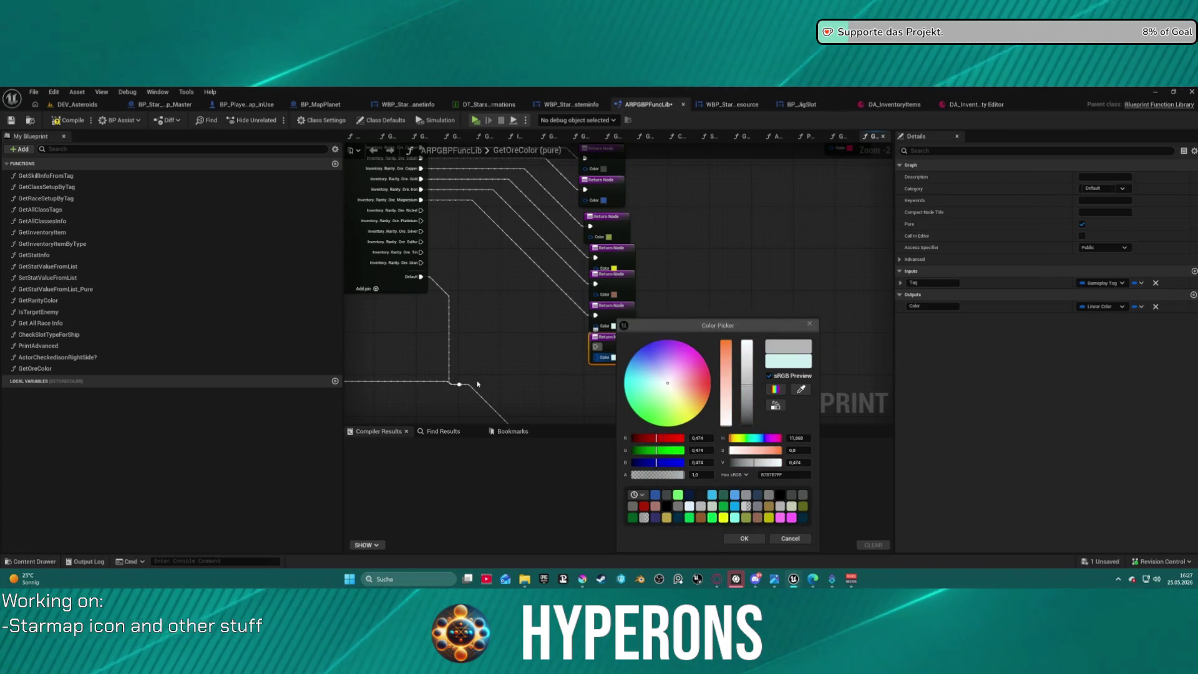
{"action": "left_click", "coordinate": [745, 539]}
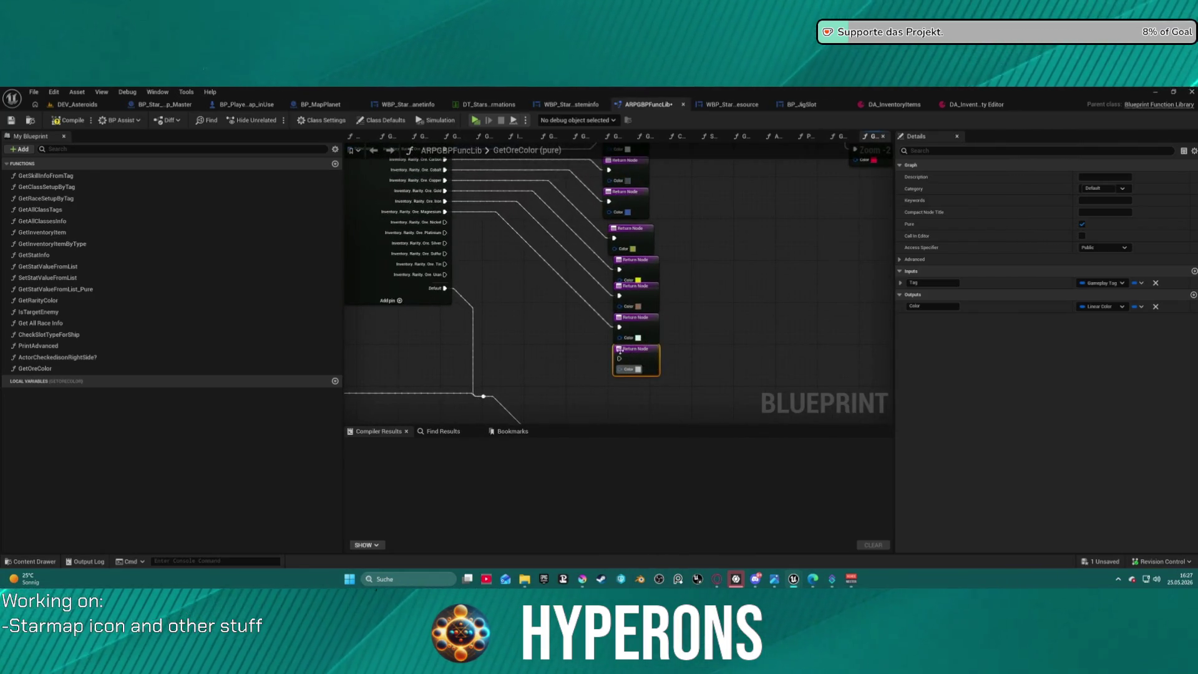
{"action": "left_click_drag", "start_coordinate": [620, 358], "coordinate": [444, 222]}
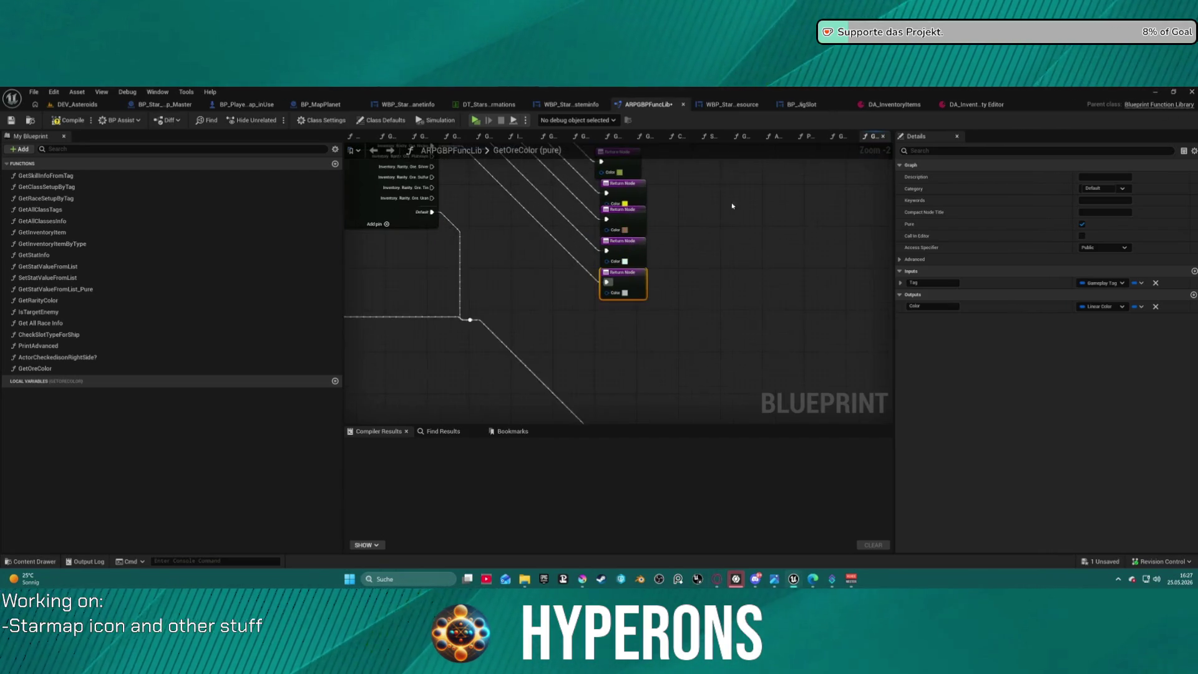
- Paste Return Node copies and wire the Platinum and Silver cases to them
{"action": "key", "text": "ctrl+c"}
{"action": "key", "text": "ctrl+v"}
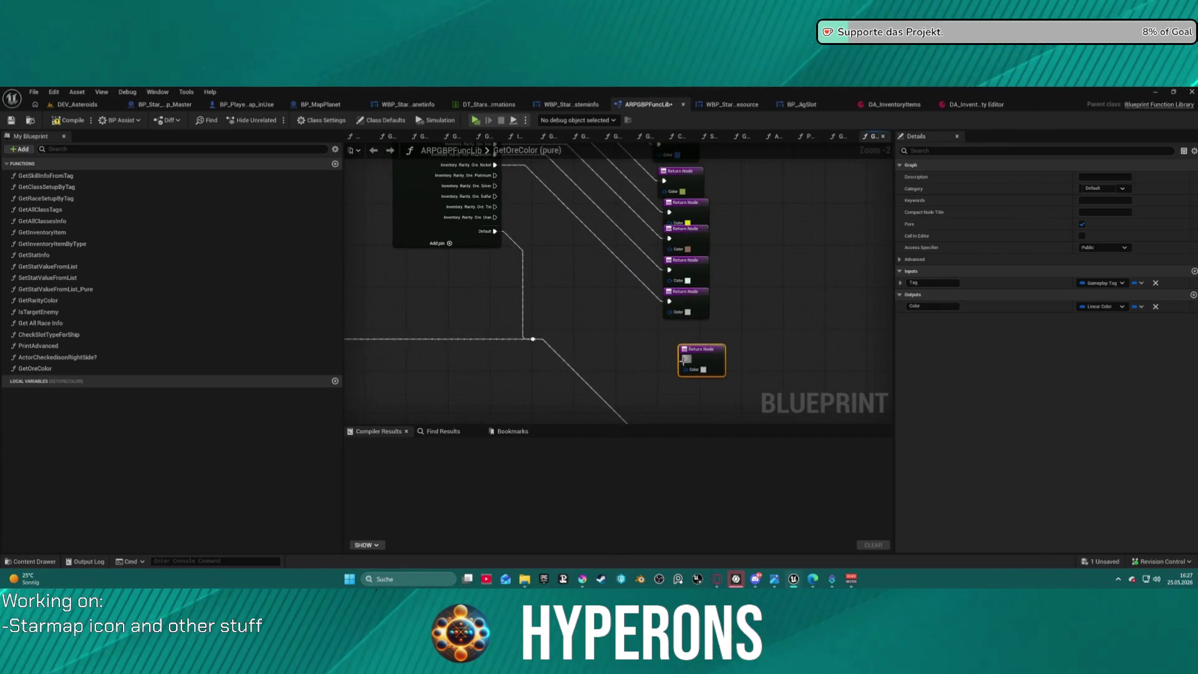
{"action": "left_click_drag", "start_coordinate": [684, 357], "coordinate": [493, 174]}
{"action": "left_click_drag", "start_coordinate": [700, 356], "coordinate": [691, 329]}
{"action": "key", "text": "ctrl+v"}
{"action": "left_click_drag", "start_coordinate": [708, 373], "coordinate": [497, 186]}
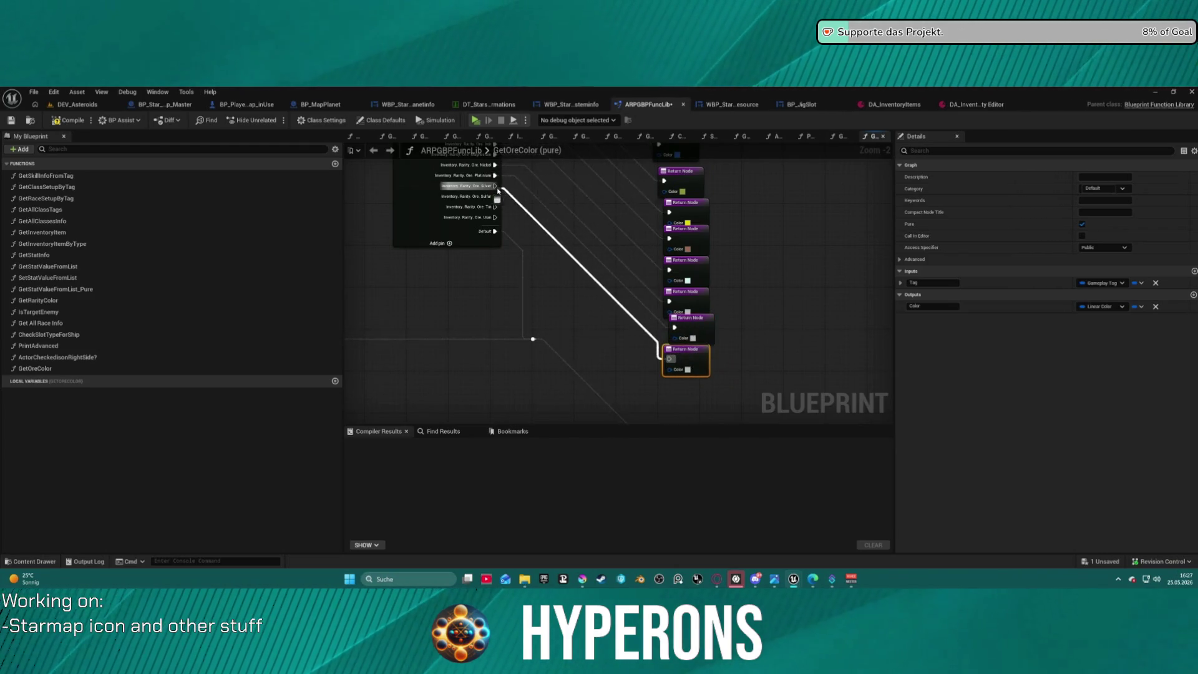
- Add another Return Node copy and wire the Tin and Uran cases to Return Nodes
{"action": "key", "text": "ctrl+v"}
{"action": "mouse_move", "coordinate": [752, 421]}
{"action": "left_mouse_down"}
{"action": "mouse_move", "coordinate": [723, 321]}
{"action": "mouse_move", "coordinate": [534, 169]}
{"action": "mouse_move", "coordinate": [450, 160]}
{"action": "mouse_move", "coordinate": [447, 236]}
{"action": "left_mouse_up"}
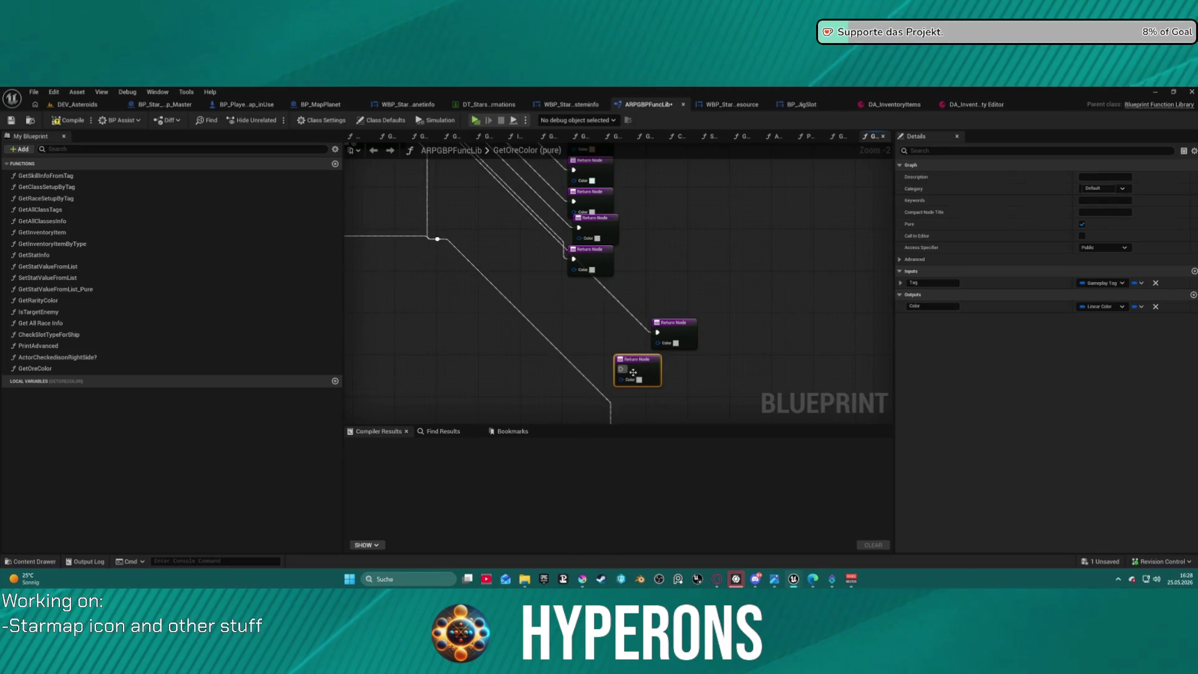
{"action": "mouse_move", "coordinate": [658, 332]}
{"action": "left_mouse_down"}
{"action": "mouse_move", "coordinate": [417, 219]}
{"action": "mouse_move", "coordinate": [399, 231]}
{"action": "left_mouse_up"}
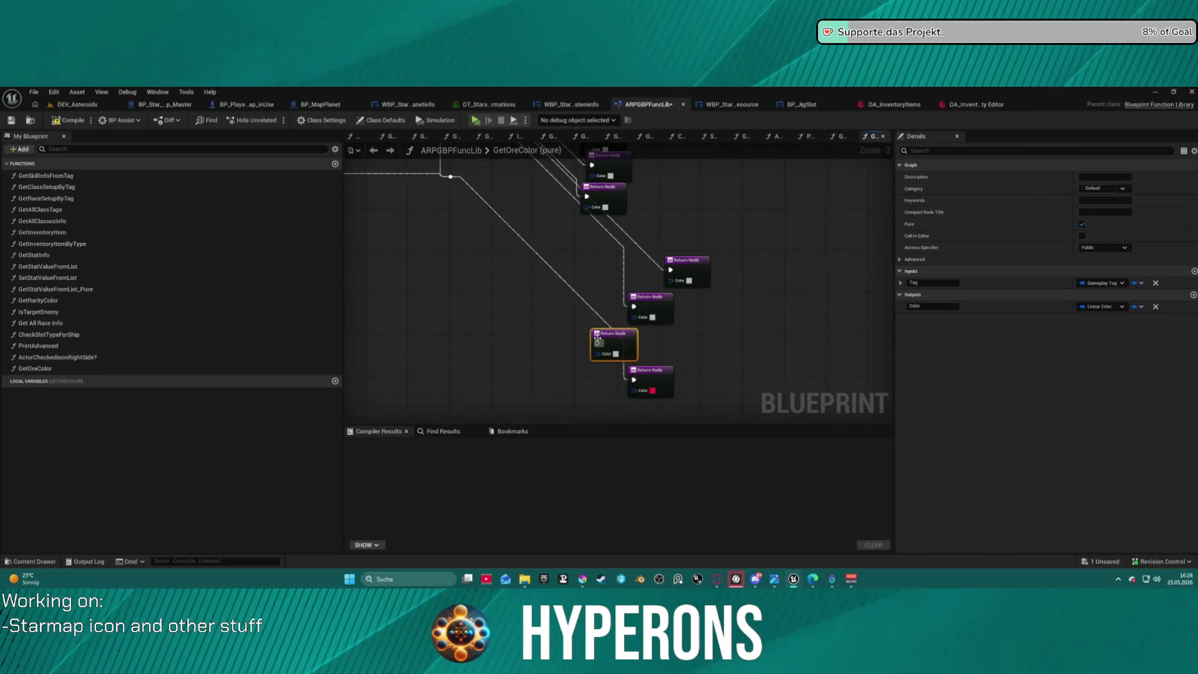
{"action": "mouse_move", "coordinate": [597, 339]}
{"action": "left_mouse_down"}
{"action": "mouse_move", "coordinate": [436, 188]}
{"action": "mouse_move", "coordinate": [429, 275]}
{"action": "mouse_move", "coordinate": [413, 284]}
{"action": "left_mouse_up"}
{"action": "left_click", "coordinate": [602, 250]}
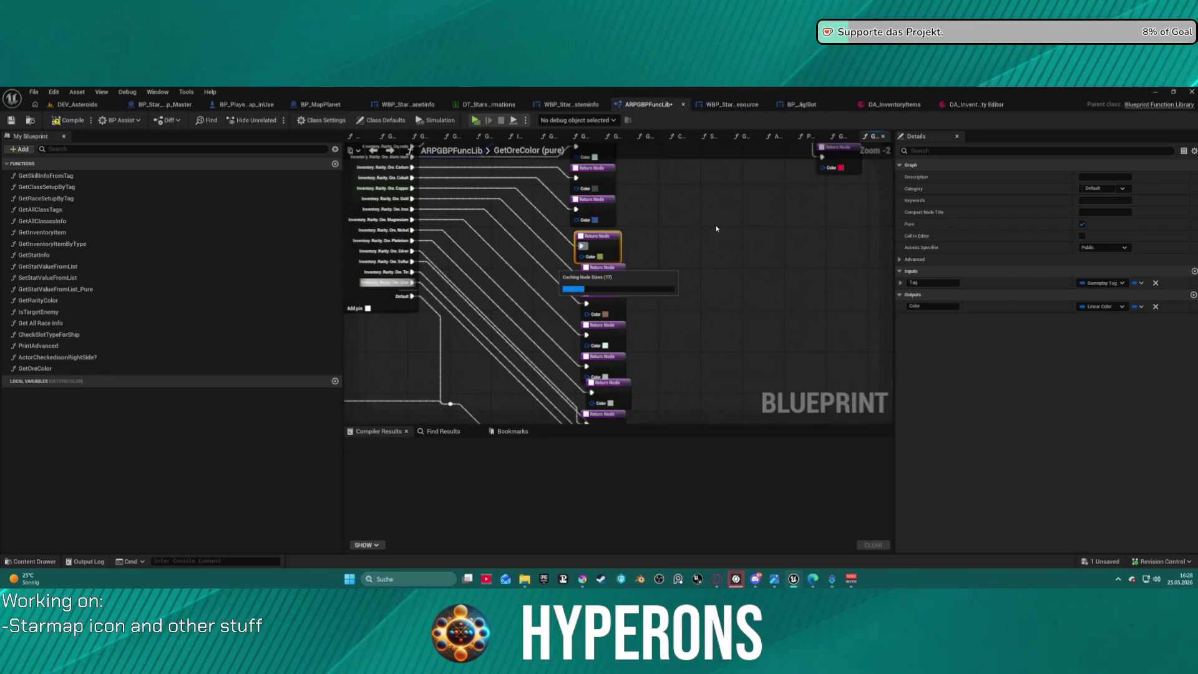
{"action": "scroll", "coordinate": [721, 226], "scroll_direction": "down", "scroll_amount": 4}
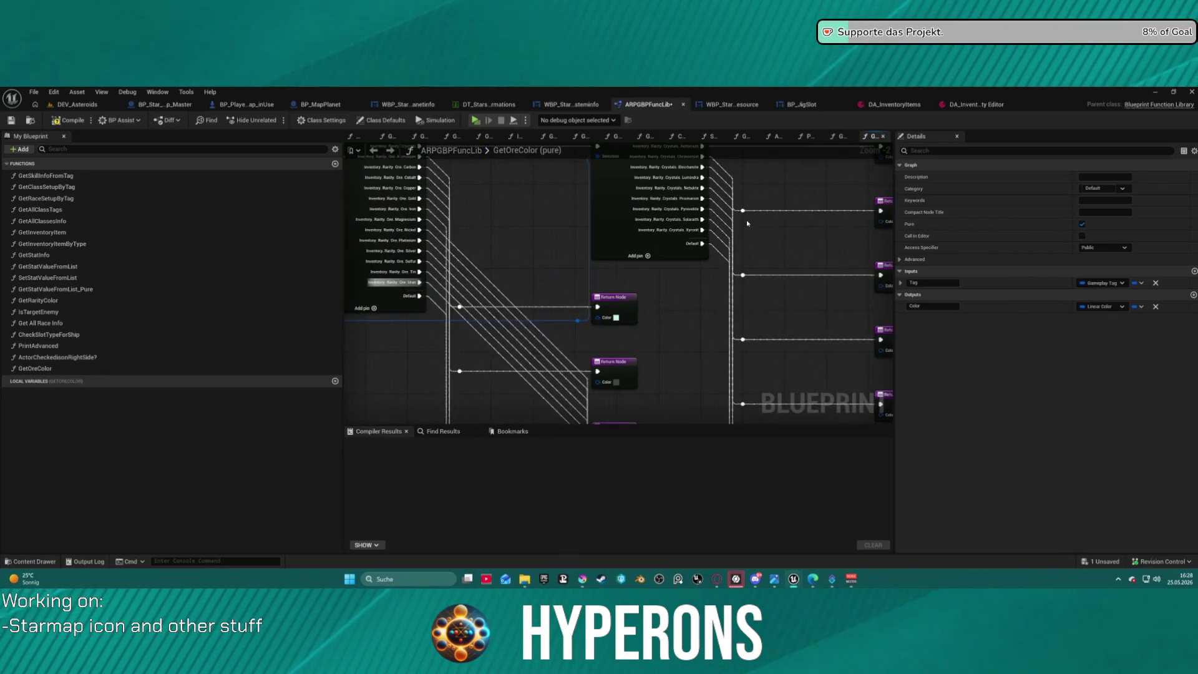
- Select the switch node and the reroute points at its outputs
{"action": "scroll", "coordinate": [698, 164], "scroll_direction": "up", "scroll_amount": 5}
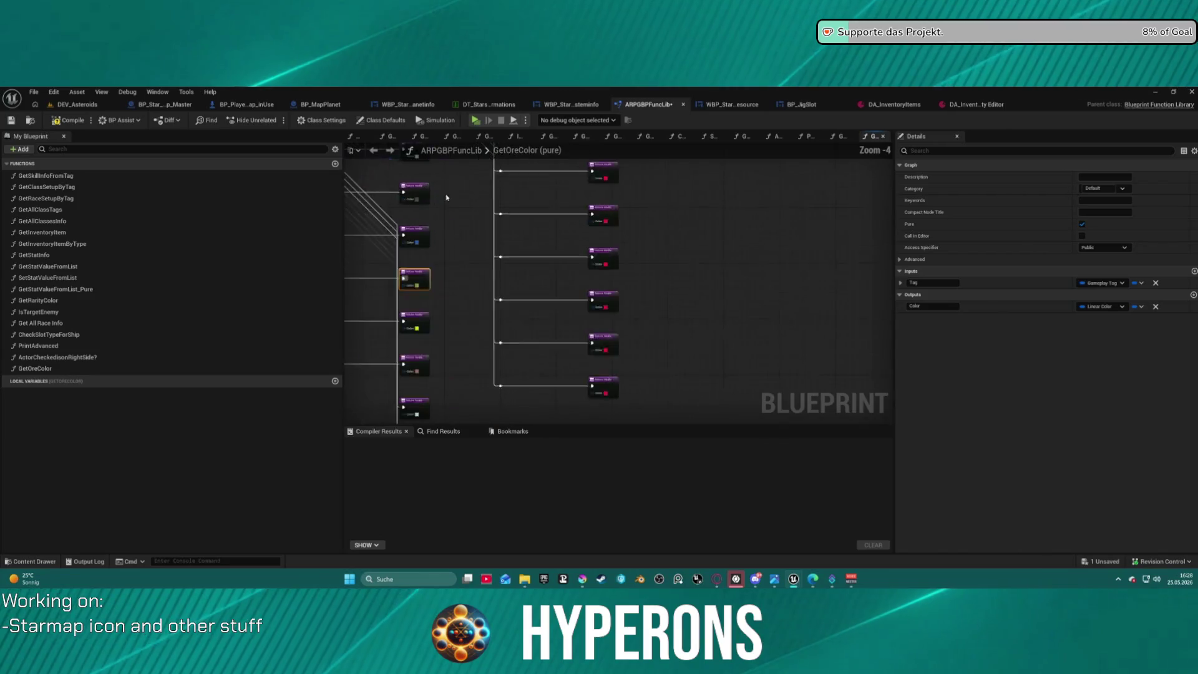
{"action": "scroll", "coordinate": [697, 164], "scroll_direction": "down", "scroll_amount": 9}
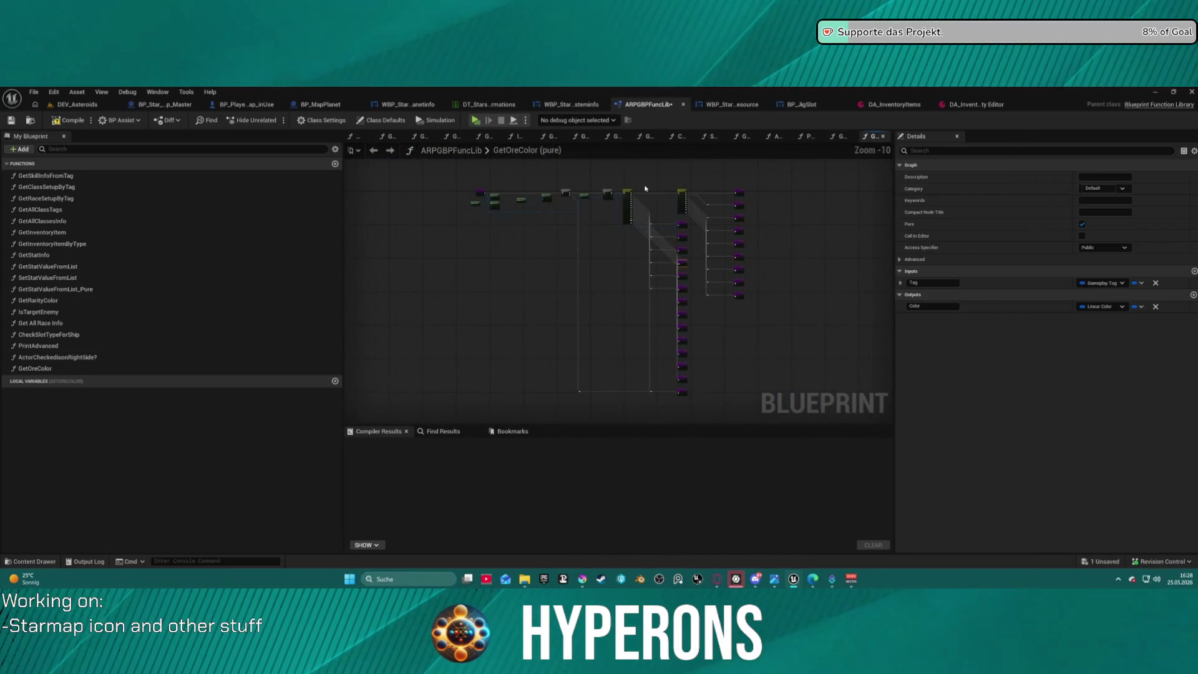
{"action": "left_click", "coordinate": [677, 238]}
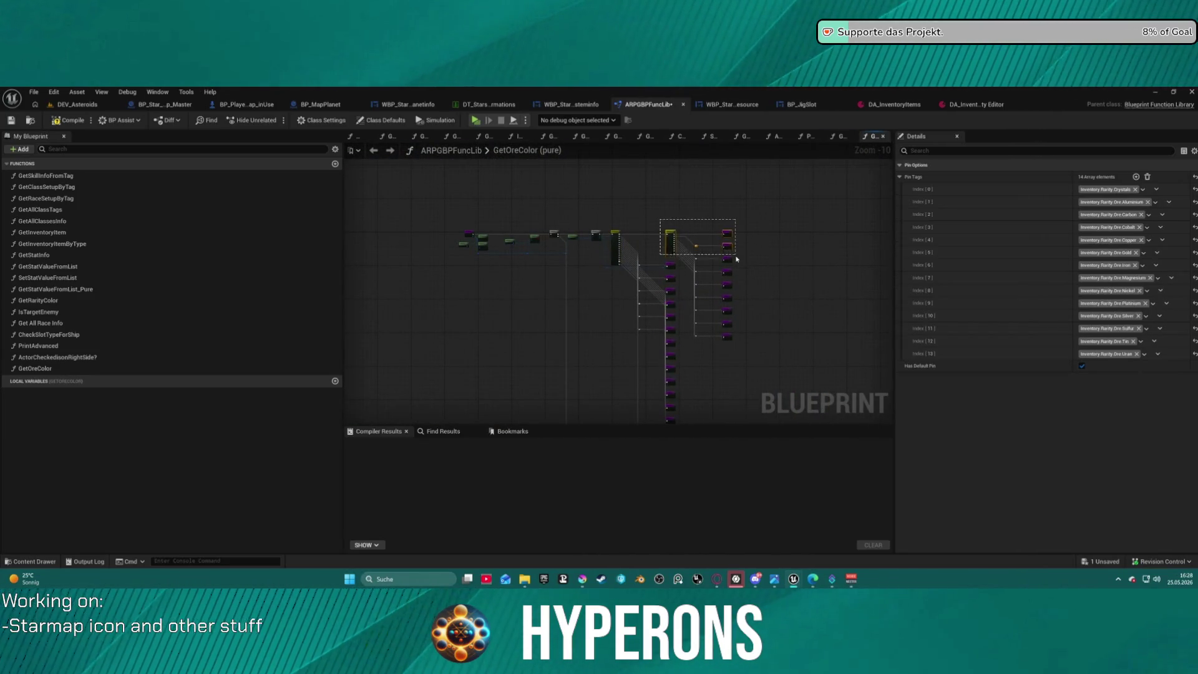
{"action": "left_click_drag", "start_coordinate": [740, 256], "coordinate": [741, 257]}
{"action": "mouse_move", "coordinate": [768, 346]}
{"action": "left_mouse_down"}
{"action": "mouse_move", "coordinate": [759, 299]}
{"action": "mouse_move", "coordinate": [729, 286]}
{"action": "mouse_move", "coordinate": [674, 220]}
{"action": "mouse_move", "coordinate": [769, 256]}
{"action": "left_mouse_up"}
{"action": "mouse_move", "coordinate": [754, 365]}
{"action": "left_mouse_down"}
{"action": "mouse_move", "coordinate": [682, 215]}
{"action": "mouse_move", "coordinate": [687, 197]}
{"action": "mouse_move", "coordinate": [677, 222]}
{"action": "mouse_move", "coordinate": [665, 213]}
{"action": "left_mouse_up"}
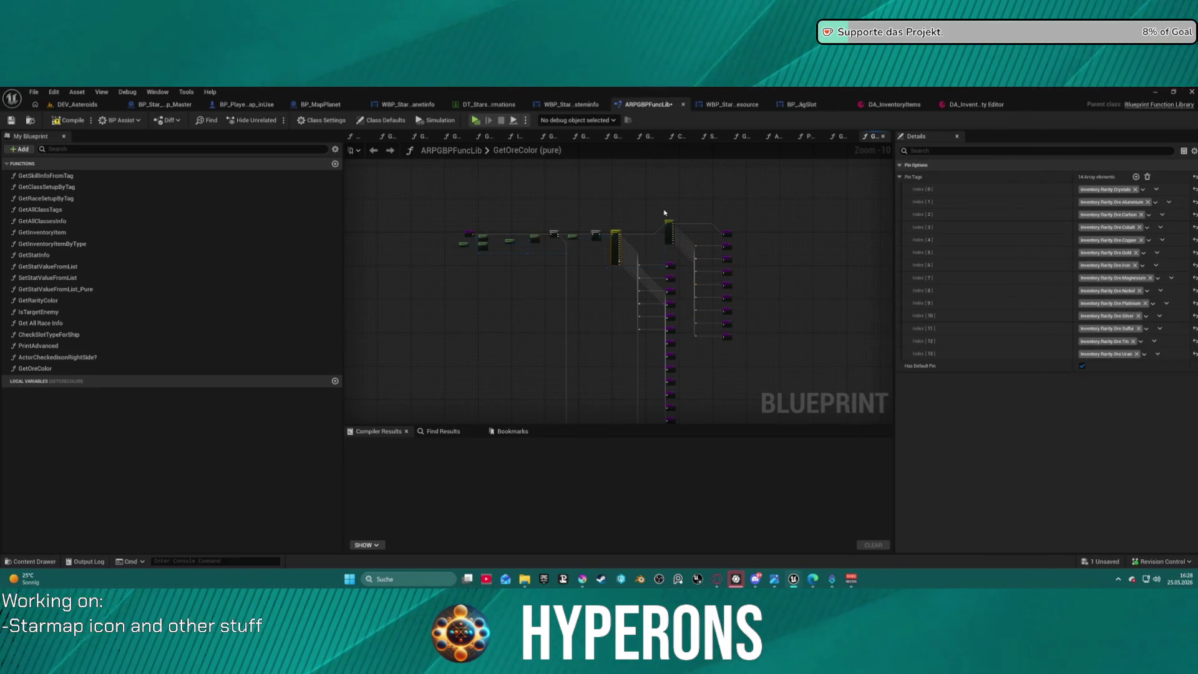
{"action": "mouse_move", "coordinate": [743, 240]}
{"action": "left_mouse_down"}
{"action": "mouse_move", "coordinate": [735, 232]}
{"action": "mouse_move", "coordinate": [741, 320]}
{"action": "mouse_move", "coordinate": [739, 294]}
{"action": "left_mouse_up"}
{"action": "left_click", "coordinate": [670, 227]}
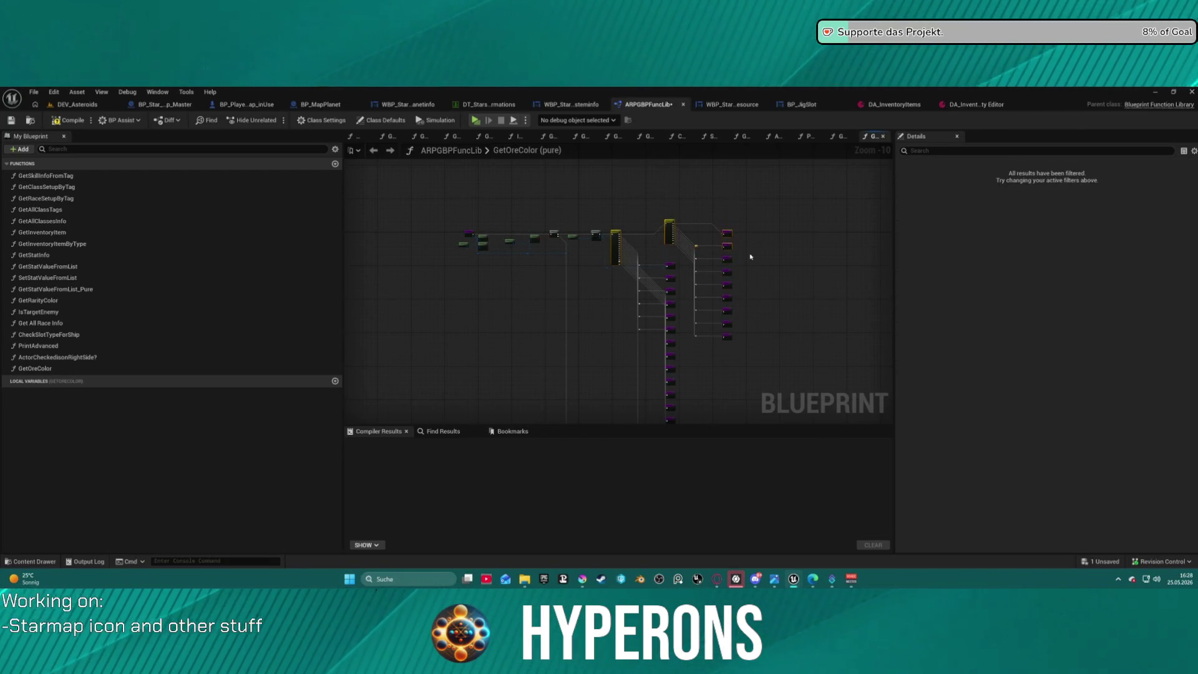
{"action": "left_click_drag", "start_coordinate": [741, 355], "coordinate": [702, 260]}
{"action": "left_click_drag", "start_coordinate": [690, 211], "coordinate": [690, 213]}
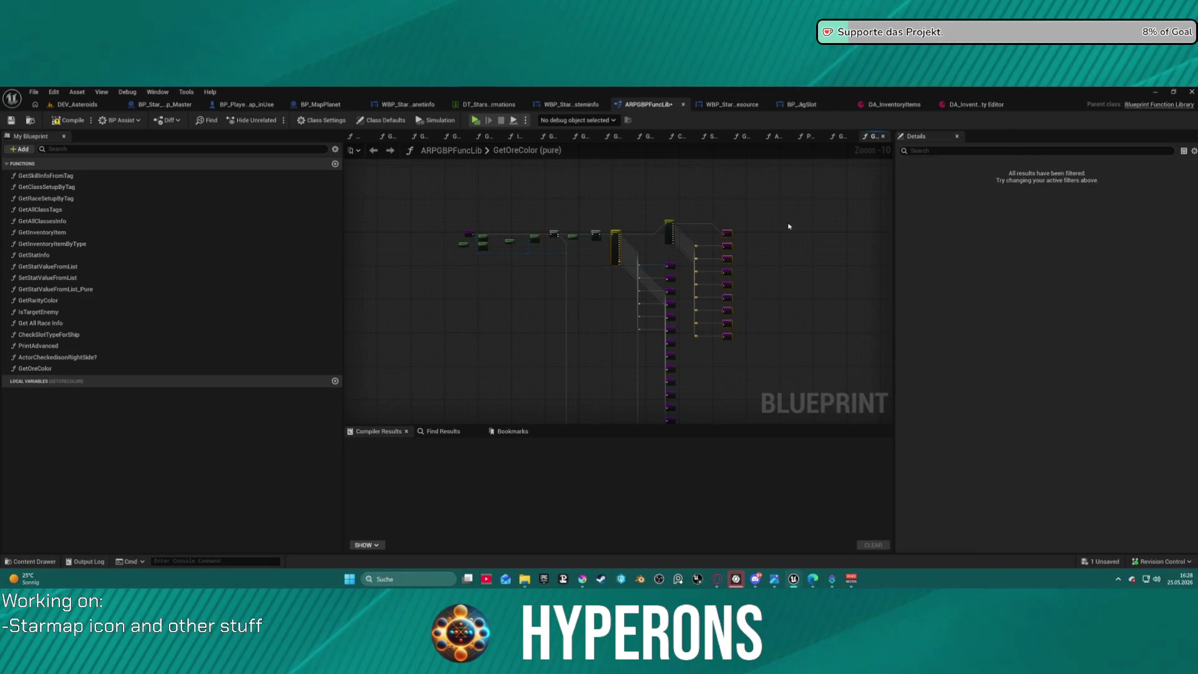
- Move the Switch on Gameplay Tag node down and to the right
{"action": "scroll", "coordinate": [811, 249], "scroll_direction": "up", "scroll_amount": 4}
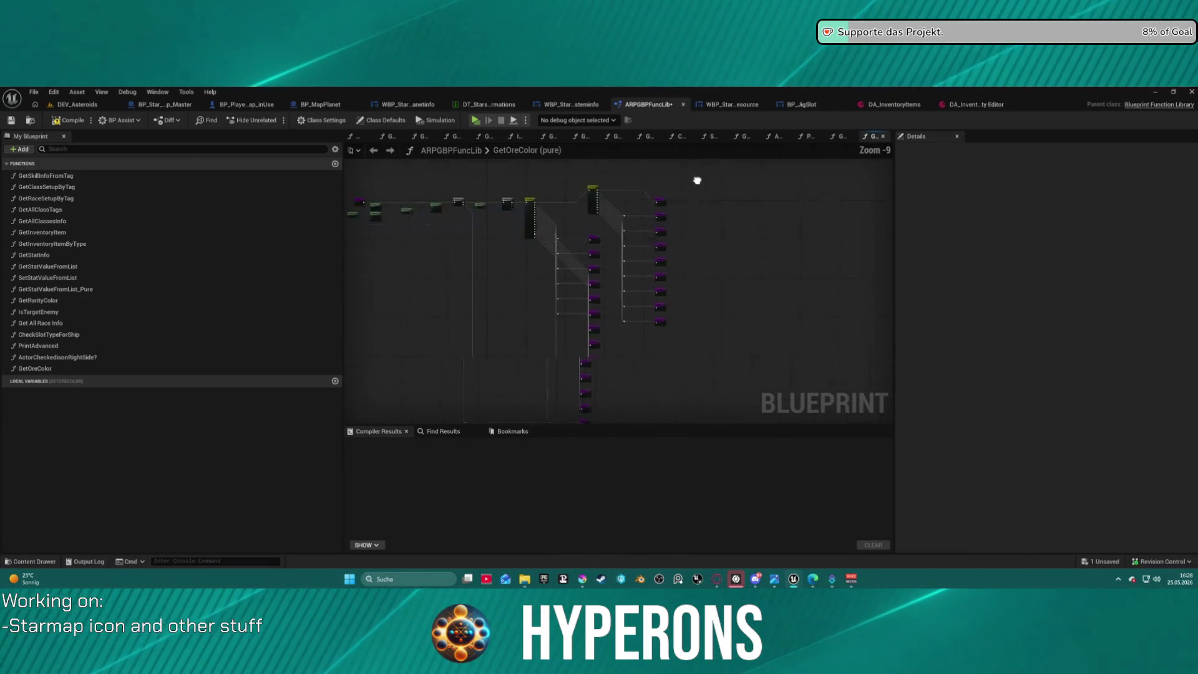
{"action": "left_click", "coordinate": [549, 253]}
{"action": "mouse_move", "coordinate": [549, 253]}
{"action": "left_mouse_down"}
{"action": "mouse_move", "coordinate": [549, 401]}
{"action": "mouse_move", "coordinate": [599, 237]}
{"action": "left_mouse_up"}
{"action": "scroll", "coordinate": [599, 237], "scroll_direction": "up", "scroll_amount": 5}
{"action": "mouse_move", "coordinate": [431, 177]}
{"action": "left_mouse_down"}
{"action": "mouse_move", "coordinate": [524, 268]}
{"action": "mouse_move", "coordinate": [615, 282]}
{"action": "left_mouse_up"}
- Nudge the switch node and give the third Return Node a beige-orange colour
{"action": "left_click_drag", "start_coordinate": [539, 240], "coordinate": [535, 194]}
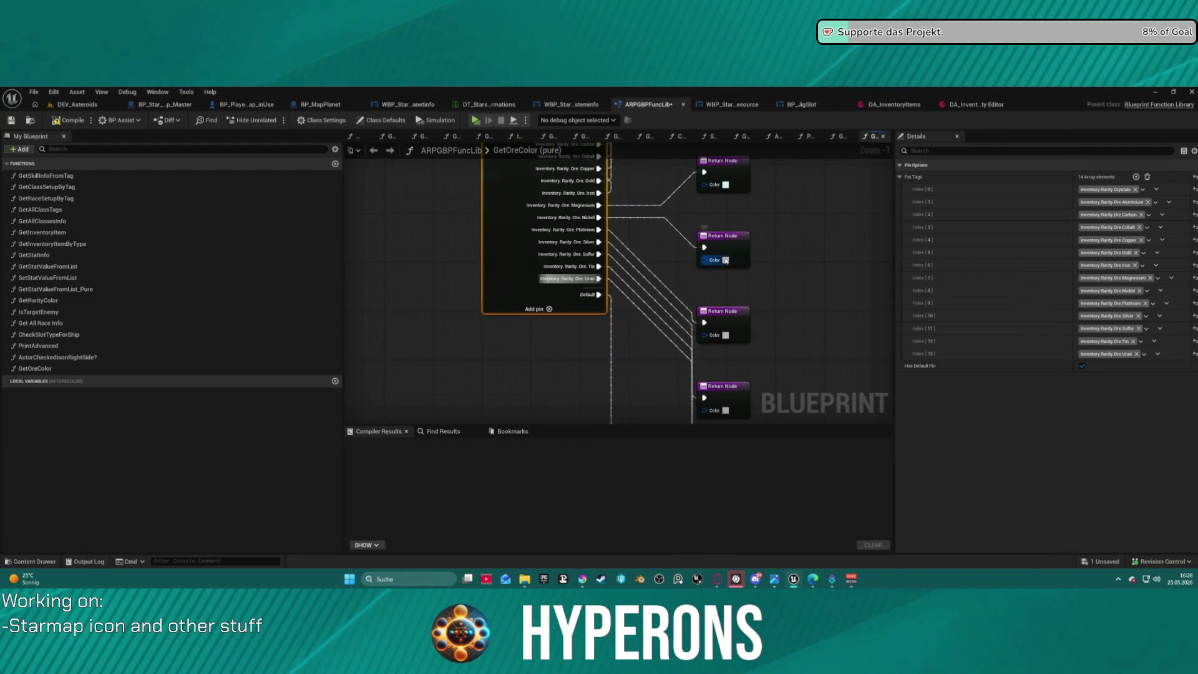
{"action": "mouse_move", "coordinate": [545, 257]}
{"action": "left_mouse_down"}
{"action": "mouse_move", "coordinate": [487, 267]}
{"action": "mouse_move", "coordinate": [587, 262]}
{"action": "left_mouse_up"}
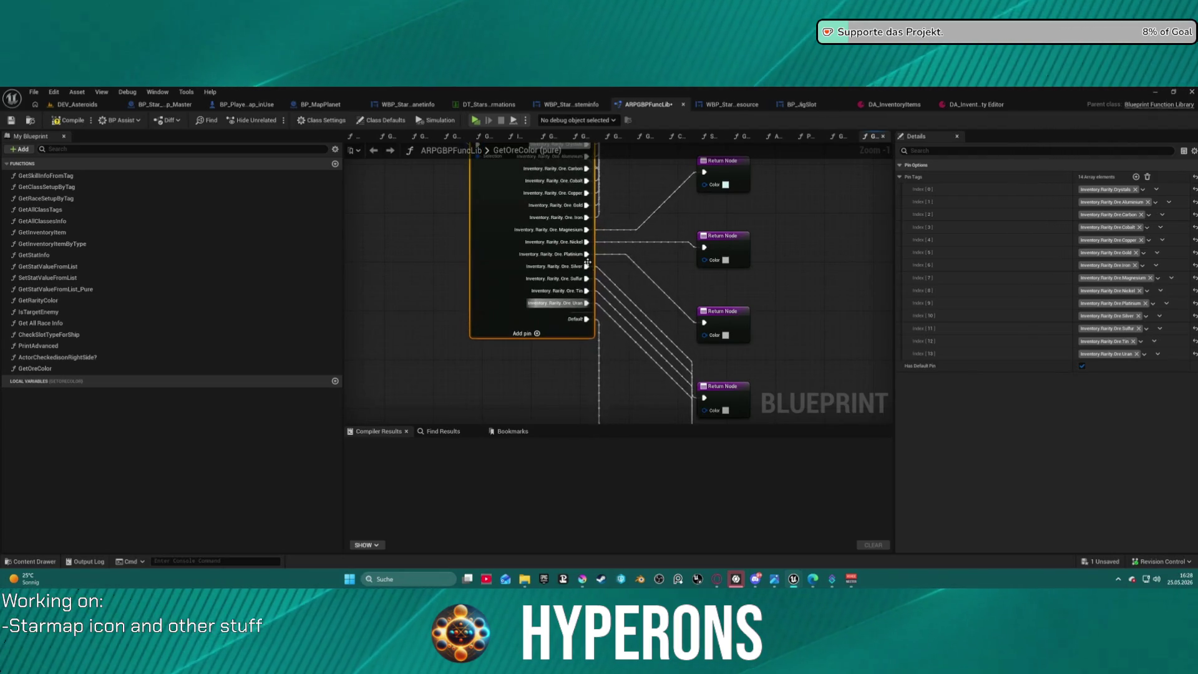
{"action": "left_click", "coordinate": [725, 336]}
{"action": "left_click_drag", "start_coordinate": [757, 361], "coordinate": [788, 390]}
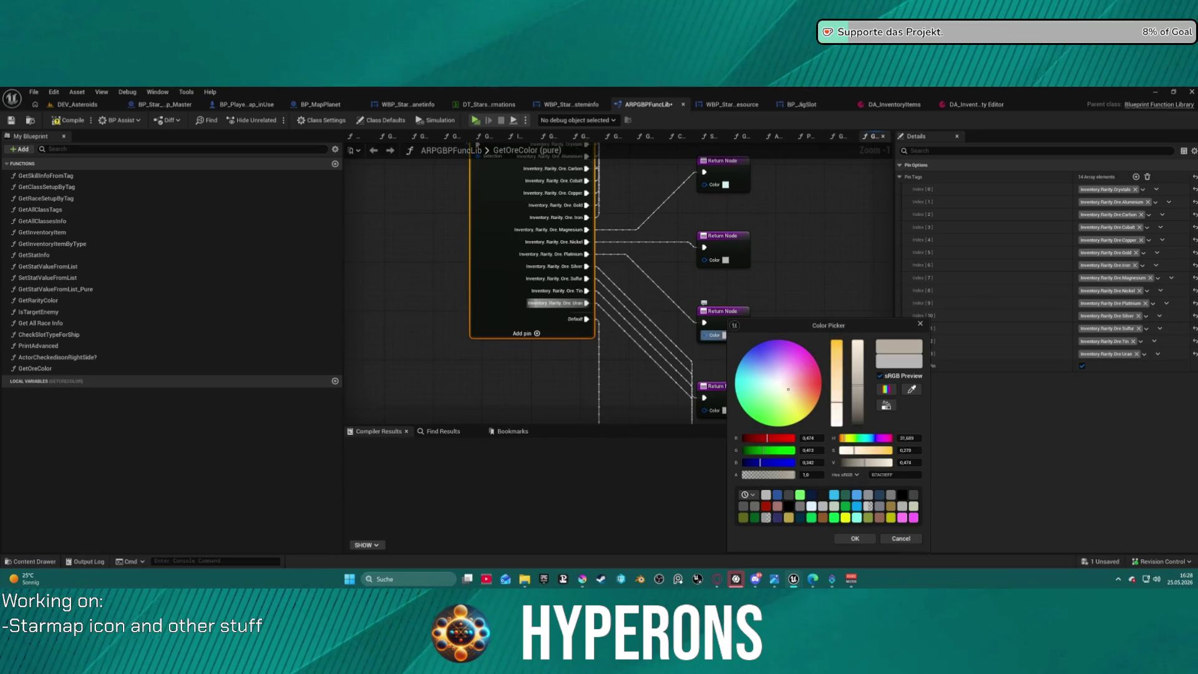
{"action": "left_click", "coordinate": [844, 537]}
- Move the bottom Return Node up and colour it olive yellow
{"action": "mouse_move", "coordinate": [789, 379]}
{"action": "left_mouse_down"}
{"action": "mouse_move", "coordinate": [779, 273]}
{"action": "mouse_move", "coordinate": [723, 338]}
{"action": "left_mouse_up"}
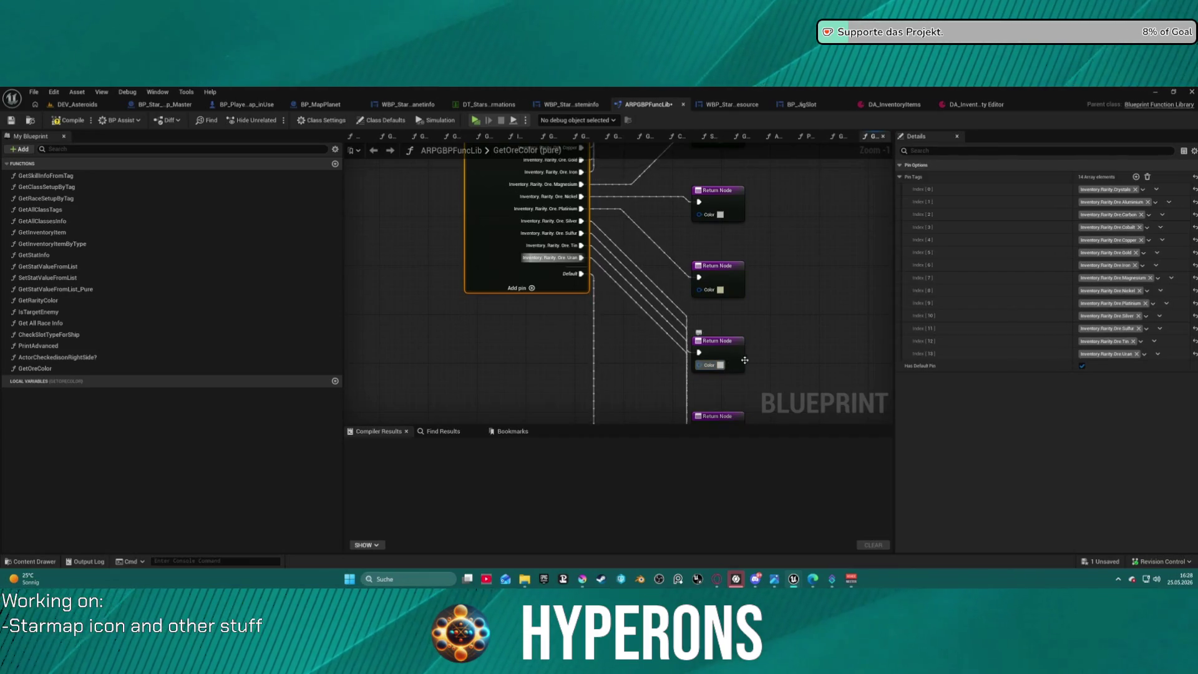
{"action": "left_click_drag", "start_coordinate": [729, 349], "coordinate": [735, 312]}
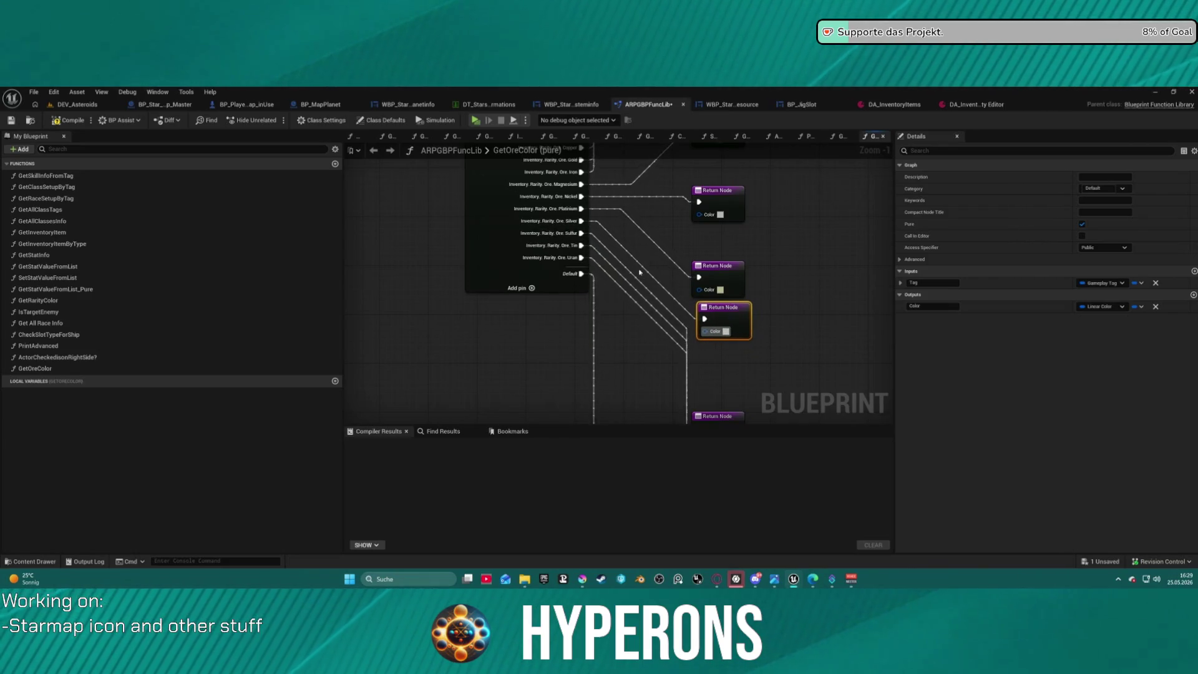
{"action": "left_click_drag", "start_coordinate": [640, 272], "coordinate": [624, 216]}
{"action": "left_click_drag", "start_coordinate": [699, 359], "coordinate": [709, 299]}
{"action": "left_click", "coordinate": [714, 323]}
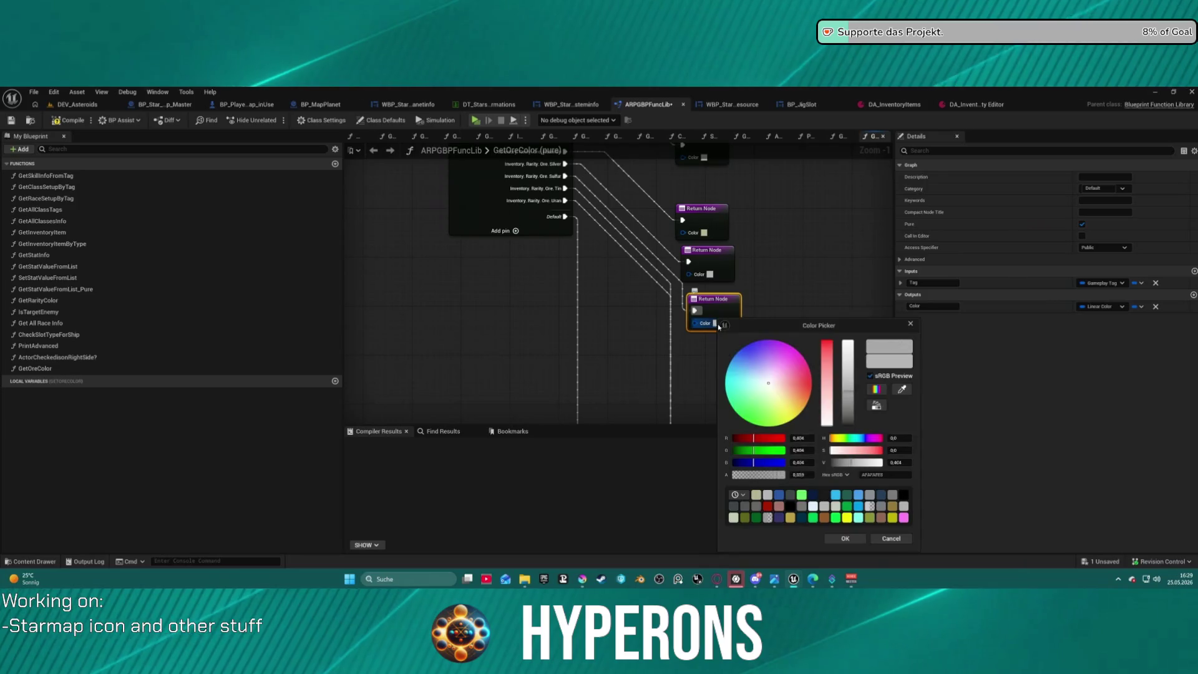
{"action": "left_click", "coordinate": [792, 417]}
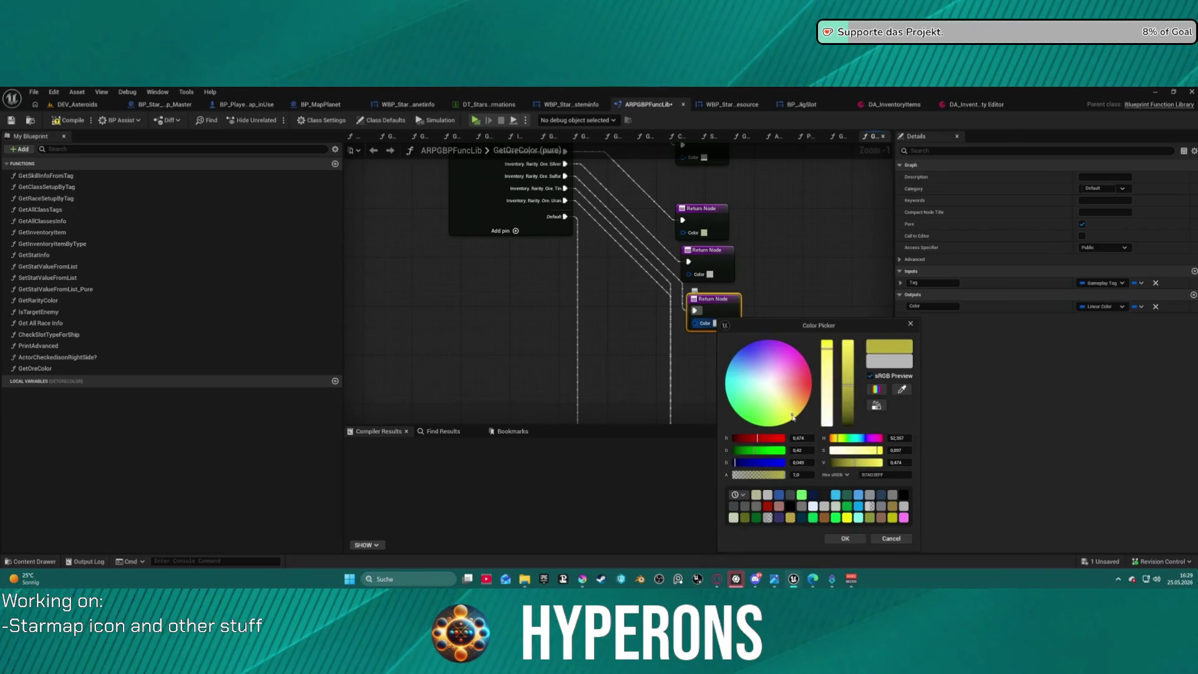
{"action": "left_click", "coordinate": [845, 538]}
{"action": "left_click_drag", "start_coordinate": [739, 312], "coordinate": [721, 296]}
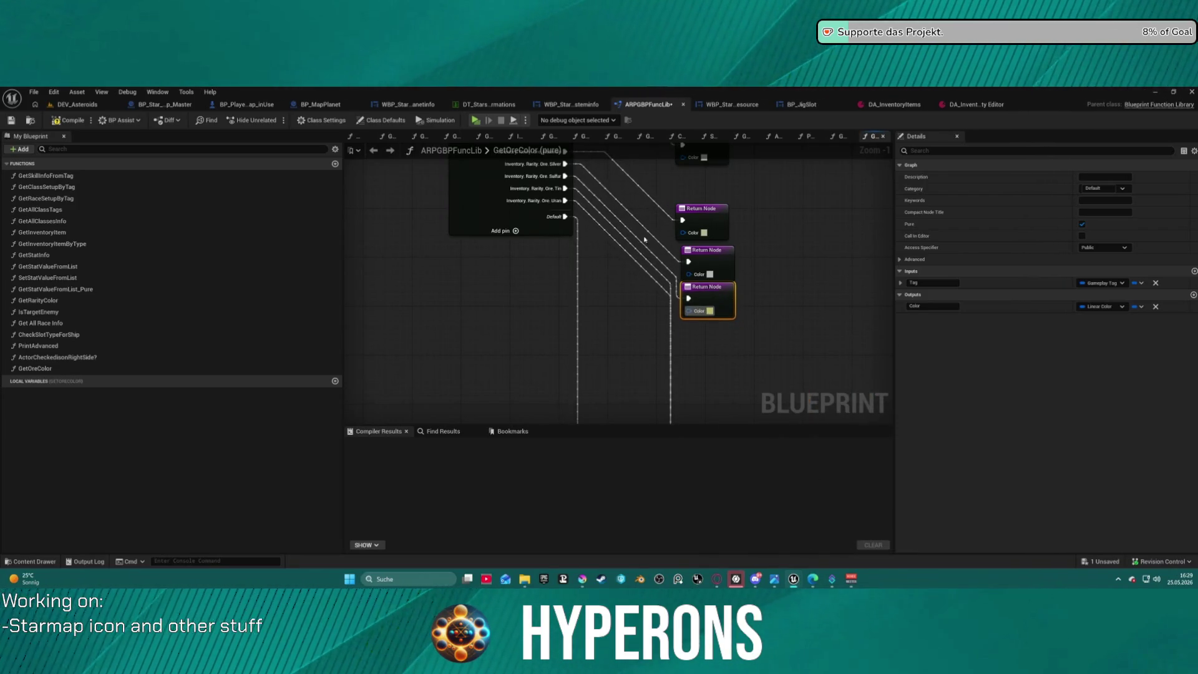
- Move a Return Node near the top and colour it bright green
{"action": "scroll", "coordinate": [589, 251], "scroll_direction": "down", "scroll_amount": 3}
{"action": "left_click", "coordinate": [705, 347]}
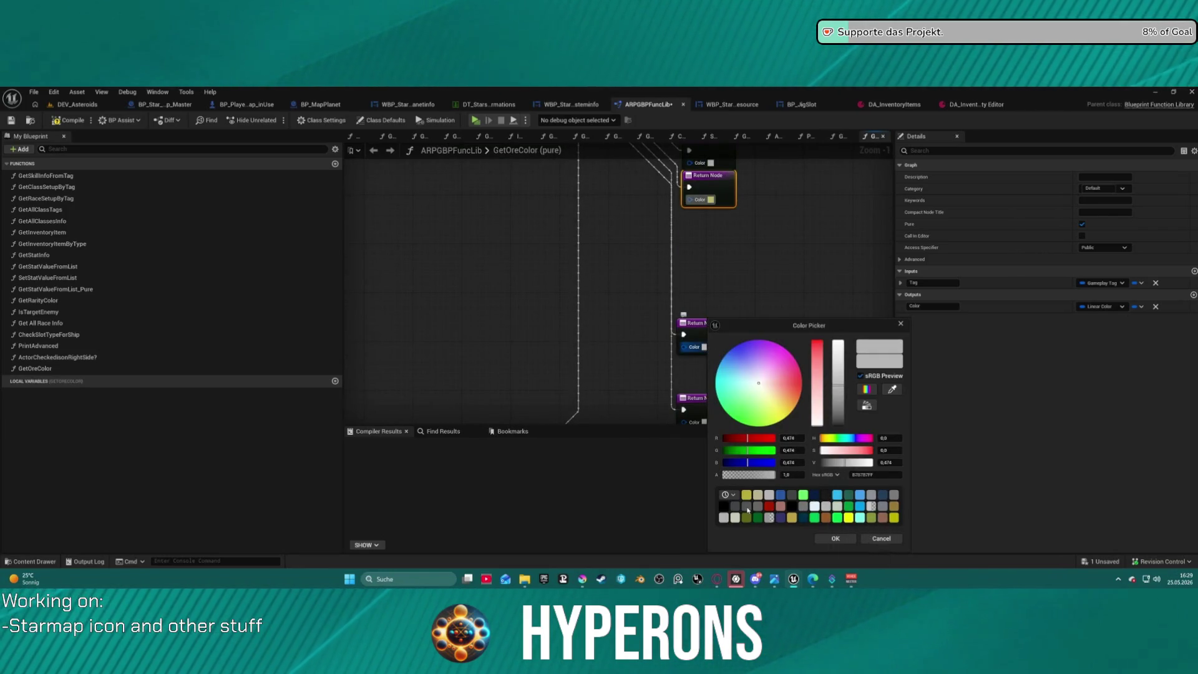
{"action": "left_click", "coordinate": [836, 538]}
{"action": "left_click", "coordinate": [724, 338]}
{"action": "left_click_drag", "start_coordinate": [724, 338], "coordinate": [733, 221]}
{"action": "mouse_move", "coordinate": [742, 417]}
{"action": "left_mouse_down"}
{"action": "mouse_move", "coordinate": [727, 378]}
{"action": "mouse_move", "coordinate": [728, 256]}
{"action": "mouse_move", "coordinate": [671, 306]}
{"action": "mouse_move", "coordinate": [673, 190]}
{"action": "mouse_move", "coordinate": [657, 333]}
{"action": "left_mouse_up"}
{"action": "left_click", "coordinate": [649, 355]}
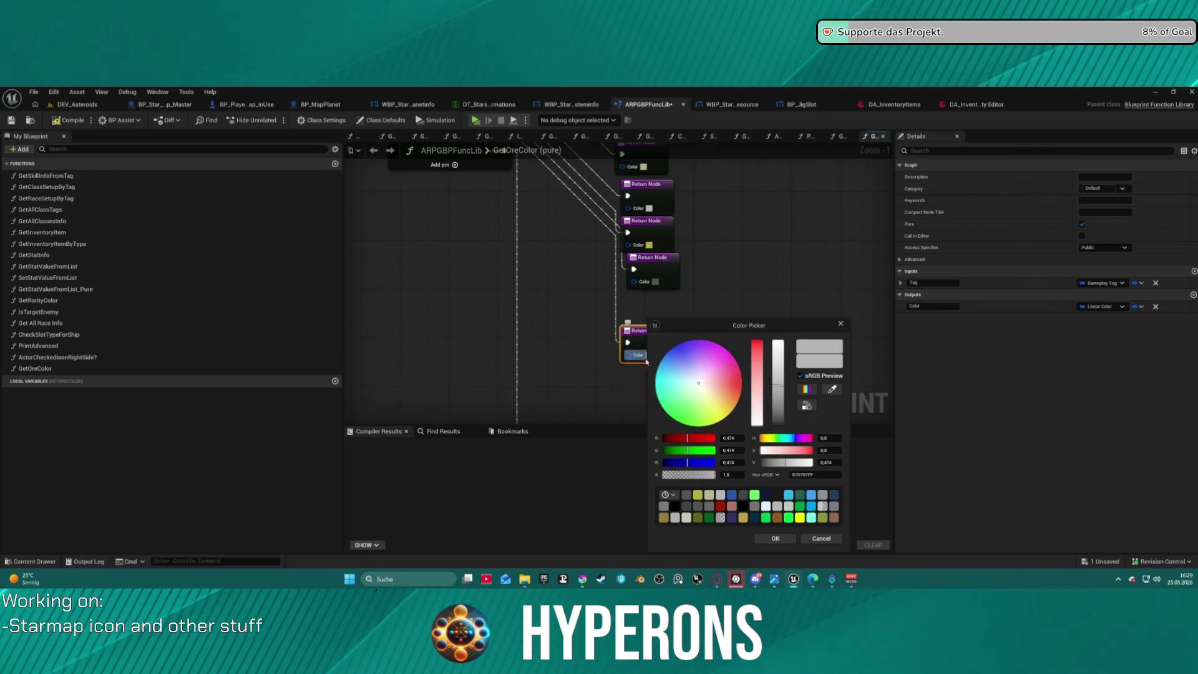
{"action": "left_click", "coordinate": [755, 497]}
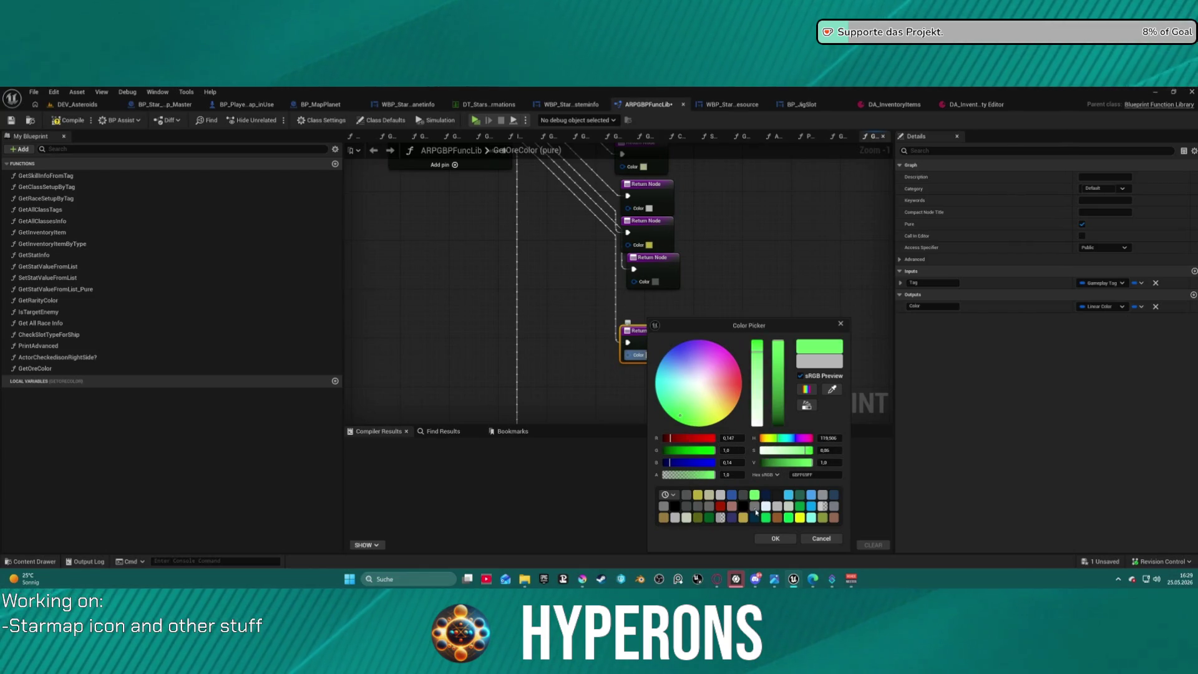
{"action": "left_click", "coordinate": [776, 538]}
- Straighten the Aetherium wire with Q and save the blueprint
{"action": "mouse_move", "coordinate": [768, 349]}
{"action": "left_mouse_down"}
{"action": "mouse_move", "coordinate": [818, 243]}
{"action": "mouse_move", "coordinate": [707, 366]}
{"action": "mouse_move", "coordinate": [677, 313]}
{"action": "mouse_move", "coordinate": [639, 321]}
{"action": "mouse_move", "coordinate": [774, 338]}
{"action": "mouse_move", "coordinate": [768, 367]}
{"action": "mouse_move", "coordinate": [550, 375]}
{"action": "left_mouse_up"}
{"action": "scroll", "coordinate": [504, 326], "scroll_direction": "up", "scroll_amount": 2}
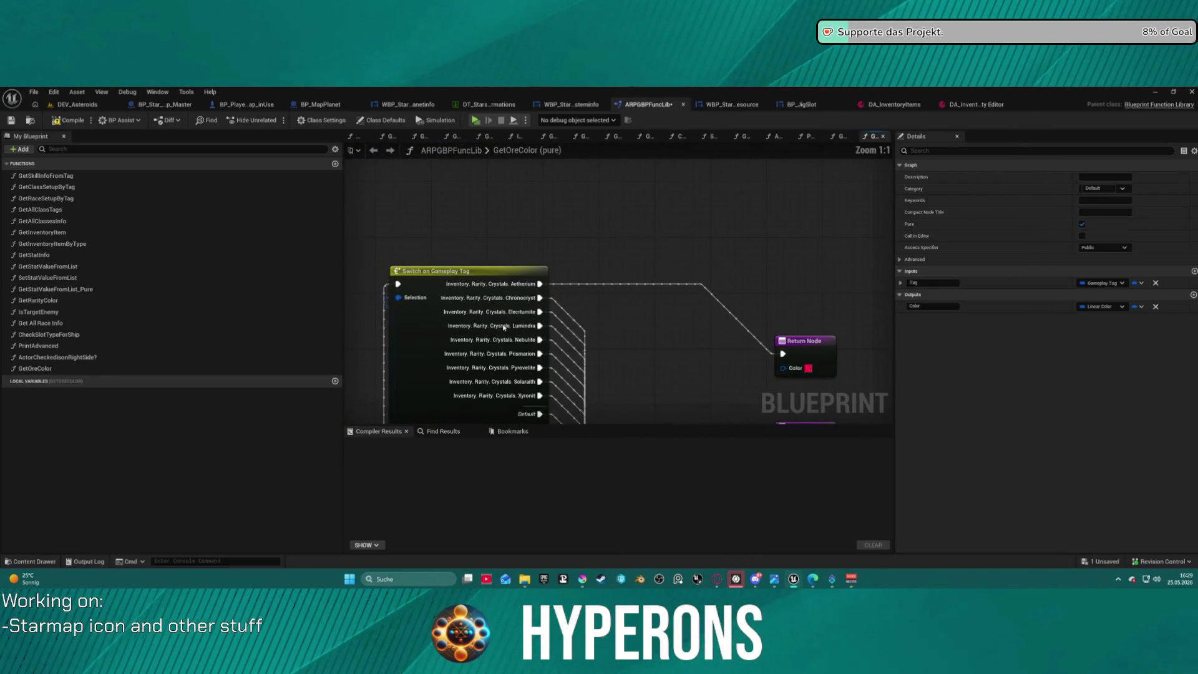
{"action": "left_click", "coordinate": [437, 277]}
{"action": "key", "text": "q"}
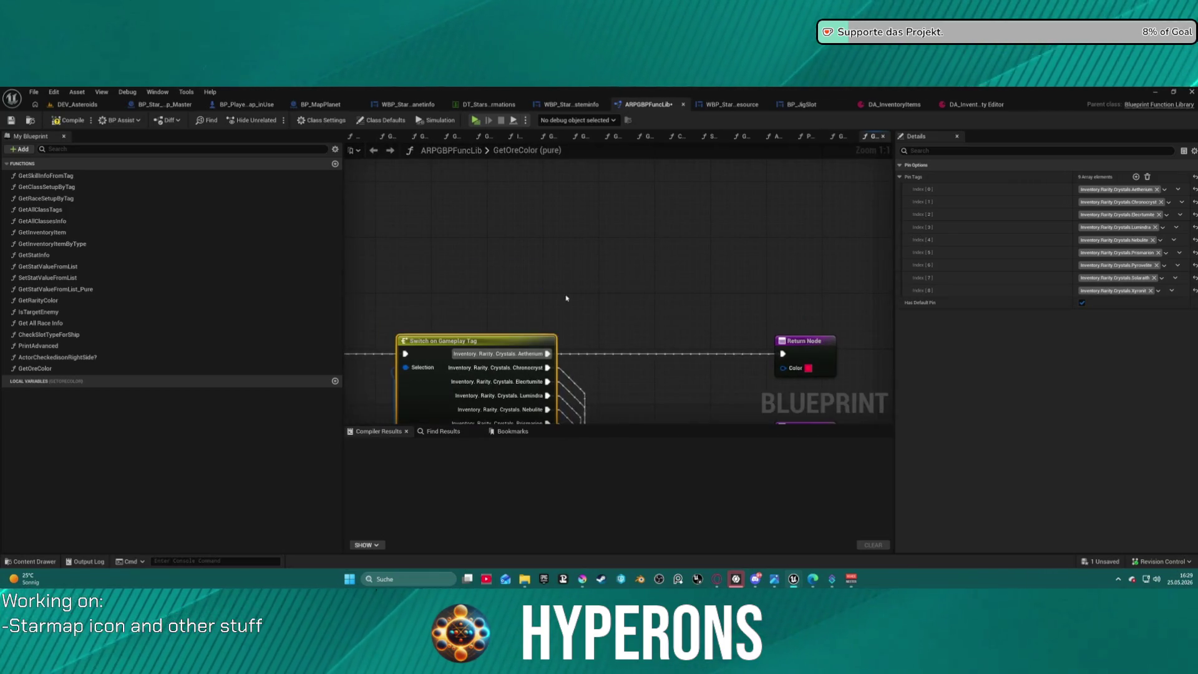
{"action": "key", "text": "ctrl+s"}
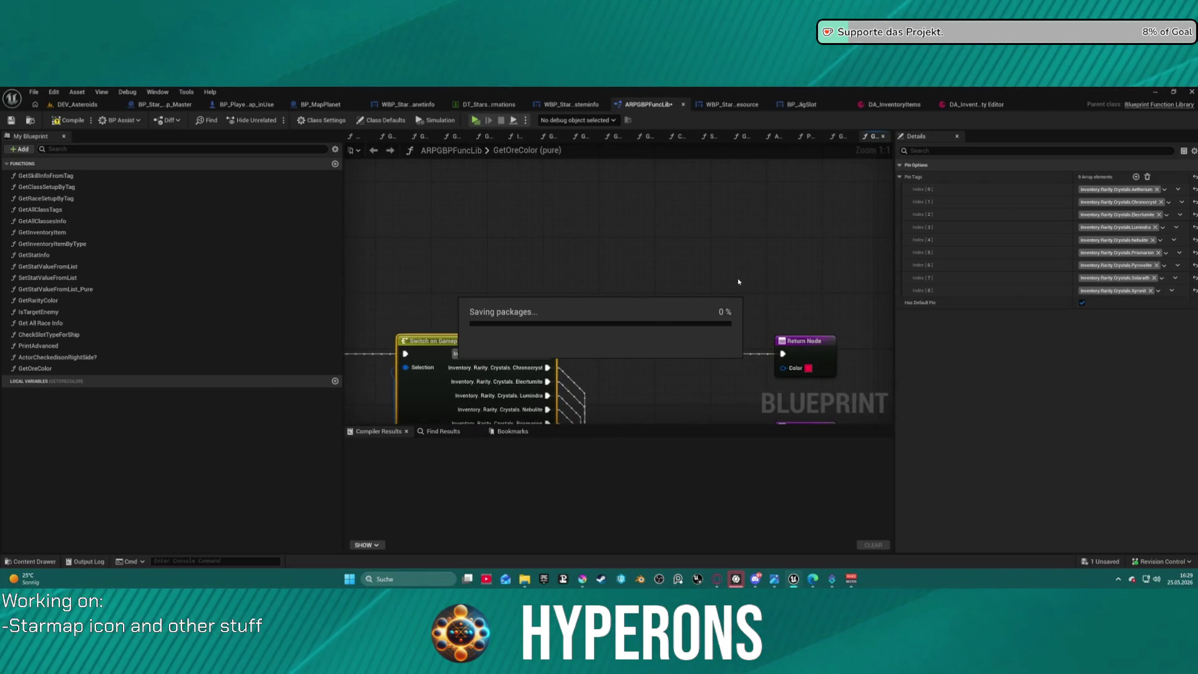
- Change the top Return Node's colour from red to light blue
{"action": "left_click_drag", "start_coordinate": [731, 289], "coordinate": [650, 166]}
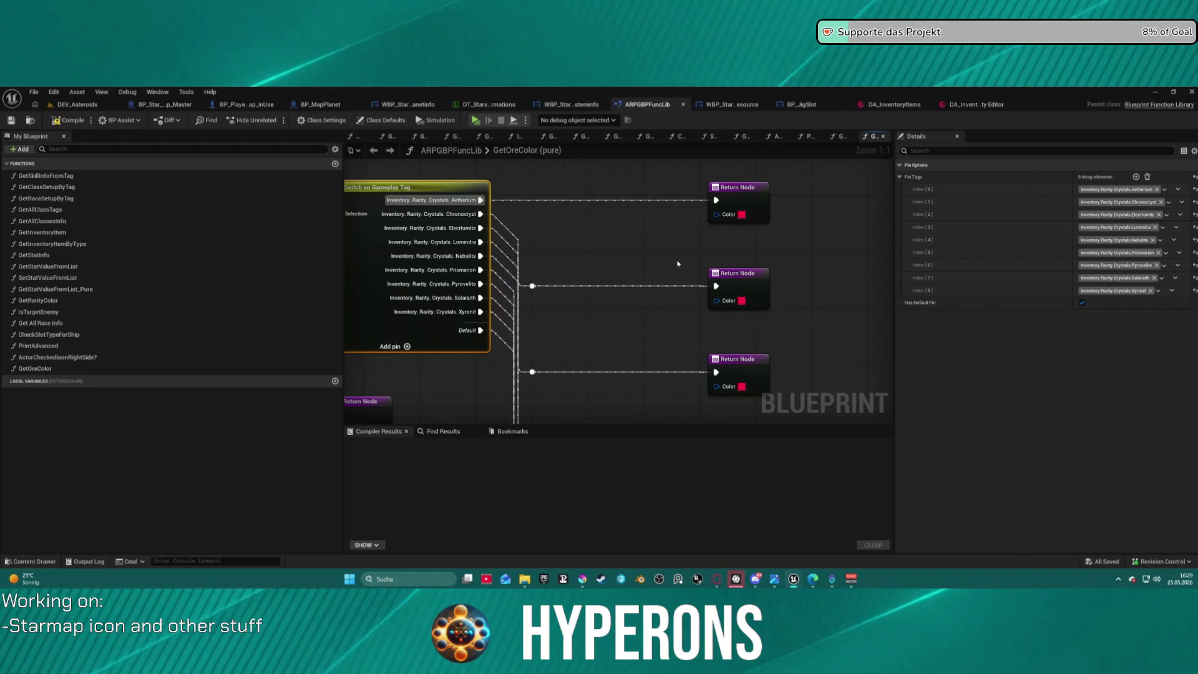
{"action": "scroll", "coordinate": [601, 236], "scroll_direction": "down", "scroll_amount": 3}
{"action": "mouse_move", "coordinate": [601, 236]}
{"action": "left_mouse_down"}
{"action": "mouse_move", "coordinate": [518, 206]}
{"action": "mouse_move", "coordinate": [436, 197]}
{"action": "mouse_move", "coordinate": [577, 208]}
{"action": "mouse_move", "coordinate": [526, 261]}
{"action": "mouse_move", "coordinate": [505, 212]}
{"action": "mouse_move", "coordinate": [455, 251]}
{"action": "mouse_move", "coordinate": [456, 279]}
{"action": "mouse_move", "coordinate": [456, 192]}
{"action": "left_mouse_up"}
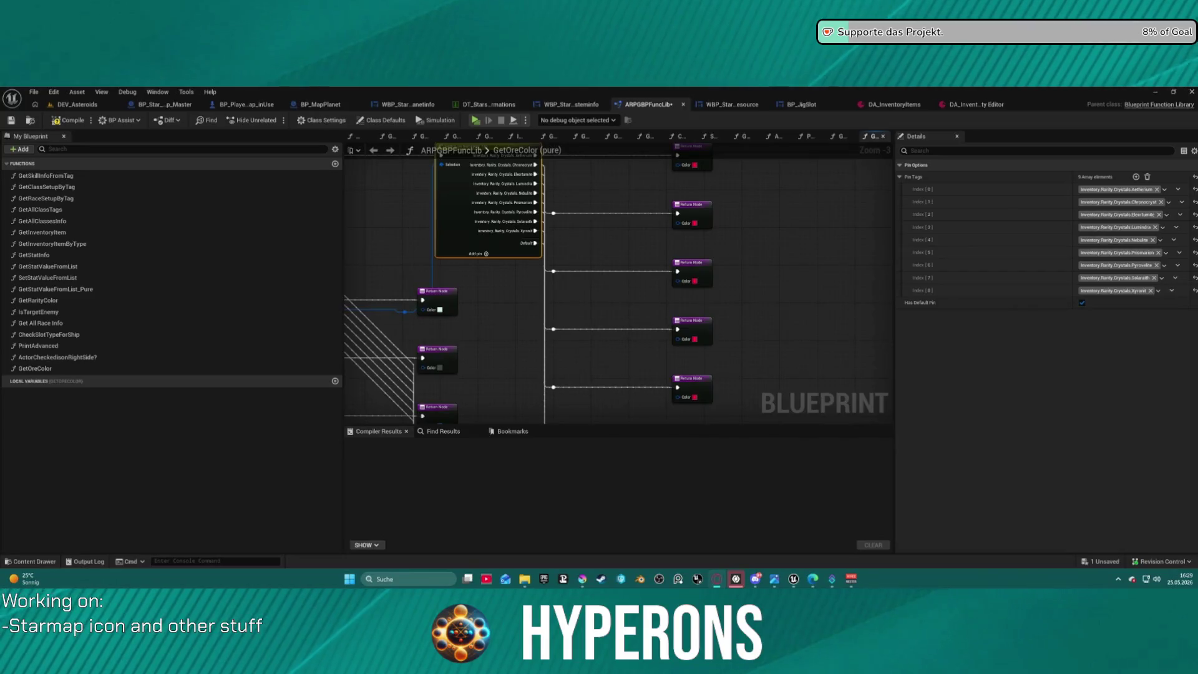
{"action": "left_click", "coordinate": [698, 216]}
{"action": "left_click_drag", "start_coordinate": [733, 254], "coordinate": [724, 262]}
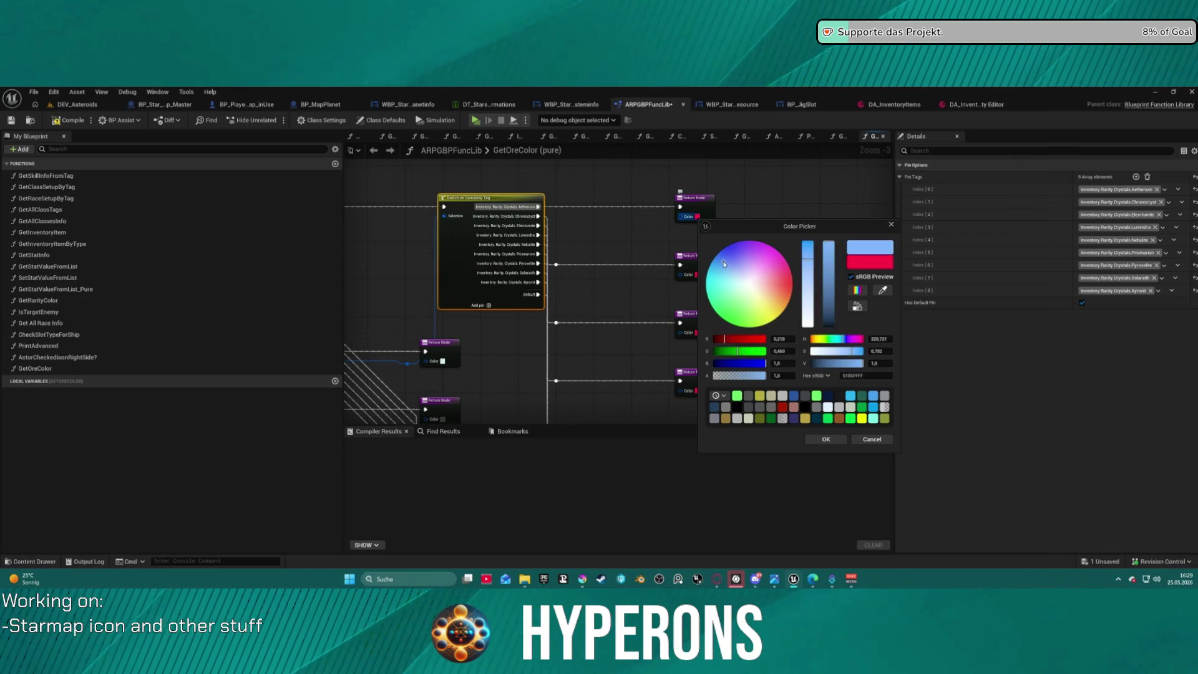
{"action": "left_click", "coordinate": [834, 441]}
- Move the switch down and colour the bottom Return Node dark teal
{"action": "scroll", "coordinate": [506, 238], "scroll_direction": "down", "scroll_amount": 1}
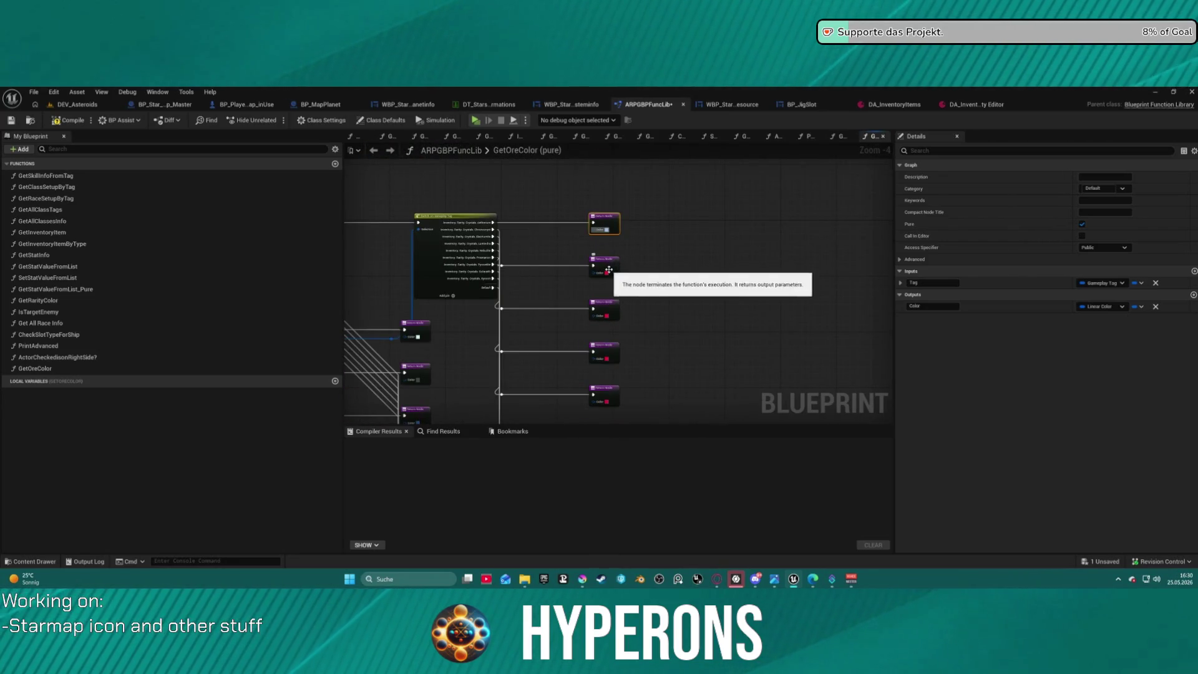
{"action": "scroll", "coordinate": [506, 214], "scroll_direction": "up", "scroll_amount": 3}
{"action": "mouse_move", "coordinate": [399, 218]}
{"action": "left_mouse_down"}
{"action": "mouse_move", "coordinate": [399, 304]}
{"action": "mouse_move", "coordinate": [399, 280]}
{"action": "left_mouse_up"}
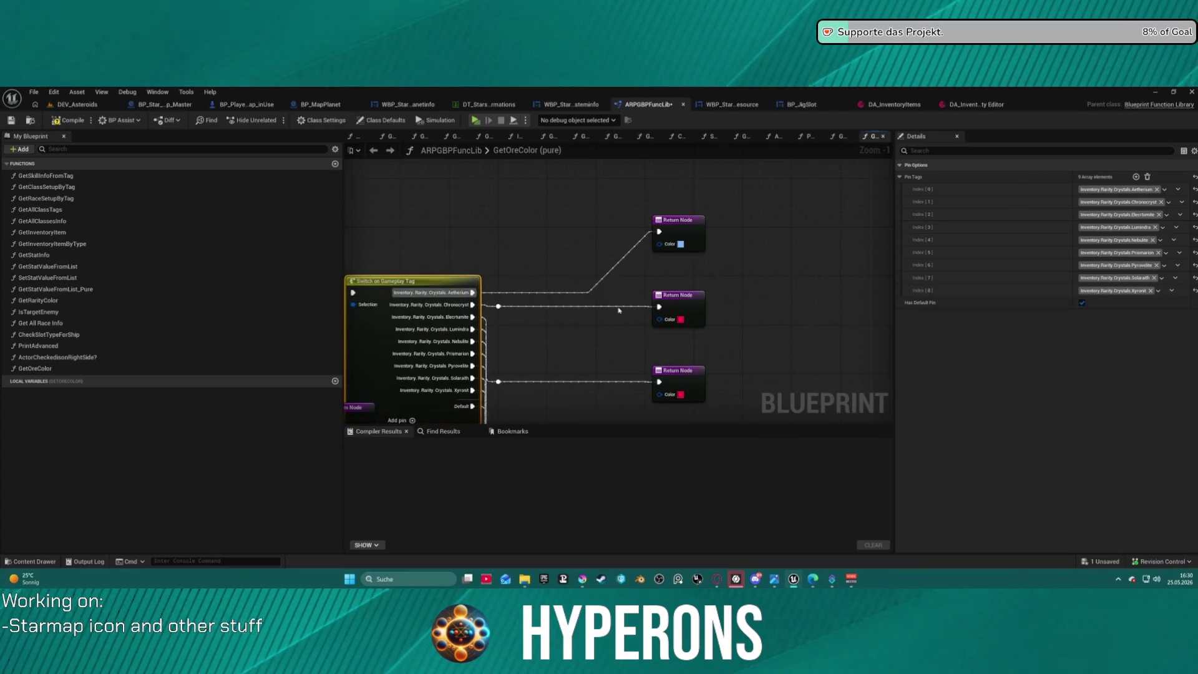
{"action": "left_click", "coordinate": [681, 395]}
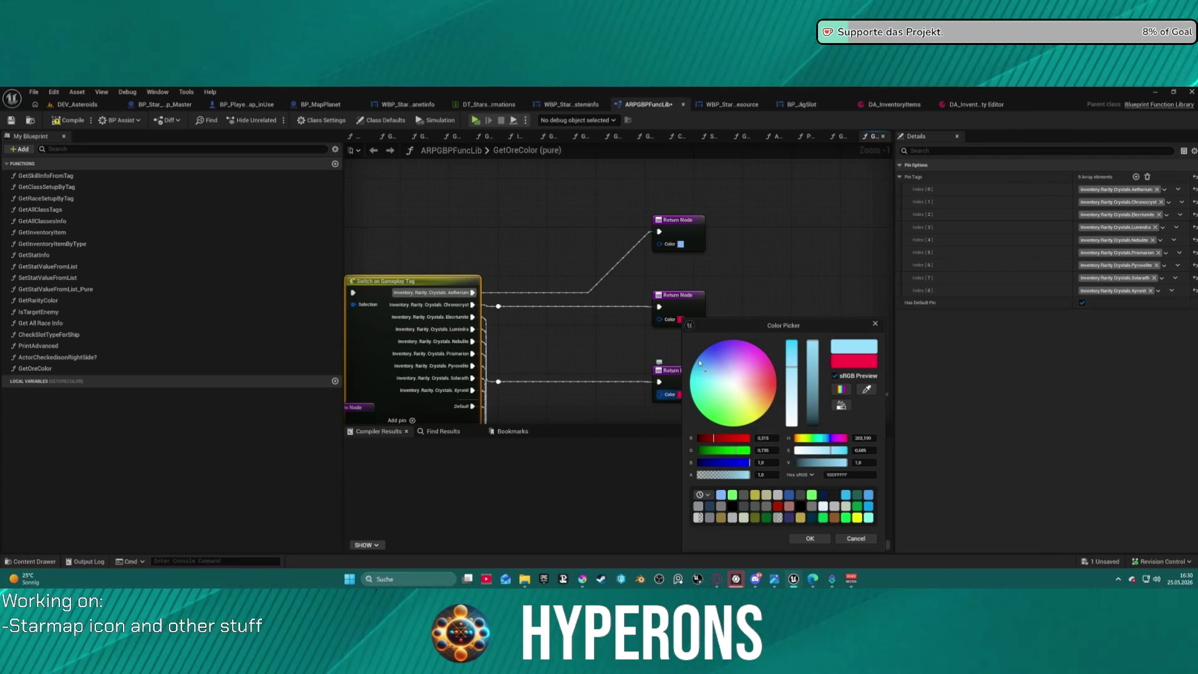
{"action": "left_click_drag", "start_coordinate": [699, 363], "coordinate": [701, 370]}
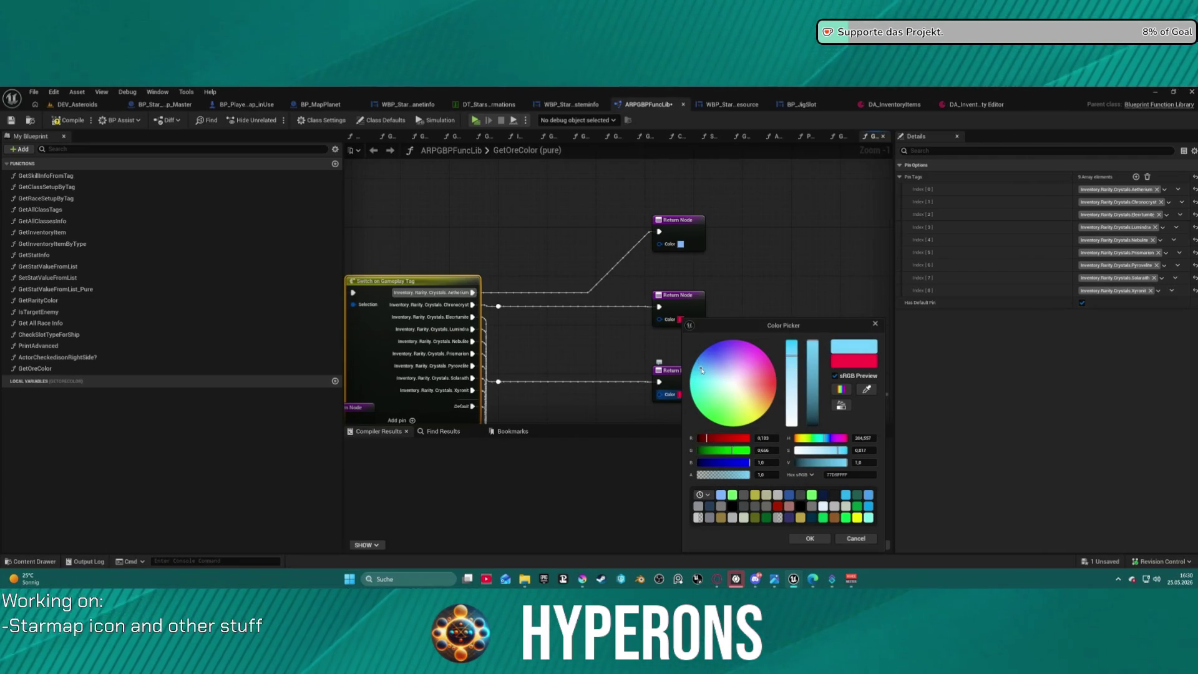
{"action": "left_click", "coordinate": [810, 406]}
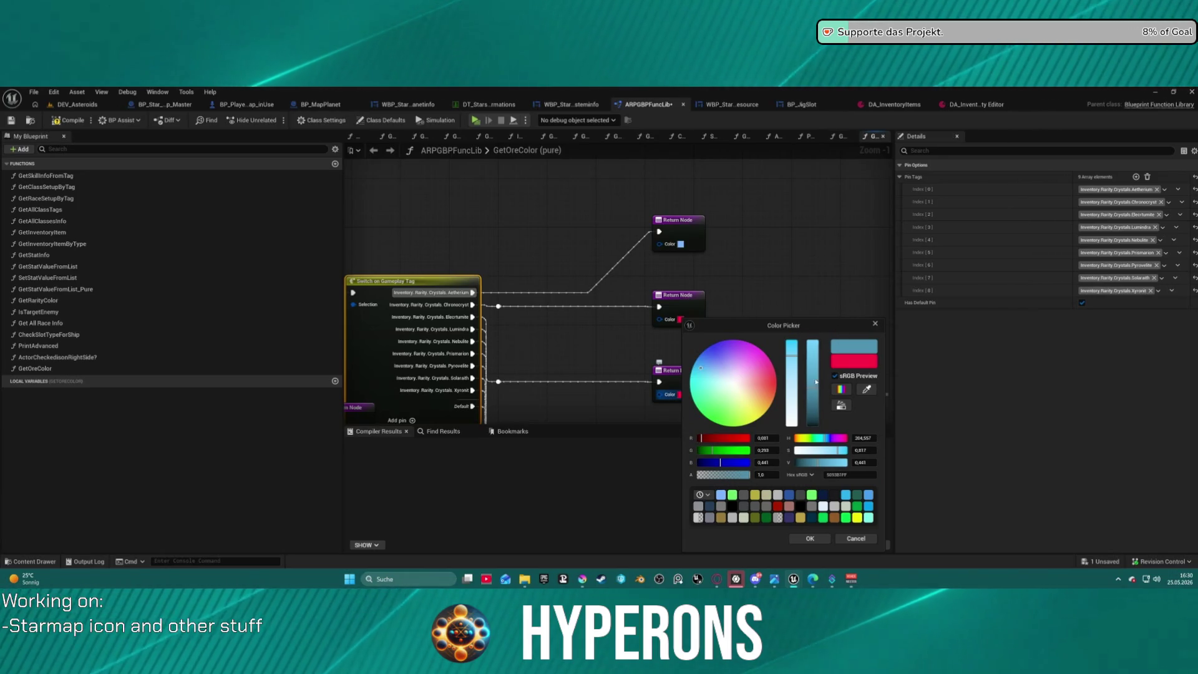
{"action": "left_click_drag", "start_coordinate": [803, 326], "coordinate": [813, 231]}
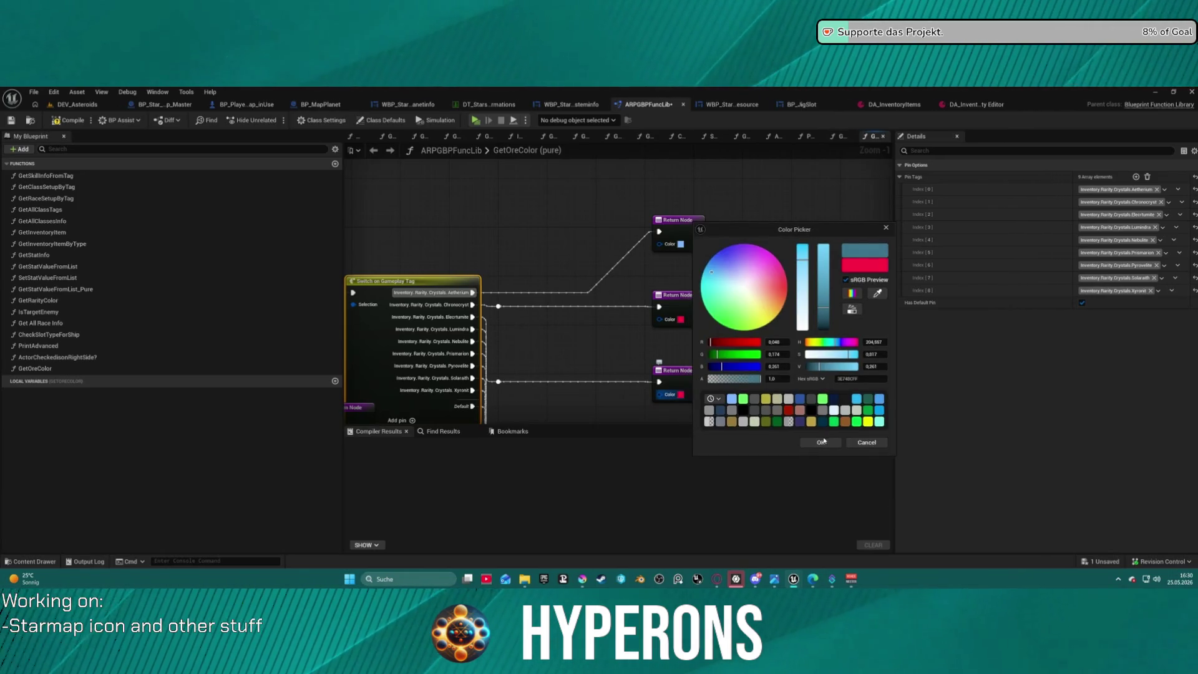
{"action": "left_click", "coordinate": [821, 442]}
- Colour another Return Node a brightened green and move the switch node down
{"action": "left_click_drag", "start_coordinate": [738, 297], "coordinate": [783, 342]}
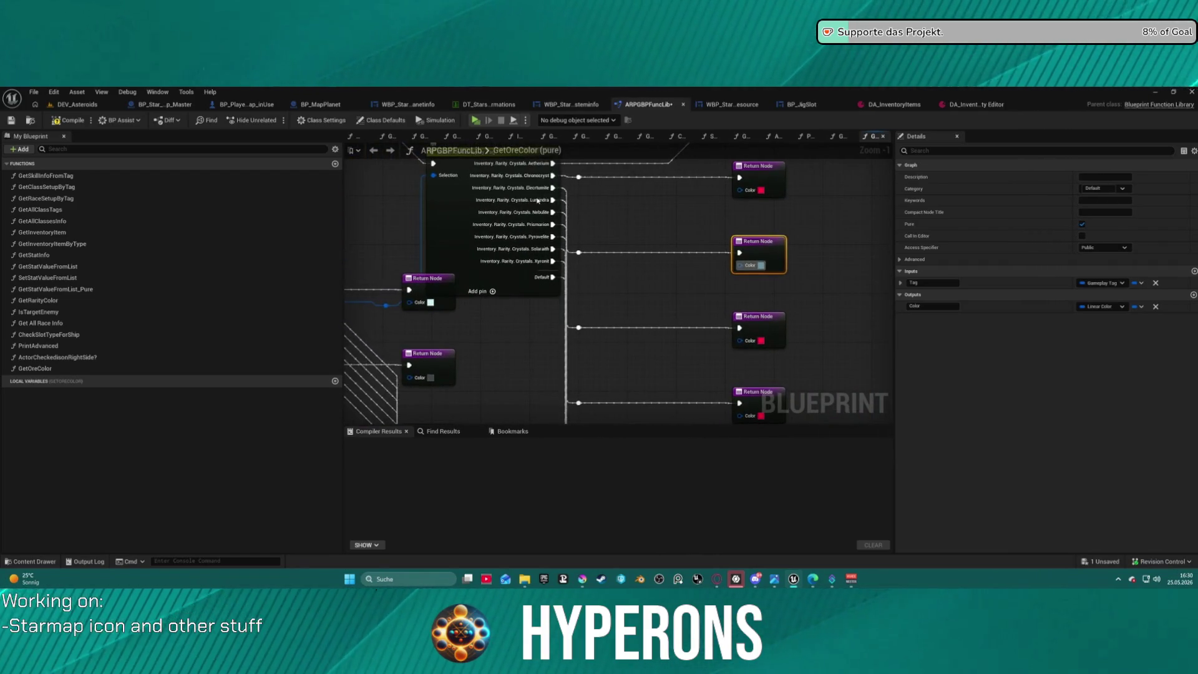
{"action": "left_click", "coordinate": [761, 341]}
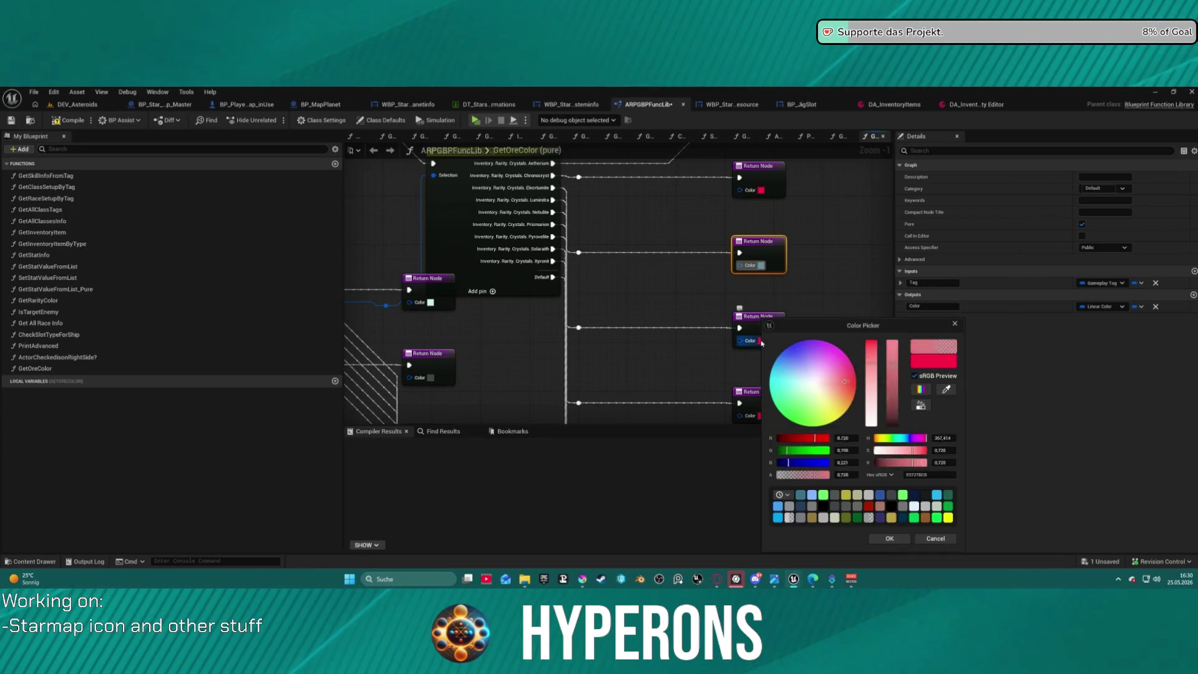
{"action": "left_click", "coordinate": [786, 391]}
{"action": "left_click_drag", "start_coordinate": [787, 392], "coordinate": [791, 398]}
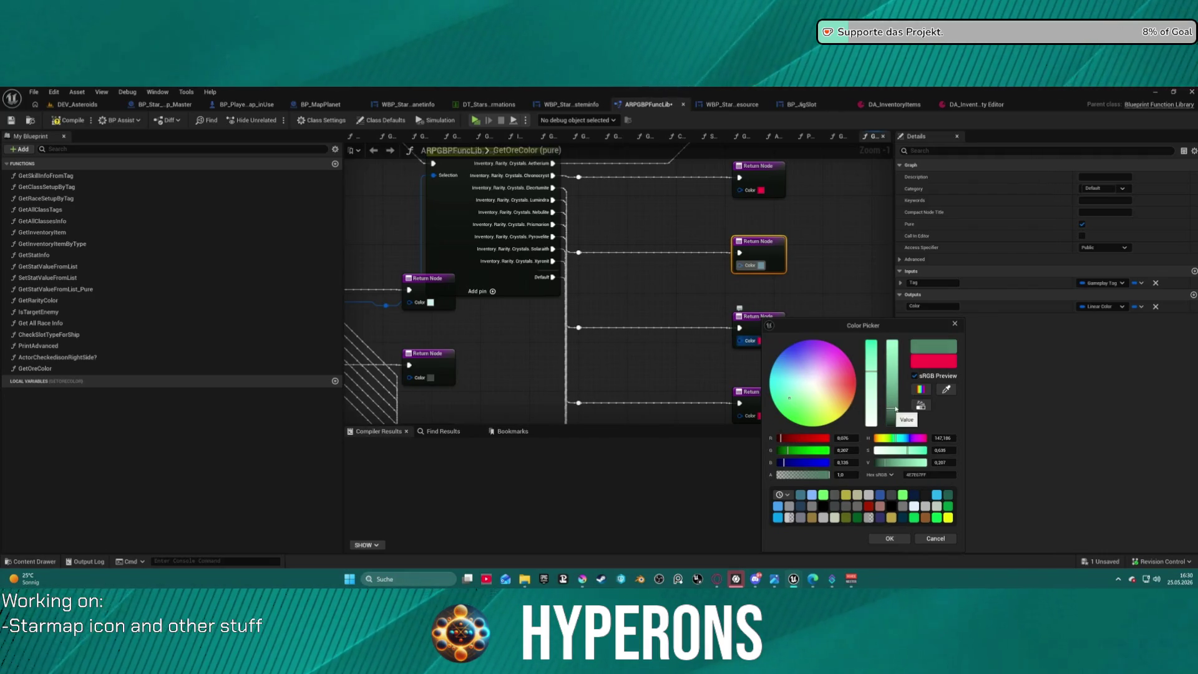
{"action": "left_click_drag", "start_coordinate": [896, 408], "coordinate": [893, 403]}
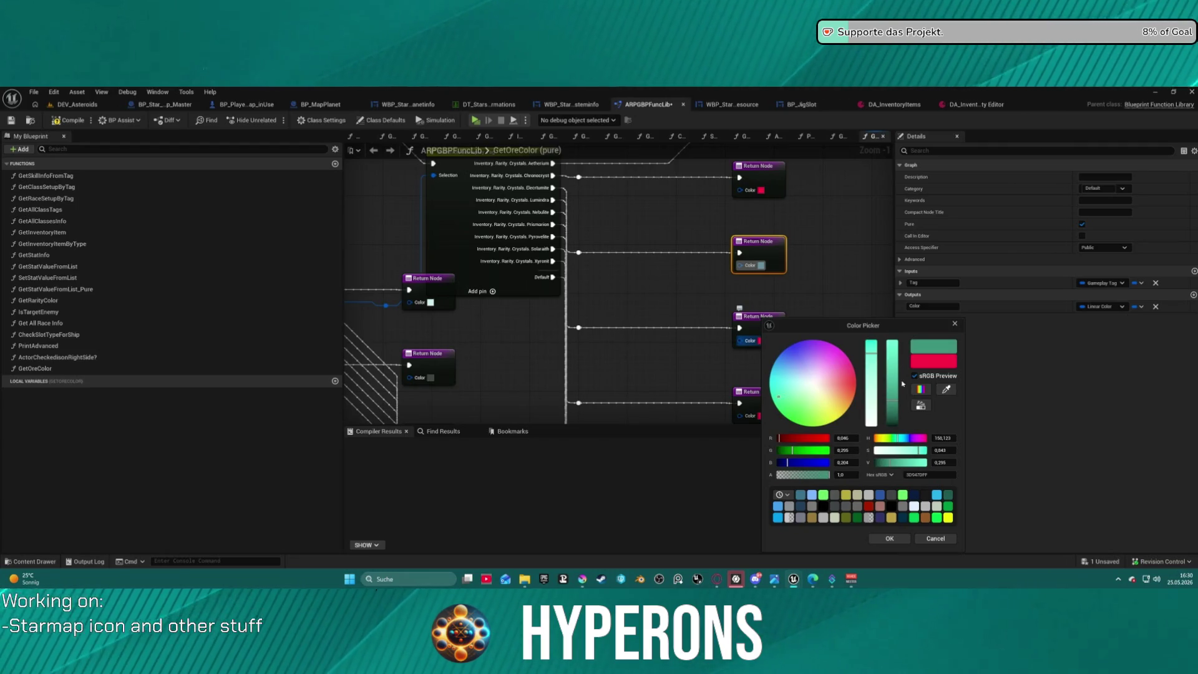
{"action": "left_click", "coordinate": [889, 540]}
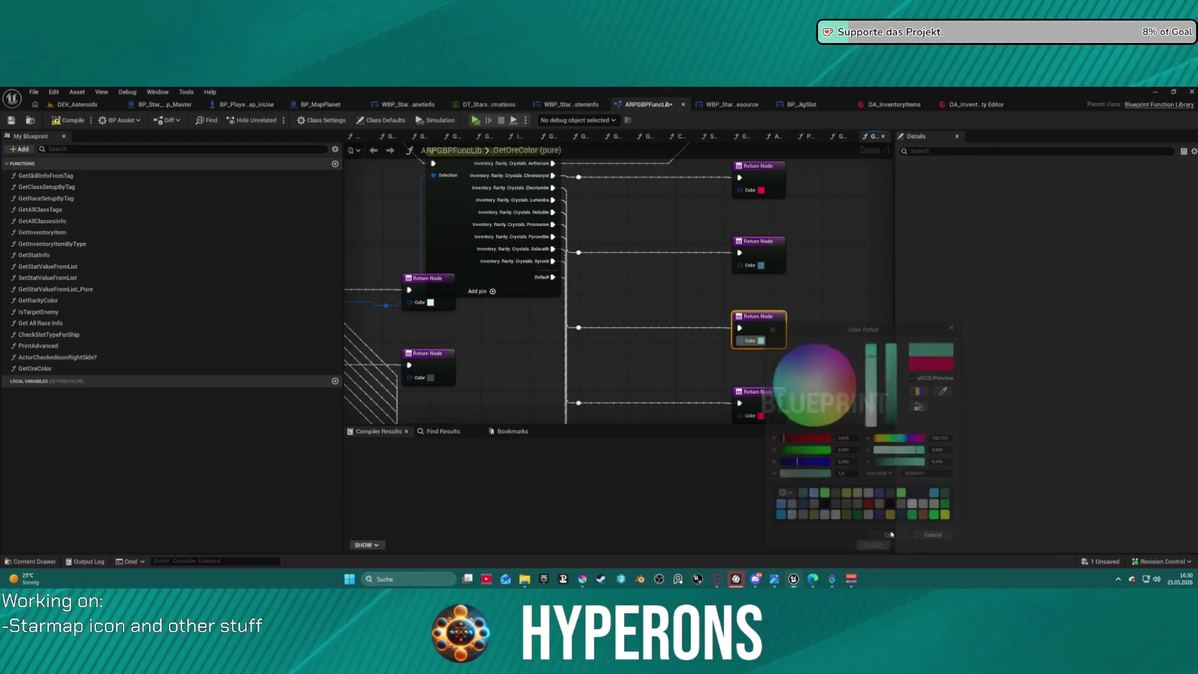
{"action": "mouse_move", "coordinate": [820, 353]}
{"action": "left_mouse_down"}
{"action": "mouse_move", "coordinate": [827, 246]}
{"action": "mouse_move", "coordinate": [854, 322]}
{"action": "left_mouse_up"}
{"action": "mouse_move", "coordinate": [528, 206]}
{"action": "left_mouse_down"}
{"action": "mouse_move", "coordinate": [548, 402]}
{"action": "mouse_move", "coordinate": [537, 300]}
{"action": "mouse_move", "coordinate": [512, 265]}
{"action": "mouse_move", "coordinate": [478, 253]}
{"action": "left_mouse_up"}
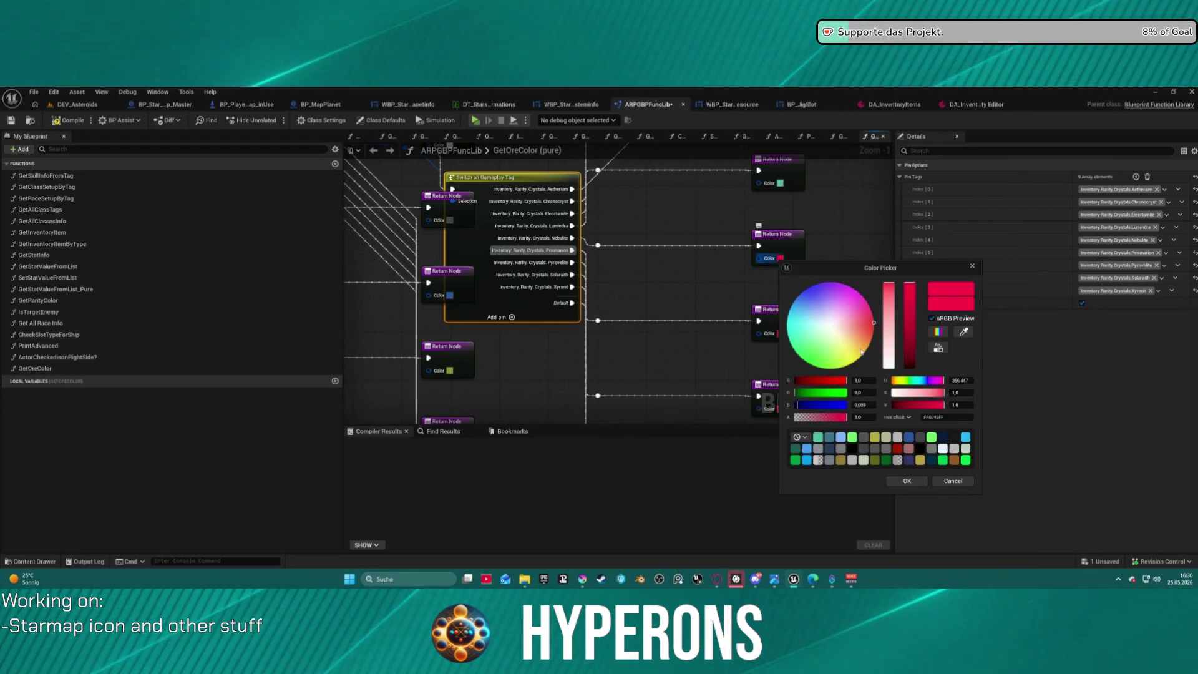
- Recolour the red Return Node to a dark grey
{"action": "left_click", "coordinate": [847, 381]}
{"action": "left_click", "coordinate": [908, 363]}
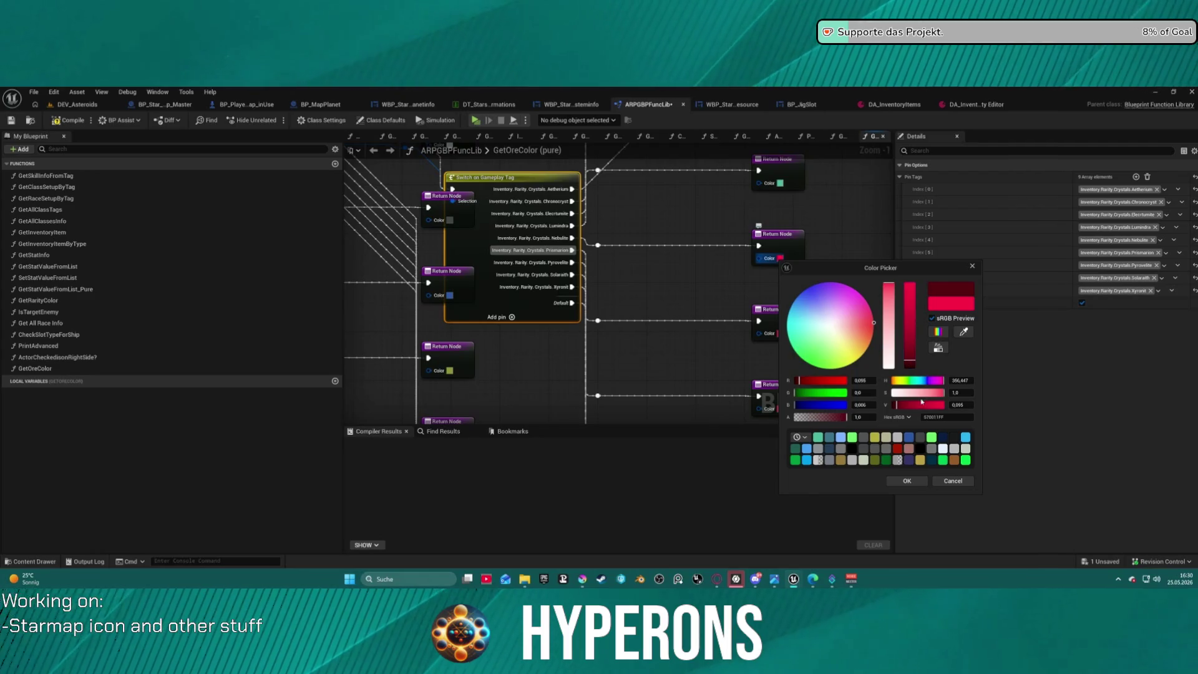
{"action": "left_click", "coordinate": [914, 442]}
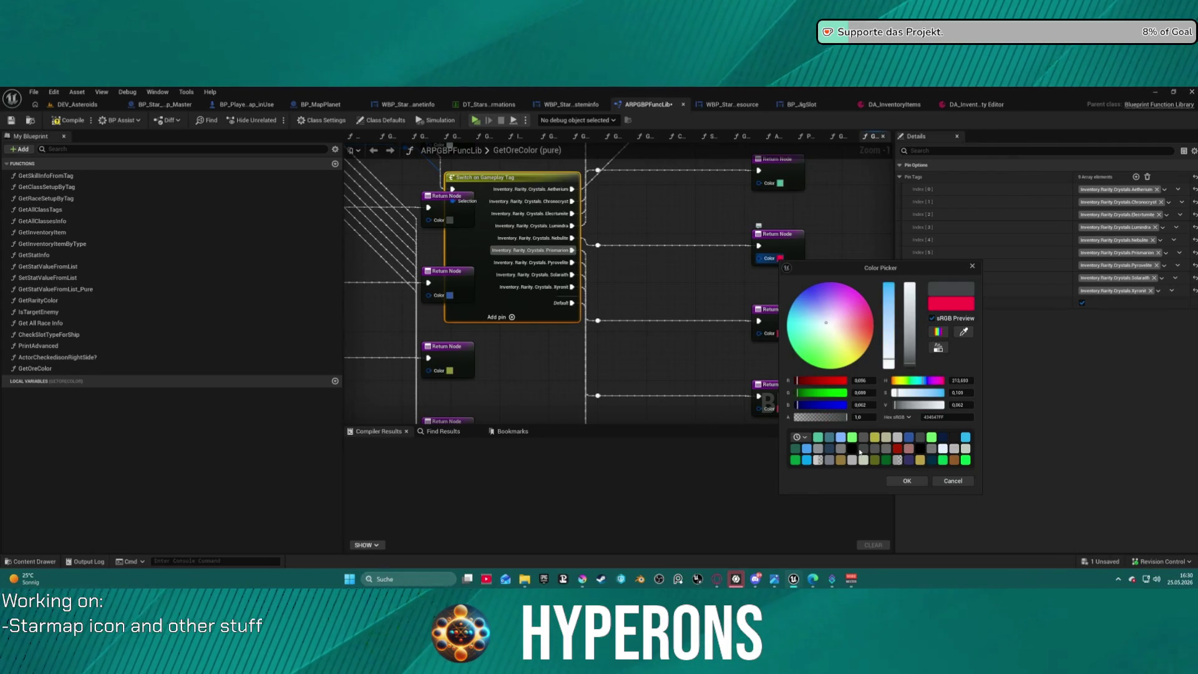
{"action": "left_click", "coordinate": [909, 365]}
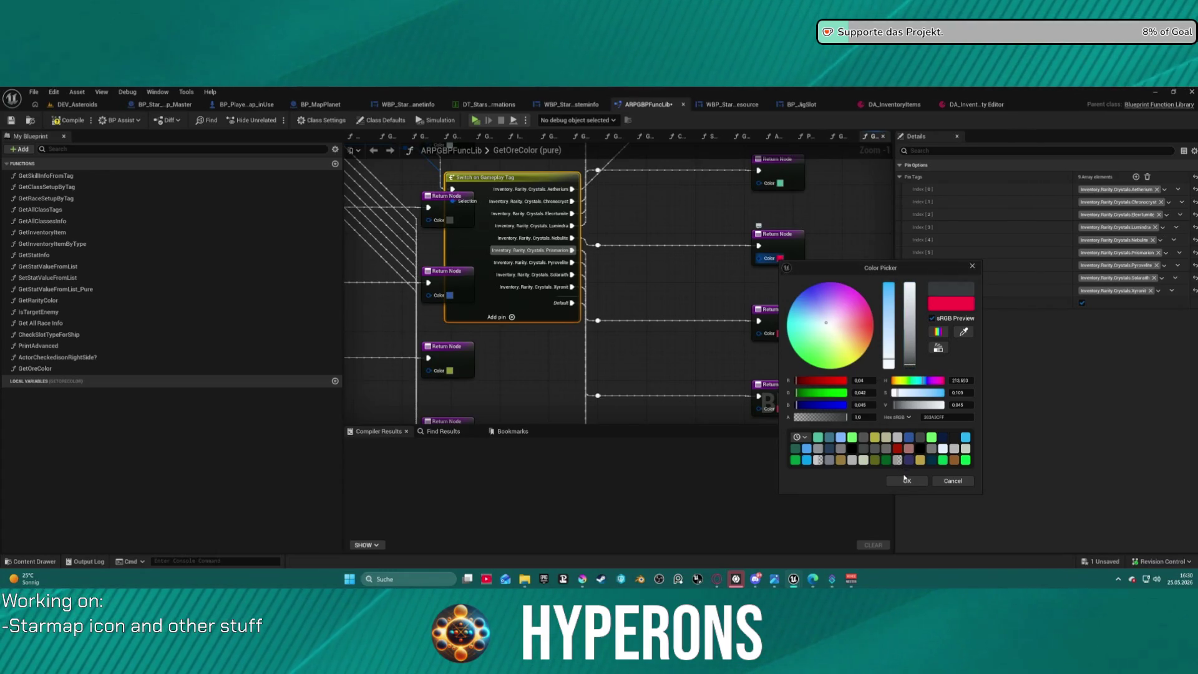
{"action": "left_click", "coordinate": [907, 480]}
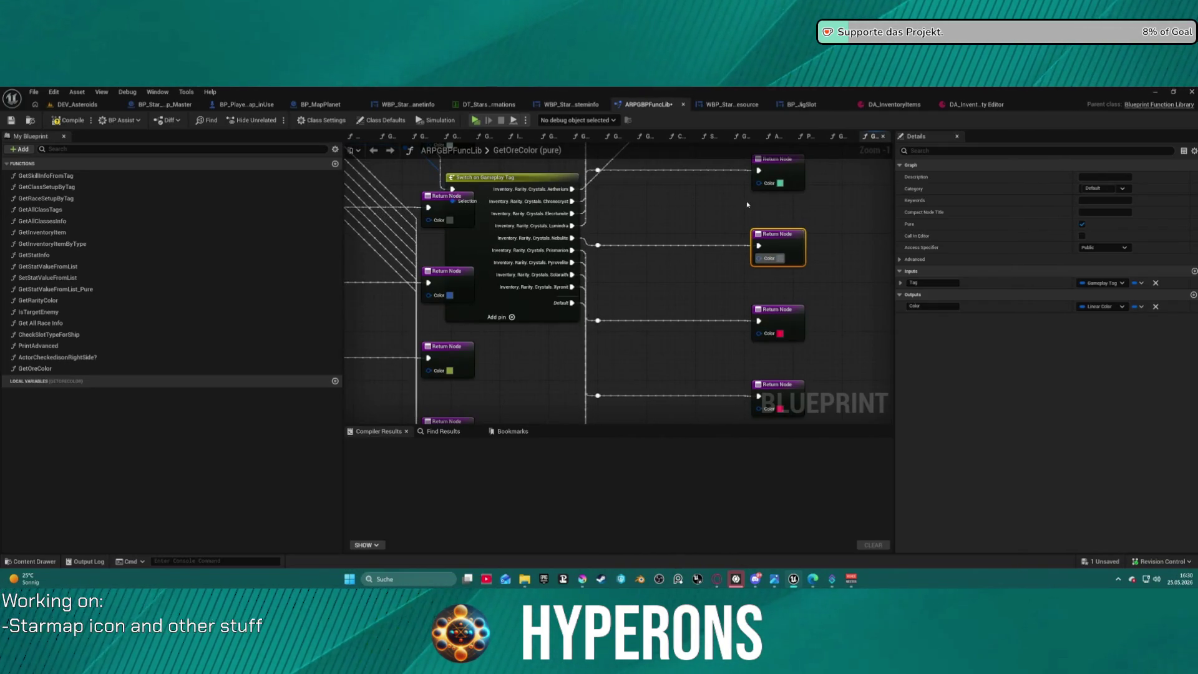
- Colour the third Return Node light cyan and the second one yellow
{"action": "left_click", "coordinate": [779, 333]}
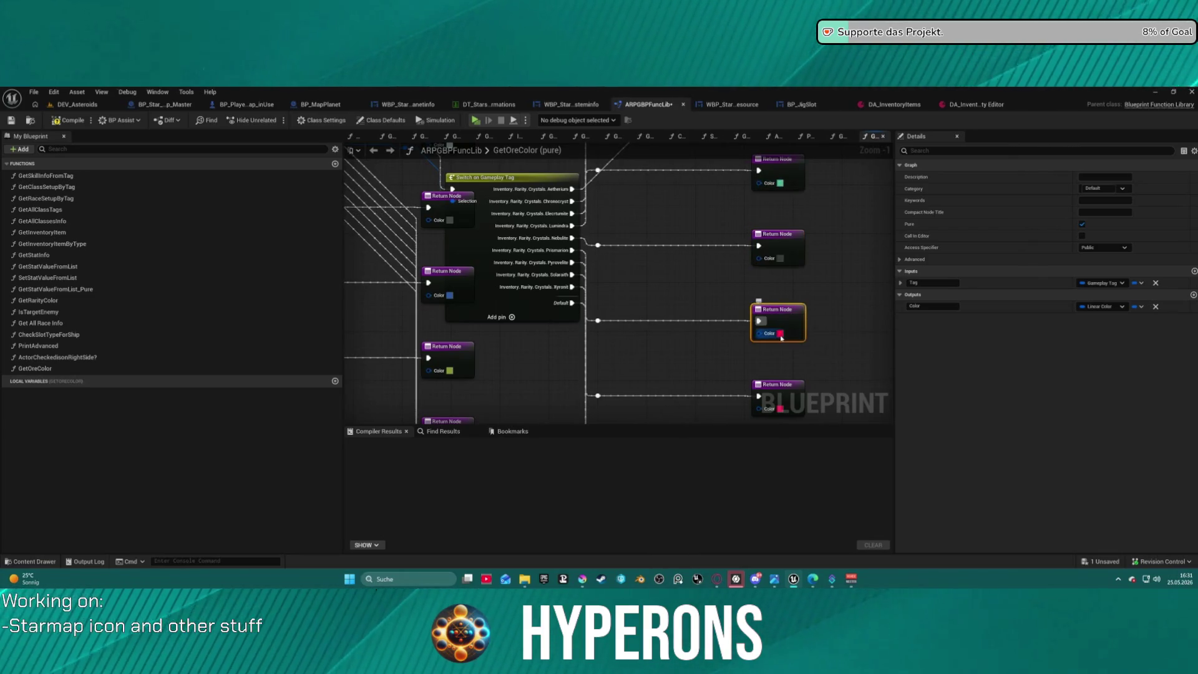
{"action": "left_click_drag", "start_coordinate": [807, 389], "coordinate": [804, 381]}
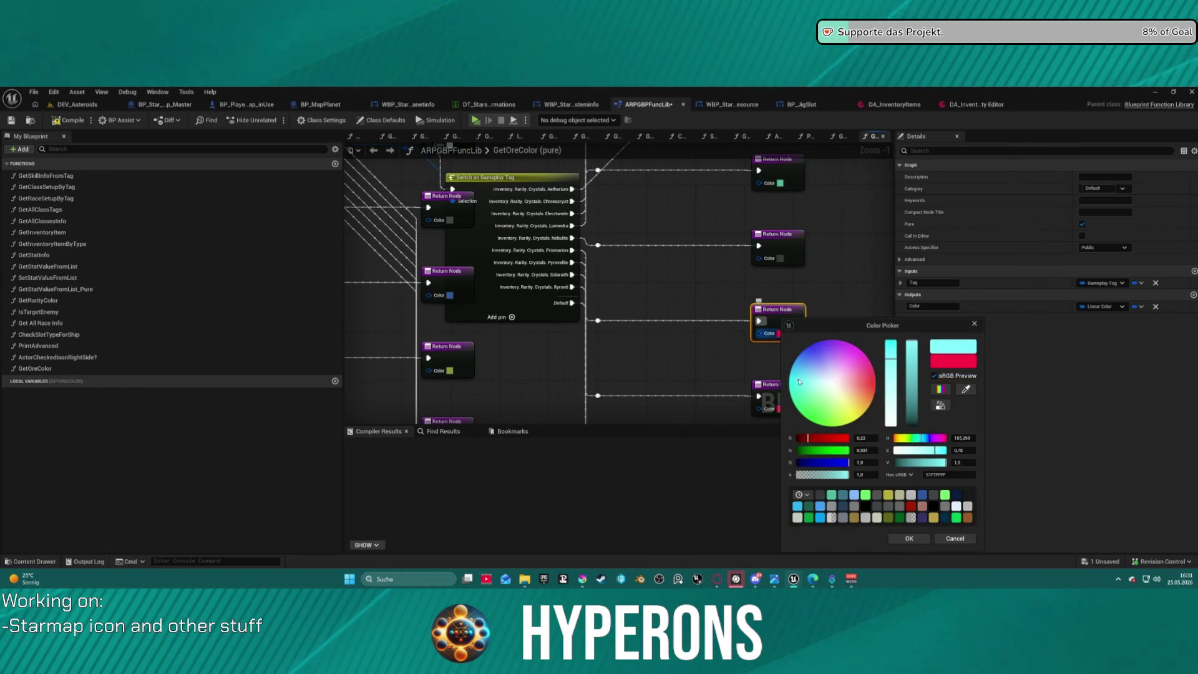
{"action": "left_click", "coordinate": [908, 538]}
{"action": "left_click_drag", "start_coordinate": [715, 366], "coordinate": [704, 264]}
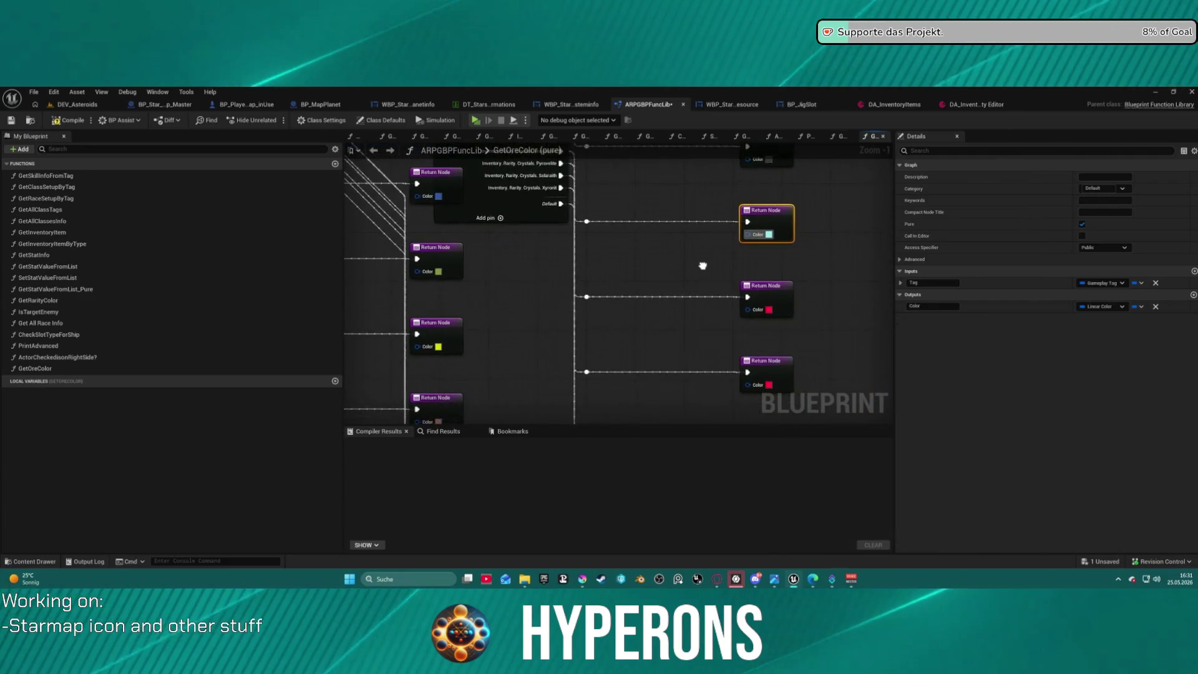
{"action": "left_click", "coordinate": [768, 308]}
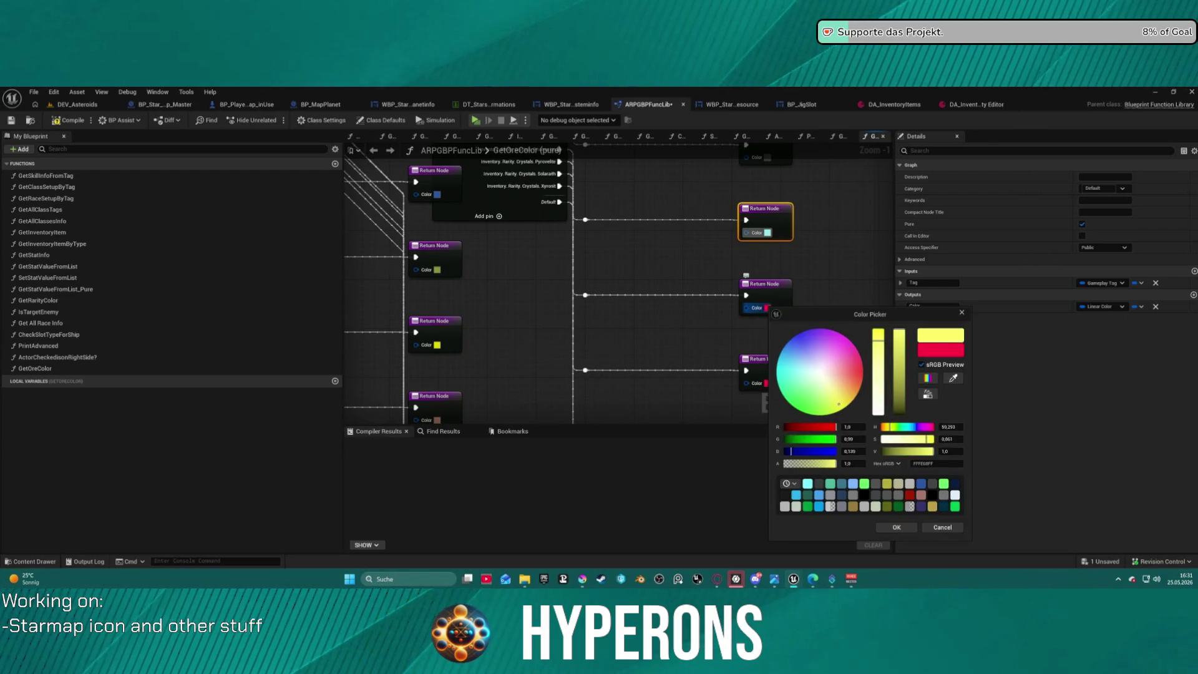
{"action": "left_click", "coordinate": [893, 529]}
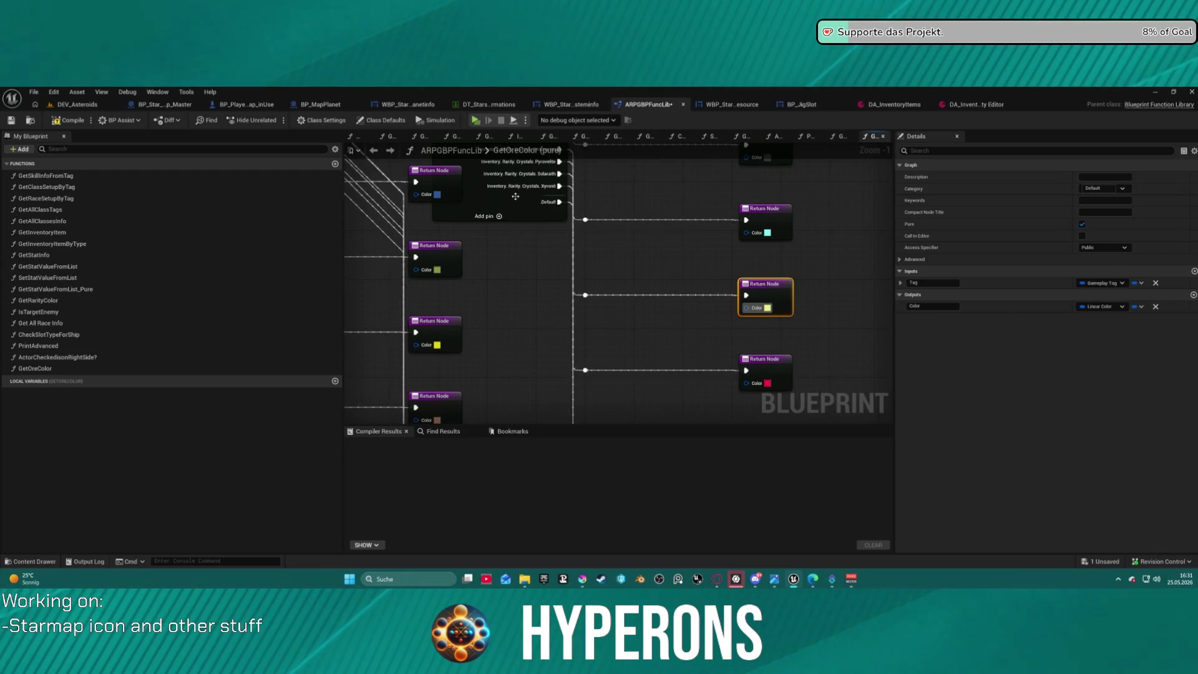
- Move the Switch on Gameplay Tag node down
{"action": "left_click", "coordinate": [771, 389]}
{"action": "mouse_move", "coordinate": [709, 246]}
{"action": "left_mouse_down"}
{"action": "mouse_move", "coordinate": [718, 331]}
{"action": "mouse_move", "coordinate": [705, 294]}
{"action": "mouse_move", "coordinate": [709, 317]}
{"action": "left_mouse_up"}
{"action": "mouse_move", "coordinate": [527, 248]}
{"action": "left_mouse_down"}
{"action": "mouse_move", "coordinate": [538, 419]}
{"action": "mouse_move", "coordinate": [529, 368]}
{"action": "mouse_move", "coordinate": [545, 244]}
{"action": "left_mouse_up"}
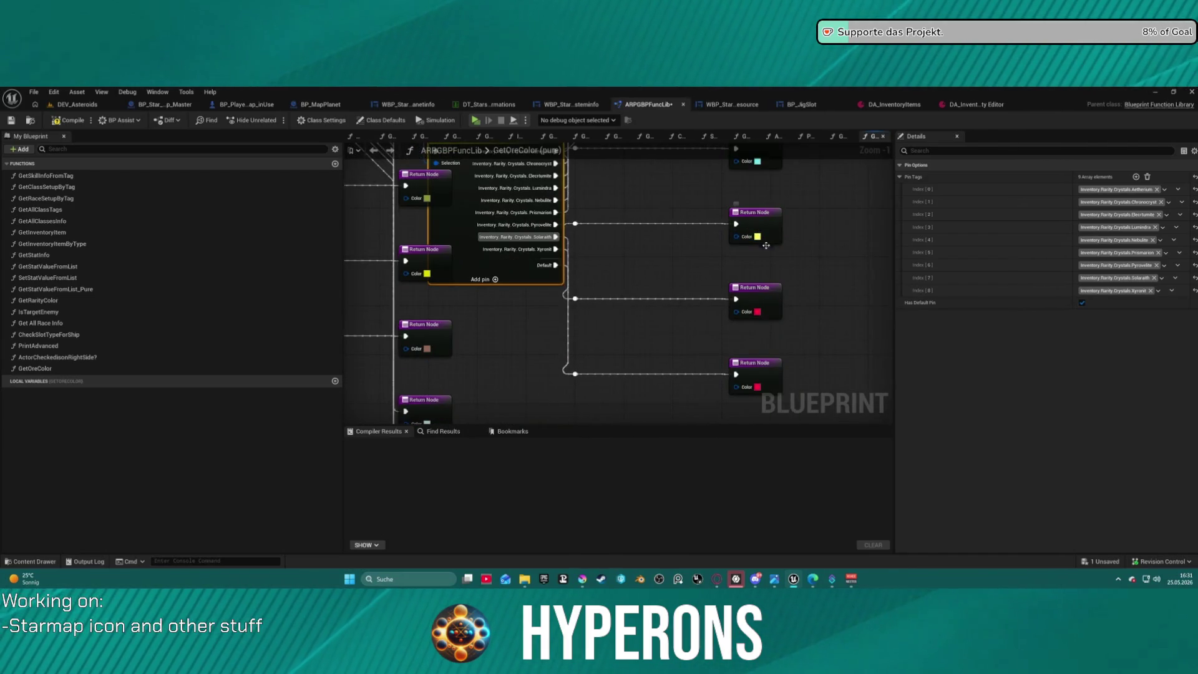
- Wire Solarath to the yellow Return Node and Pyrovelite to the red one
{"action": "left_click_drag", "start_coordinate": [764, 232], "coordinate": [769, 257]}
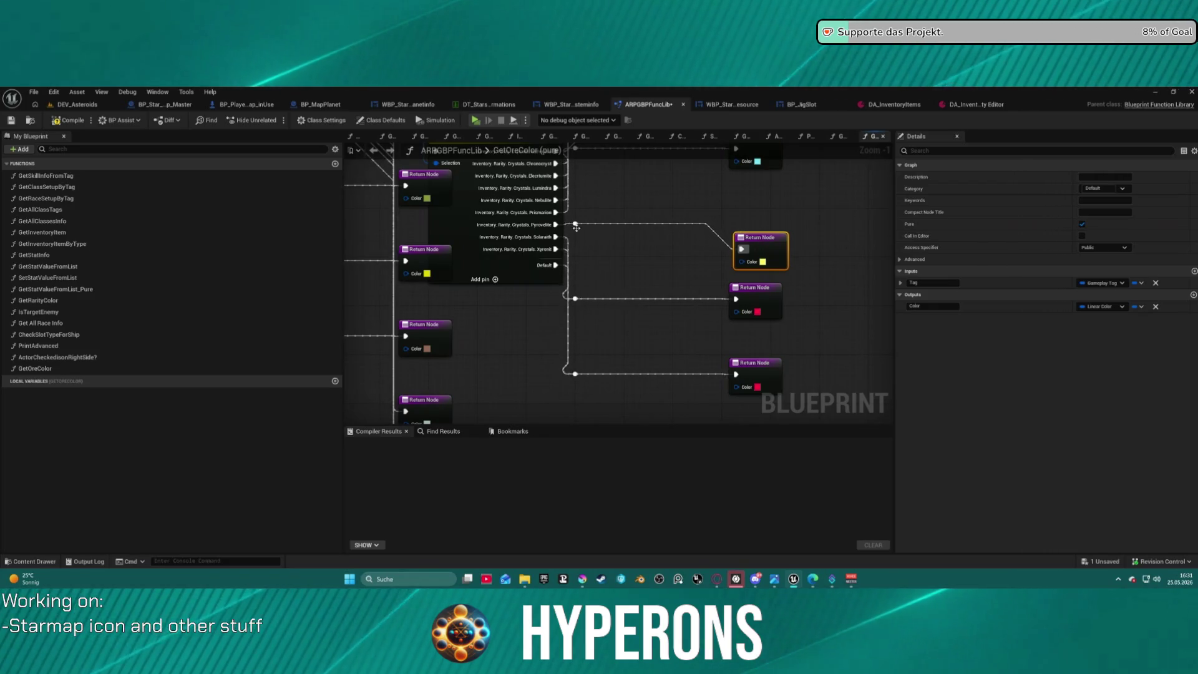
{"action": "mouse_move", "coordinate": [556, 236]}
{"action": "left_mouse_down"}
{"action": "mouse_move", "coordinate": [736, 299]}
{"action": "mouse_move", "coordinate": [674, 300]}
{"action": "left_mouse_up"}
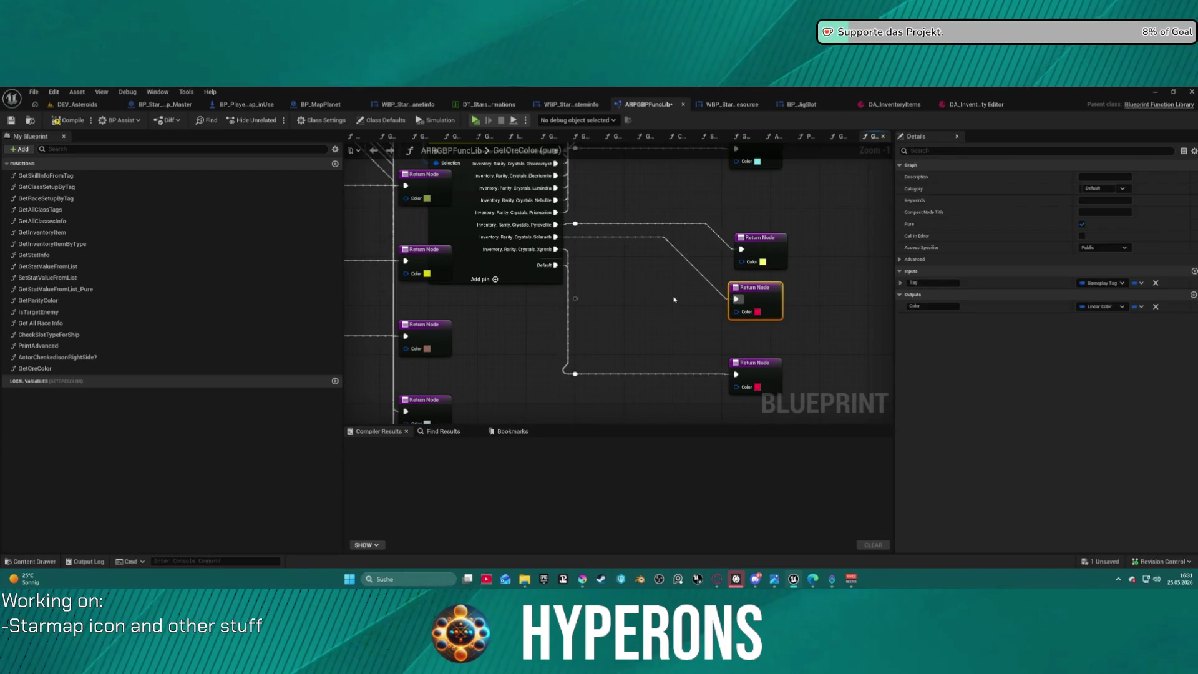
{"action": "mouse_move", "coordinate": [555, 237]}
{"action": "left_mouse_down"}
{"action": "mouse_move", "coordinate": [687, 274]}
{"action": "mouse_move", "coordinate": [743, 249]}
{"action": "left_mouse_up"}
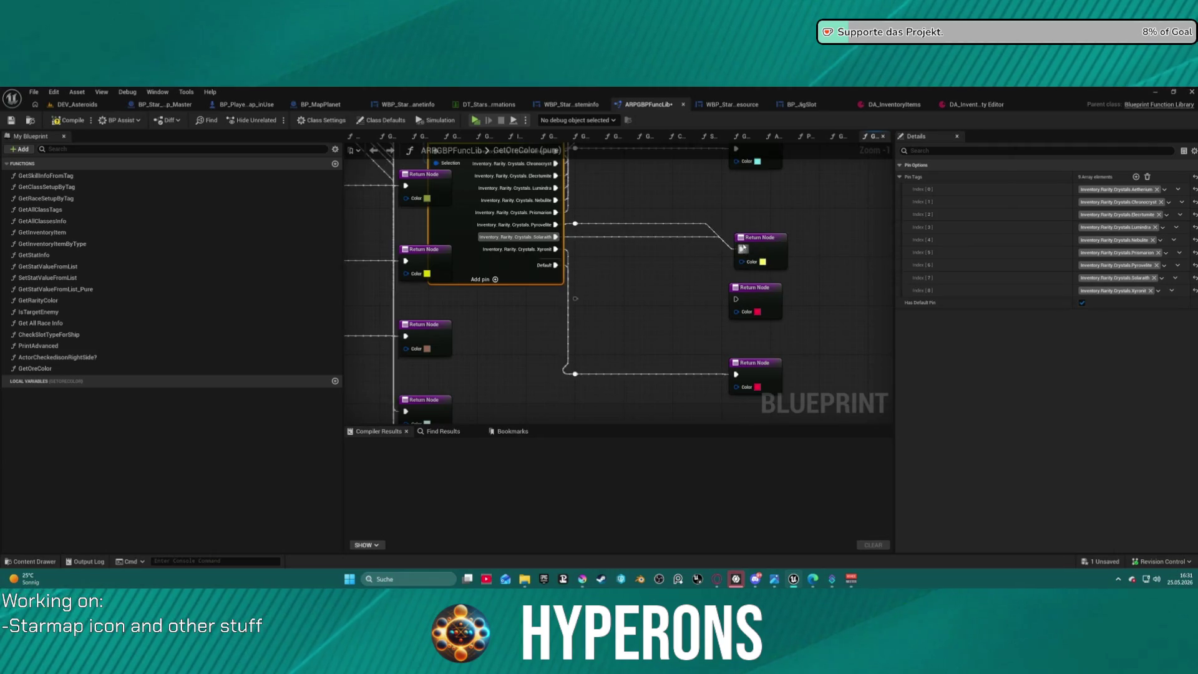
{"action": "left_click_drag", "start_coordinate": [576, 223], "coordinate": [736, 299]}
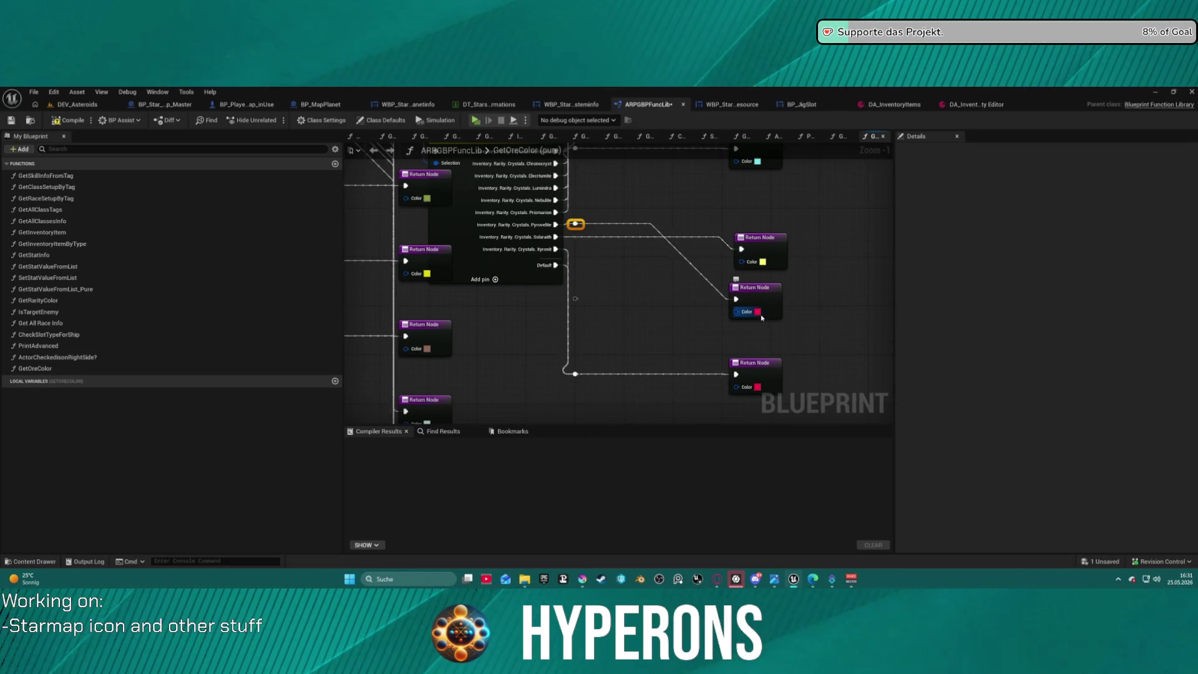
- Recolour the Pyrovelite Return Node a saturated gold and align it with the one above
{"action": "left_click", "coordinate": [757, 312]}
{"action": "left_click", "coordinate": [844, 401]}
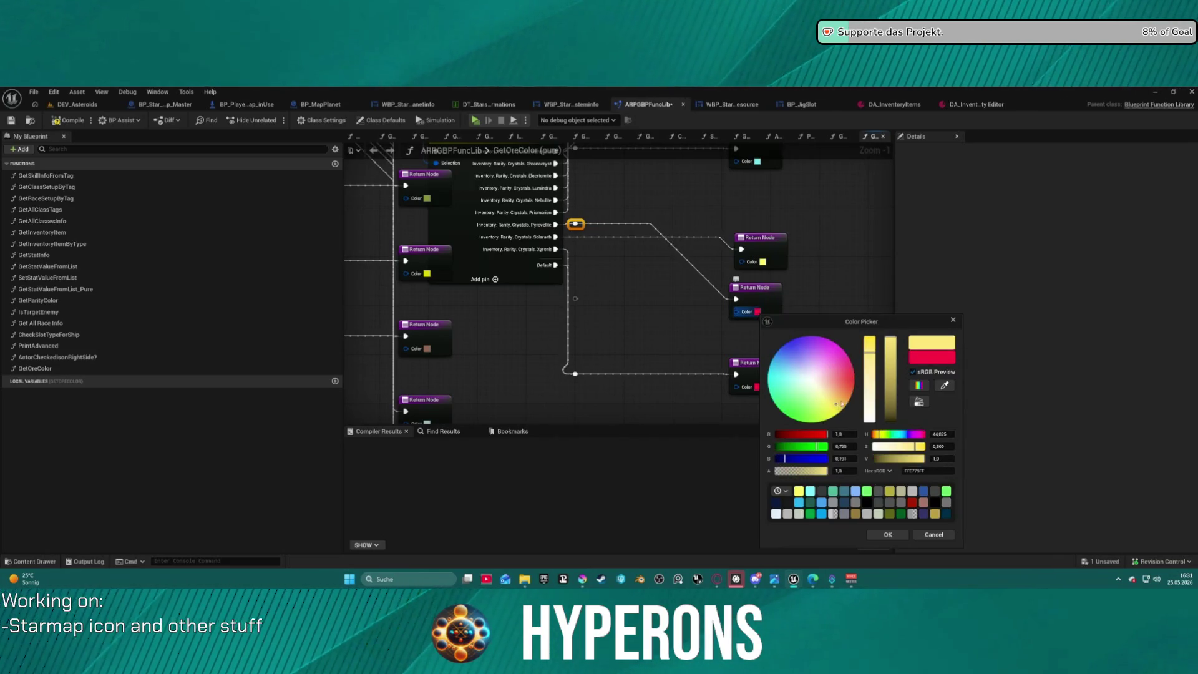
{"action": "left_click_drag", "start_coordinate": [895, 362], "coordinate": [895, 351]}
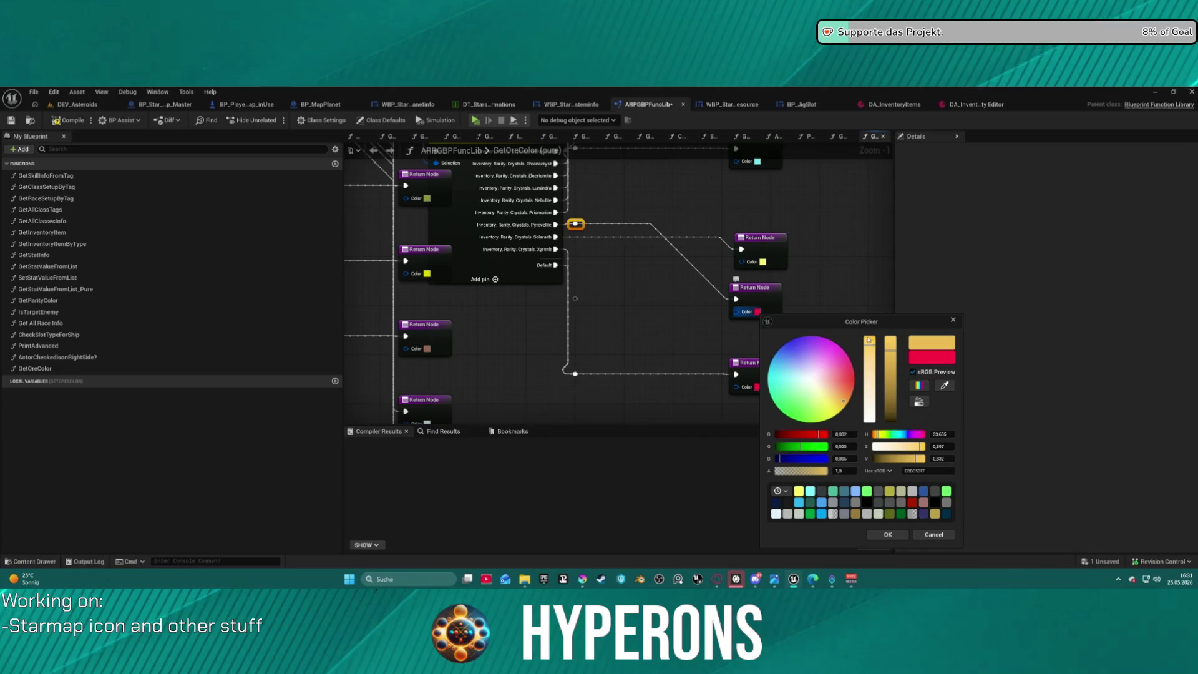
{"action": "left_click", "coordinate": [869, 340]}
{"action": "left_click_drag", "start_coordinate": [887, 373], "coordinate": [889, 364]}
{"action": "left_click", "coordinate": [870, 345]}
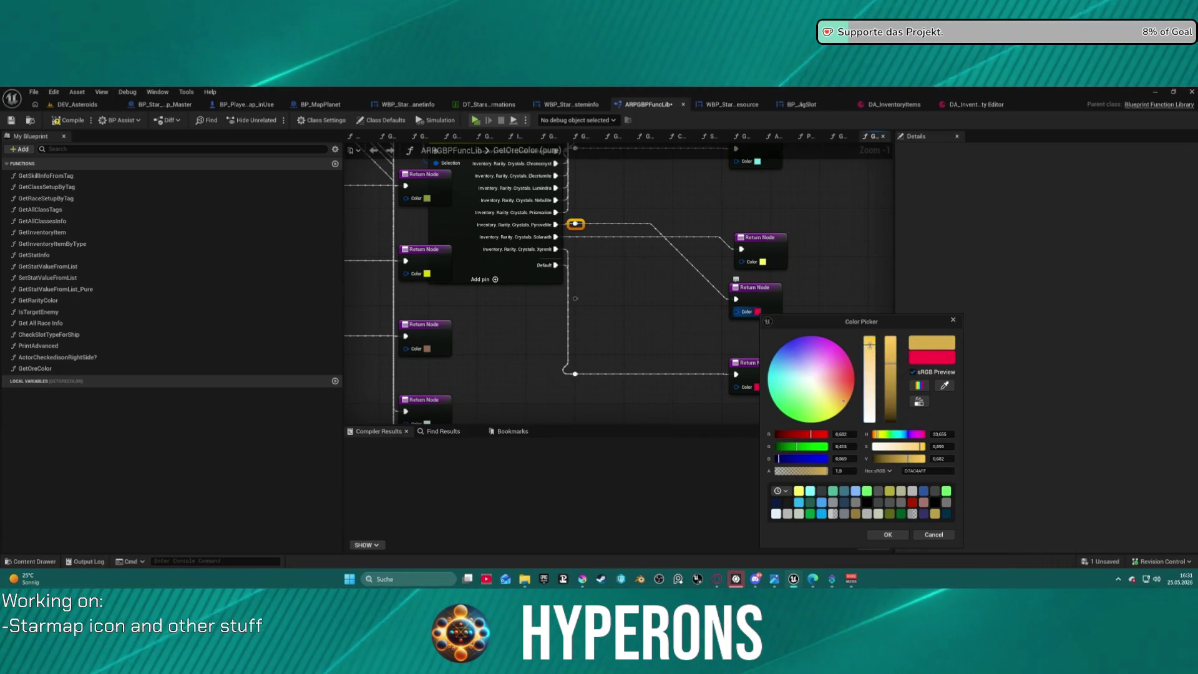
{"action": "left_click", "coordinate": [870, 347]}
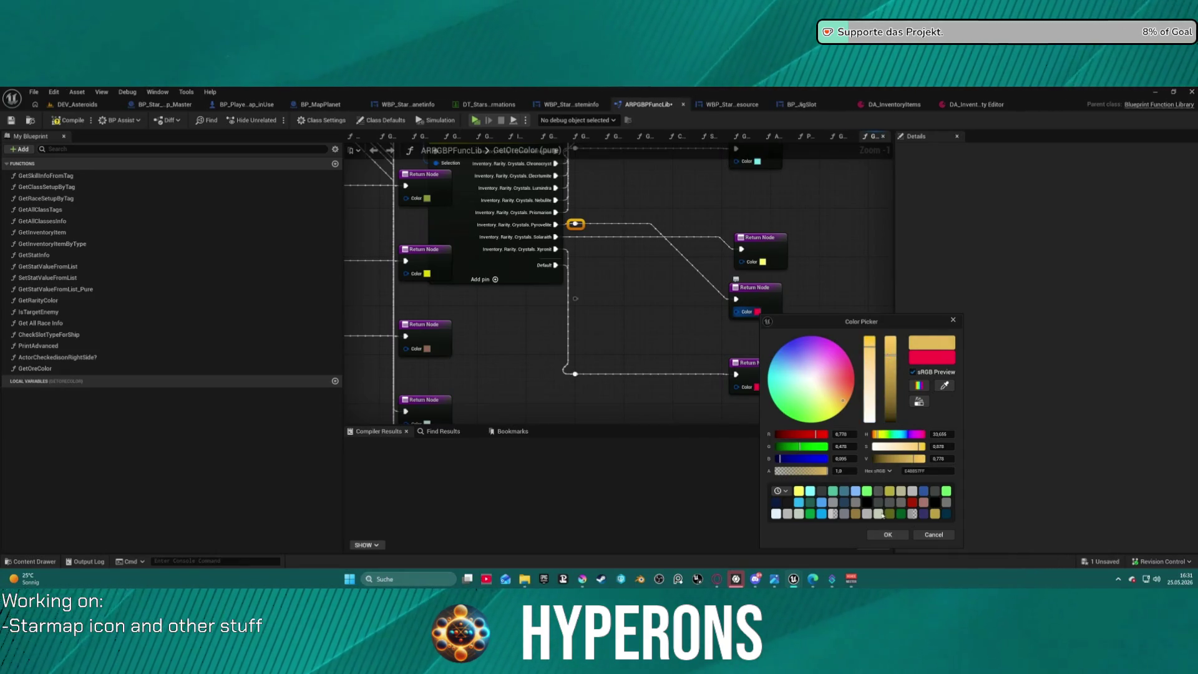
{"action": "left_click", "coordinate": [876, 531]}
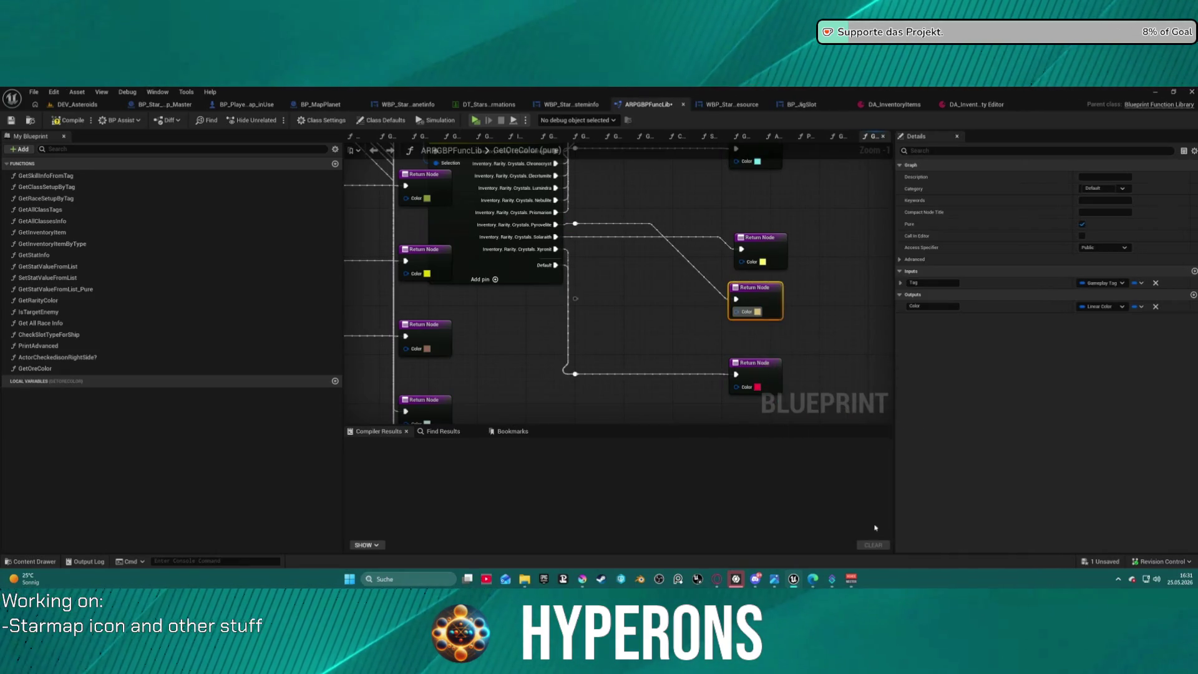
{"action": "left_click", "coordinate": [758, 312]}
{"action": "left_click", "coordinate": [867, 342]}
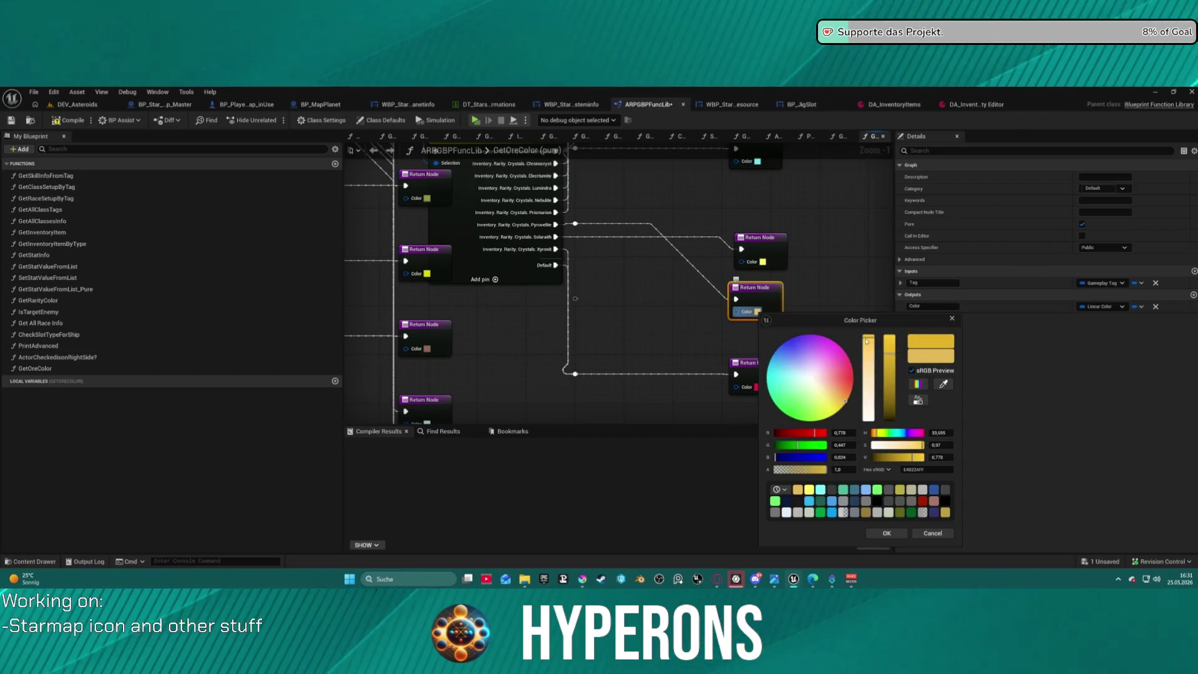
{"action": "left_click", "coordinate": [898, 533]}
{"action": "left_click_drag", "start_coordinate": [763, 299], "coordinate": [769, 297]}
- Darken the bottom Return Node's yellow colour
{"action": "left_click", "coordinate": [819, 342]}
{"action": "left_click", "coordinate": [755, 369]}
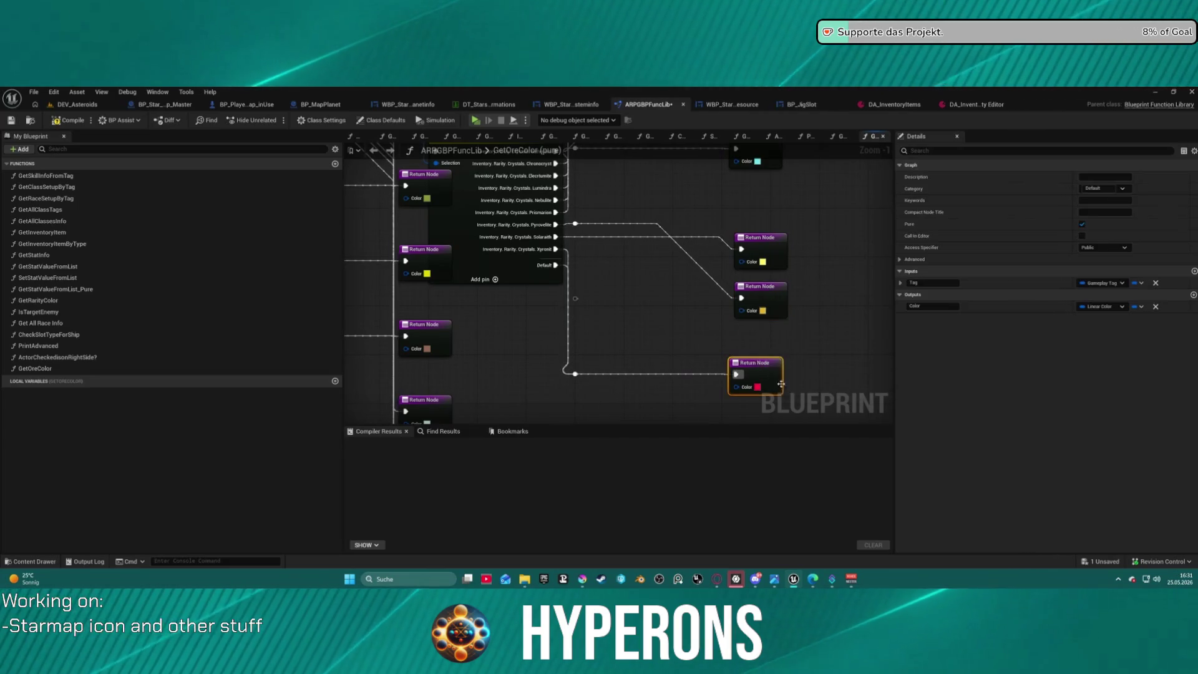
{"action": "left_click", "coordinate": [763, 262]}
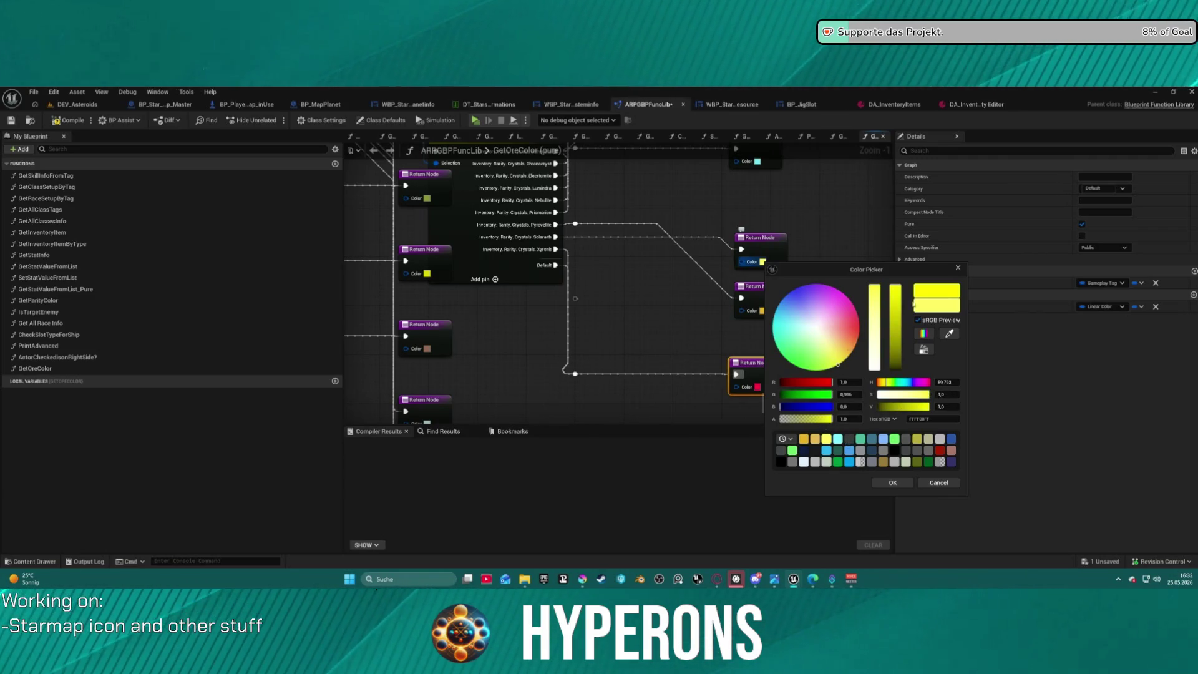
{"action": "left_click_drag", "start_coordinate": [895, 309], "coordinate": [897, 322]}
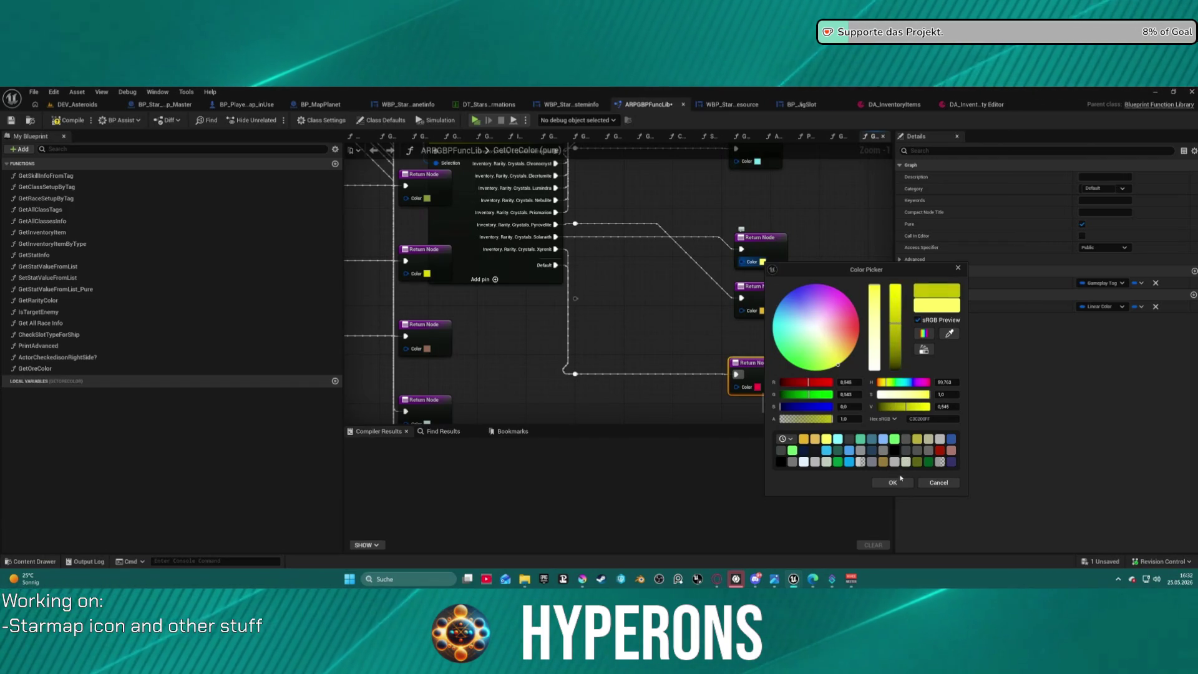
{"action": "left_click", "coordinate": [826, 318]}
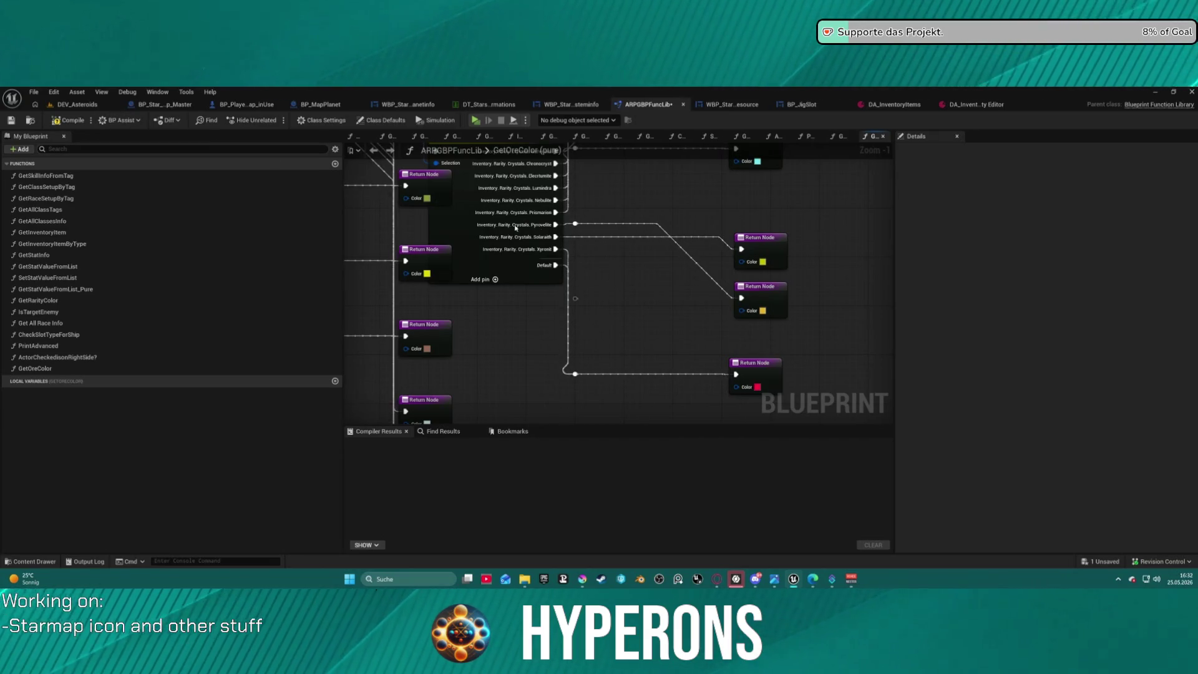
- Tidy the node layout and compile ARPGBPFuncLib with F7
{"action": "left_click_drag", "start_coordinate": [500, 206], "coordinate": [597, 244]}
{"action": "scroll", "coordinate": [599, 250], "scroll_direction": "down", "scroll_amount": 8}
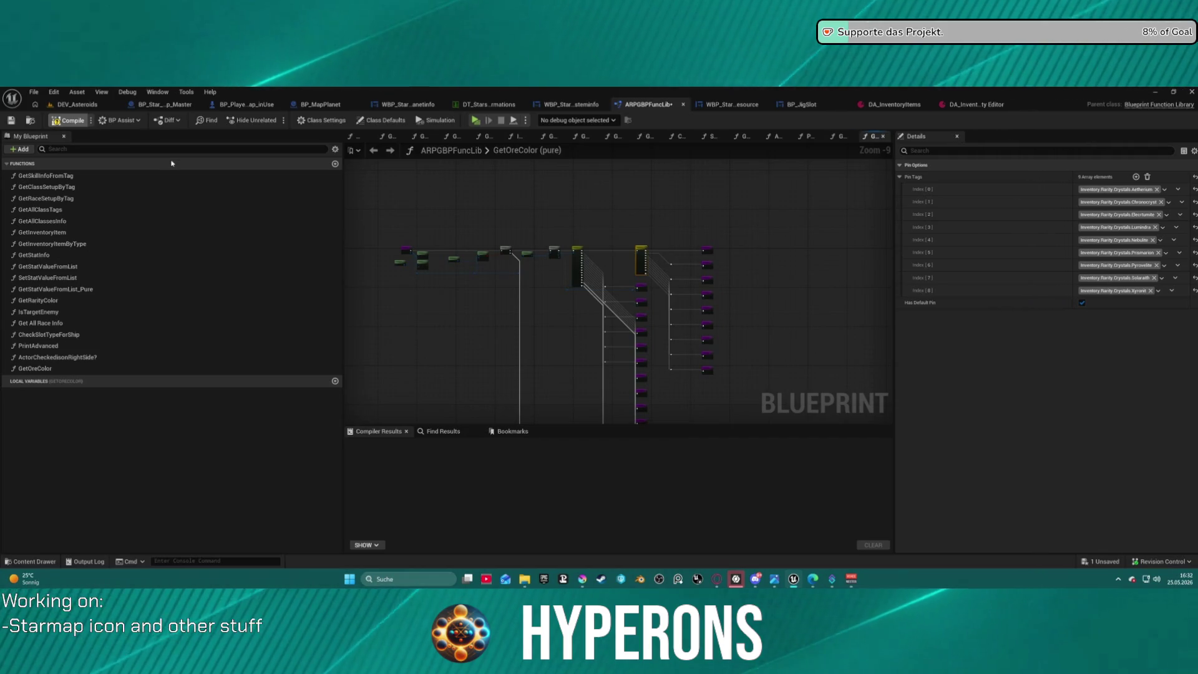
{"action": "key", "text": "F7"}
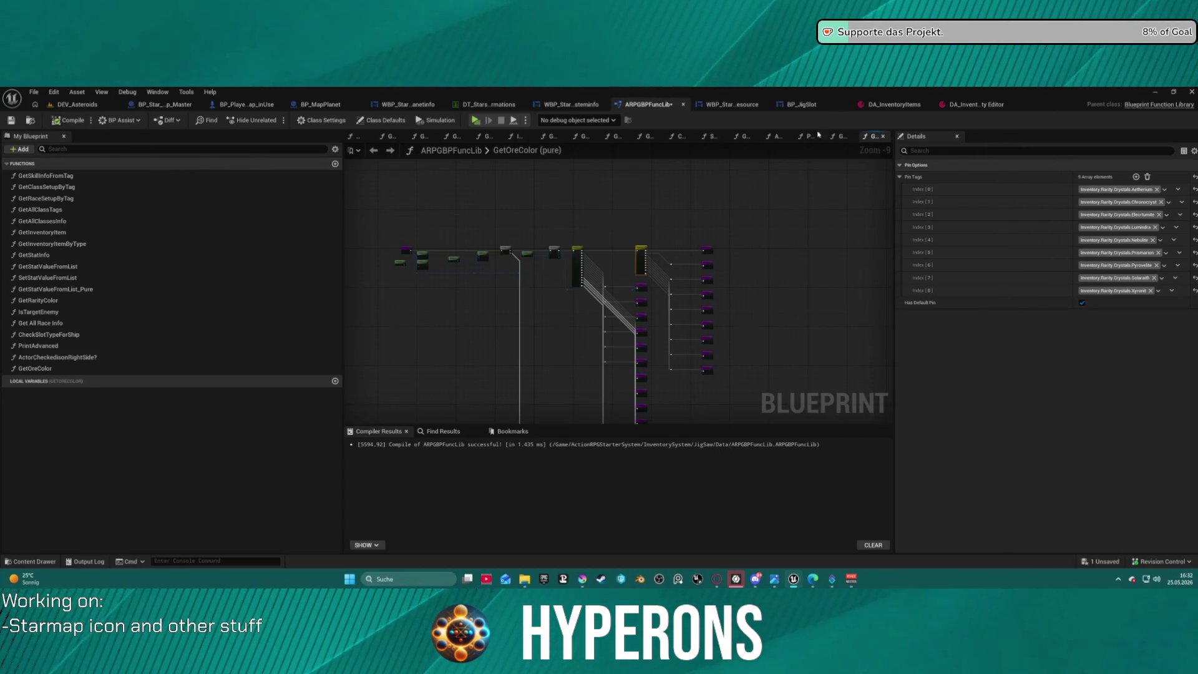
{"action": "left_click", "coordinate": [895, 104]}
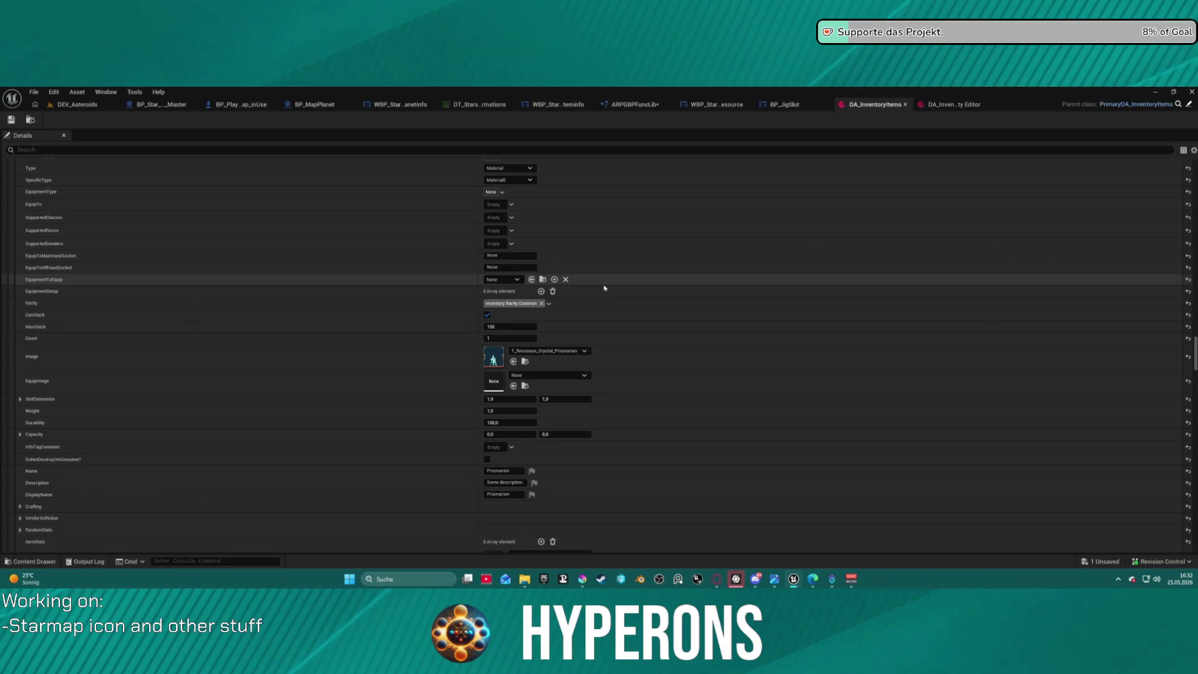
- Scroll the DA_InventoryItems Details to show the Primarion entry's properties
{"action": "scroll", "coordinate": [604, 289], "scroll_direction": "up", "scroll_amount": 1}
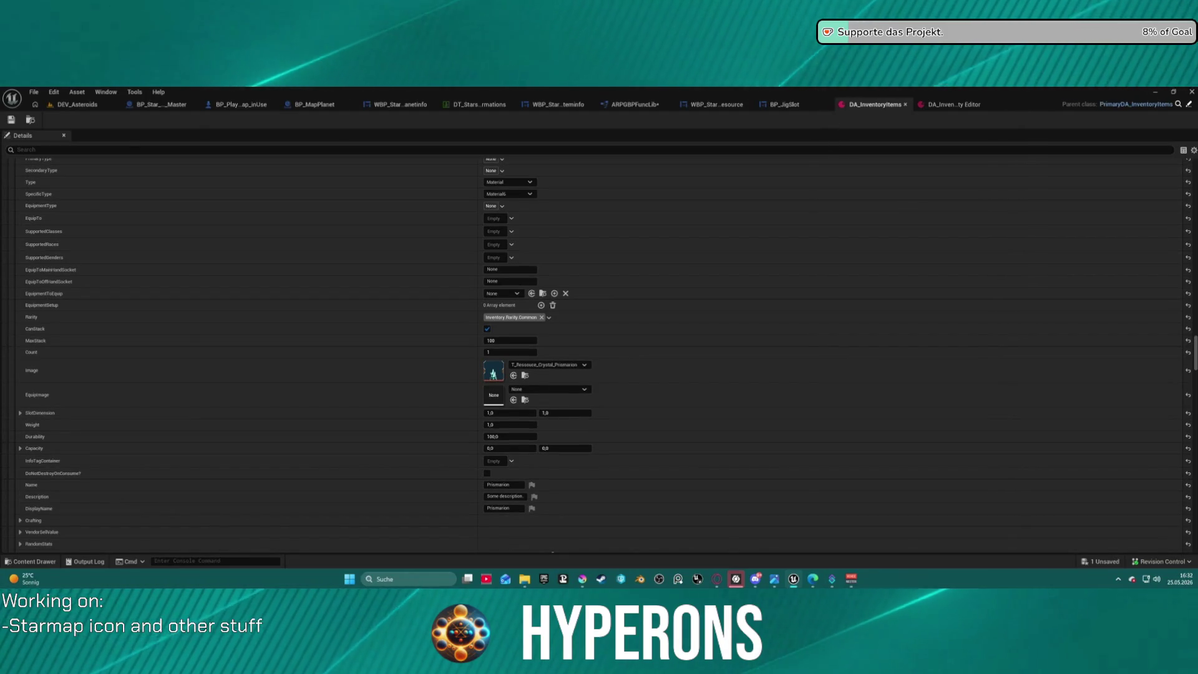
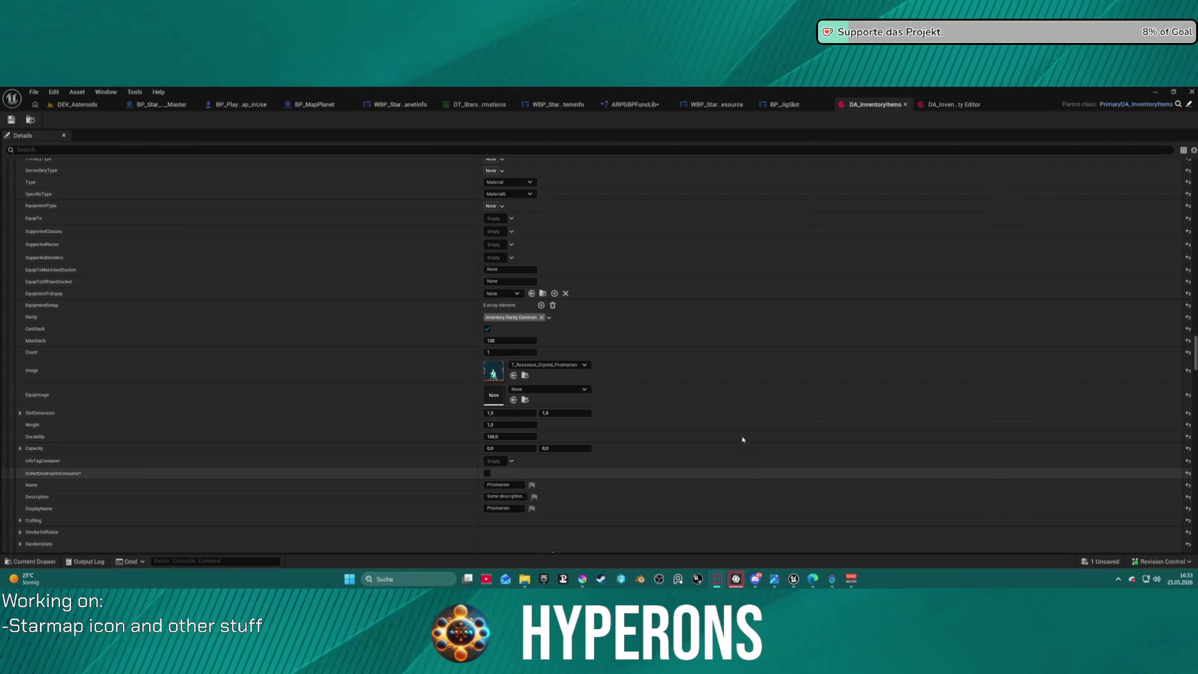
- Shorten the Xyronit item's Name to 'Xy'
{"action": "scroll", "coordinate": [730, 434], "scroll_direction": "down", "scroll_amount": 2}
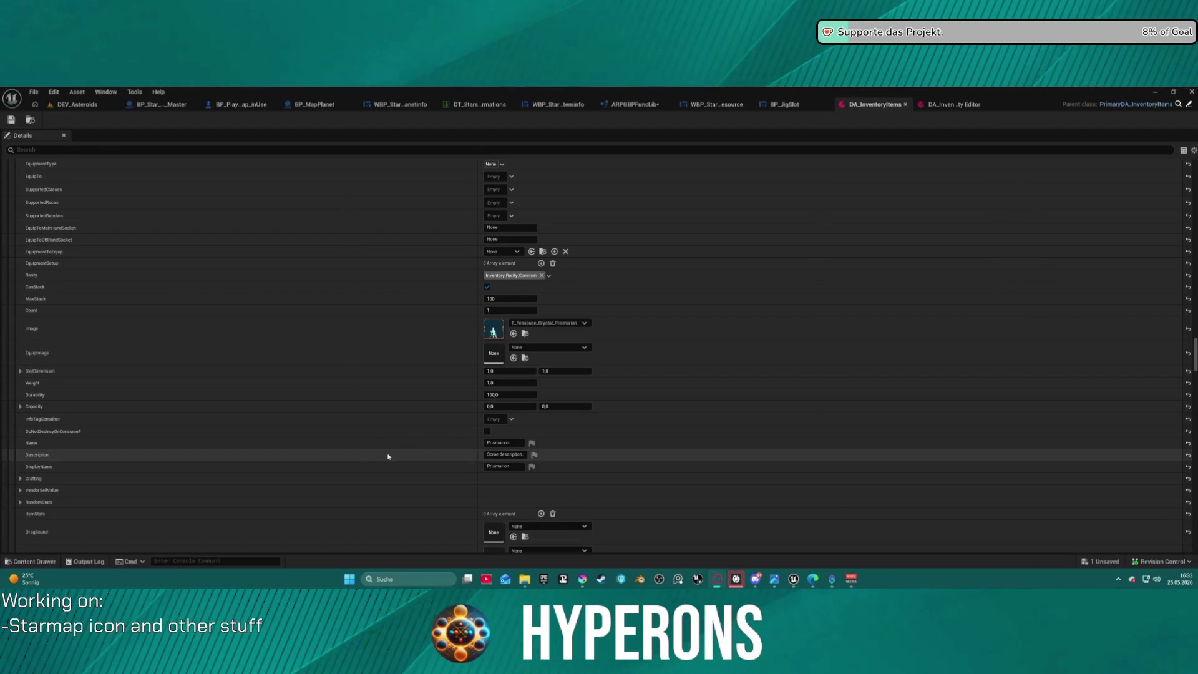
{"action": "scroll", "coordinate": [533, 412], "scroll_direction": "down", "scroll_amount": 15}
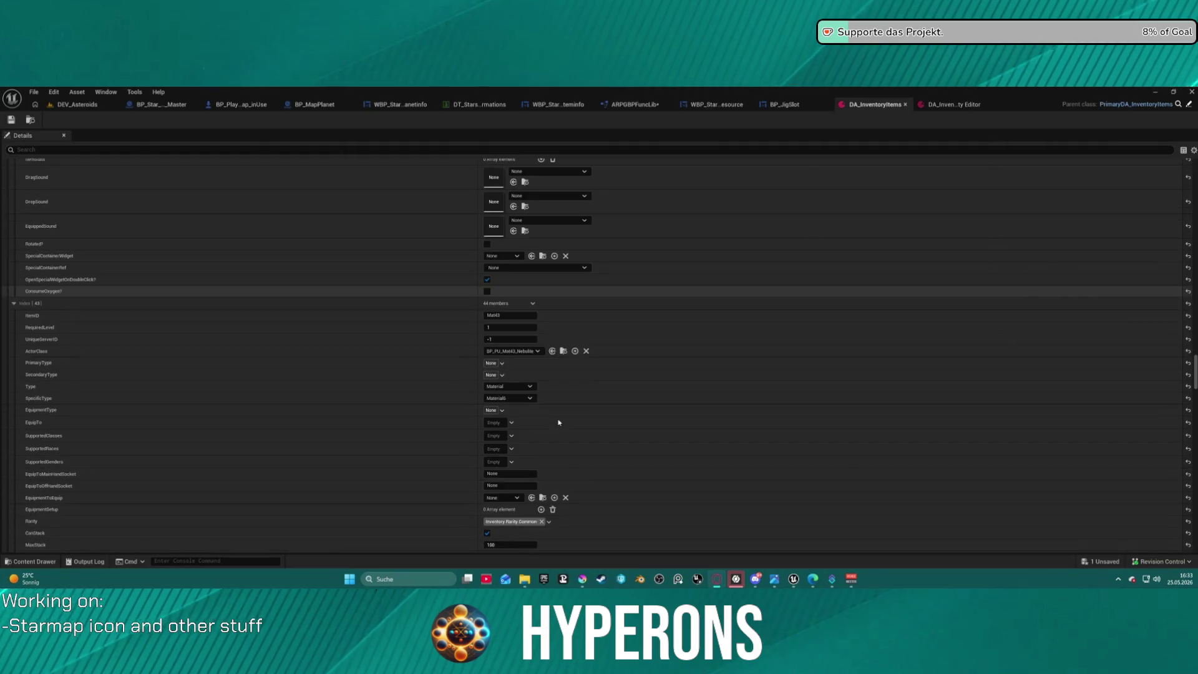
{"action": "scroll", "coordinate": [437, 291], "scroll_direction": "up", "scroll_amount": 5}
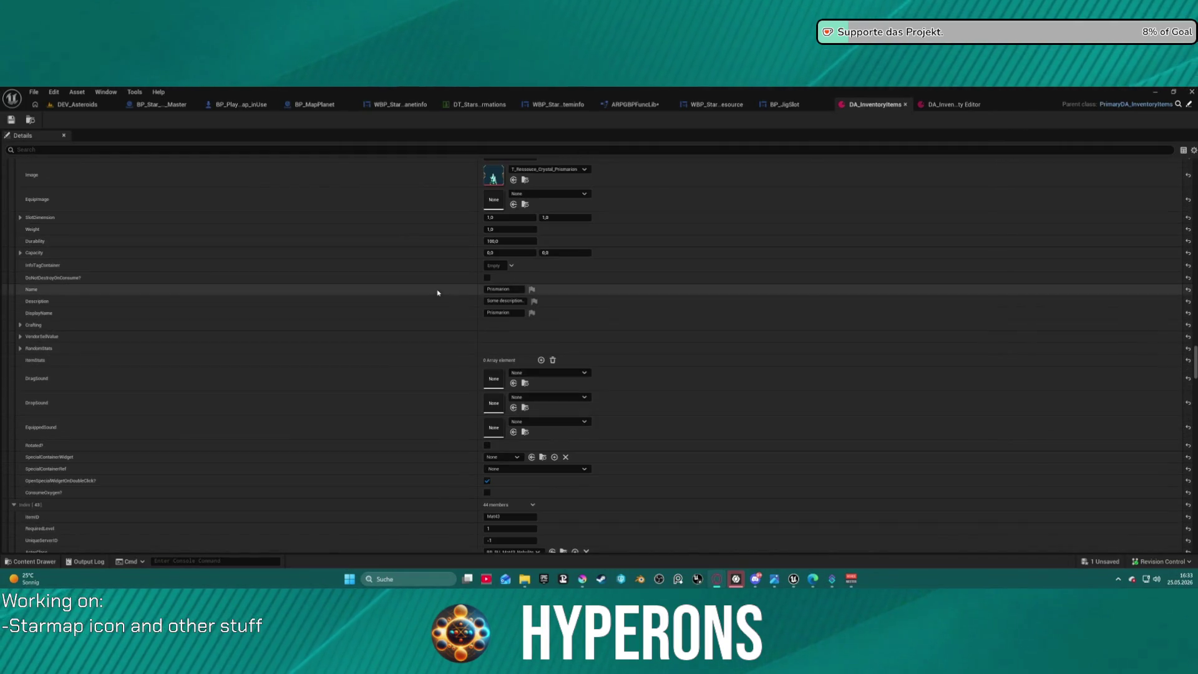
{"action": "scroll", "coordinate": [353, 243], "scroll_direction": "up", "scroll_amount": 12}
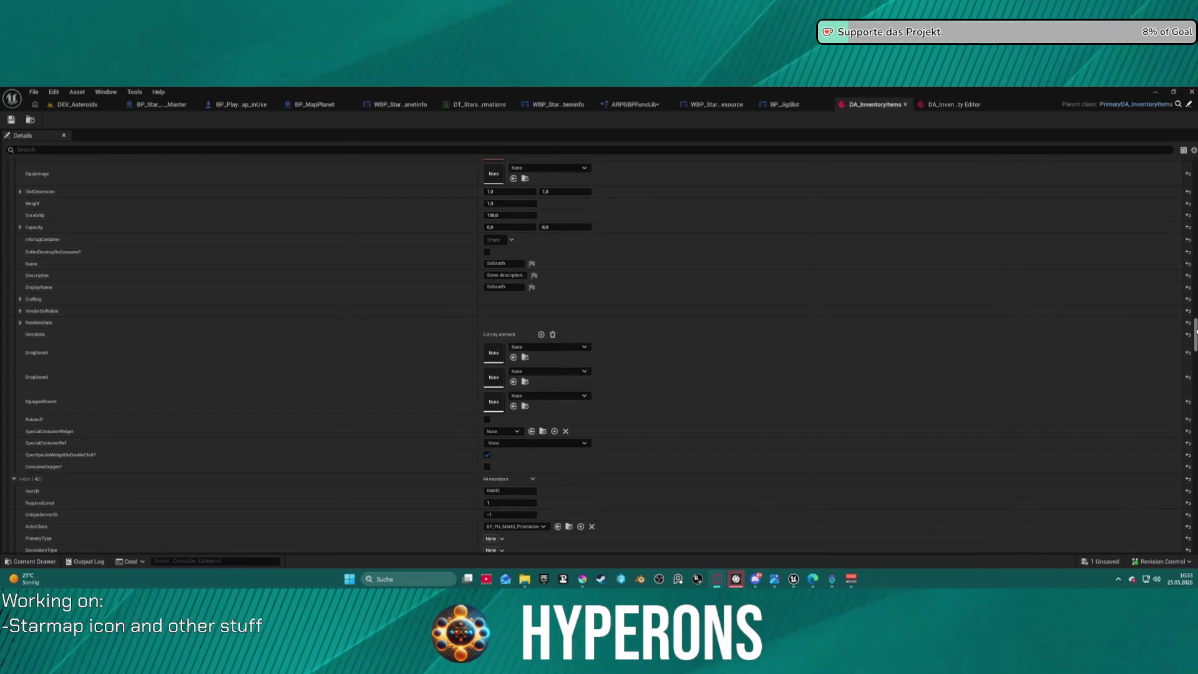
{"action": "scroll", "coordinate": [1195, 323], "scroll_direction": "up", "scroll_amount": 14}
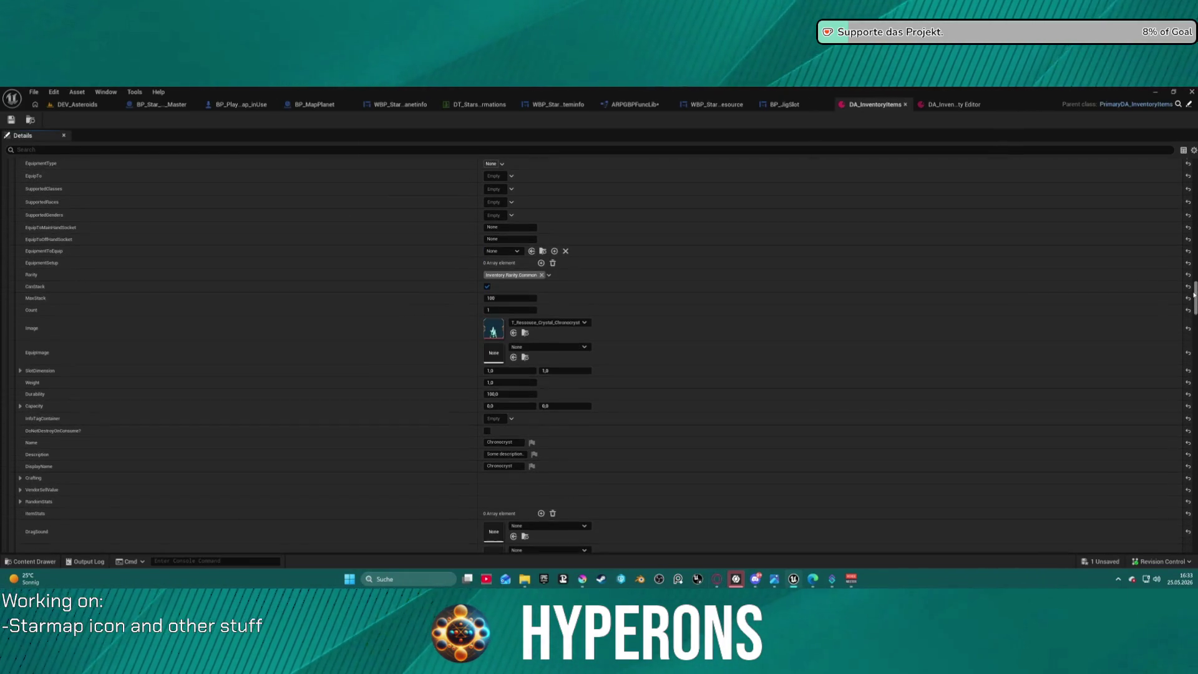
{"action": "scroll", "coordinate": [664, 294], "scroll_direction": "up", "scroll_amount": 10}
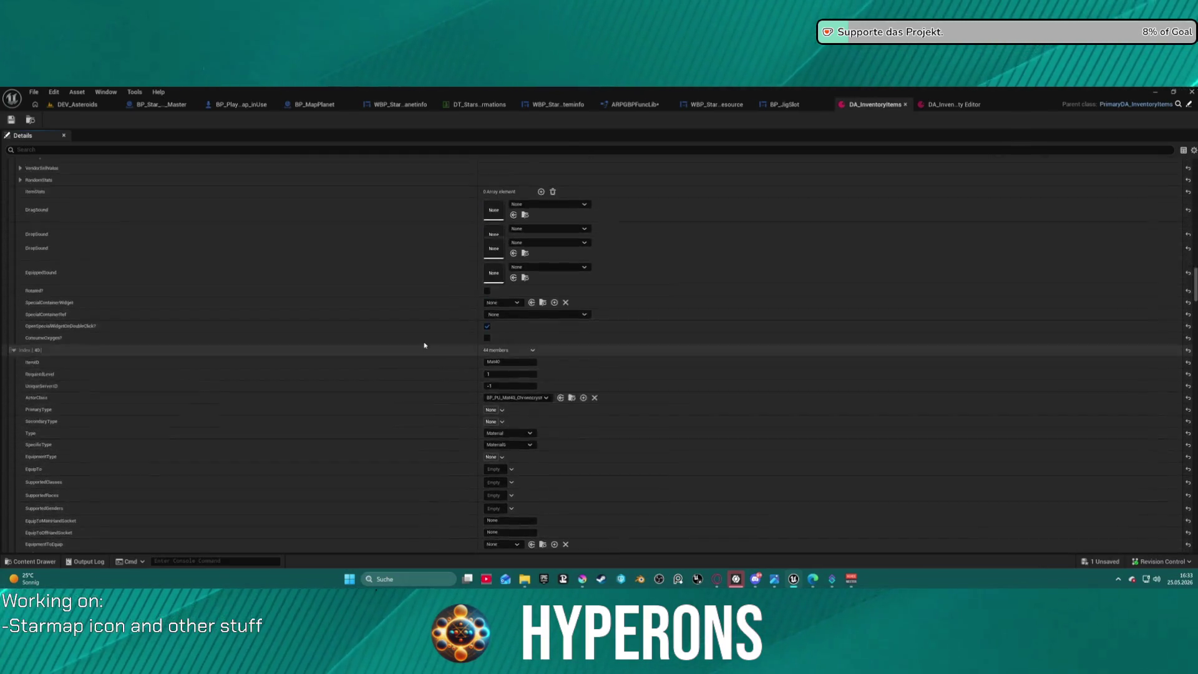
{"action": "scroll", "coordinate": [425, 337], "scroll_direction": "down", "scroll_amount": 10}
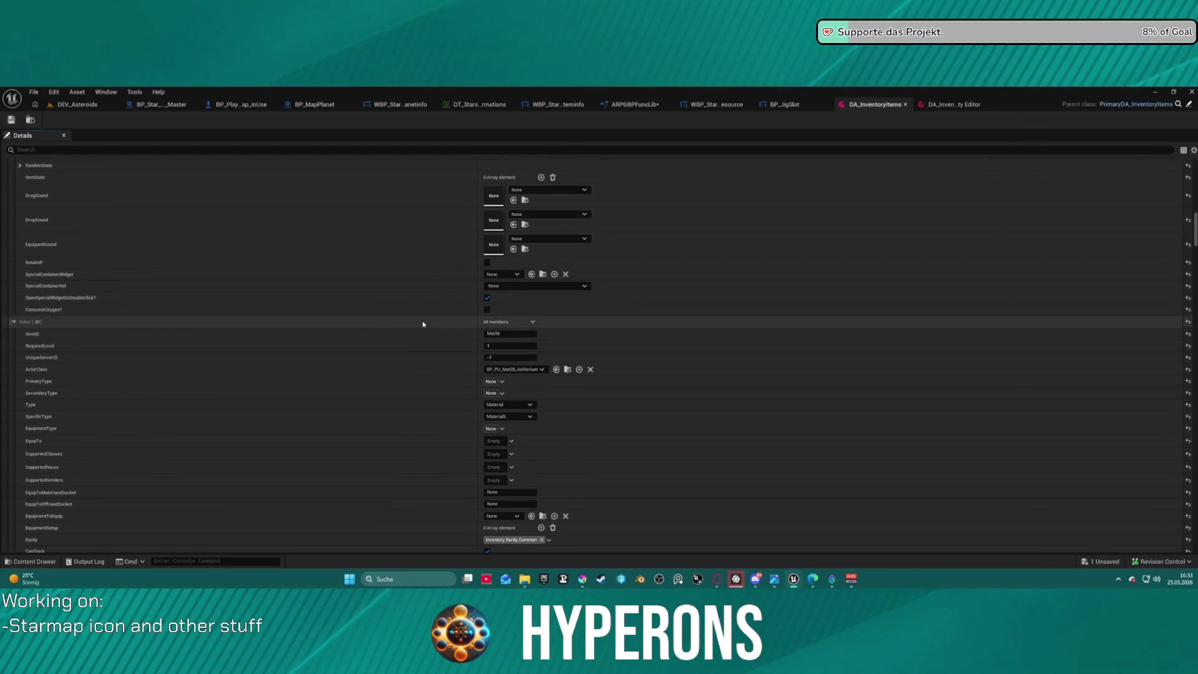
{"action": "scroll", "coordinate": [249, 313], "scroll_direction": "up", "scroll_amount": 10}
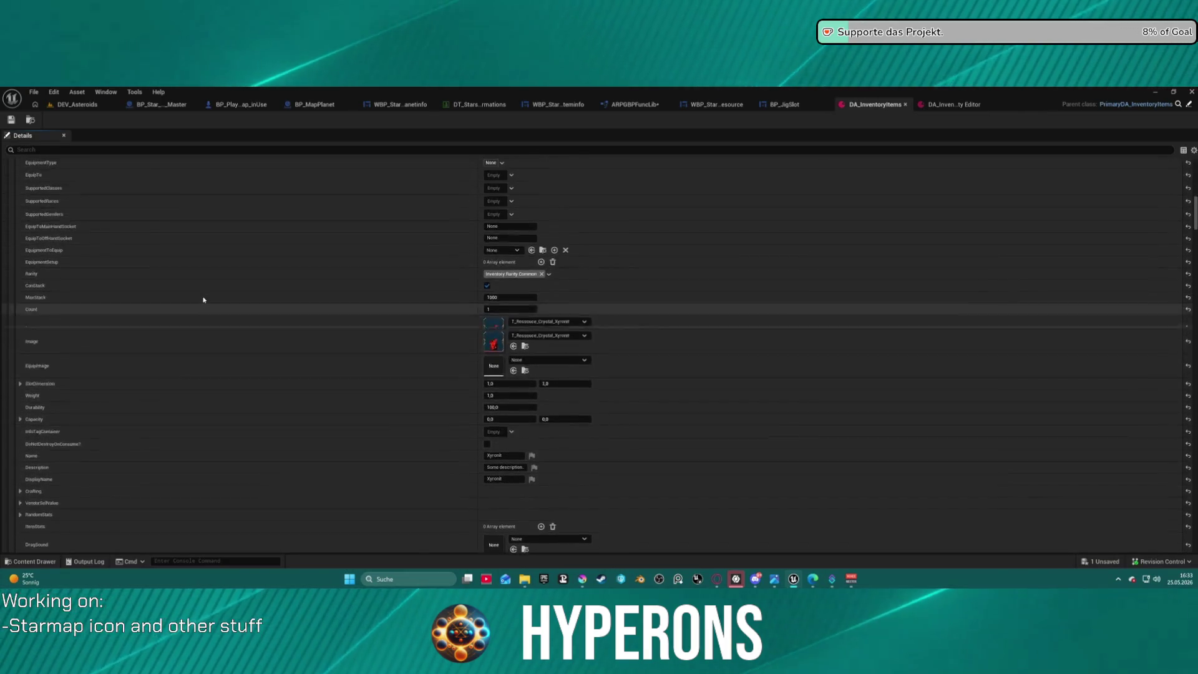
{"action": "scroll", "coordinate": [296, 311], "scroll_direction": "up", "scroll_amount": 3}
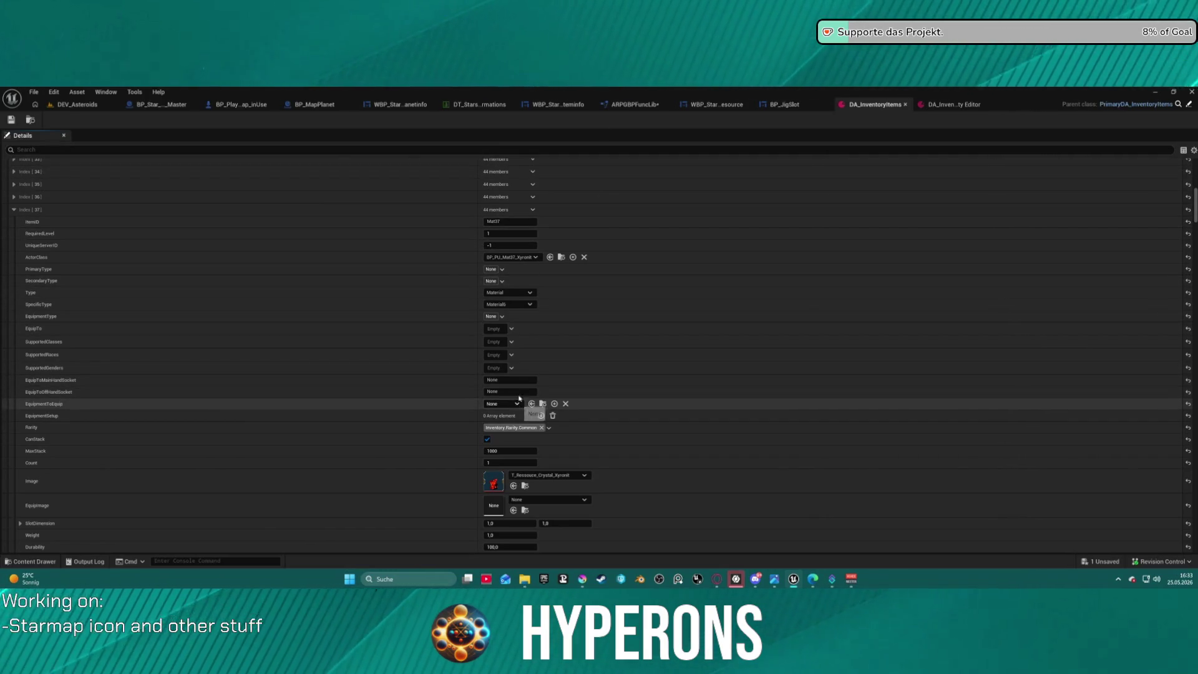
{"action": "scroll", "coordinate": [517, 415], "scroll_direction": "down", "scroll_amount": 7}
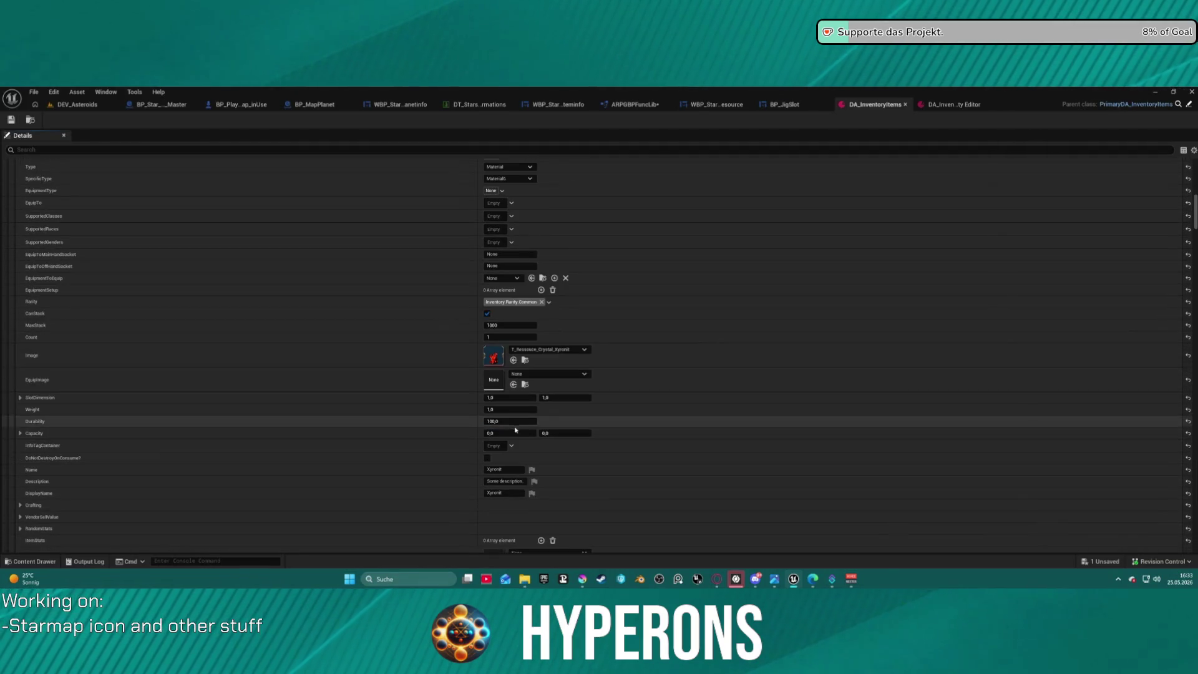
{"action": "left_click", "coordinate": [506, 470]}
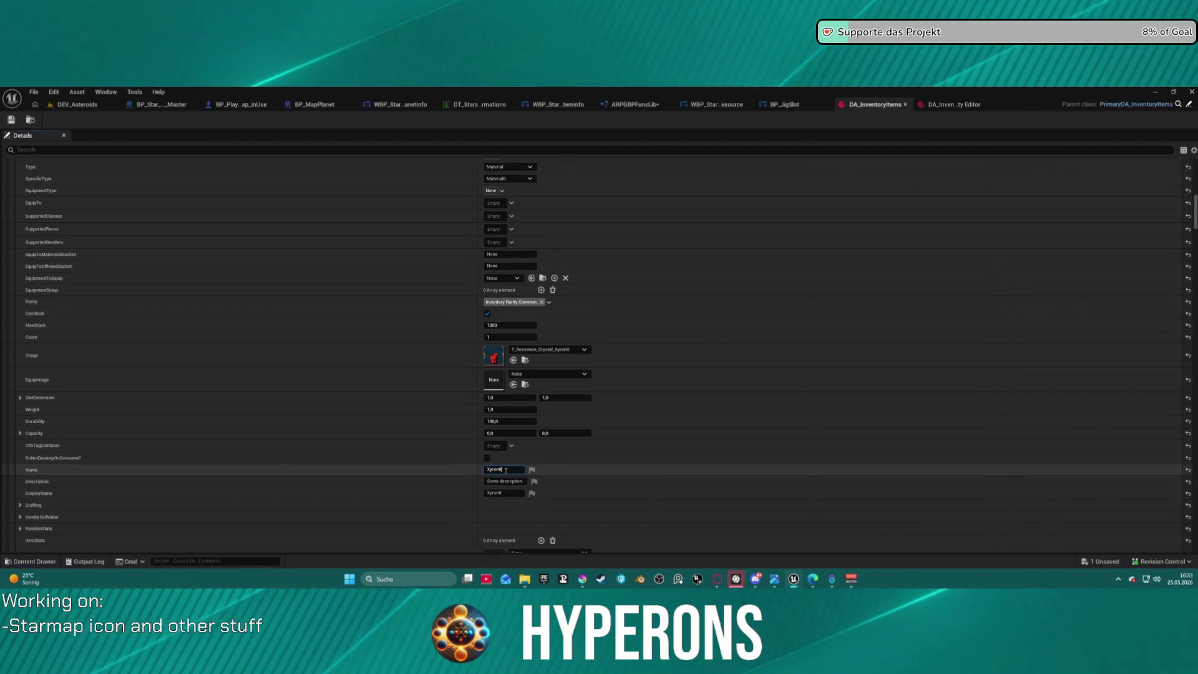
{"action": "type", "text": "Xy"}
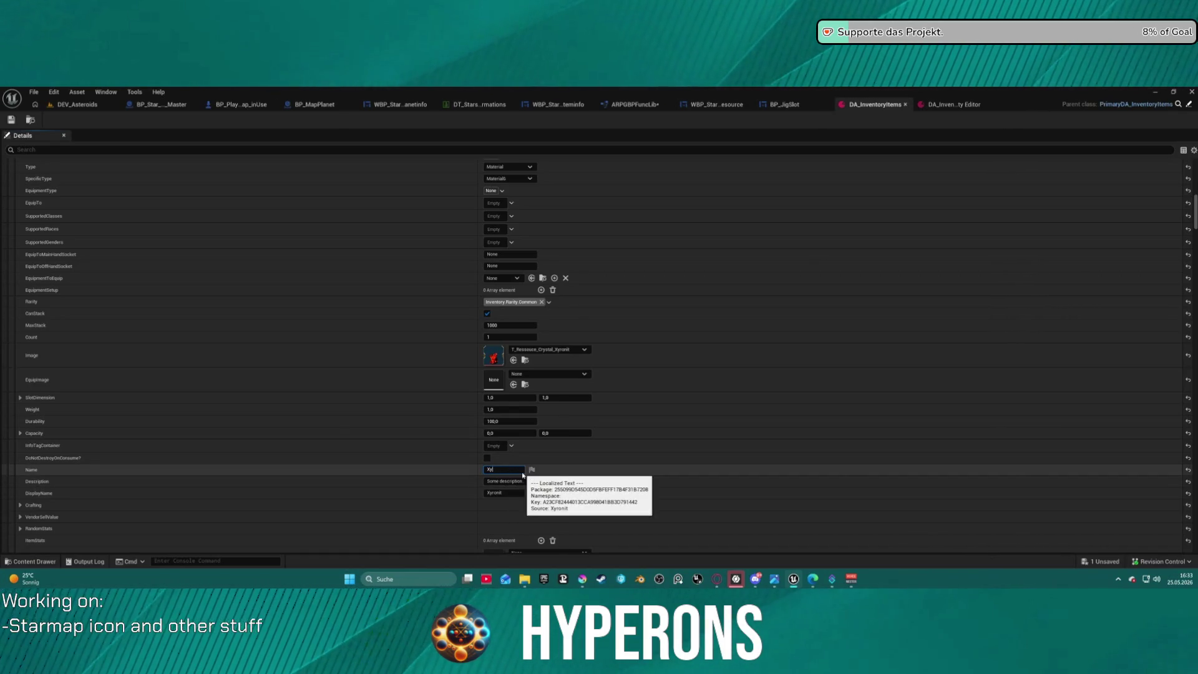
- Trim the Aetherium item's Name down to 'Ae'
{"action": "scroll", "coordinate": [600, 431], "scroll_direction": "down", "scroll_amount": 5}
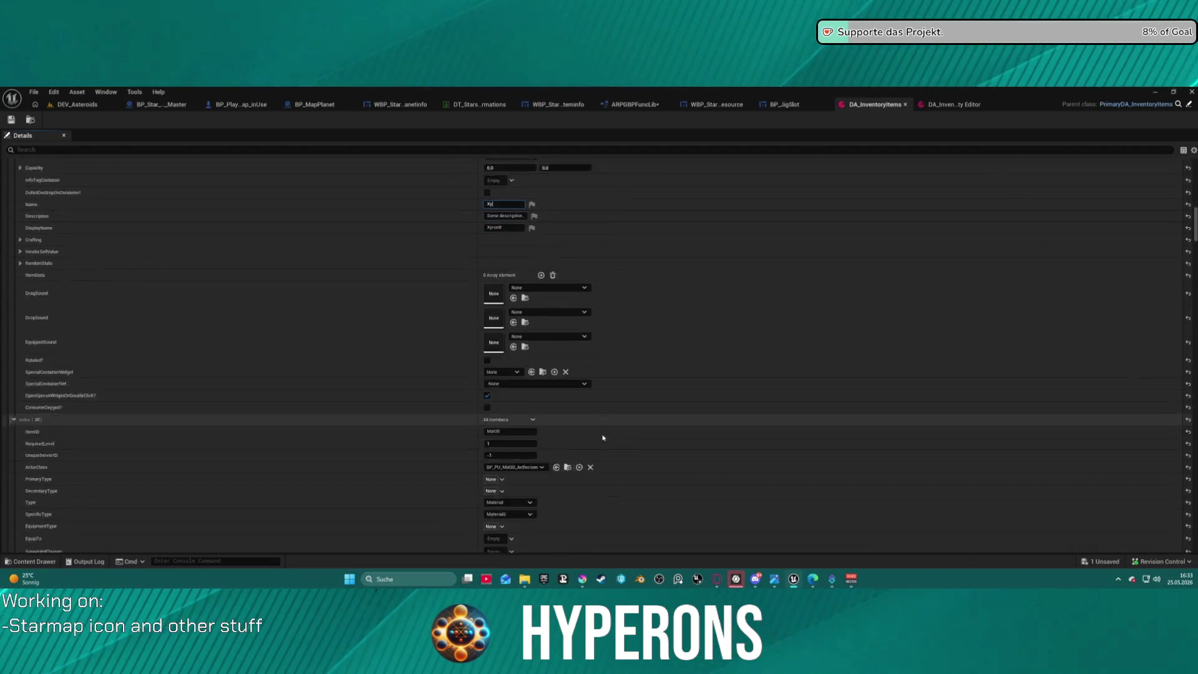
{"action": "scroll", "coordinate": [599, 434], "scroll_direction": "down", "scroll_amount": 4}
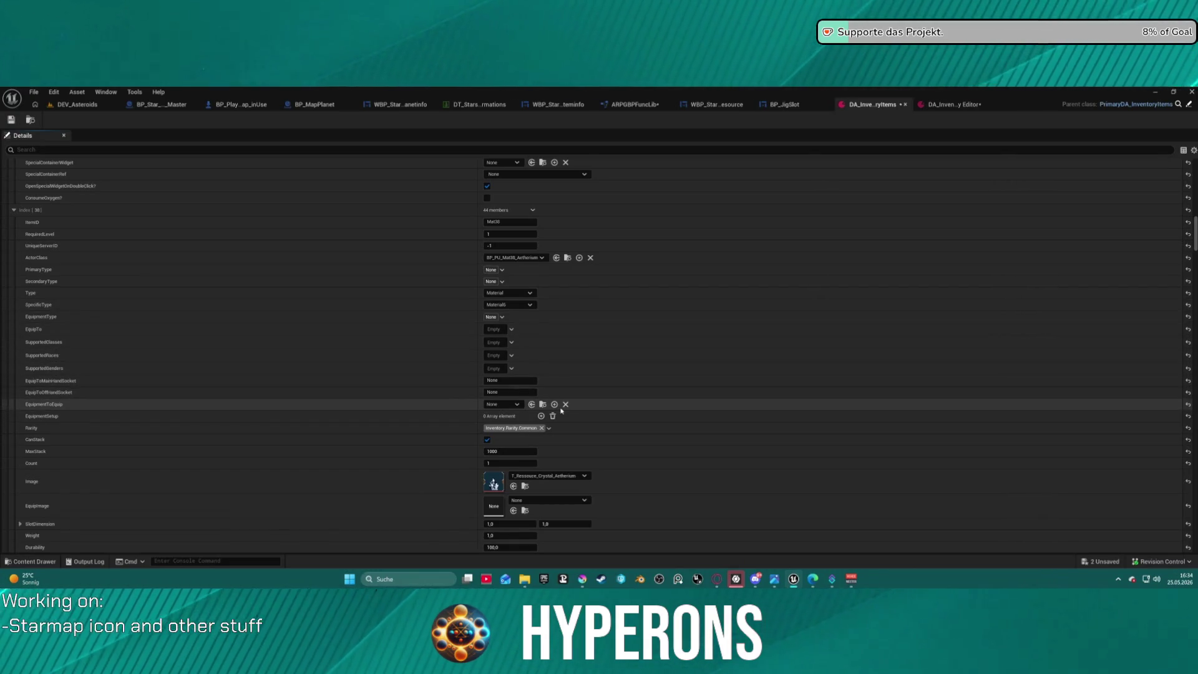
{"action": "scroll", "coordinate": [534, 403], "scroll_direction": "down", "scroll_amount": 3}
{"action": "scroll", "coordinate": [534, 402], "scroll_direction": "down", "scroll_amount": 1}
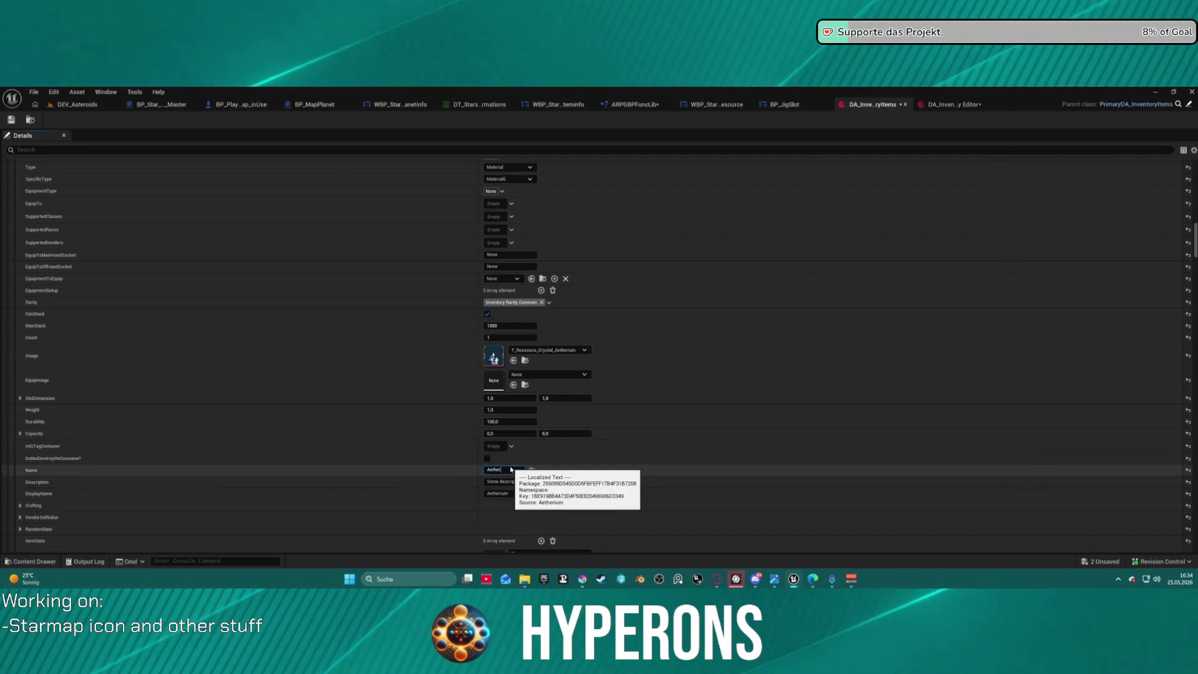
{"action": "type", "text": "Aeth"}
{"action": "key", "text": "BackSpace"}
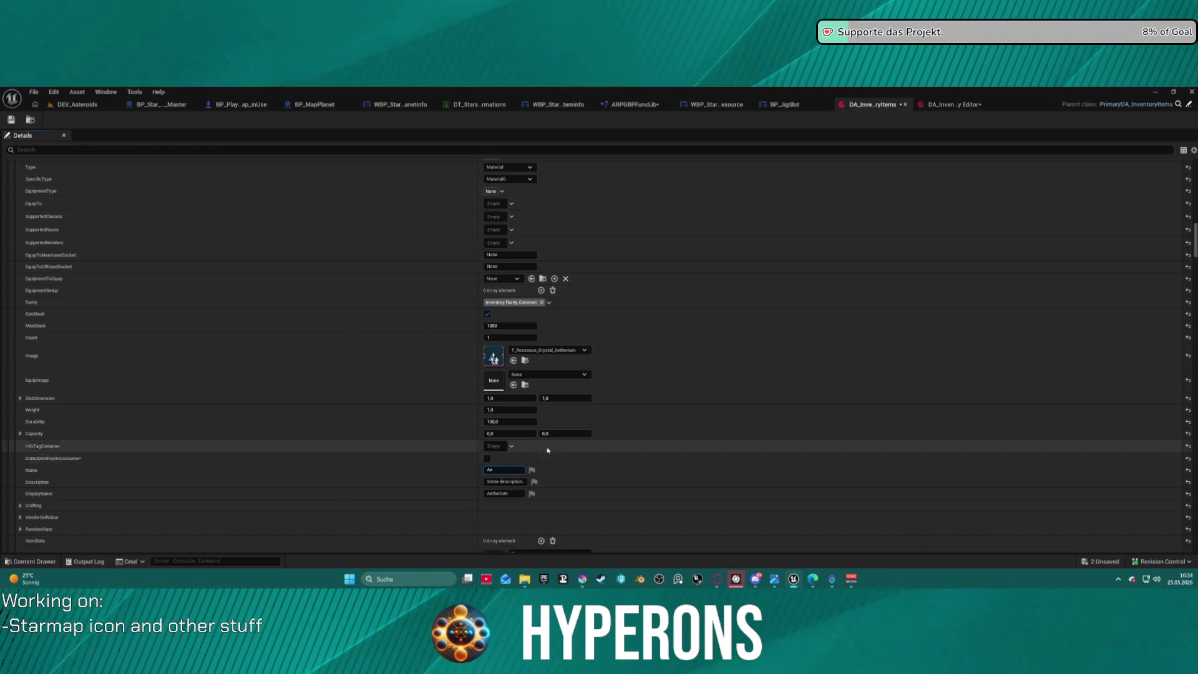
- Cut Lumindra's Name down to 'Lum' and reselect Aetherium's 'Ae' Name
{"action": "scroll", "coordinate": [613, 455], "scroll_direction": "up", "scroll_amount": 10}
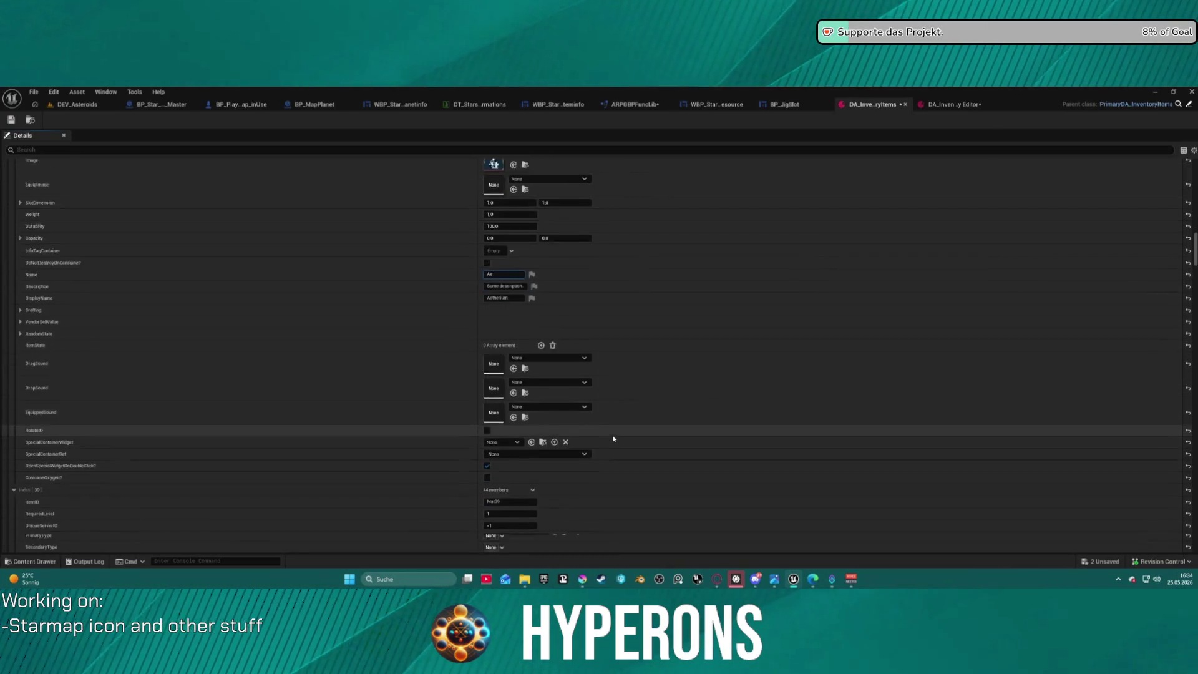
{"action": "scroll", "coordinate": [611, 432], "scroll_direction": "down", "scroll_amount": 3}
{"action": "scroll", "coordinate": [610, 374], "scroll_direction": "up", "scroll_amount": 1}
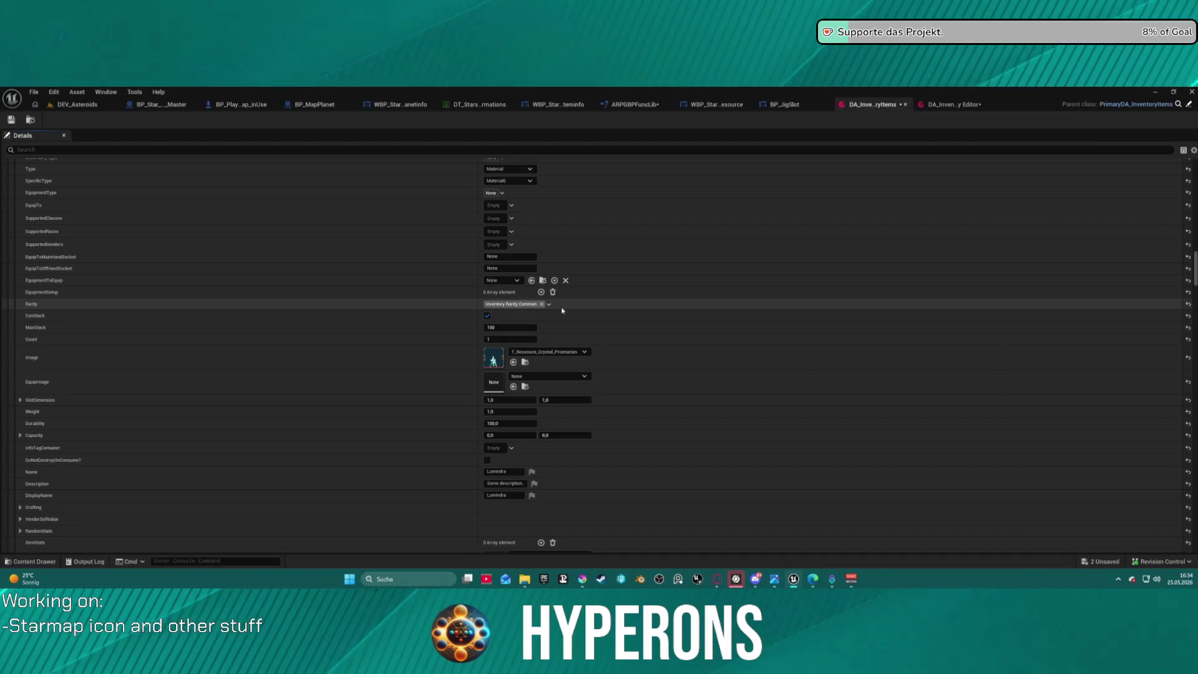
{"action": "scroll", "coordinate": [537, 281], "scroll_direction": "up", "scroll_amount": 3}
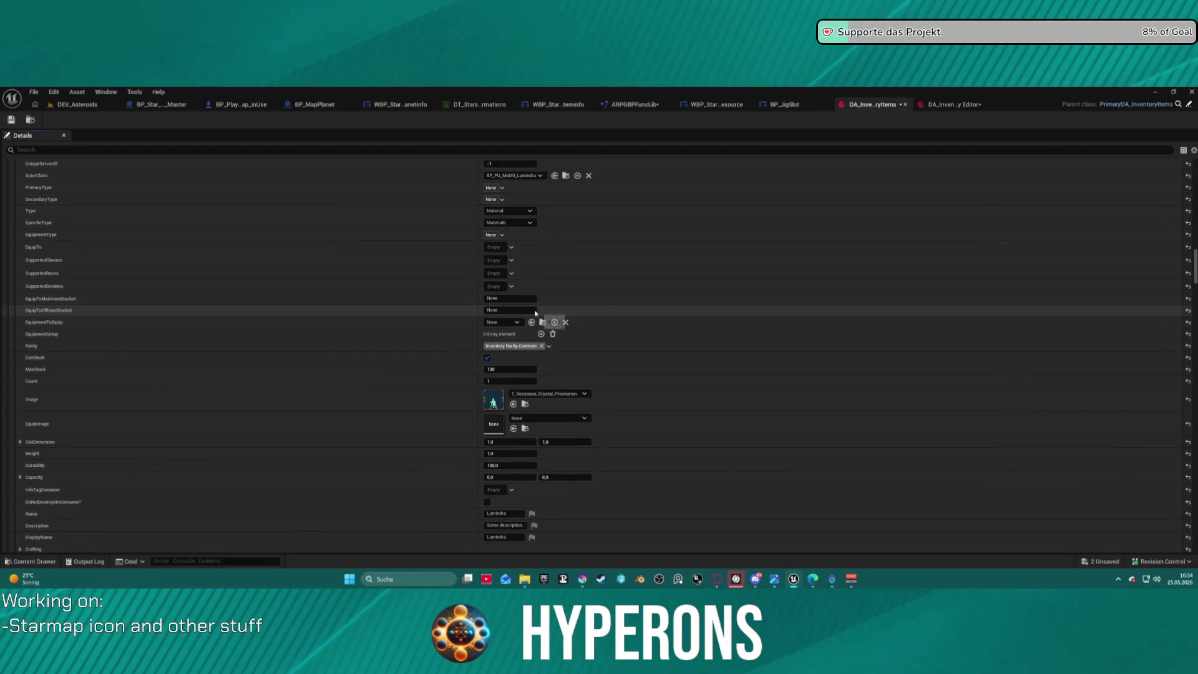
{"action": "scroll", "coordinate": [509, 239], "scroll_direction": "up", "scroll_amount": 4}
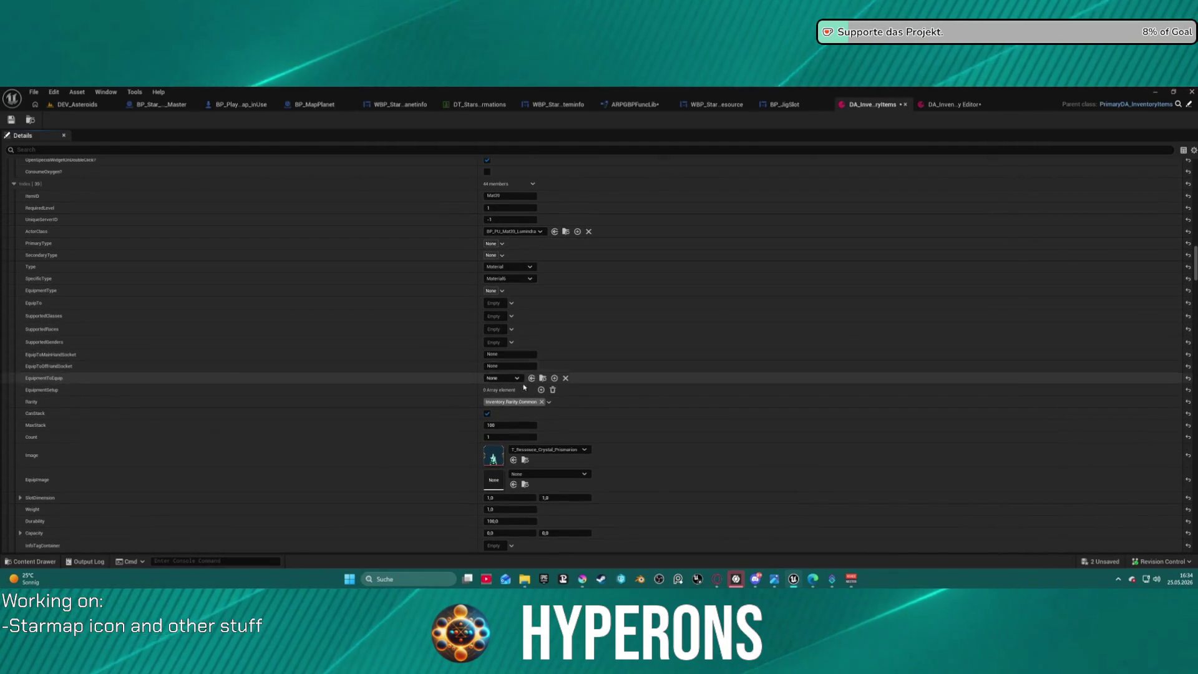
{"action": "scroll", "coordinate": [515, 383], "scroll_direction": "down", "scroll_amount": 7}
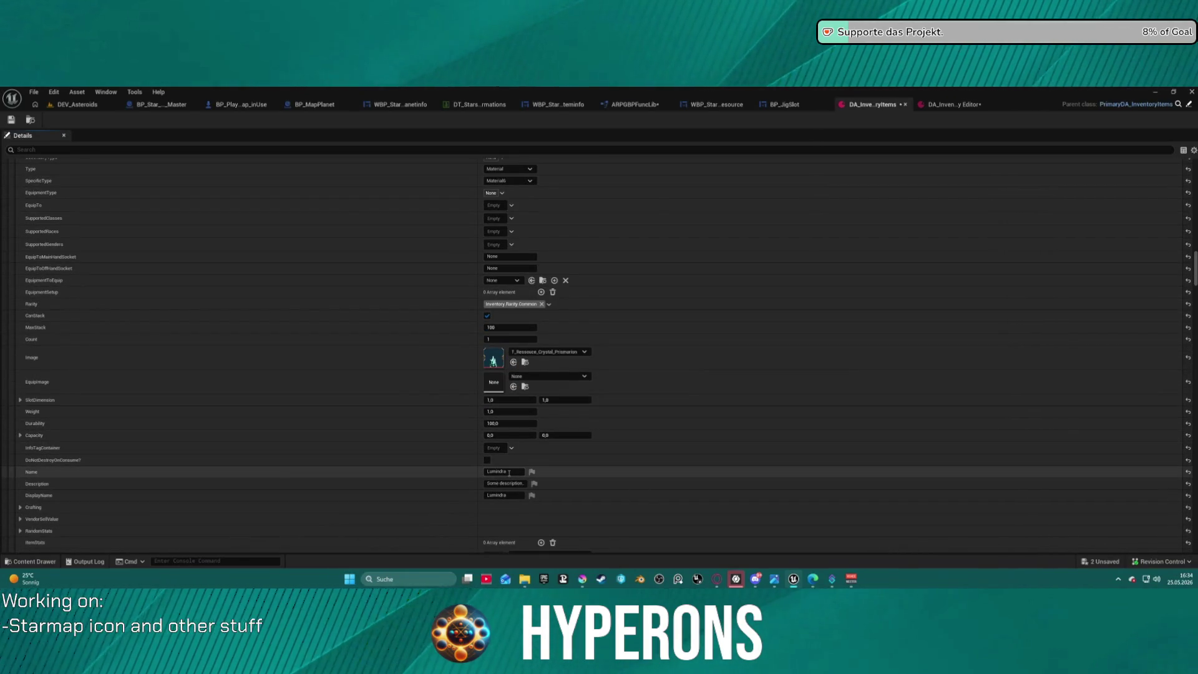
{"action": "key", "text": "BackSpace"}
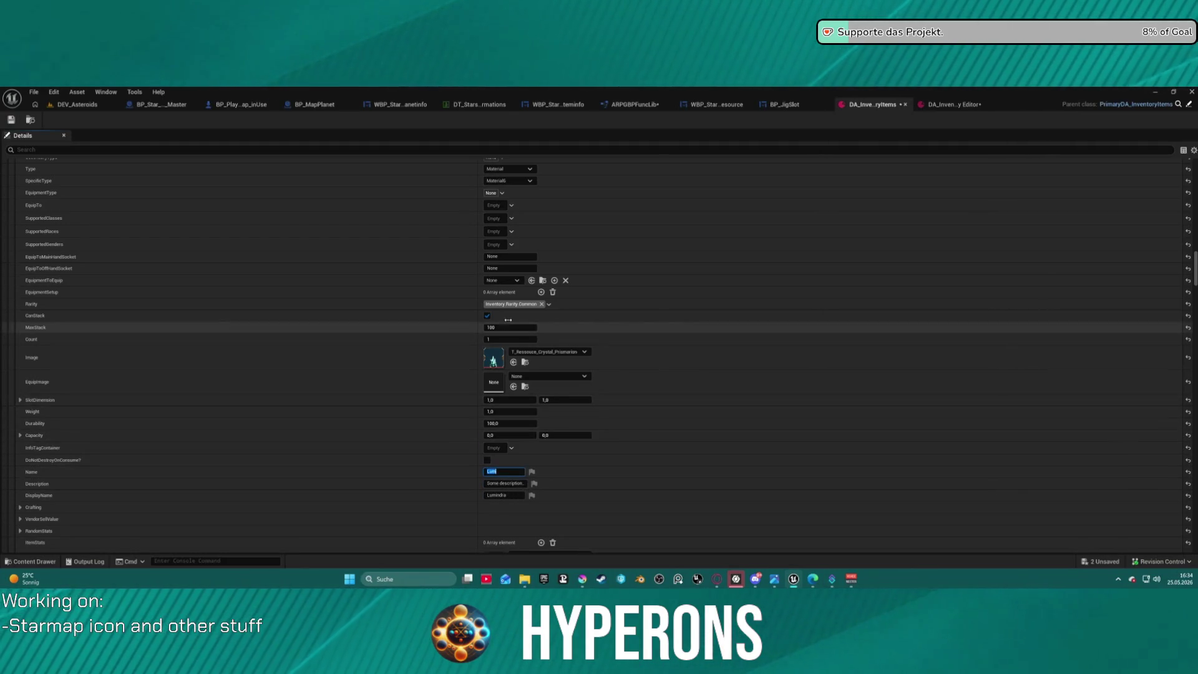
{"action": "scroll", "coordinate": [519, 462], "scroll_direction": "up", "scroll_amount": 15}
{"action": "scroll", "coordinate": [532, 297], "scroll_direction": "up", "scroll_amount": 16}
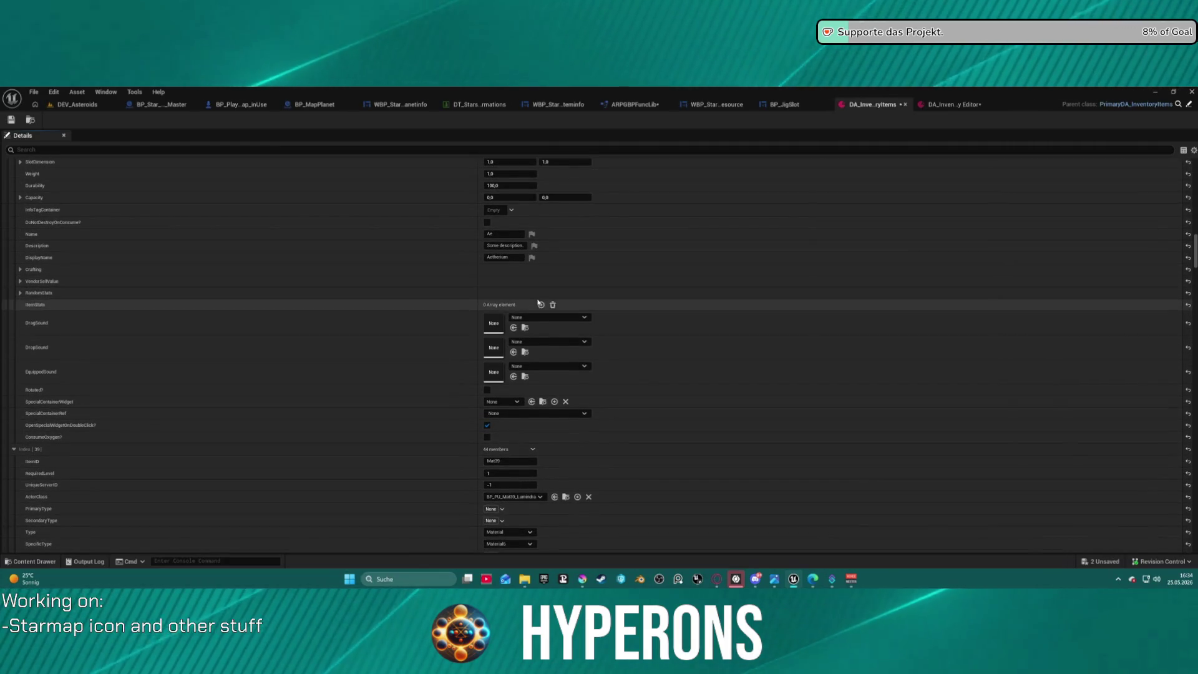
{"action": "left_click", "coordinate": [504, 305]}
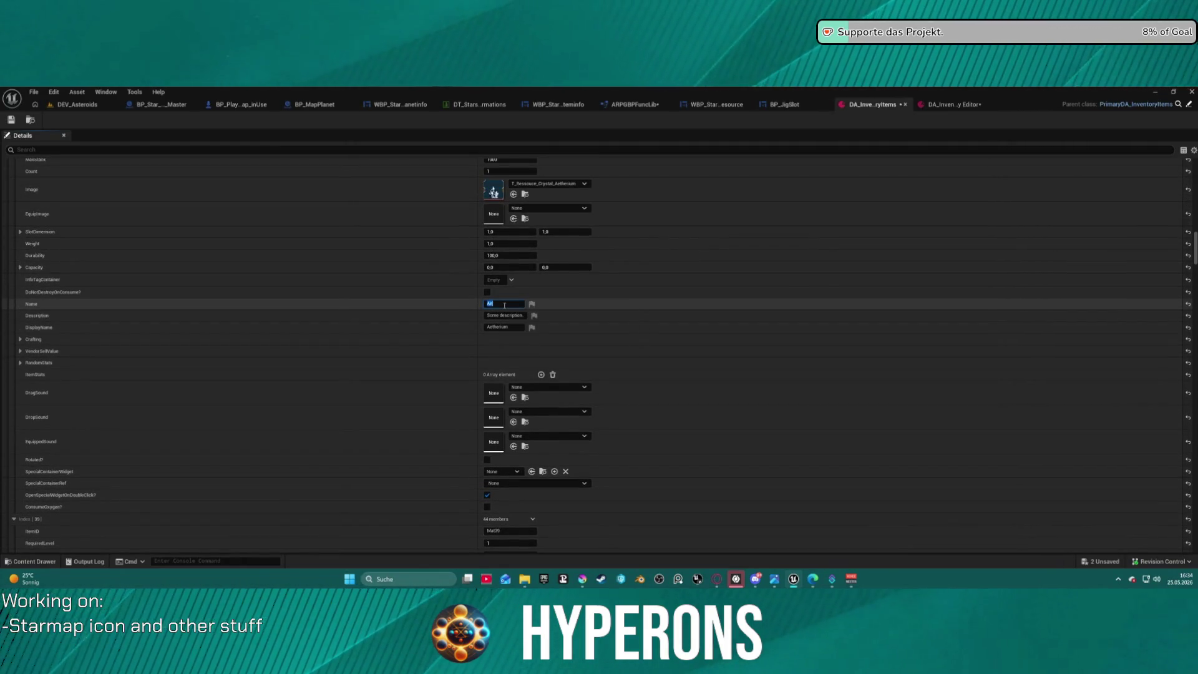
{"action": "scroll", "coordinate": [523, 255], "scroll_direction": "down", "scroll_amount": 14}
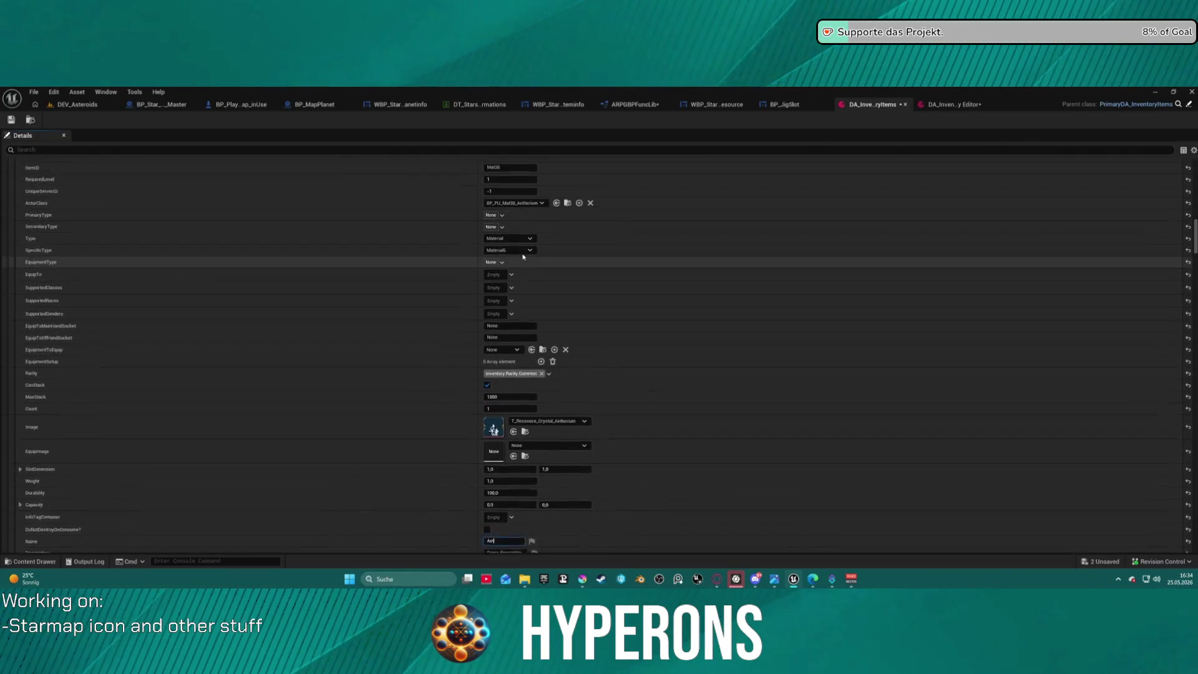
{"action": "scroll", "coordinate": [524, 256], "scroll_direction": "up", "scroll_amount": 20}
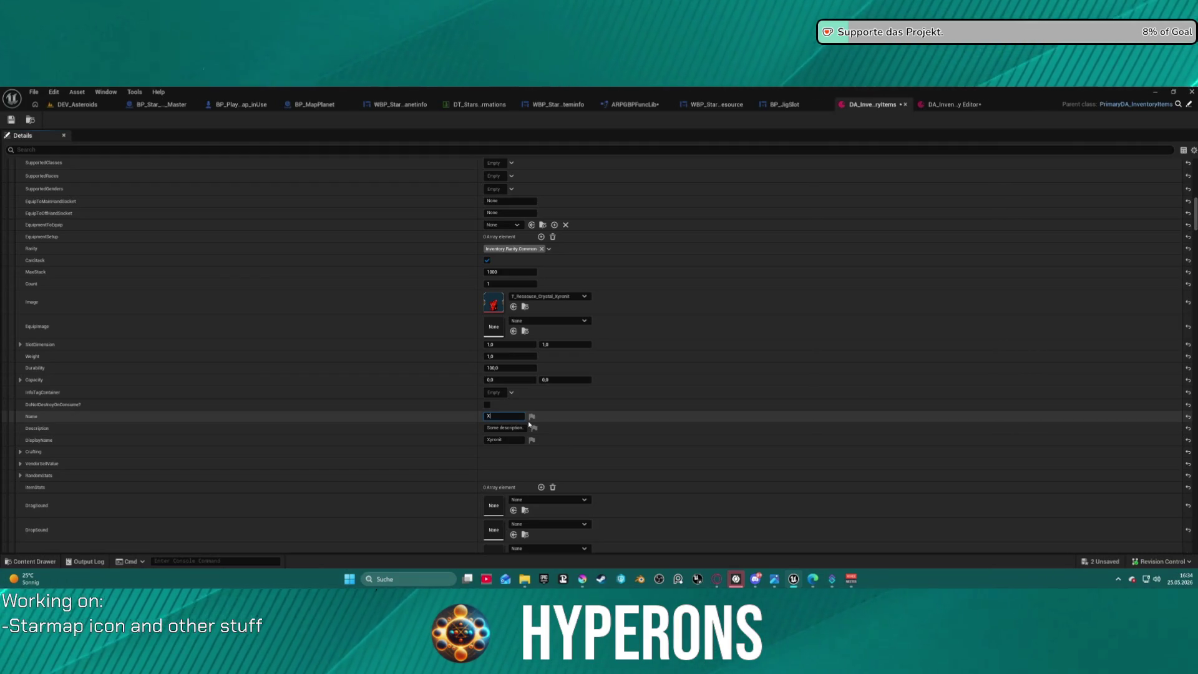
- Undo the last change and trim the Solaraith and Prismarion Name values
{"action": "key", "text": "ctrl+z"}
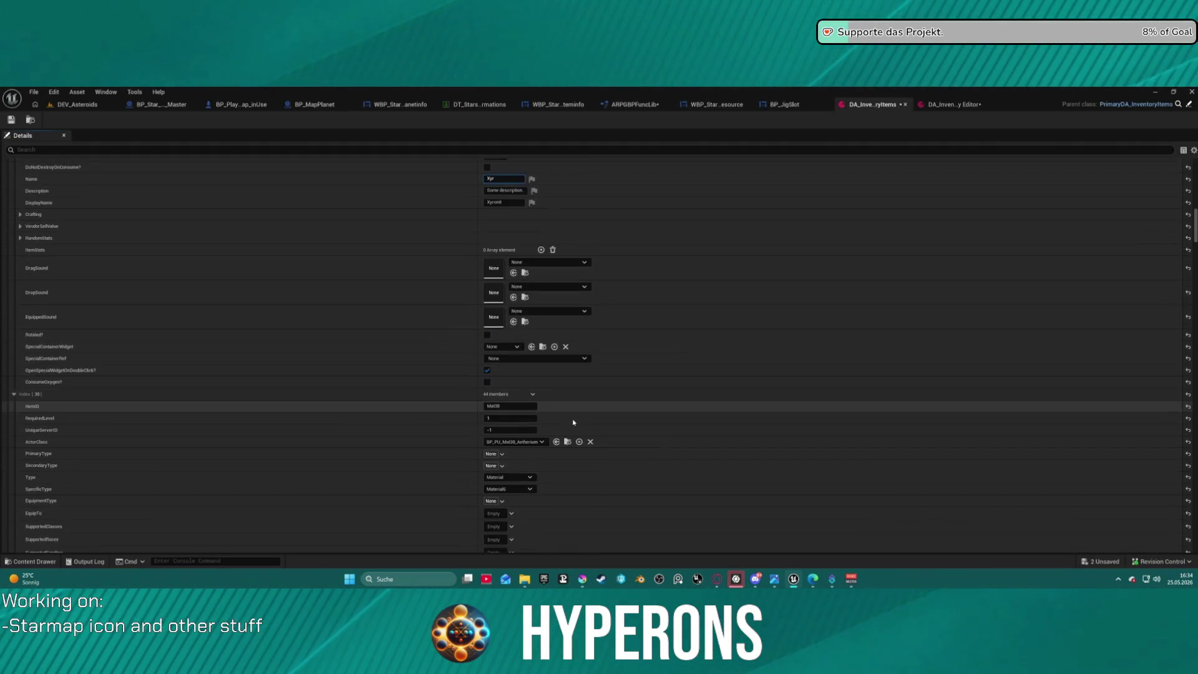
{"action": "scroll", "coordinate": [573, 418], "scroll_direction": "down", "scroll_amount": 10}
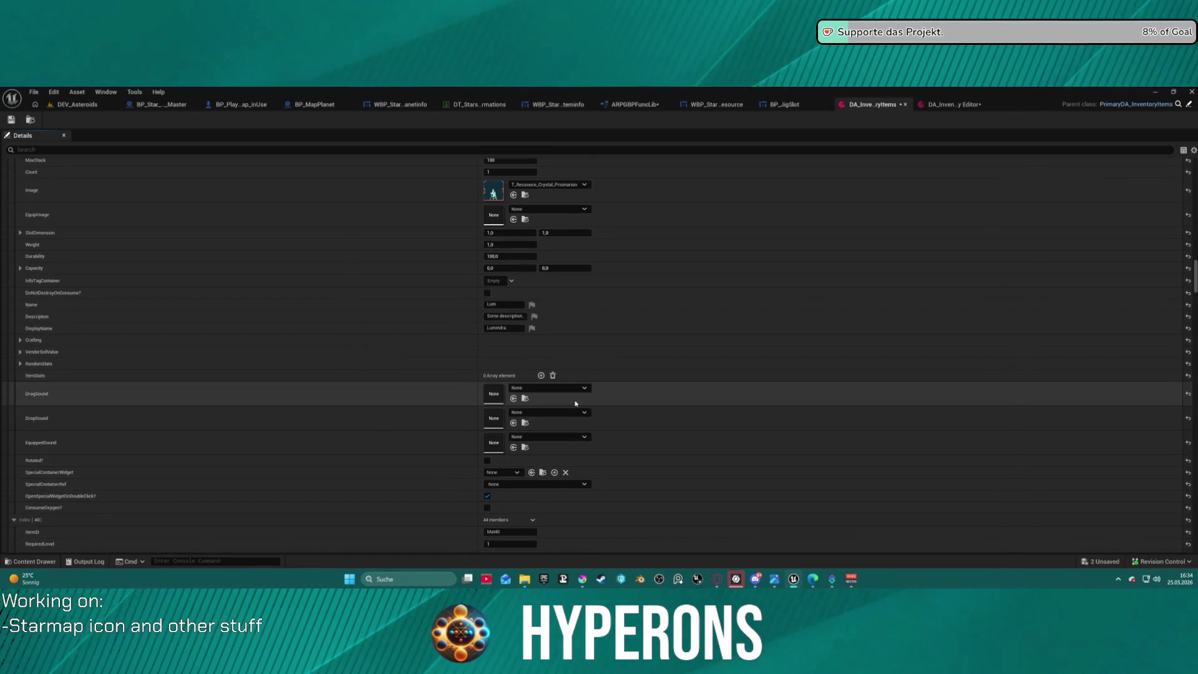
{"action": "scroll", "coordinate": [574, 403], "scroll_direction": "down", "scroll_amount": 20}
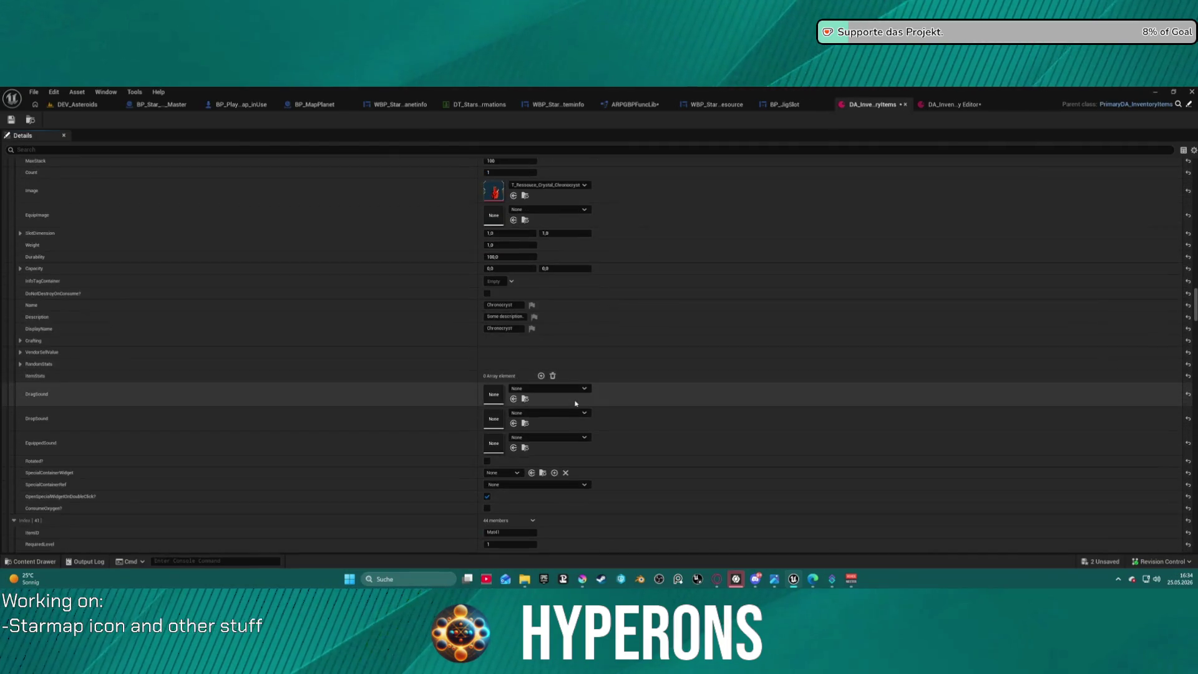
{"action": "scroll", "coordinate": [577, 403], "scroll_direction": "down", "scroll_amount": 8}
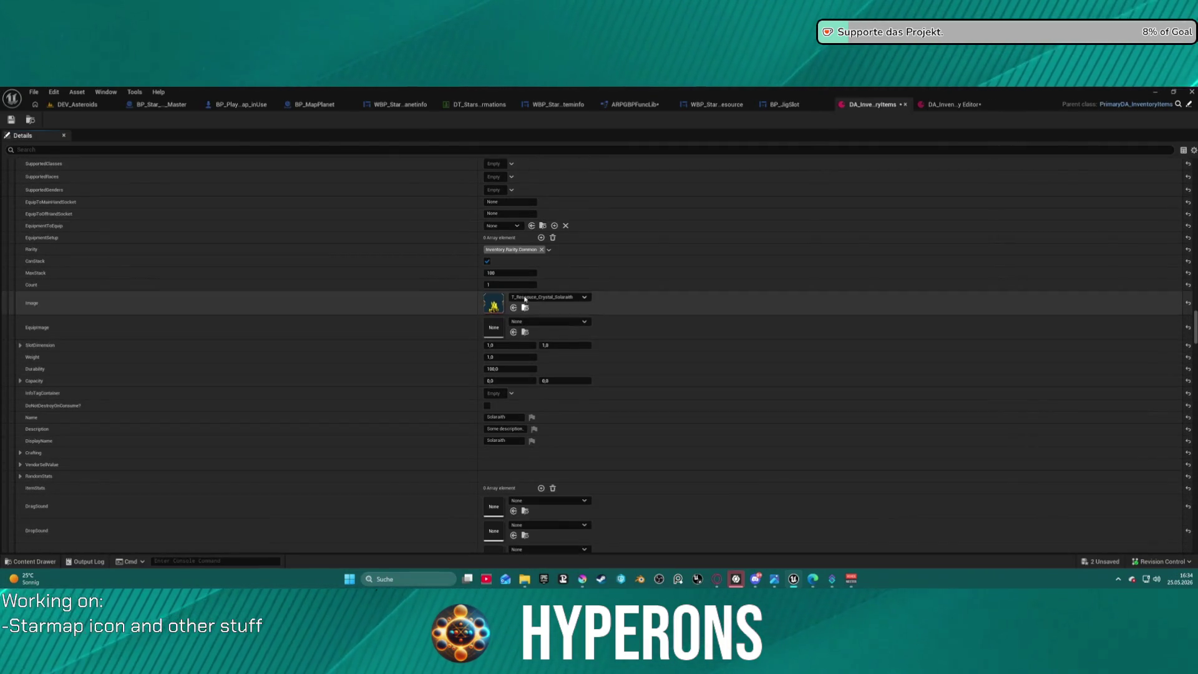
{"action": "left_click", "coordinate": [508, 416]}
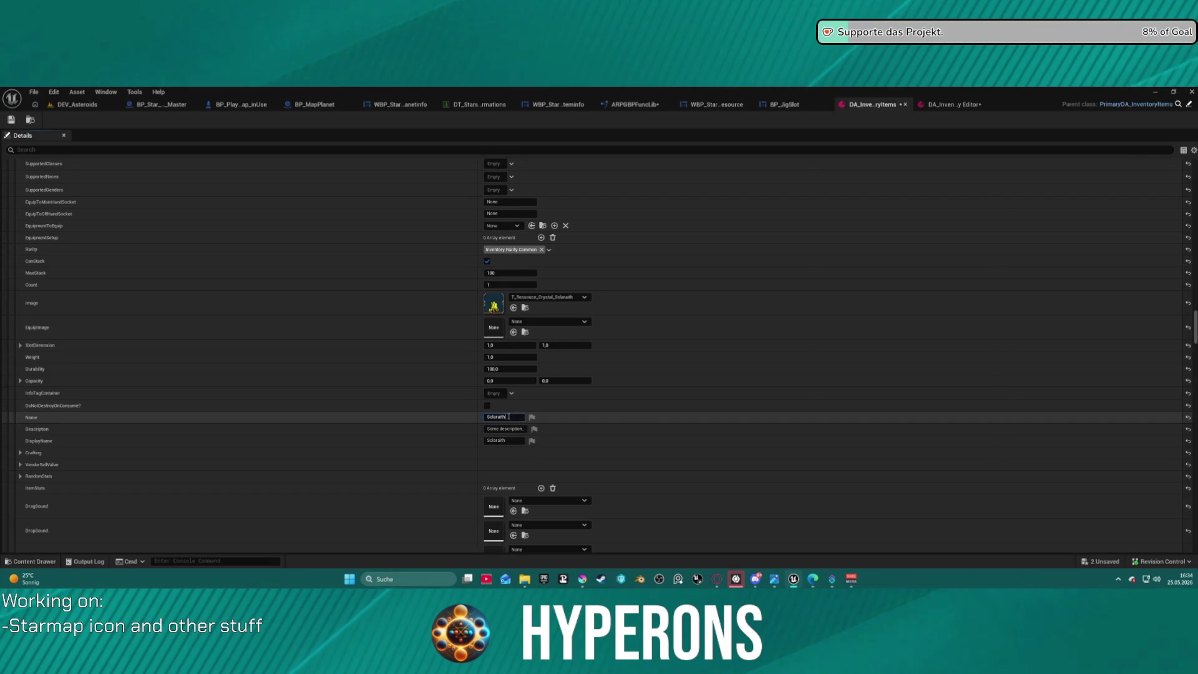
{"action": "key", "text": "BackSpace"}
{"action": "key", "text": "BackSpace"}
{"action": "key", "text": "BackSpace"}
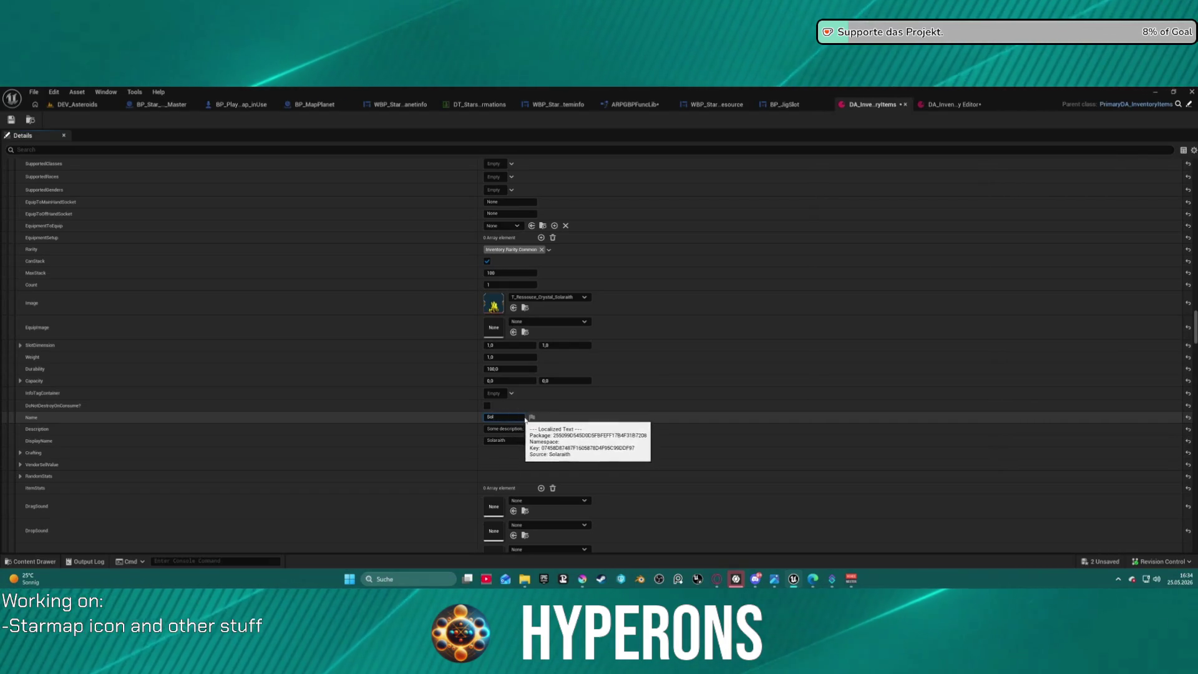
{"action": "scroll", "coordinate": [618, 437], "scroll_direction": "down", "scroll_amount": 10}
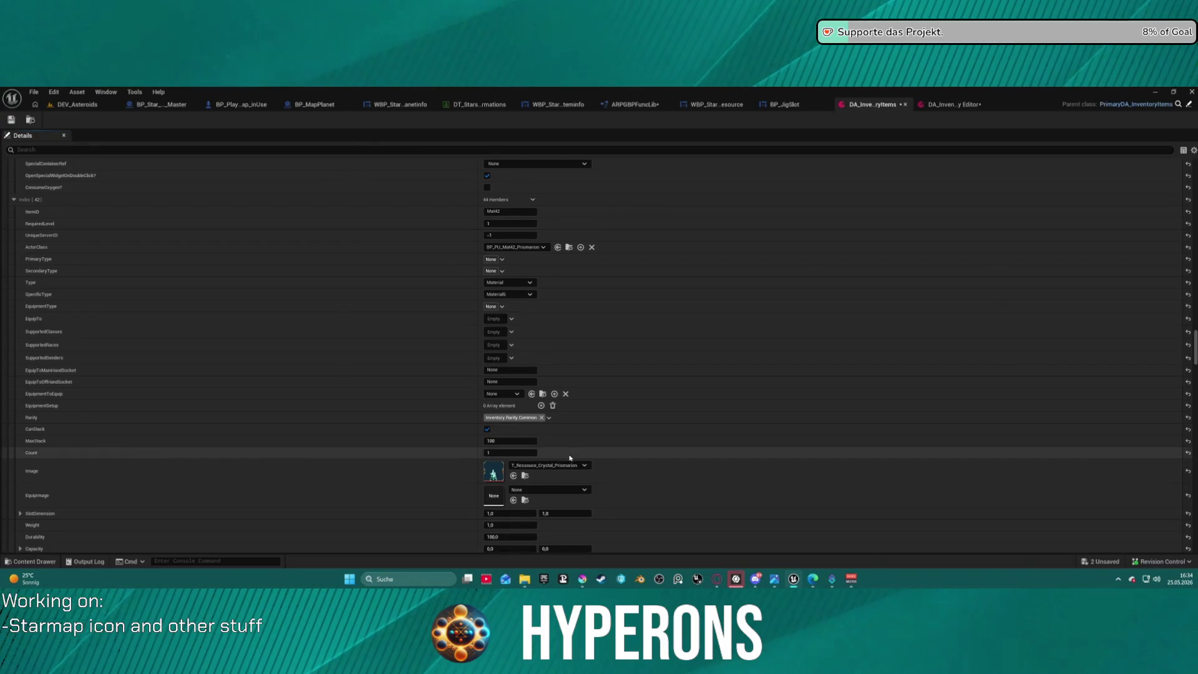
{"action": "scroll", "coordinate": [543, 431], "scroll_direction": "down", "scroll_amount": 3}
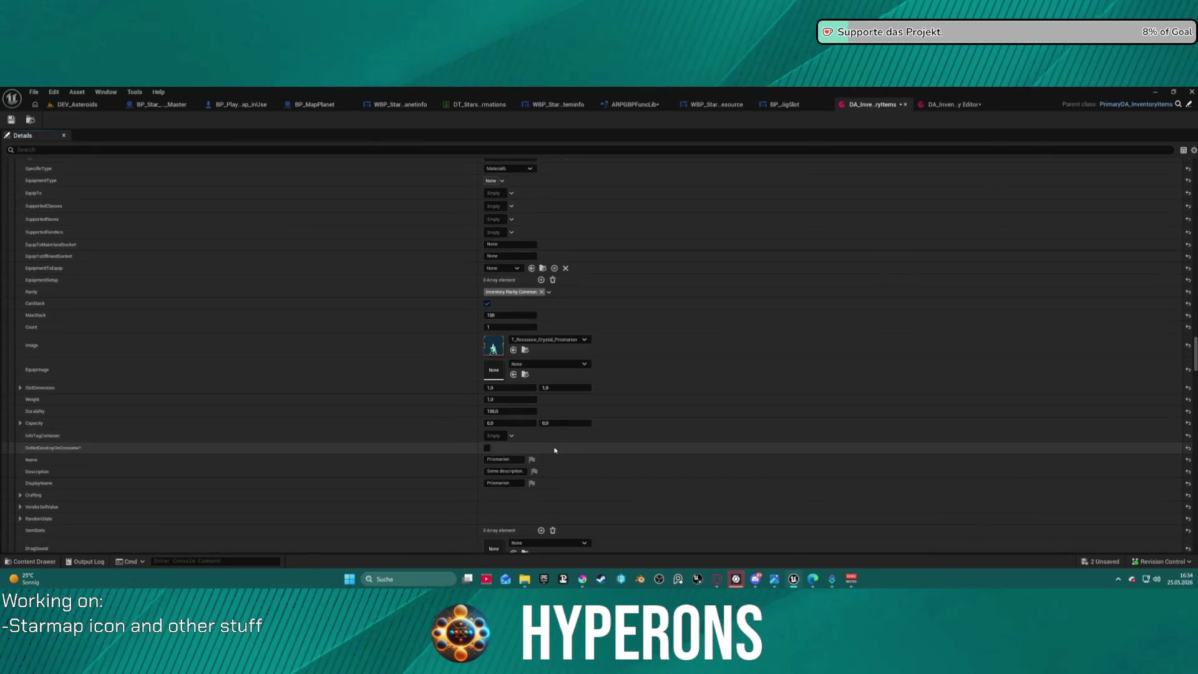
{"action": "left_click", "coordinate": [518, 430]}
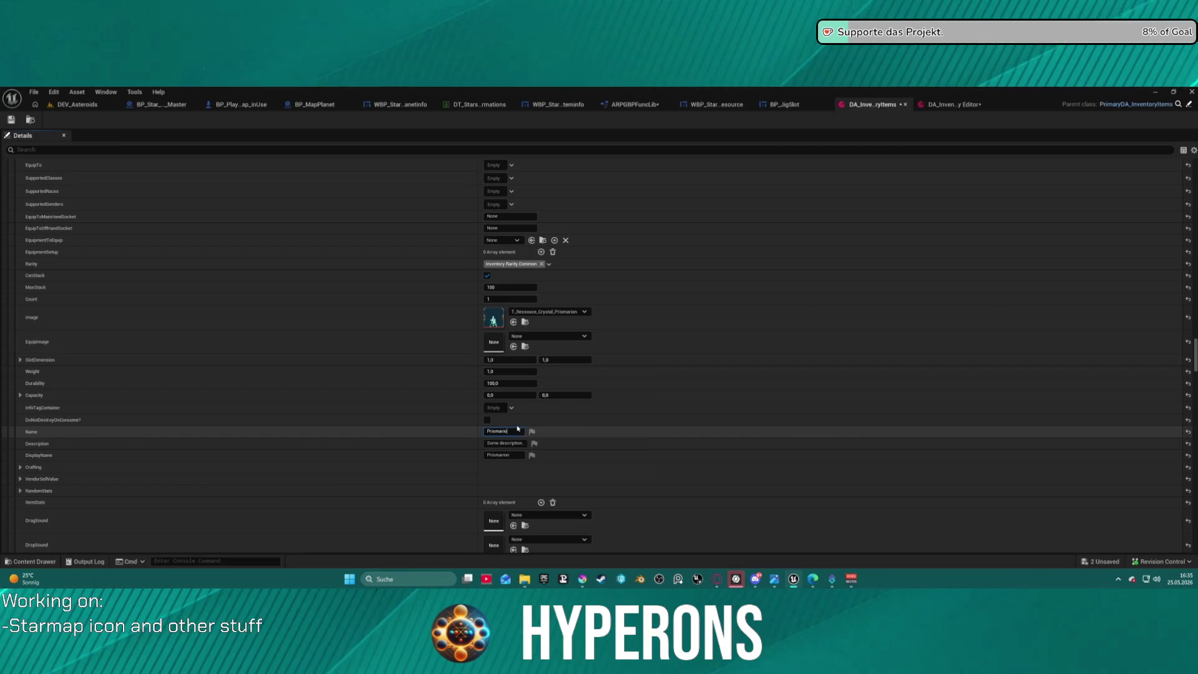
{"action": "key", "text": "BackSpace"}
{"action": "key", "text": "BackSpace"}
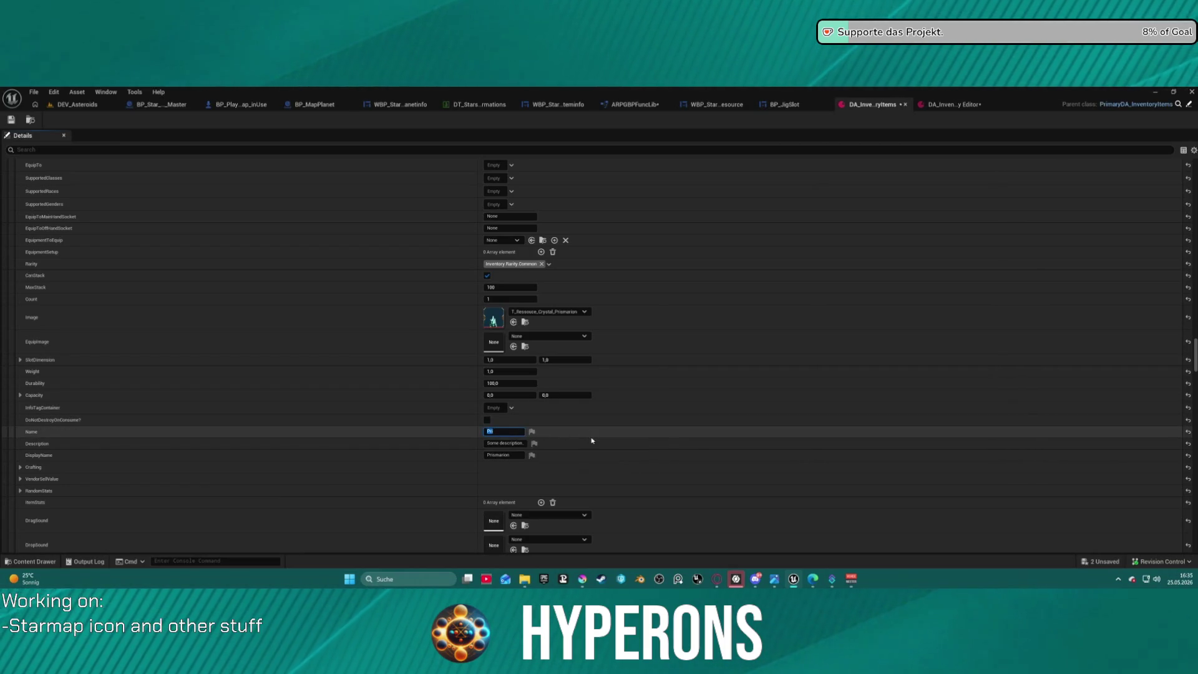
- Shorten Nebulite's Name to 'Neb', edit Pyrovelite's, and shorten Electrumite's to 'Ele'
{"action": "scroll", "coordinate": [580, 442], "scroll_direction": "down", "scroll_amount": 15}
{"action": "scroll", "coordinate": [580, 441], "scroll_direction": "down", "scroll_amount": 5}
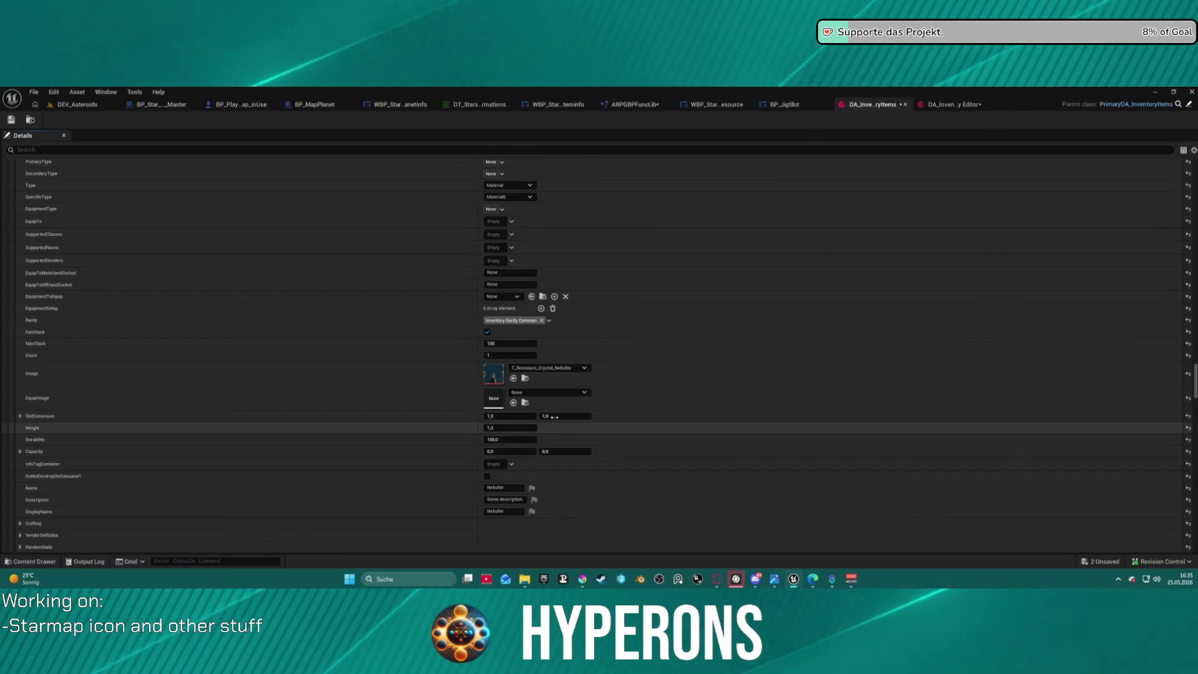
{"action": "left_click", "coordinate": [516, 488]}
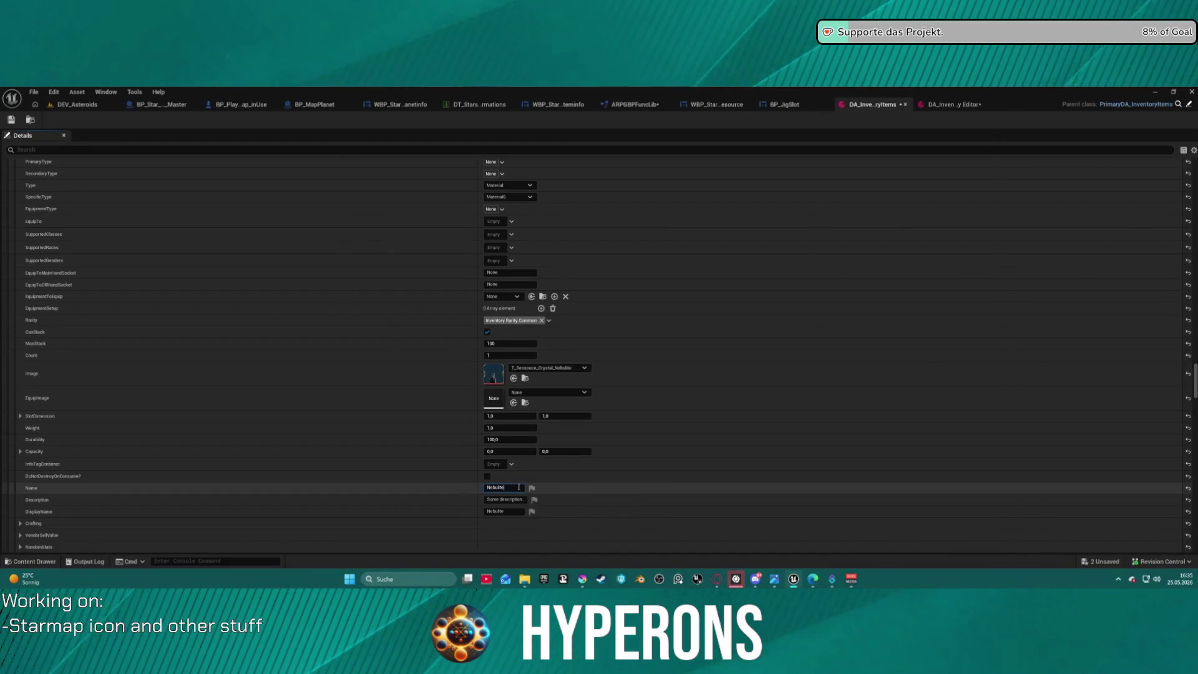
{"action": "type", "text": "Neb"}
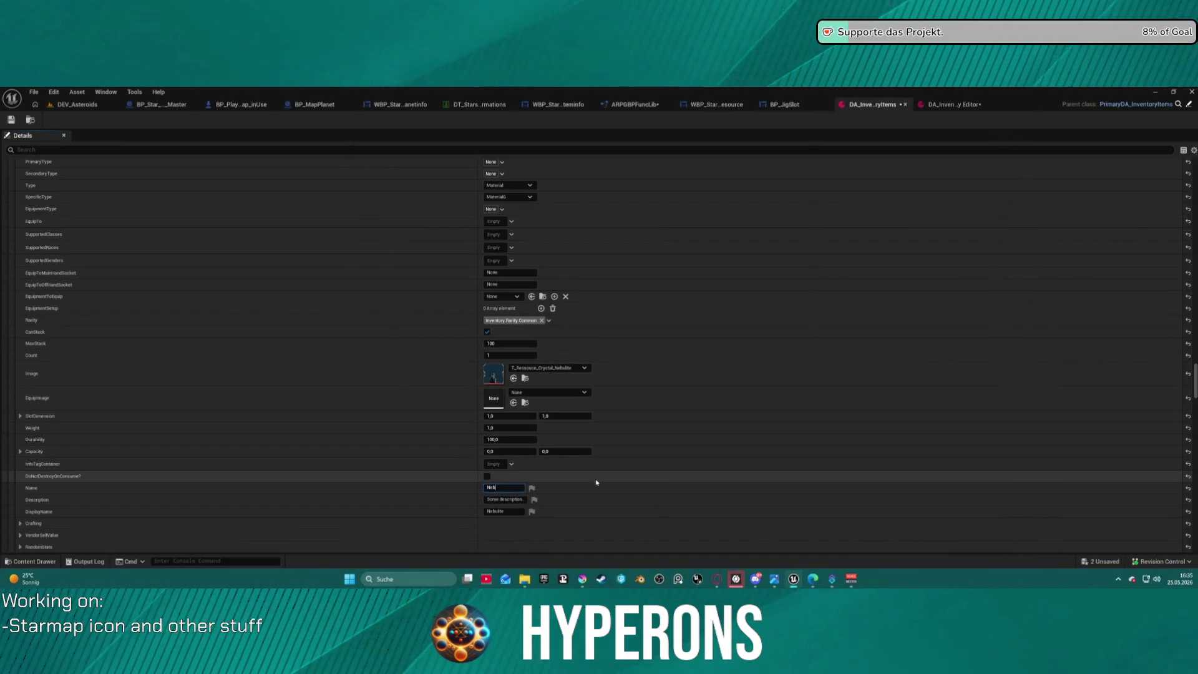
{"action": "scroll", "coordinate": [596, 483], "scroll_direction": "down", "scroll_amount": 11}
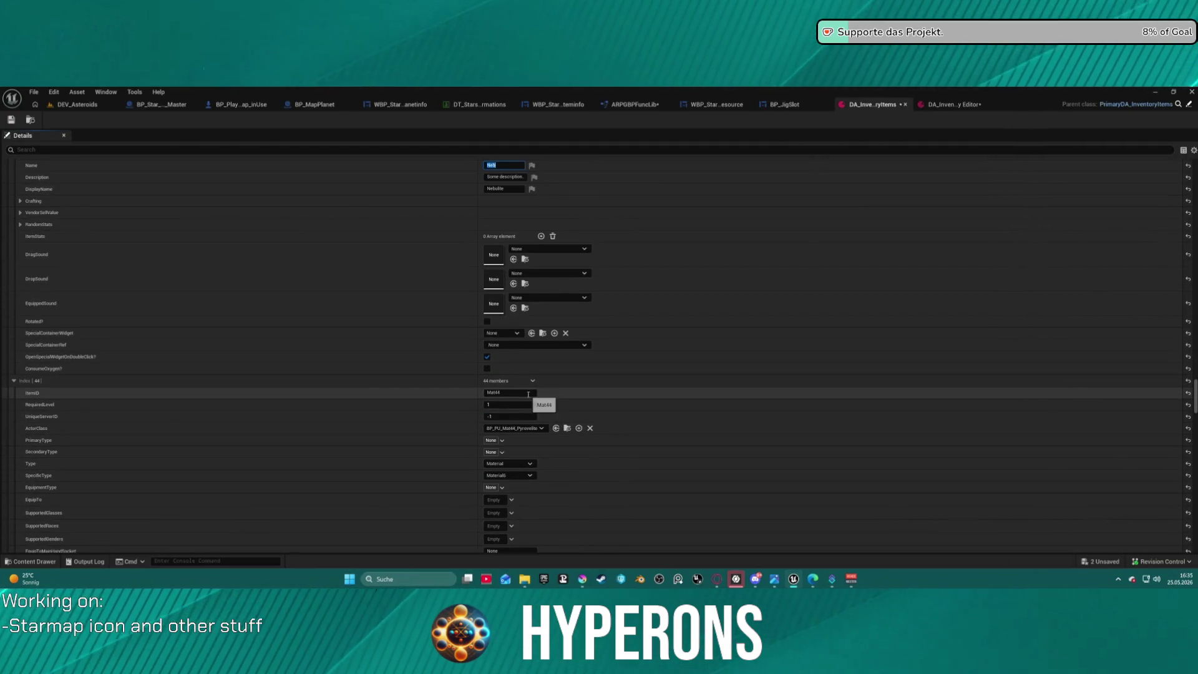
{"action": "scroll", "coordinate": [528, 395], "scroll_direction": "down", "scroll_amount": 6}
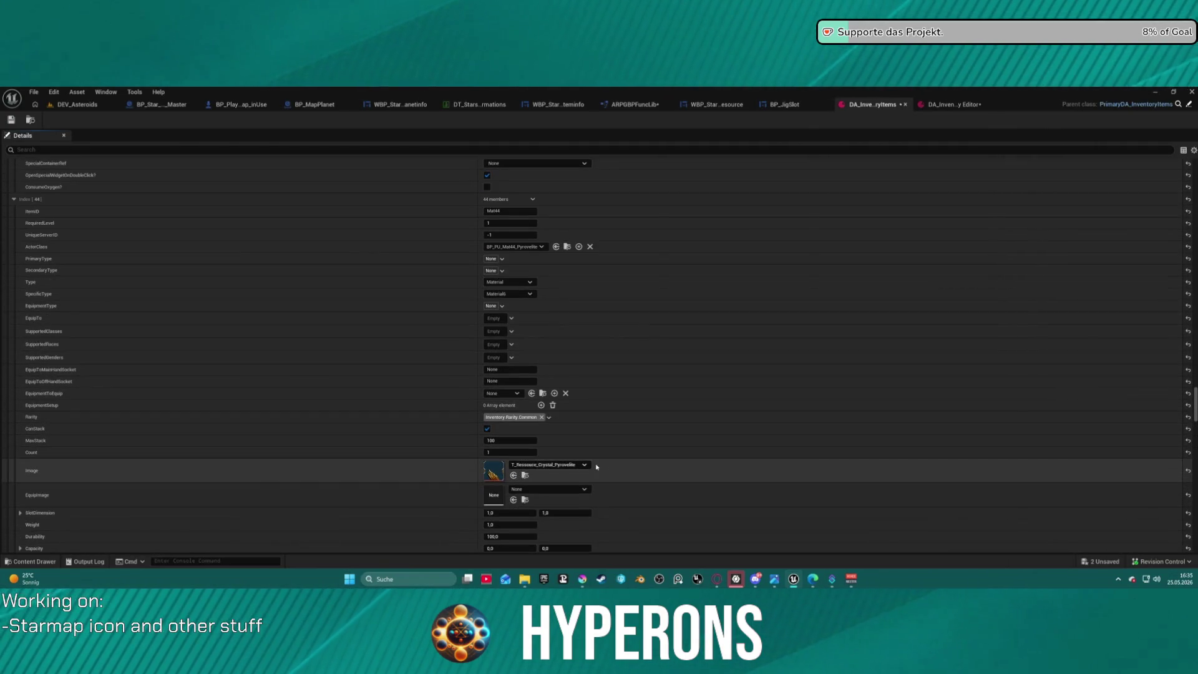
{"action": "scroll", "coordinate": [555, 467], "scroll_direction": "down", "scroll_amount": 2}
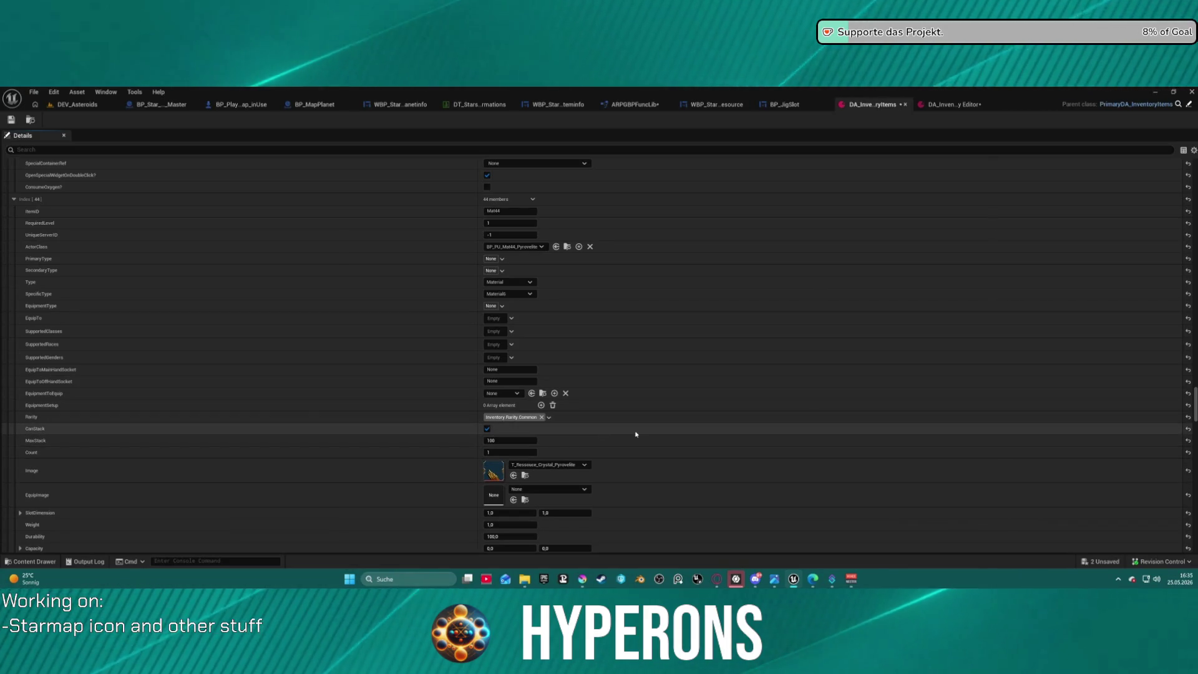
{"action": "scroll", "coordinate": [623, 449], "scroll_direction": "down", "scroll_amount": 1}
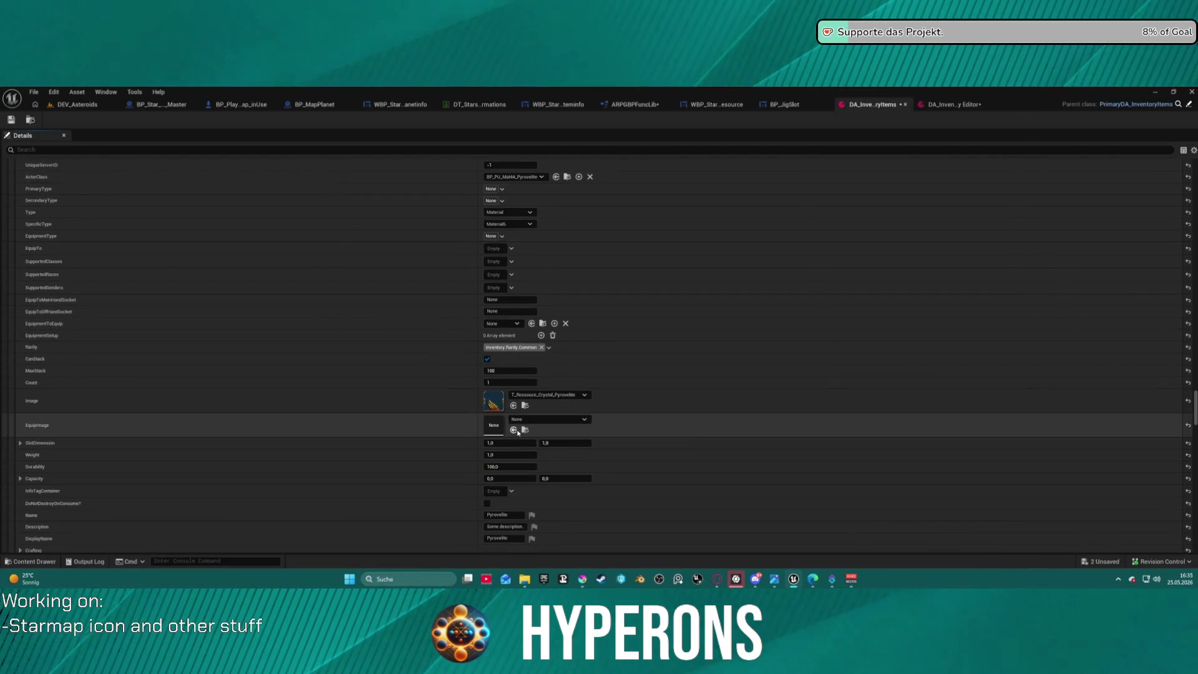
{"action": "scroll", "coordinate": [517, 456], "scroll_direction": "down", "scroll_amount": 2}
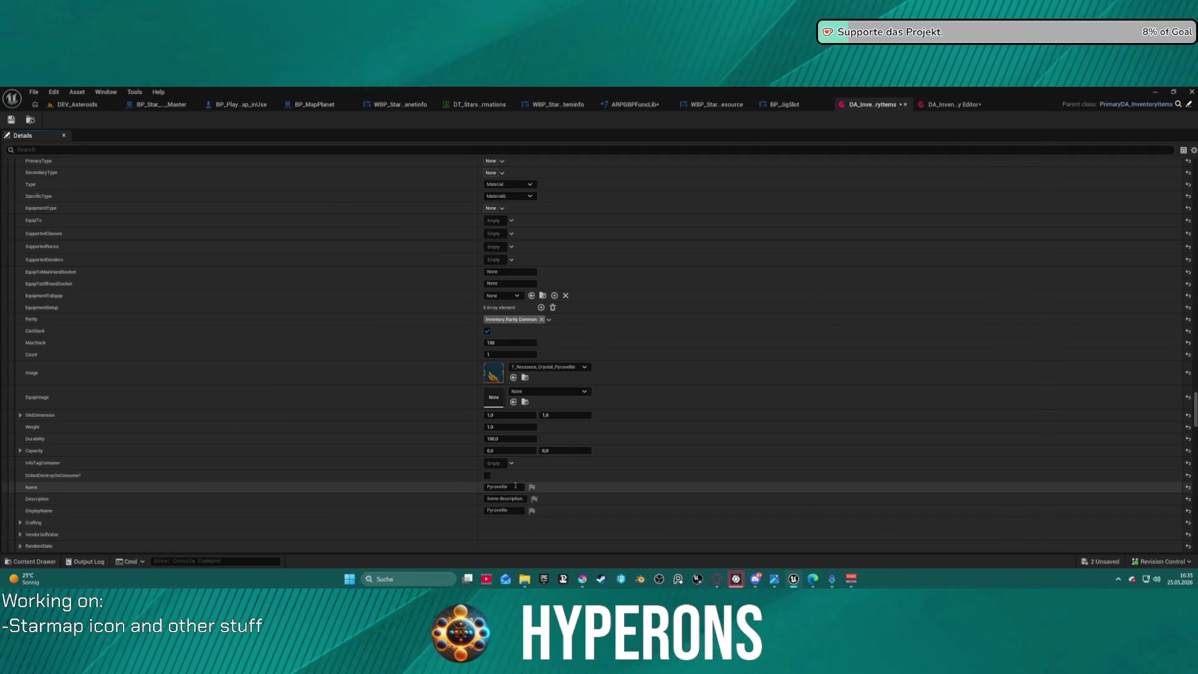
{"action": "left_click", "coordinate": [517, 485]}
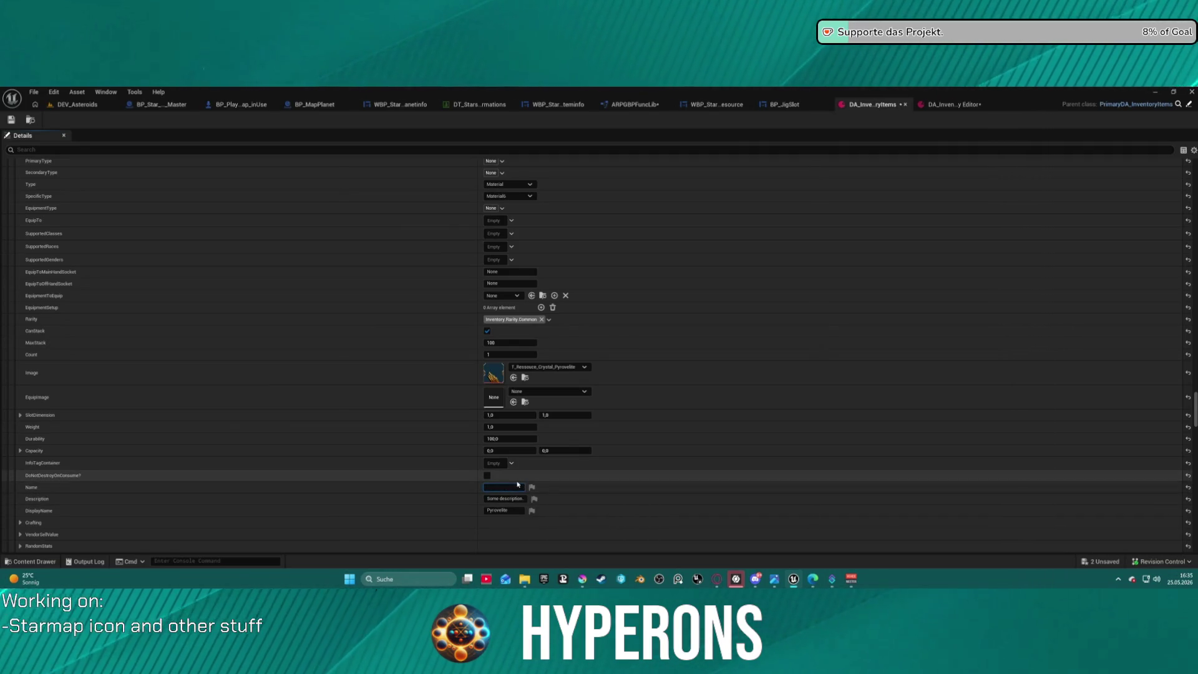
{"action": "type", "text": "Pyr"}
{"action": "scroll", "coordinate": [518, 484], "scroll_direction": "down", "scroll_amount": 20}
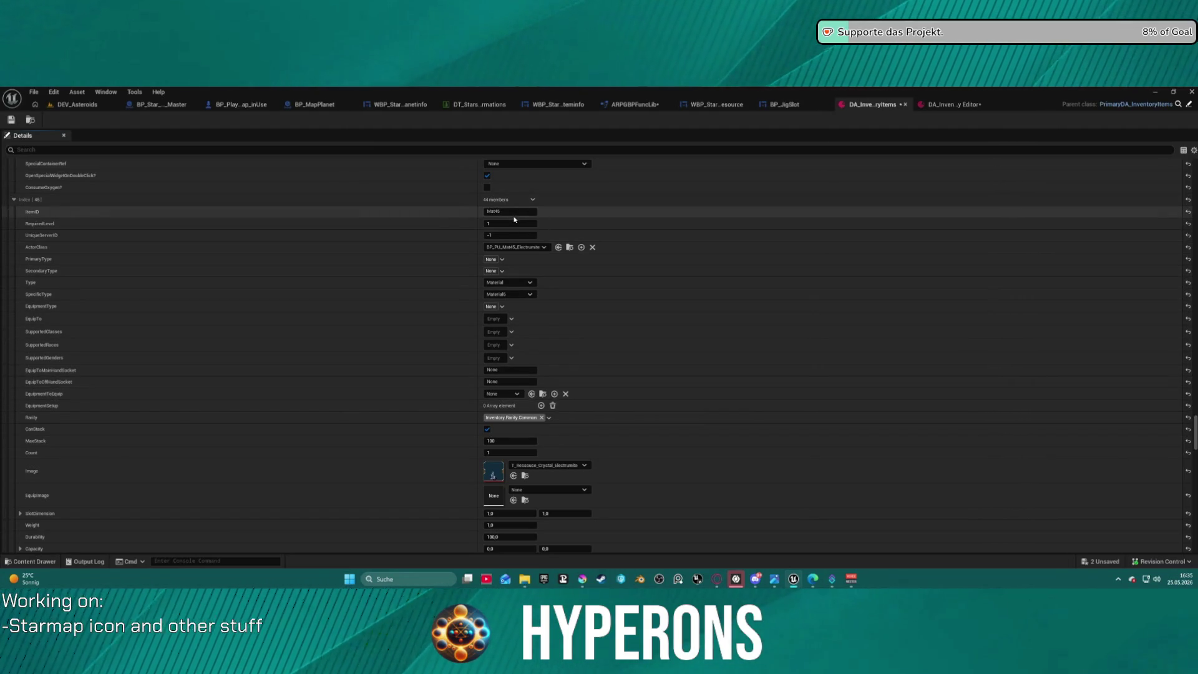
{"action": "scroll", "coordinate": [510, 506], "scroll_direction": "down", "scroll_amount": 2}
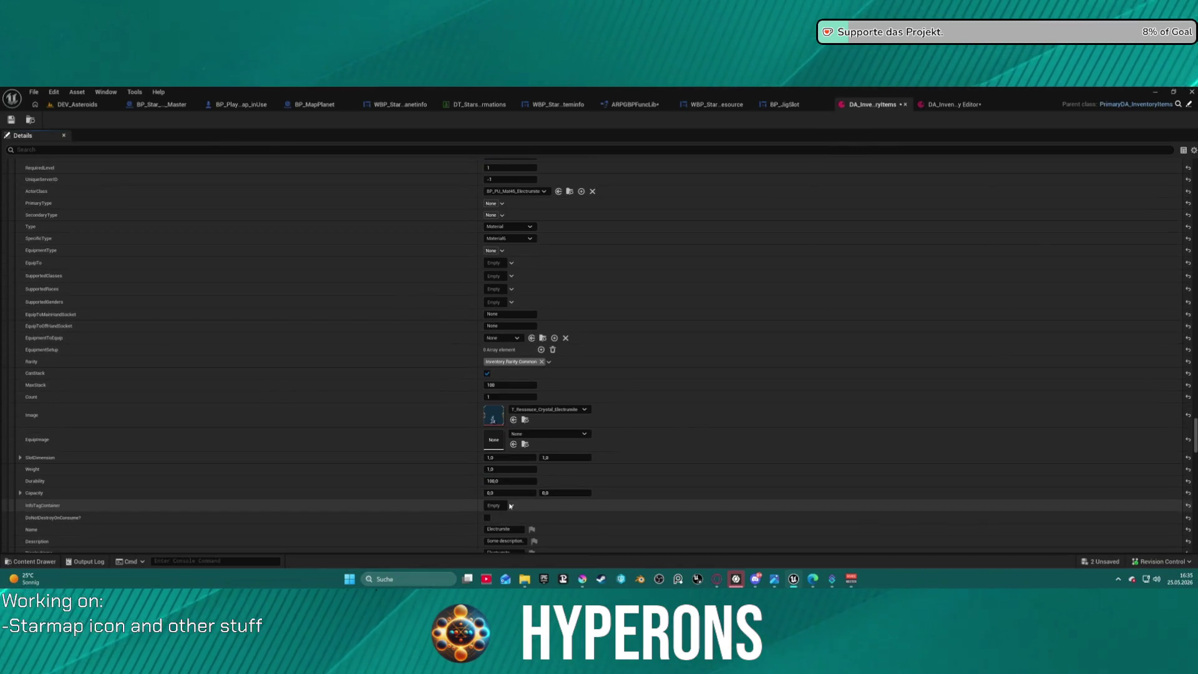
{"action": "scroll", "coordinate": [511, 506], "scroll_direction": "down", "scroll_amount": 1}
{"action": "left_click", "coordinate": [516, 501]}
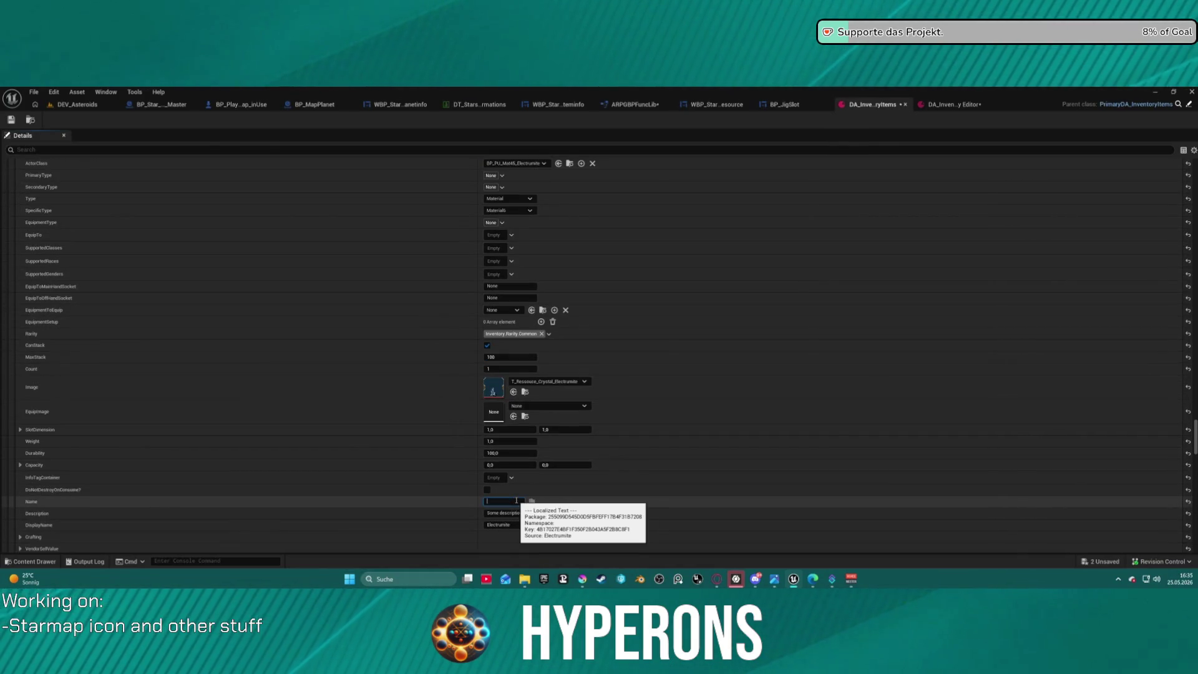
{"action": "type", "text": "Ele"}
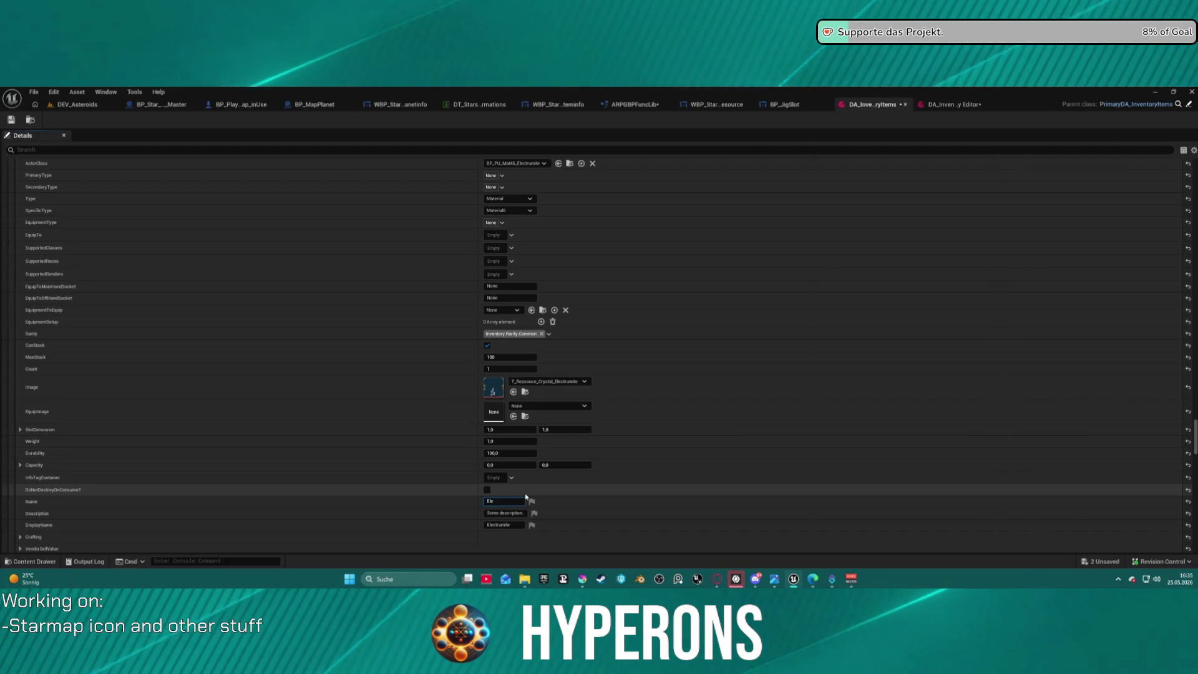
- Save DA_InventoryItems and return to the DEV_Asteroids level
{"action": "scroll", "coordinate": [436, 414], "scroll_direction": "down", "scroll_amount": 15}
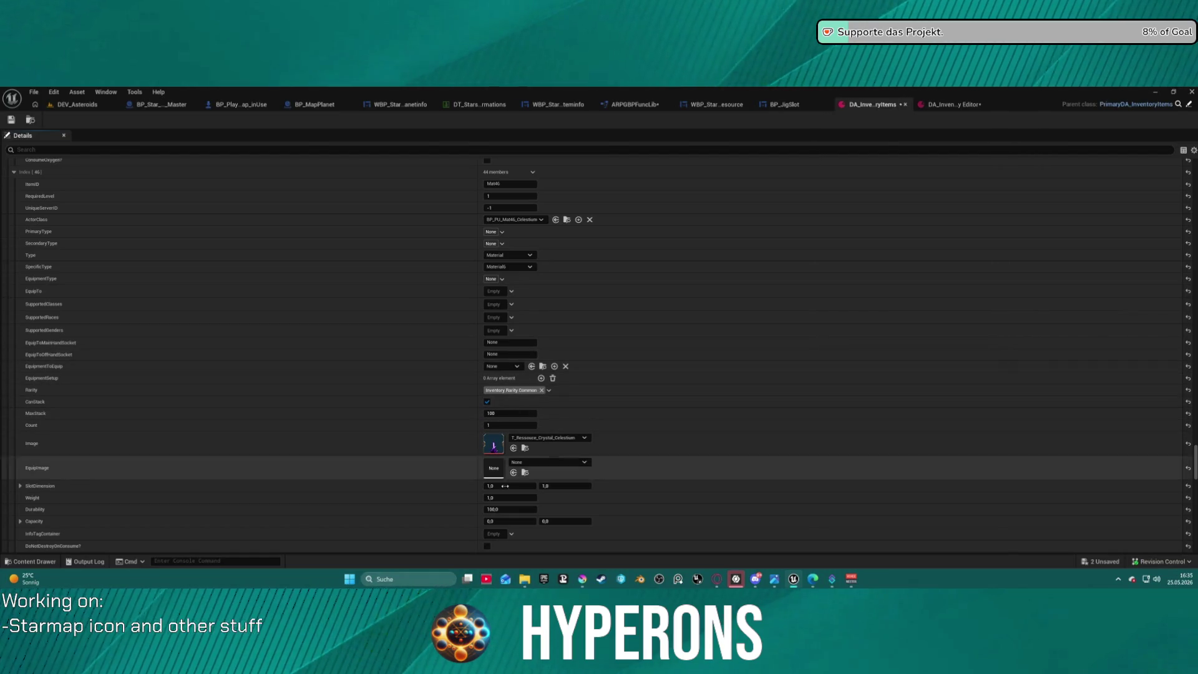
{"action": "scroll", "coordinate": [509, 375], "scroll_direction": "down", "scroll_amount": 3}
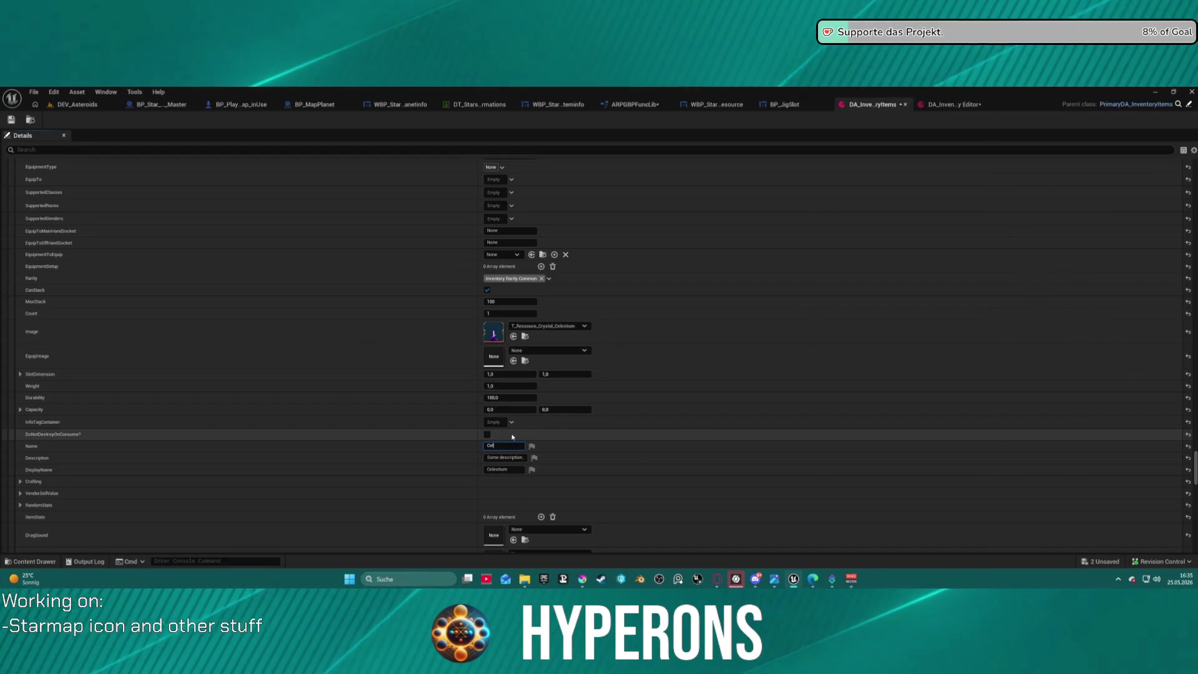
{"action": "scroll", "coordinate": [530, 468], "scroll_direction": "down", "scroll_amount": 5}
{"action": "scroll", "coordinate": [540, 491], "scroll_direction": "down", "scroll_amount": 5}
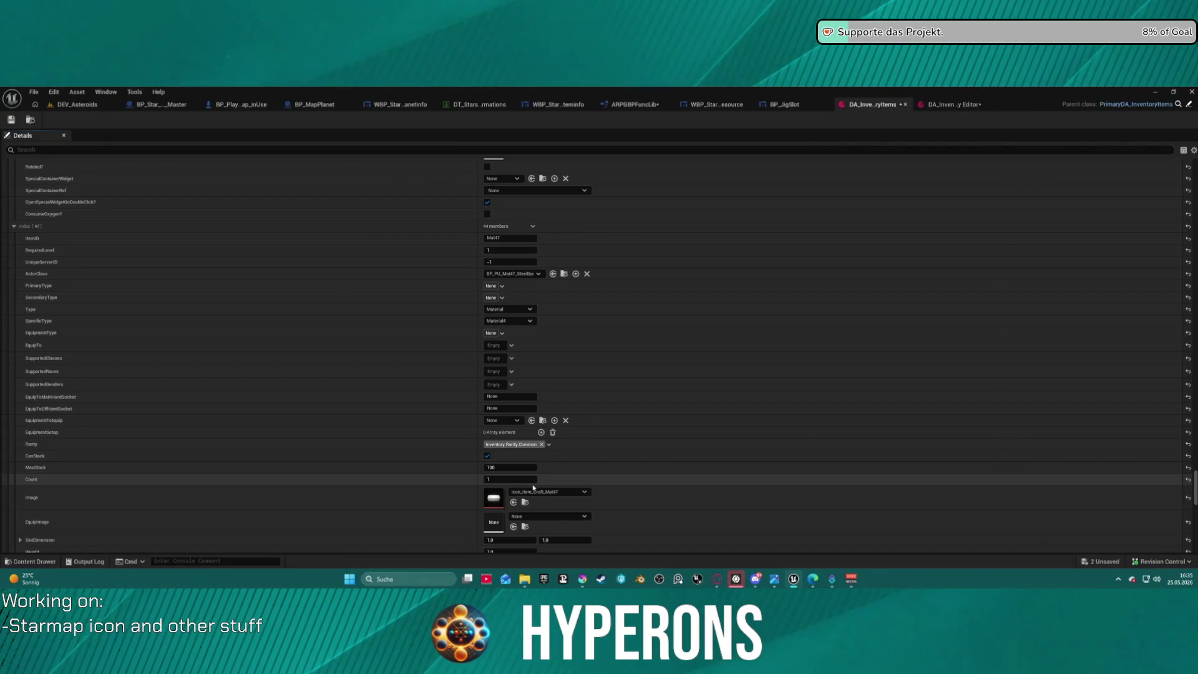
{"action": "left_click", "coordinate": [17, 122]}
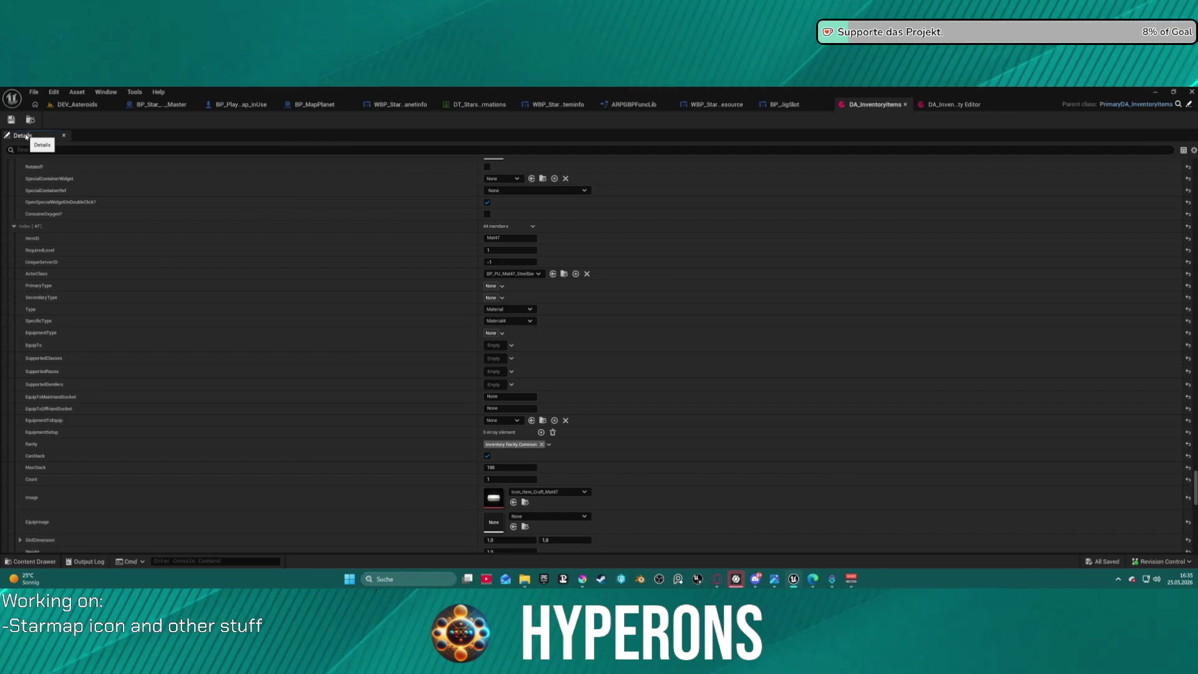
{"action": "left_click", "coordinate": [96, 106]}
- Show the Pickups > CraftingResources folder in the Content Drawer with the search filter cleared
{"action": "key", "text": "ctrl+space"}
{"action": "scroll", "coordinate": [77, 448], "scroll_direction": "down", "scroll_amount": 8}
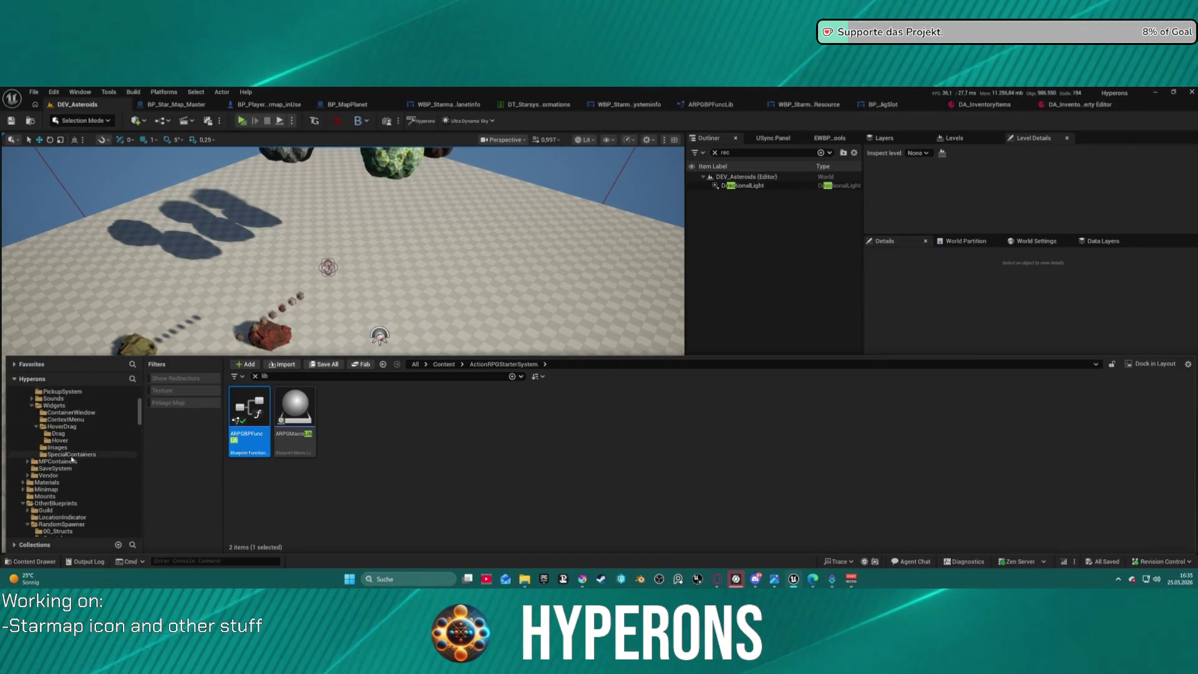
{"action": "scroll", "coordinate": [75, 456], "scroll_direction": "down", "scroll_amount": 10}
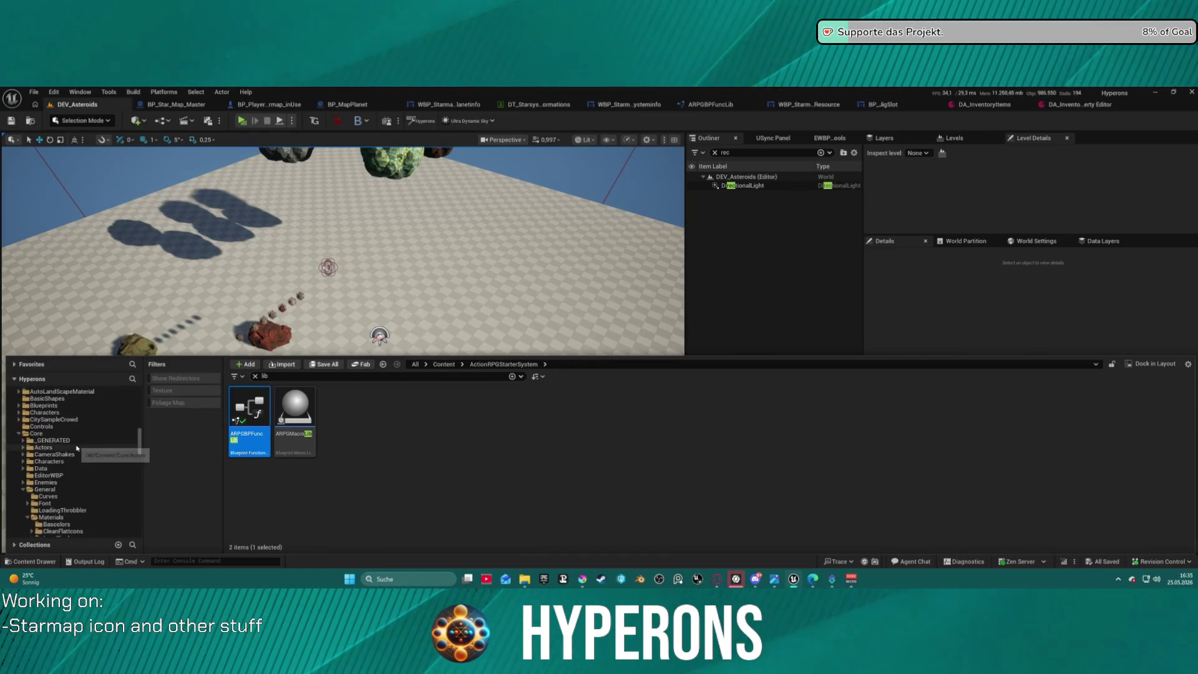
{"action": "scroll", "coordinate": [71, 472], "scroll_direction": "down", "scroll_amount": 10}
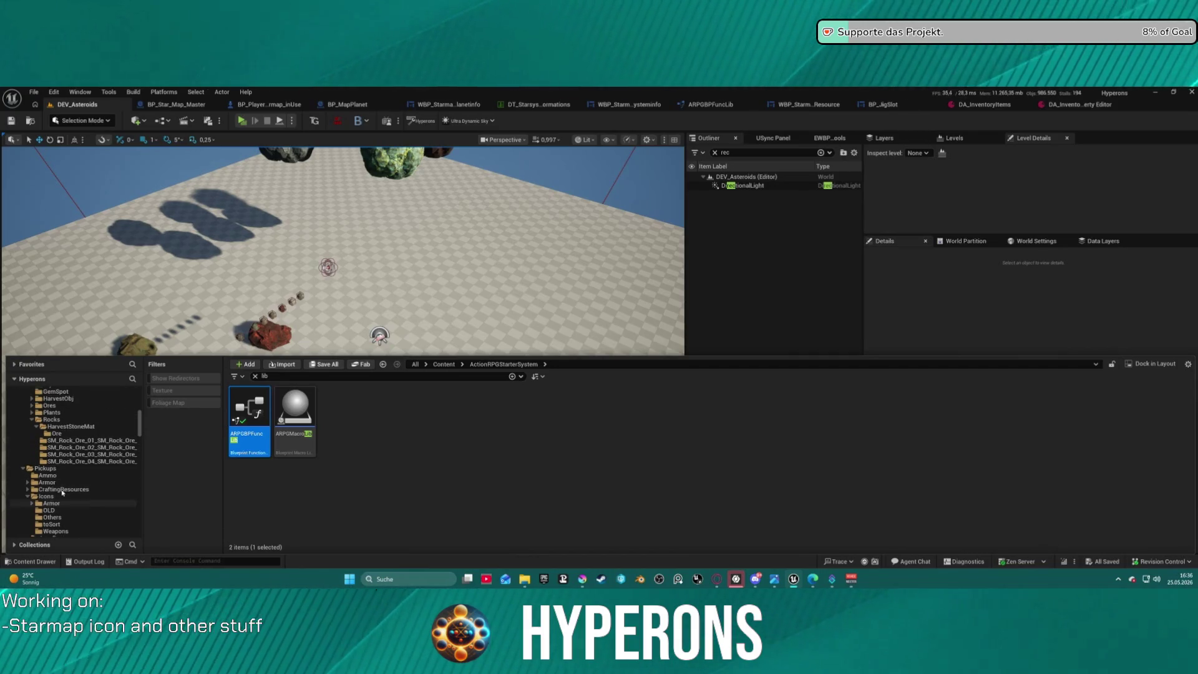
{"action": "scroll", "coordinate": [63, 492], "scroll_direction": "down", "scroll_amount": 3}
{"action": "left_click", "coordinate": [64, 434]}
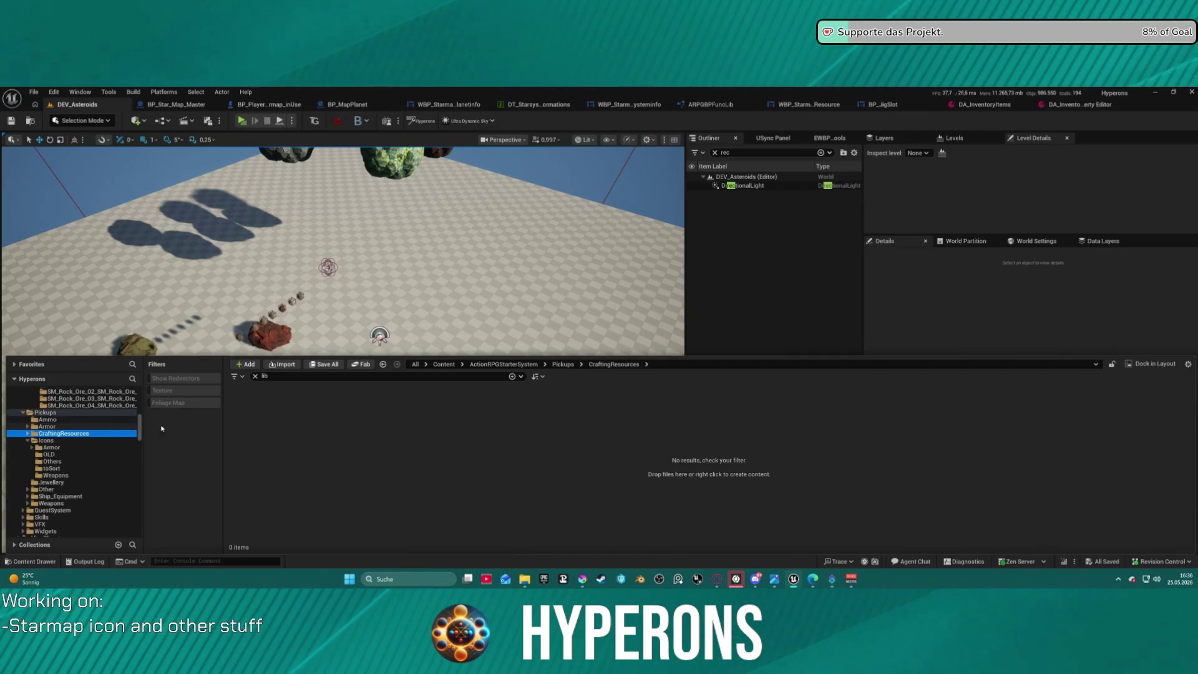
{"action": "left_click", "coordinate": [256, 377]}
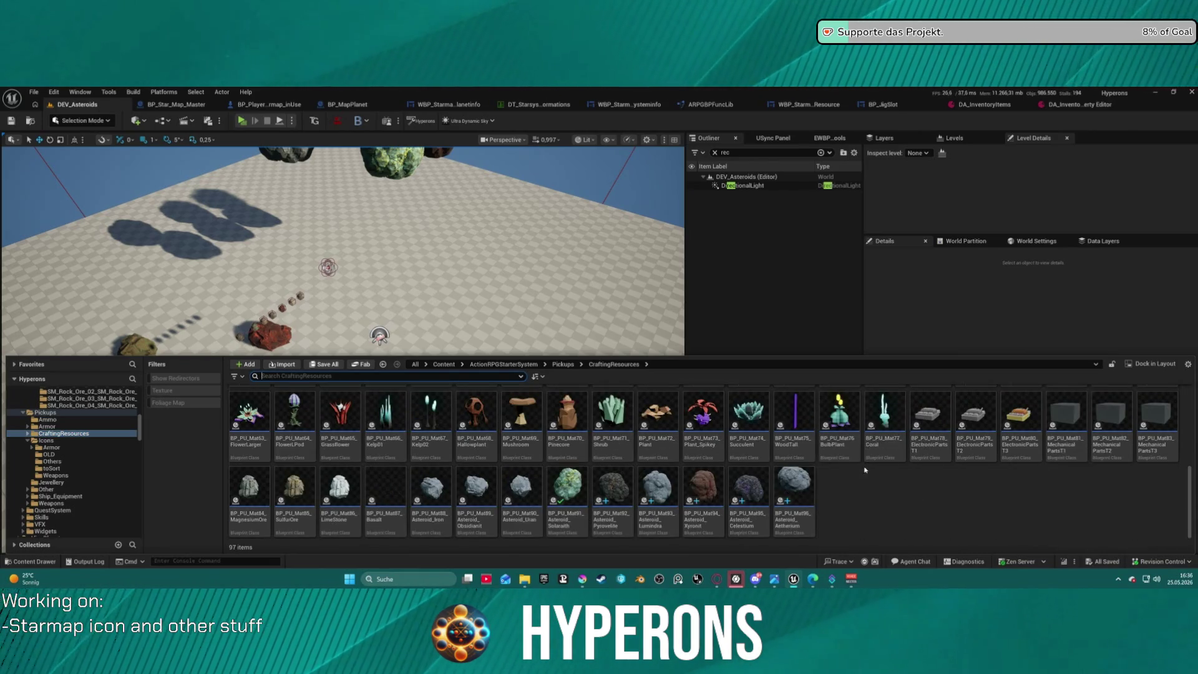
- Place BP_PU_Mat37_Xyronit beside the red rock and launch a play test
{"action": "scroll", "coordinate": [937, 468], "scroll_direction": "down", "scroll_amount": 1}
{"action": "left_click_drag", "start_coordinate": [971, 462], "coordinate": [284, 278]}
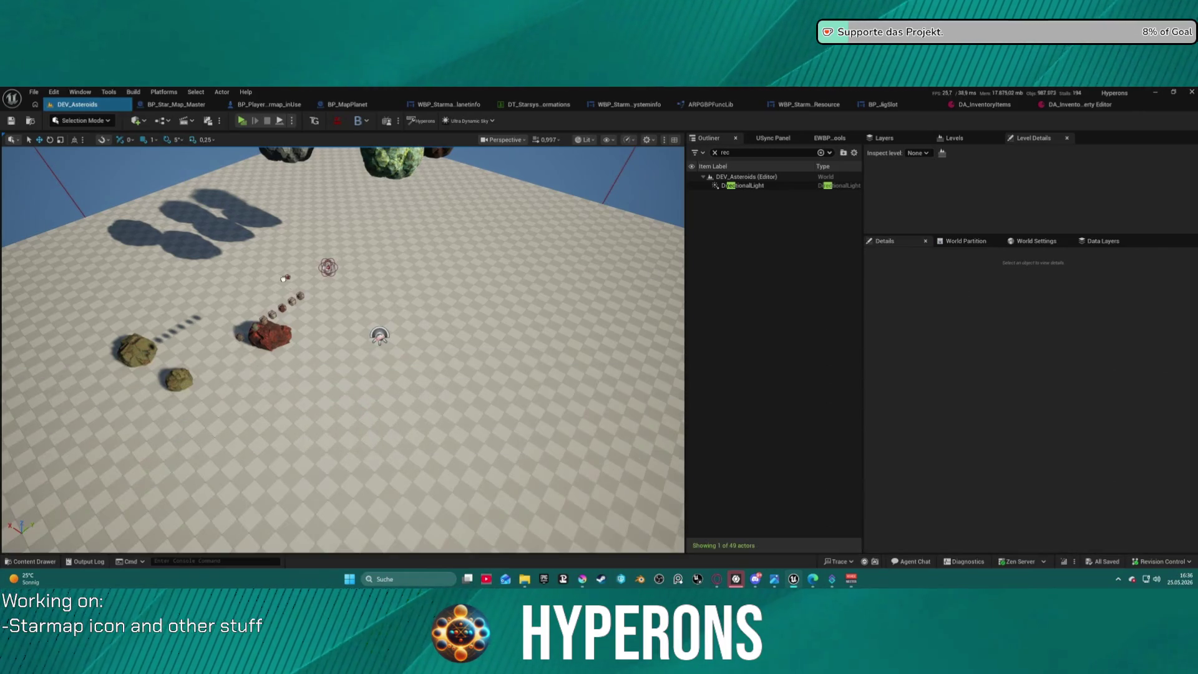
{"action": "left_click_drag", "start_coordinate": [318, 340], "coordinate": [321, 341]}
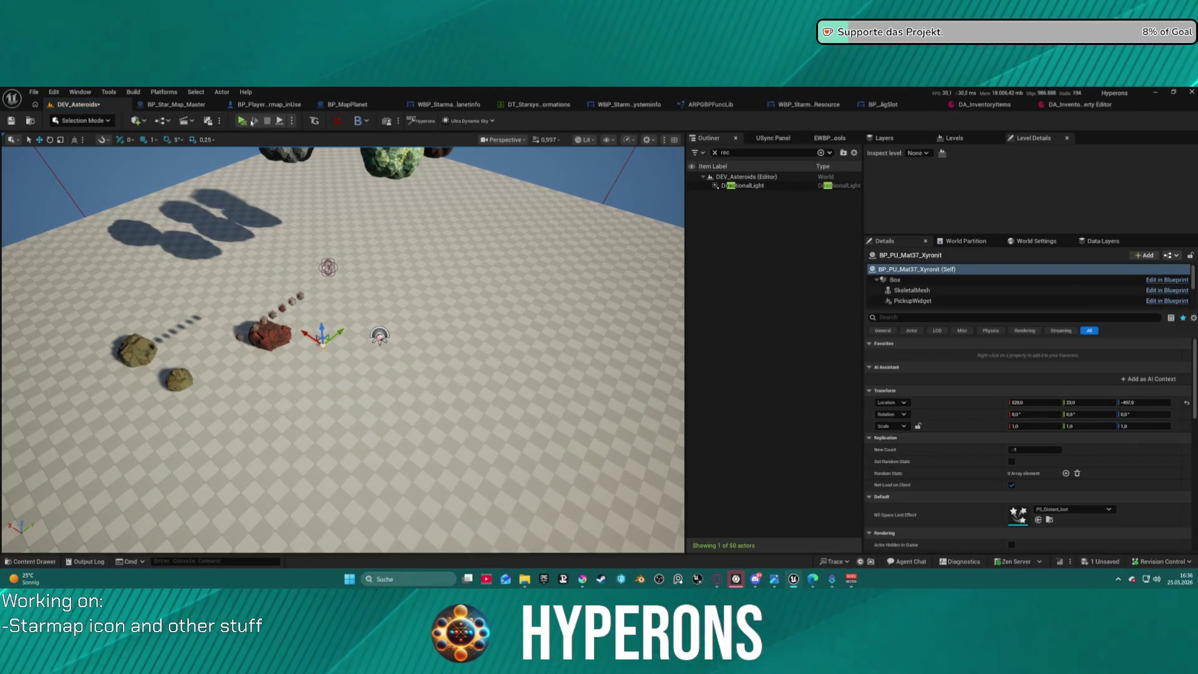
{"action": "key", "text": "alt+p"}
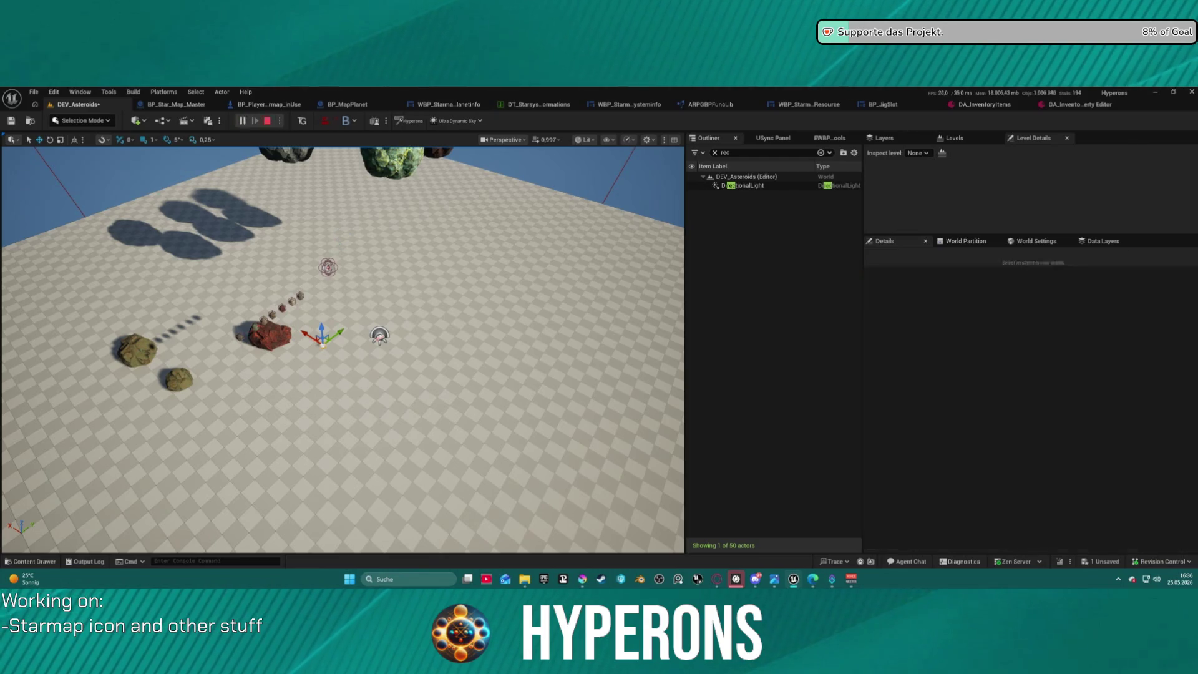
- Stop the standalone preview and raise the Floor actor higher in the level
{"action": "key", "text": "w"}
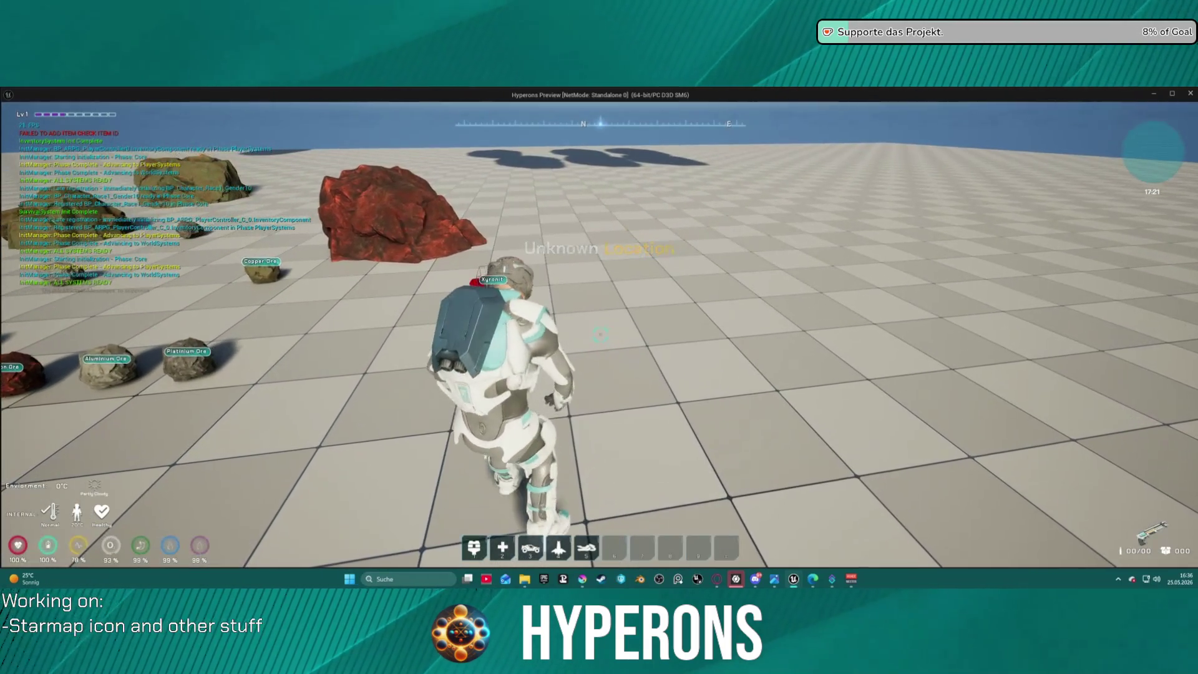
{"action": "key", "text": "Escape"}
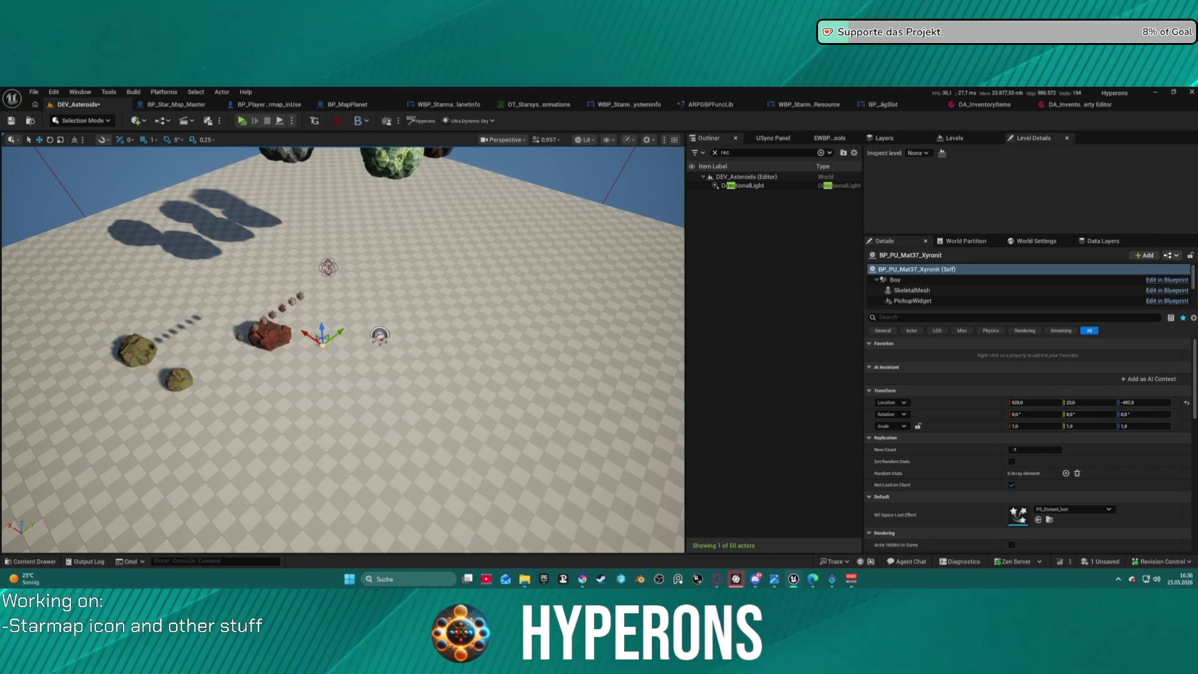
{"action": "left_click", "coordinate": [344, 354]}
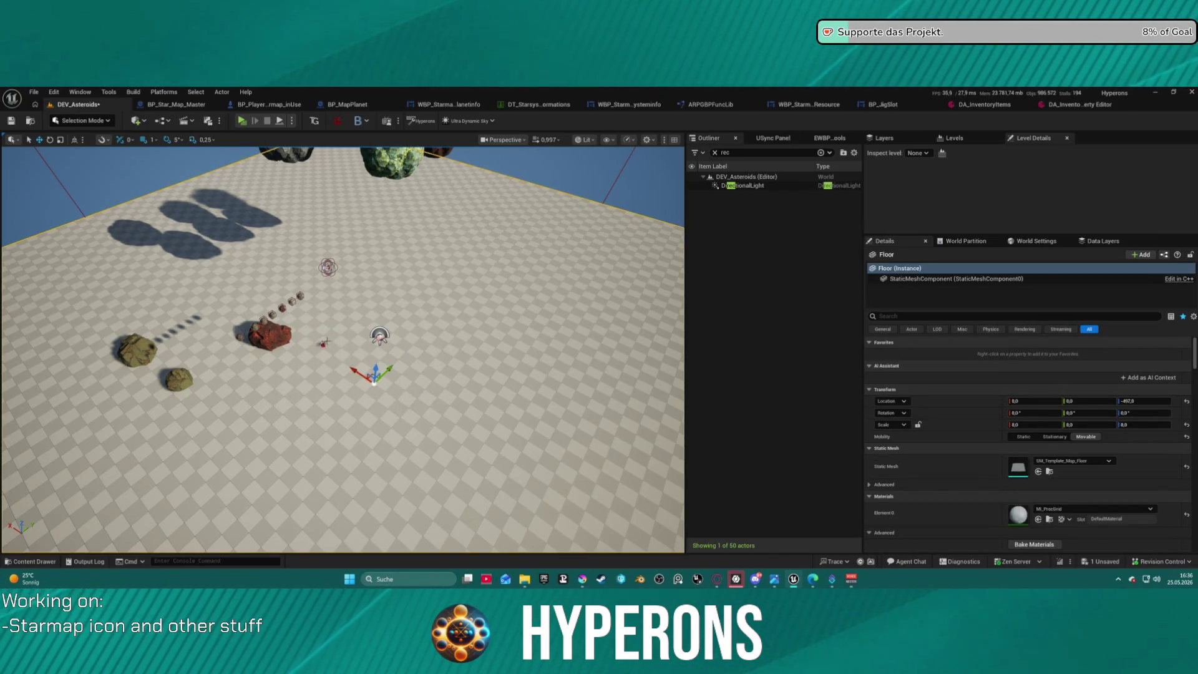
{"action": "left_click", "coordinate": [328, 267]}
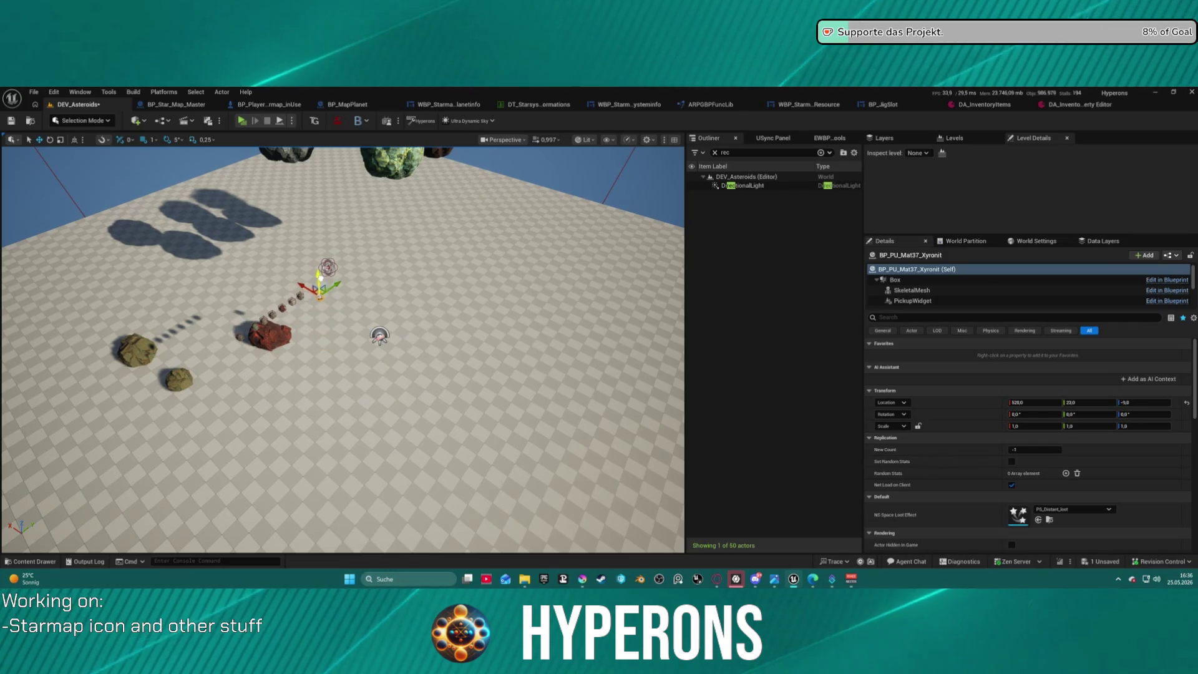
{"action": "left_click", "coordinate": [374, 374]}
{"action": "mouse_move", "coordinate": [373, 367]}
{"action": "left_mouse_down"}
{"action": "mouse_move", "coordinate": [384, 296]}
{"action": "mouse_move", "coordinate": [385, 310]}
{"action": "left_mouse_up"}
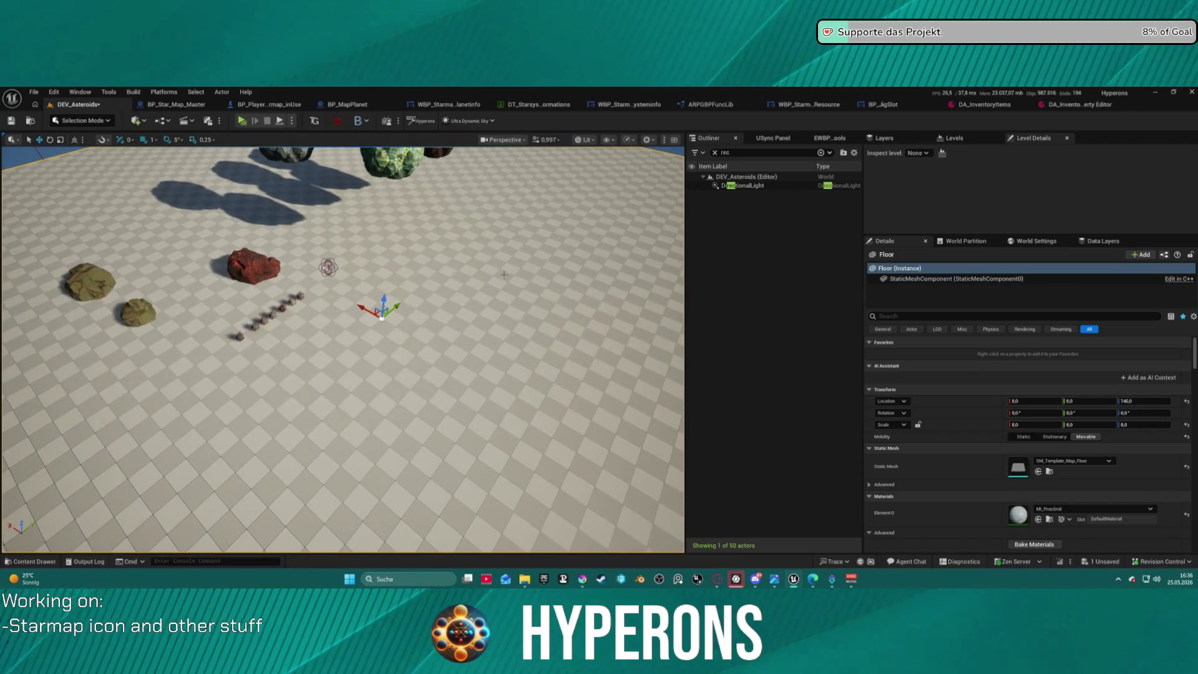
- Clear the Outliner filter and select PlayerStart and BP_HO_Asteroid_Stage1
{"action": "left_click", "coordinate": [715, 153]}
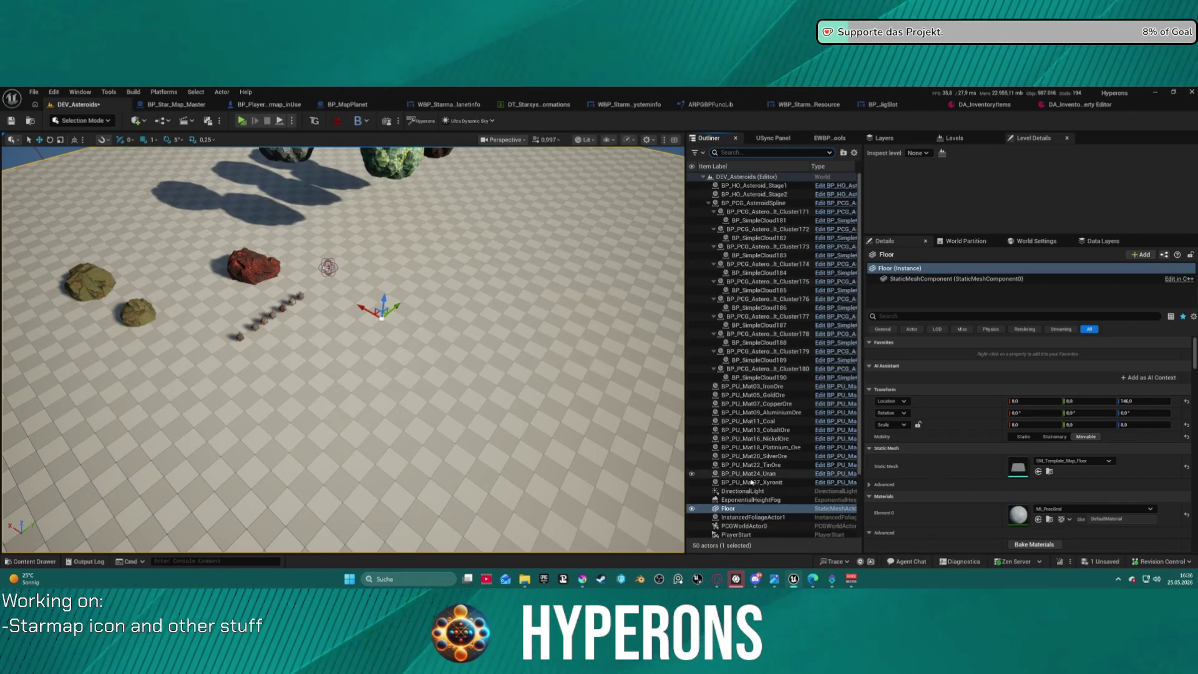
{"action": "scroll", "coordinate": [765, 516], "scroll_direction": "down", "scroll_amount": 2}
{"action": "left_click", "coordinate": [772, 496]}
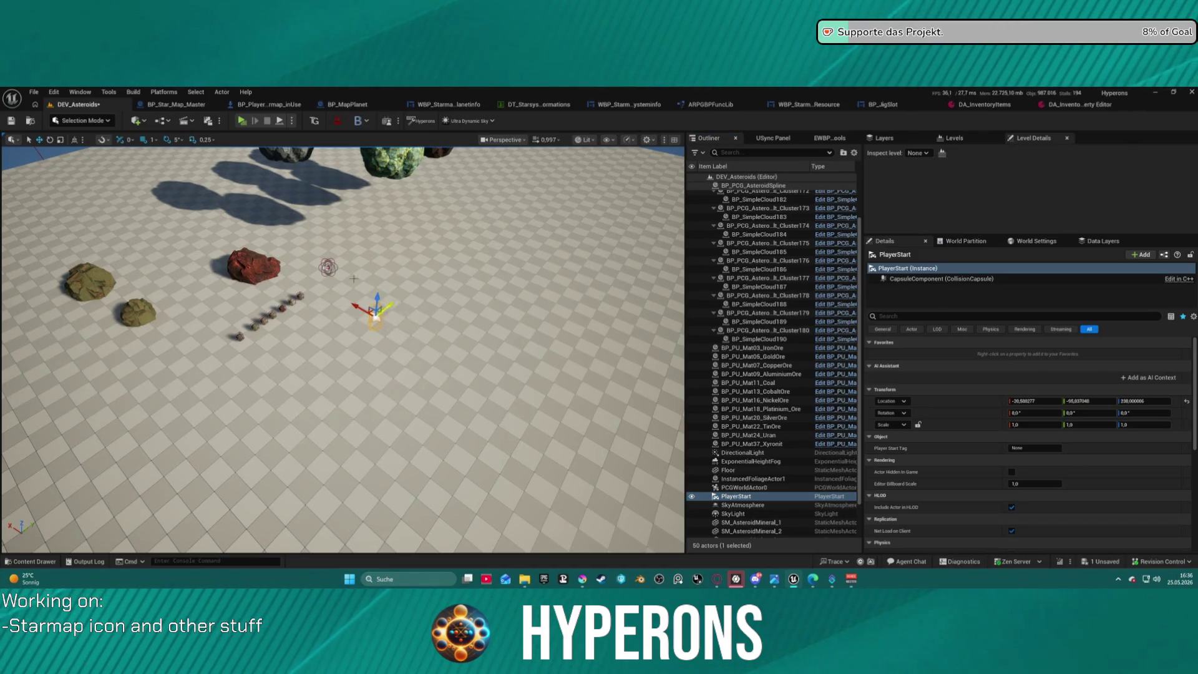
{"action": "left_click", "coordinate": [328, 268]}
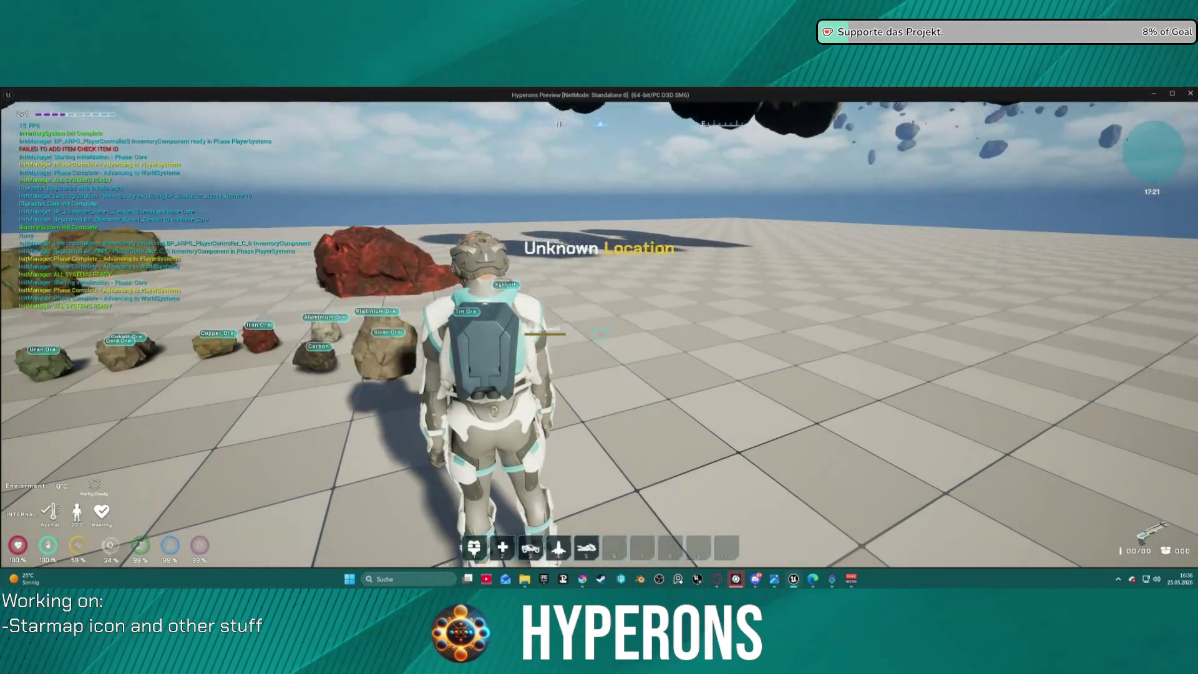
- Collect the Xyronit pickup, inspect it in the inventory, end play, and open BP_JigSlot
{"action": "key", "text": "w"}
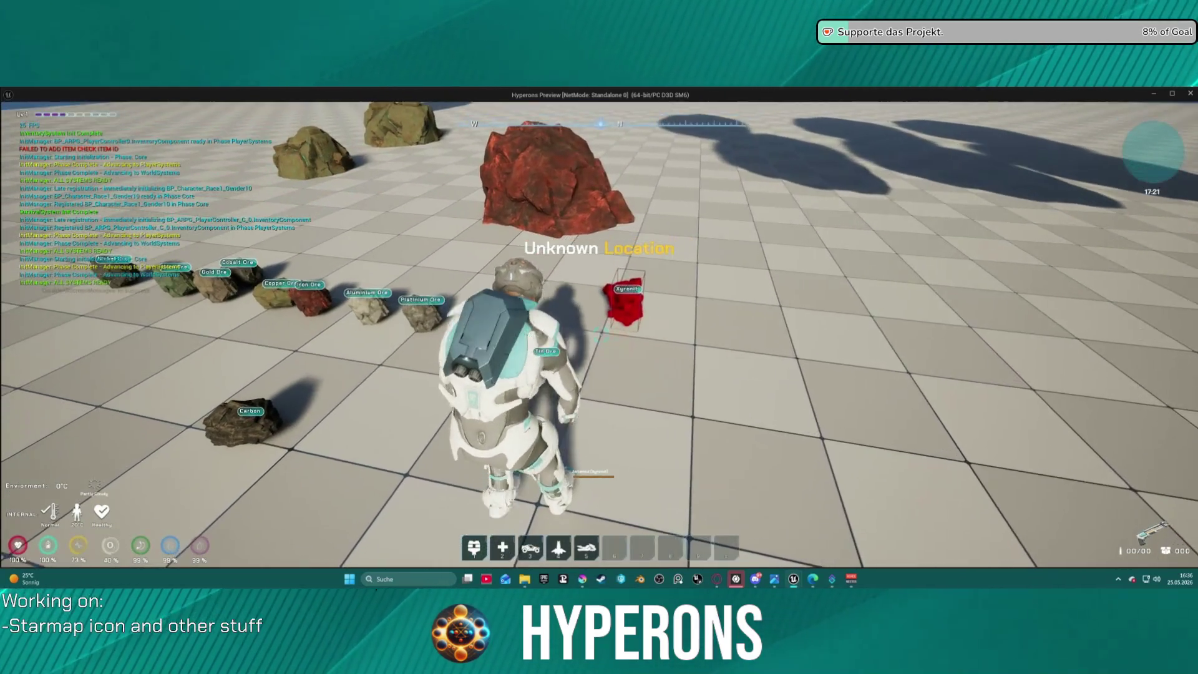
{"action": "key", "text": "e"}
{"action": "key", "text": "i"}
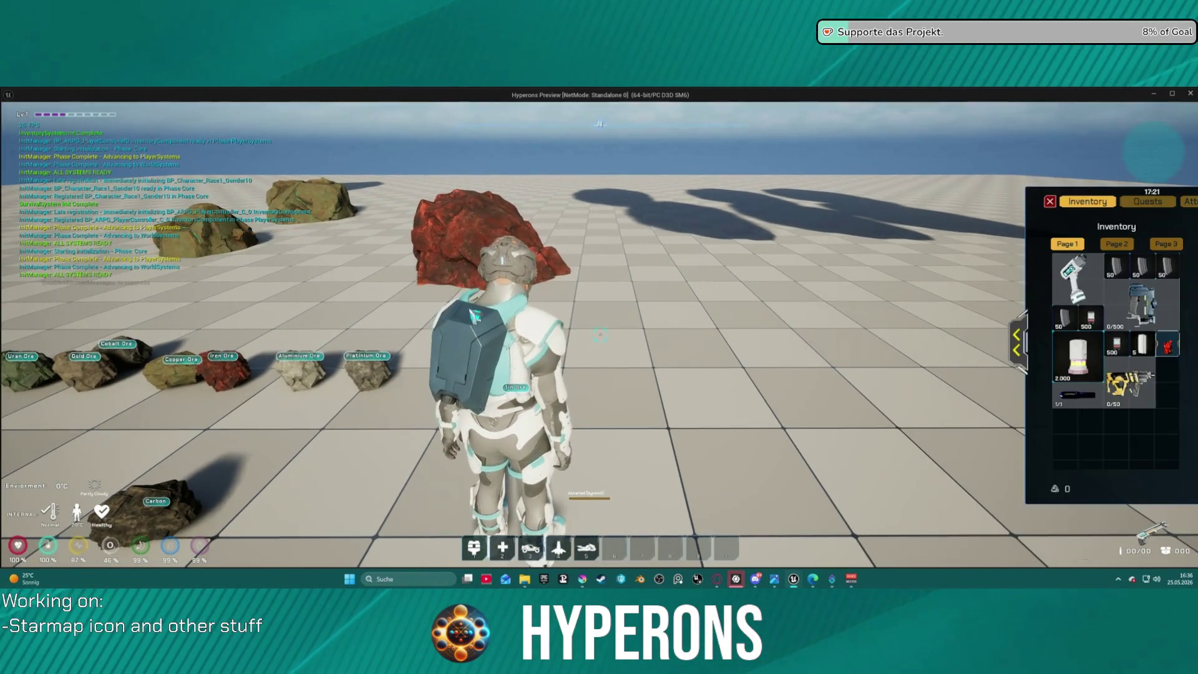
{"action": "mouse_move", "coordinate": [1170, 367]}
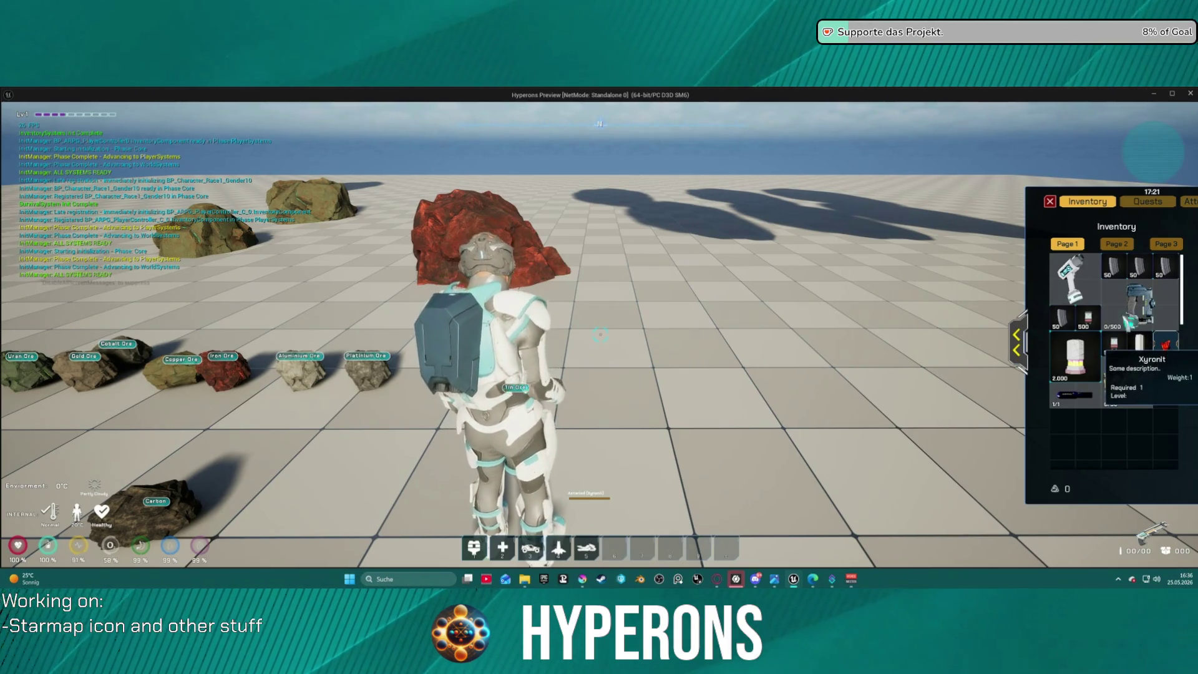
{"action": "key", "text": "i"}
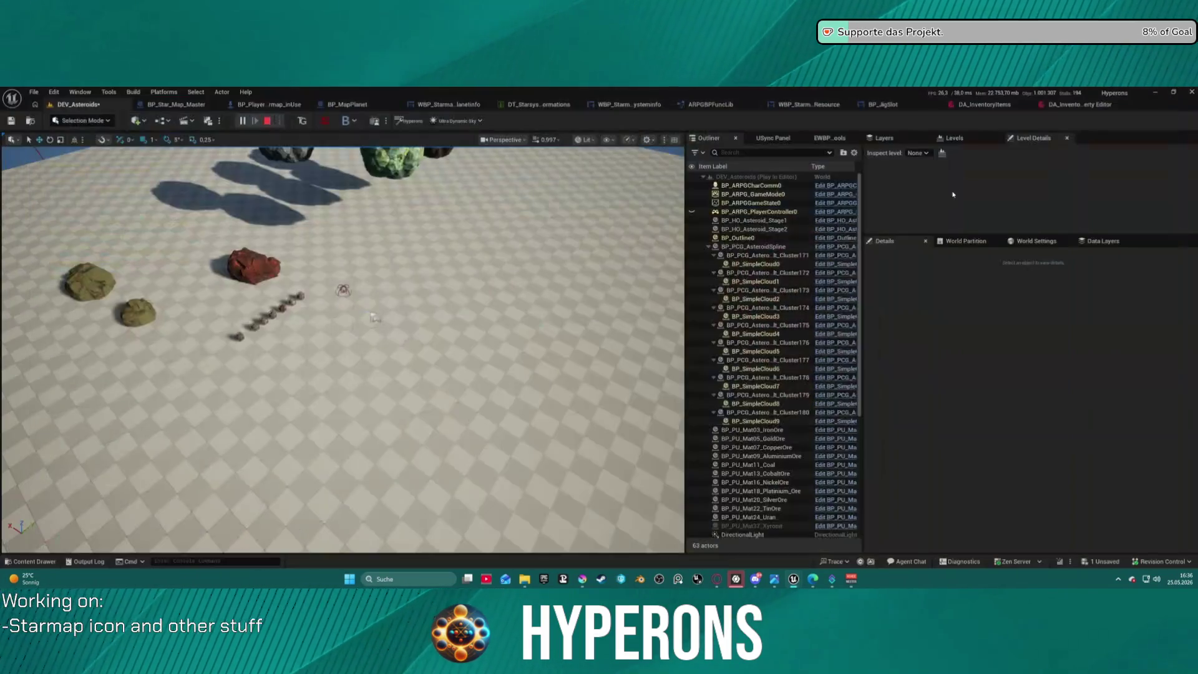
{"action": "key", "text": "Escape"}
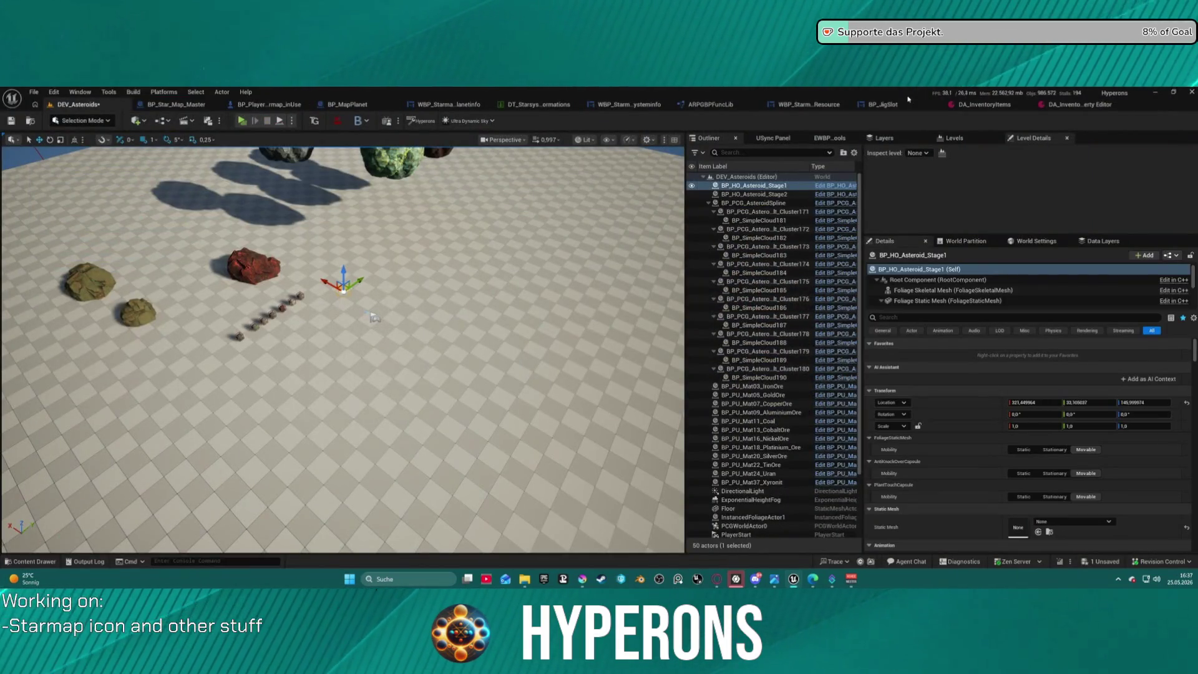
{"action": "left_click", "coordinate": [907, 105]}
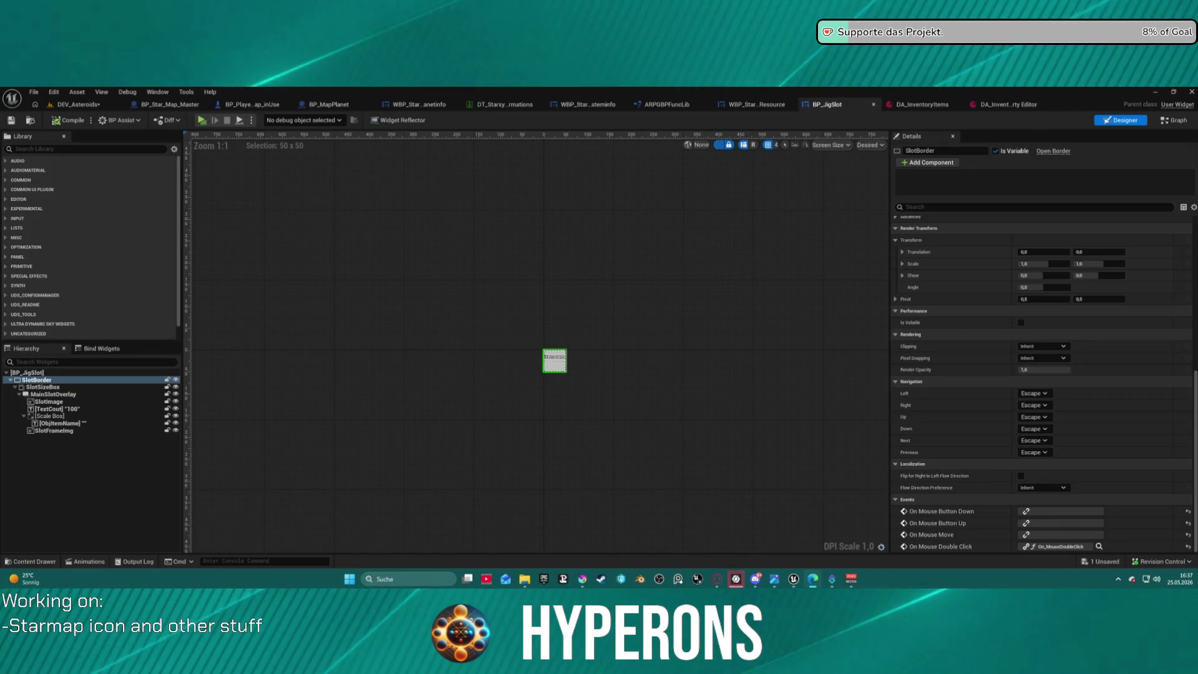
- Switch BP_JigSlot to Graph mode and bring the EventGraph's Branch and Get Ore Color nodes into view
{"action": "left_click", "coordinate": [615, 294]}
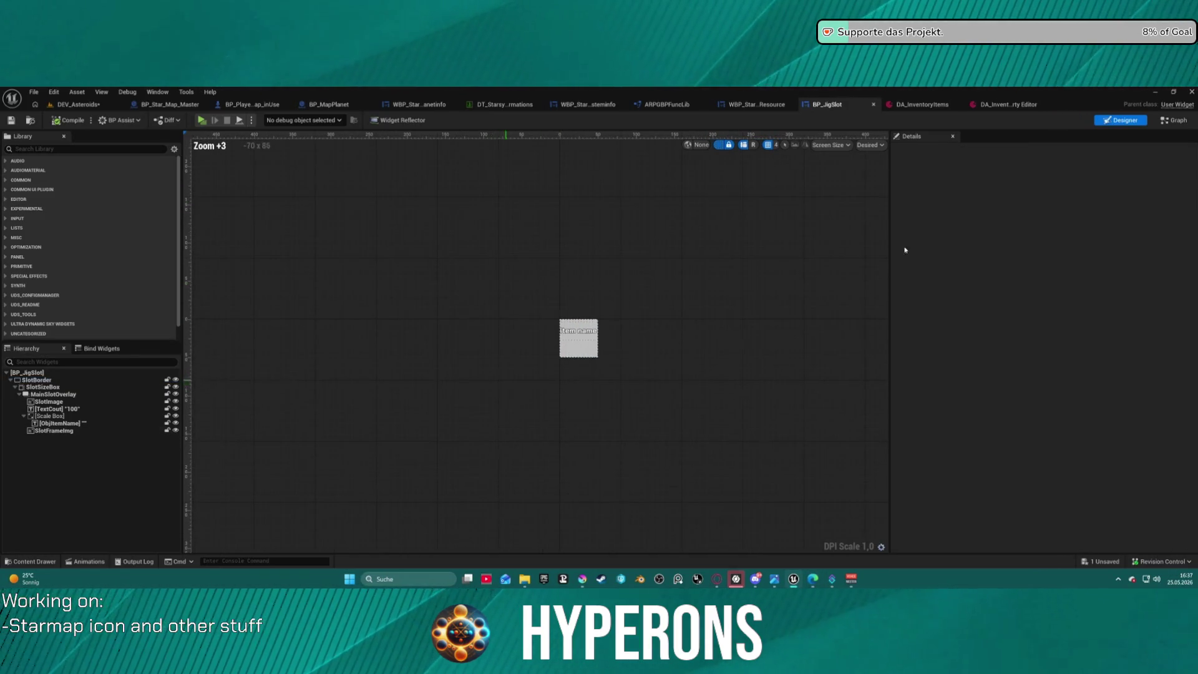
{"action": "left_click", "coordinate": [1175, 120]}
{"action": "scroll", "coordinate": [524, 325], "scroll_direction": "down", "scroll_amount": 10}
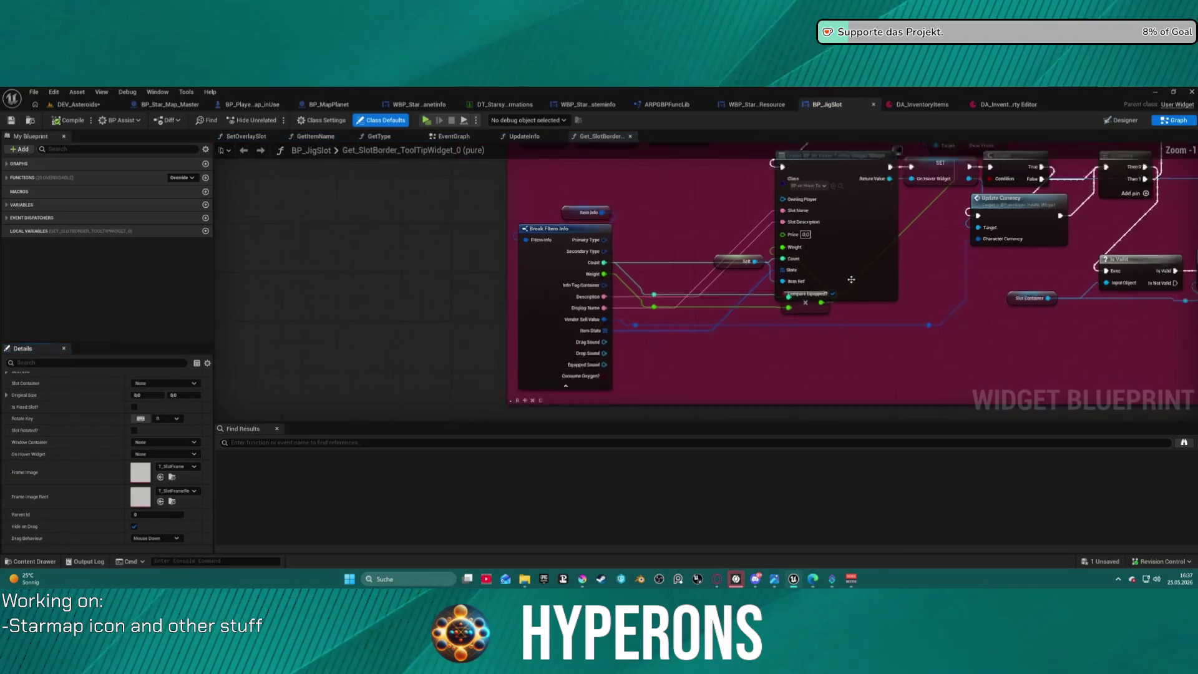
{"action": "scroll", "coordinate": [524, 325], "scroll_direction": "up", "scroll_amount": 3}
{"action": "left_click", "coordinate": [516, 136]}
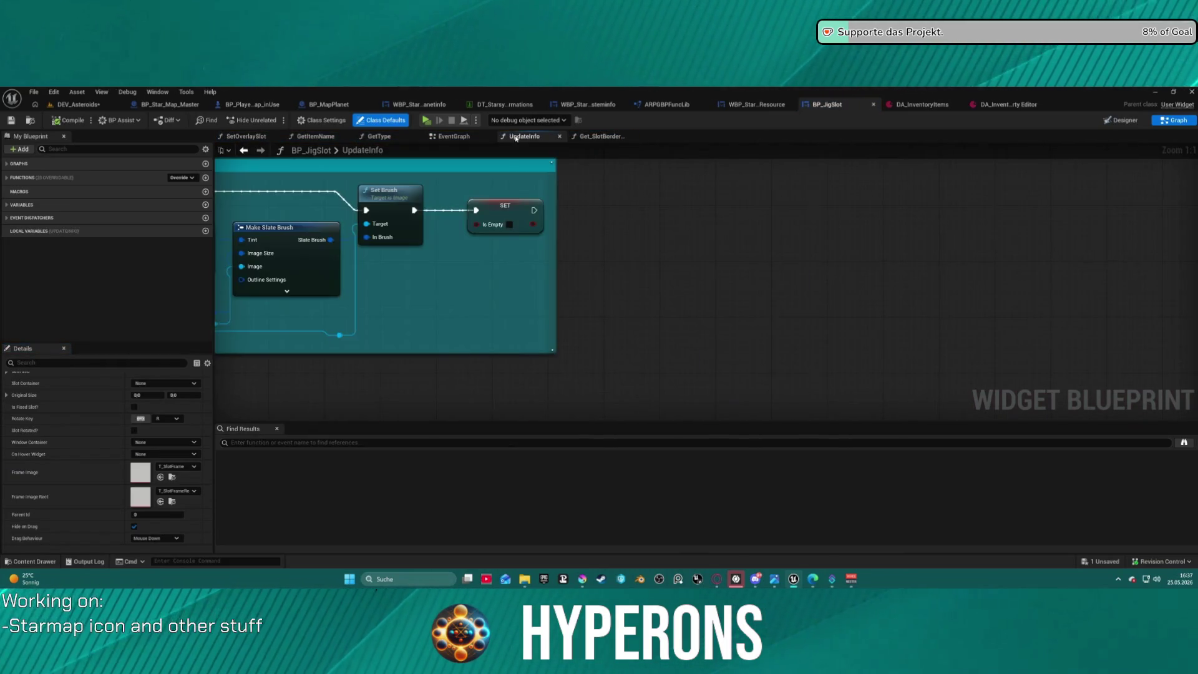
{"action": "left_click", "coordinate": [450, 138]}
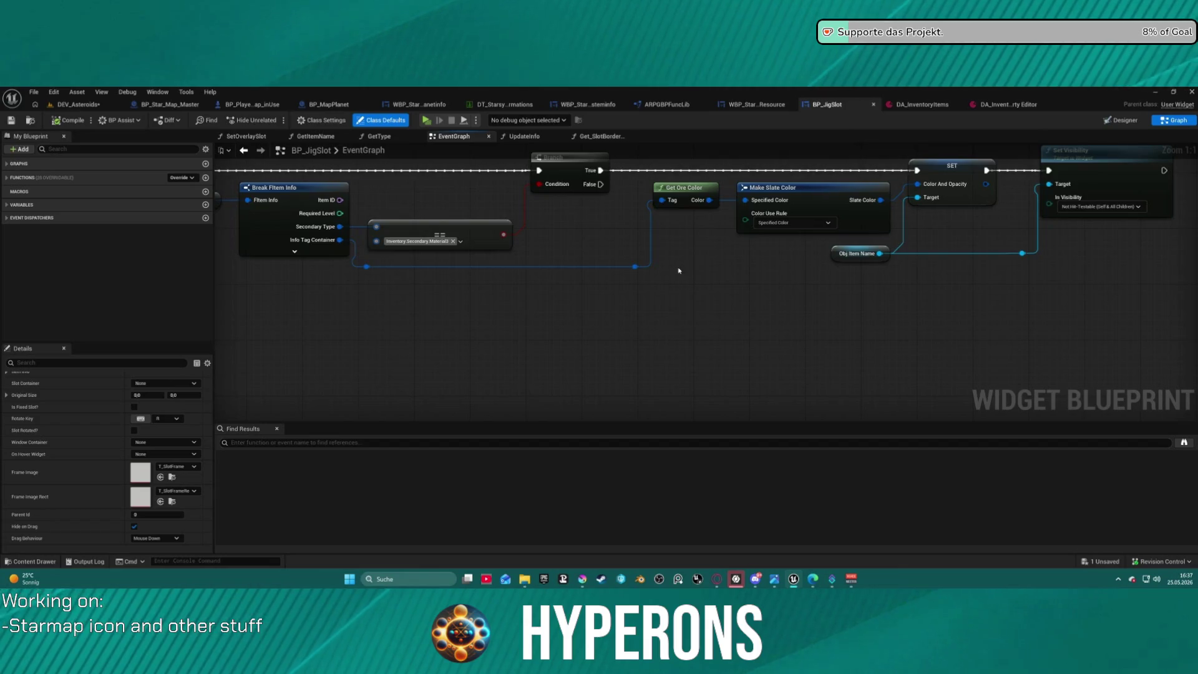
{"action": "left_click_drag", "start_coordinate": [752, 272], "coordinate": [625, 319]}
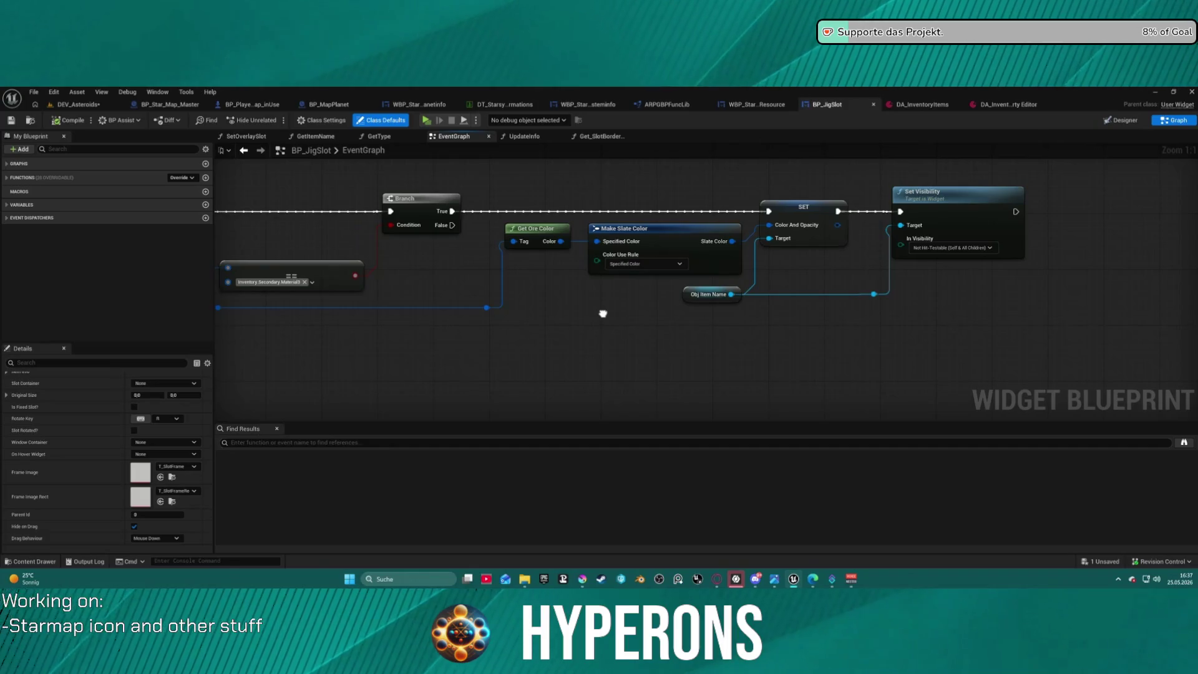
{"action": "mouse_move", "coordinate": [603, 313]}
{"action": "left_mouse_down"}
{"action": "mouse_move", "coordinate": [564, 292]}
{"action": "mouse_move", "coordinate": [799, 269]}
{"action": "left_mouse_up"}
{"action": "scroll", "coordinate": [592, 310], "scroll_direction": "down", "scroll_amount": 2}
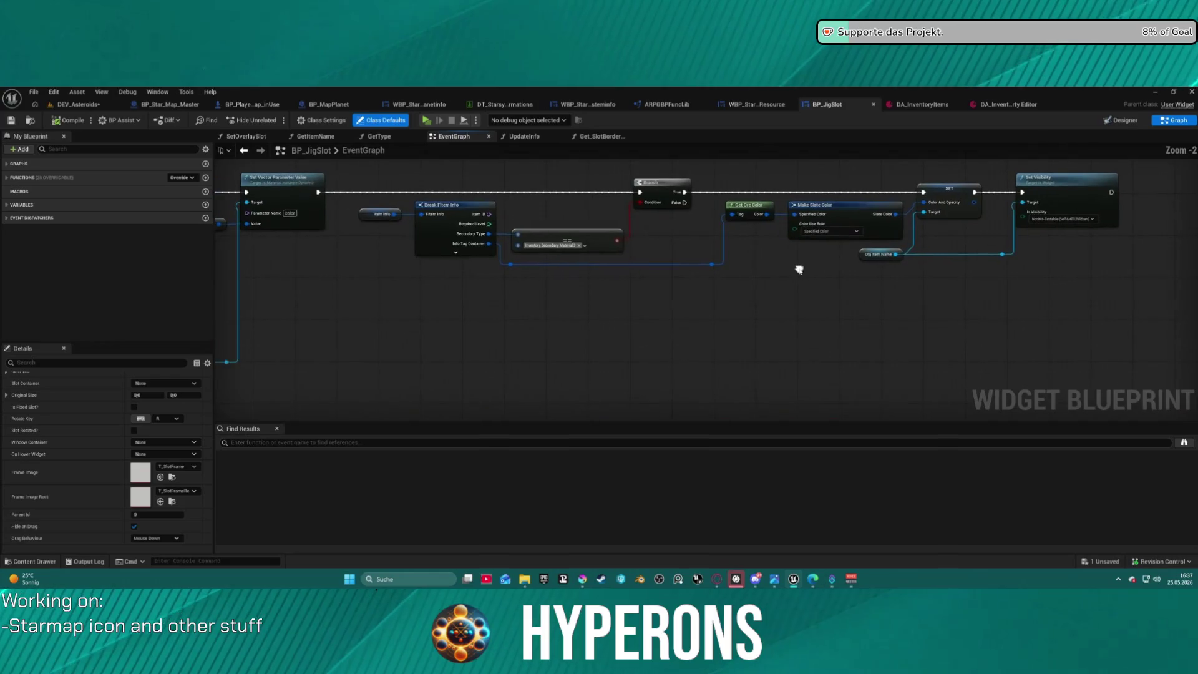
{"action": "scroll", "coordinate": [580, 226], "scroll_direction": "up", "scroll_amount": 2}
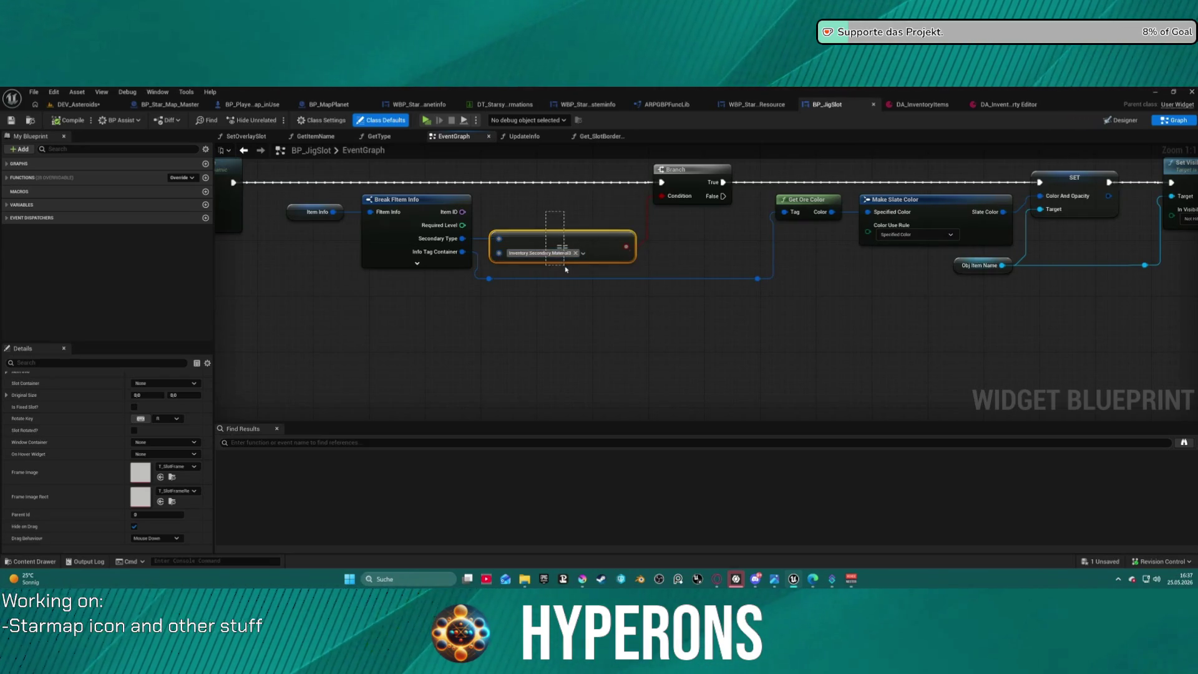
- Duplicate the == tag comparison, wire Secondary Type into it, and set its tag to Material6
{"action": "left_click_drag", "start_coordinate": [566, 270], "coordinate": [566, 261]}
{"action": "key", "text": "ctrl+d"}
{"action": "left_click_drag", "start_coordinate": [460, 238], "coordinate": [547, 284]}
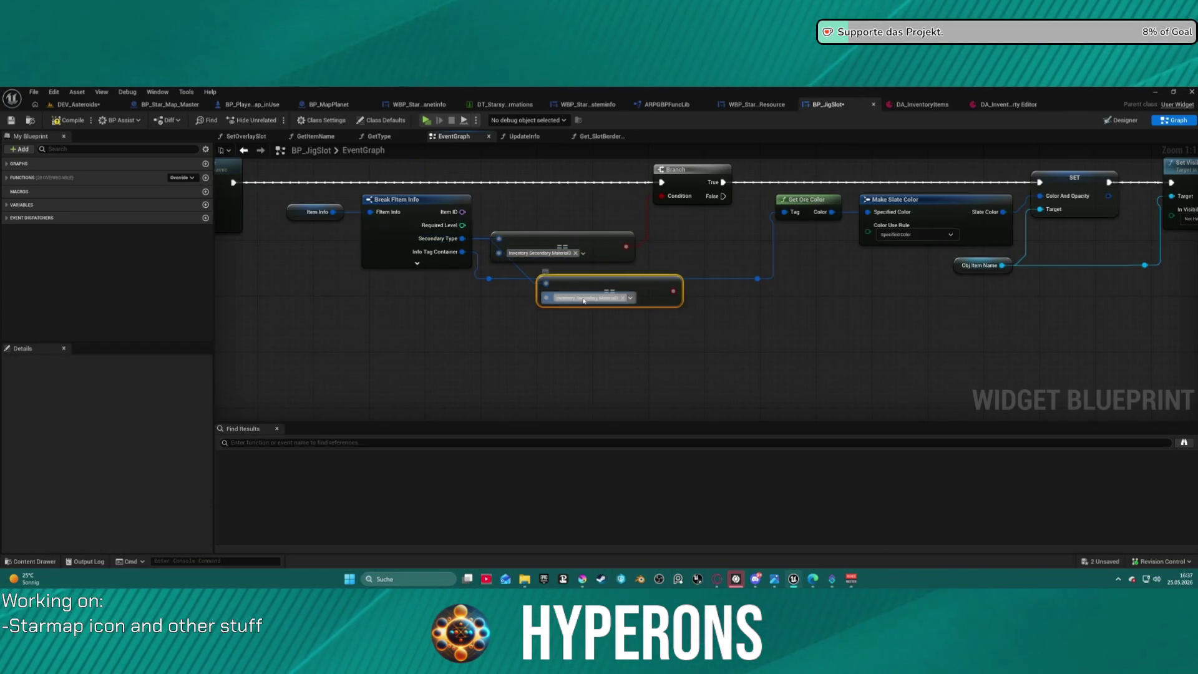
{"action": "left_click", "coordinate": [630, 298]}
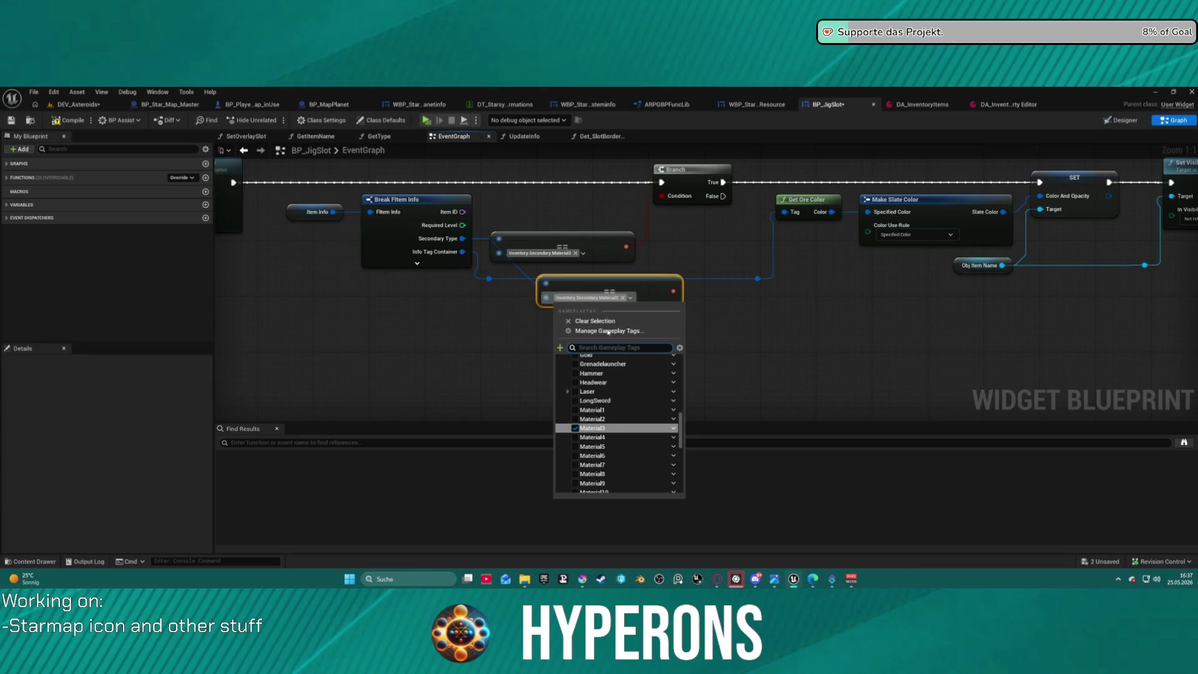
{"action": "left_click", "coordinate": [613, 457]}
{"action": "left_click_drag", "start_coordinate": [662, 281], "coordinate": [620, 280]}
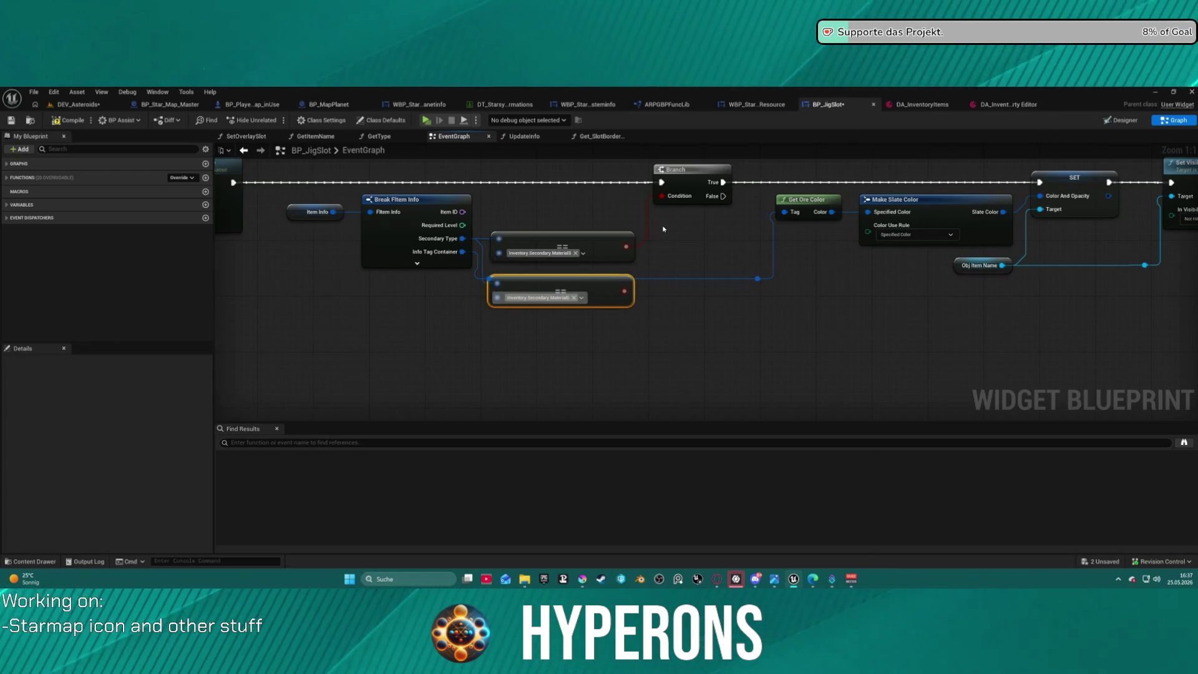
- Combine both tag checks with an OR node feeding the Branch Condition
{"action": "left_click_drag", "start_coordinate": [627, 247], "coordinate": [643, 263]}
{"action": "type", "text": "or"}
{"action": "key", "text": "Return"}
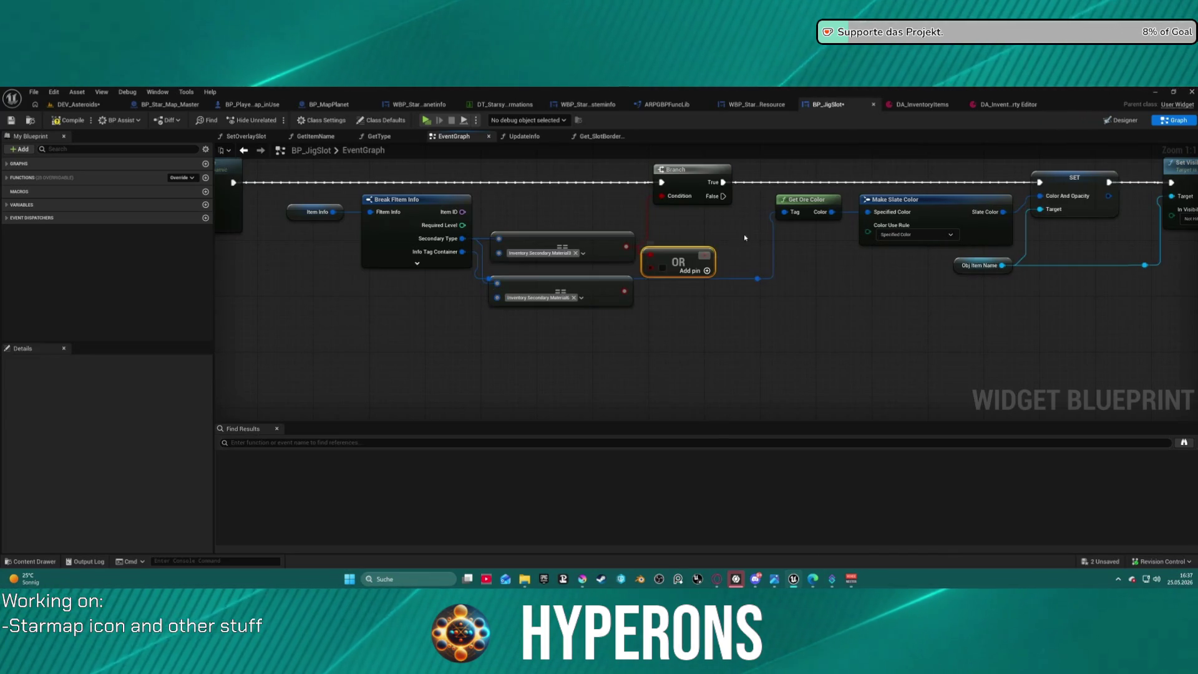
{"action": "left_click_drag", "start_coordinate": [705, 254], "coordinate": [660, 201]}
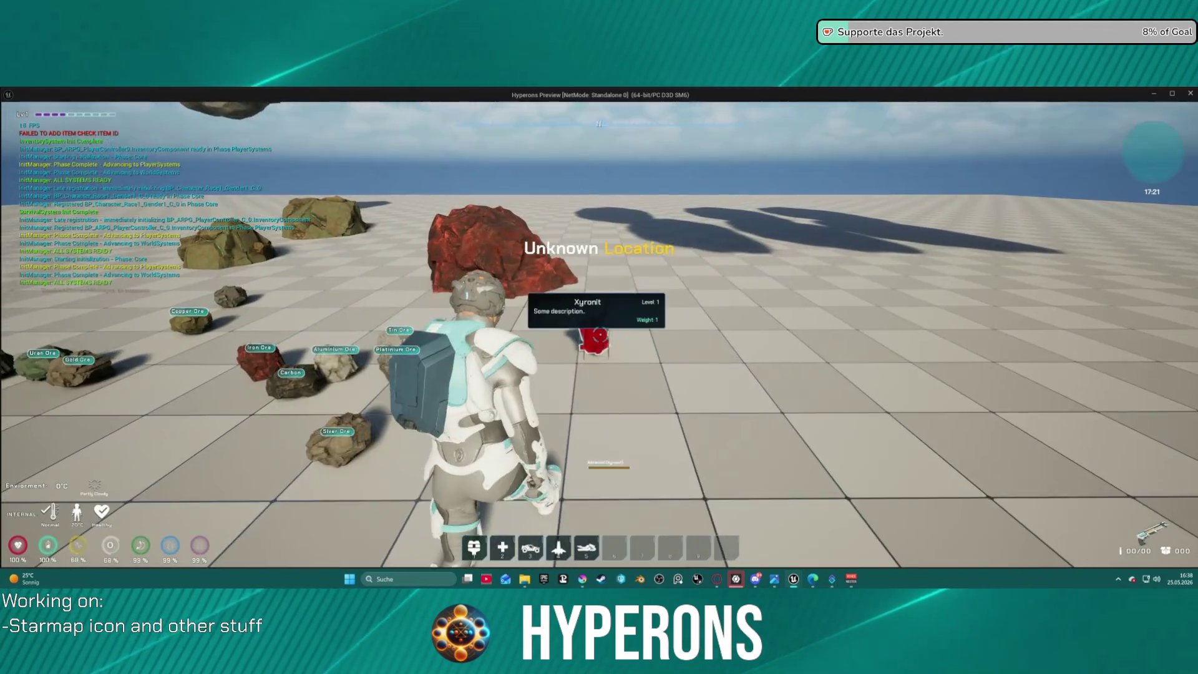
{"action": "key", "text": "i"}
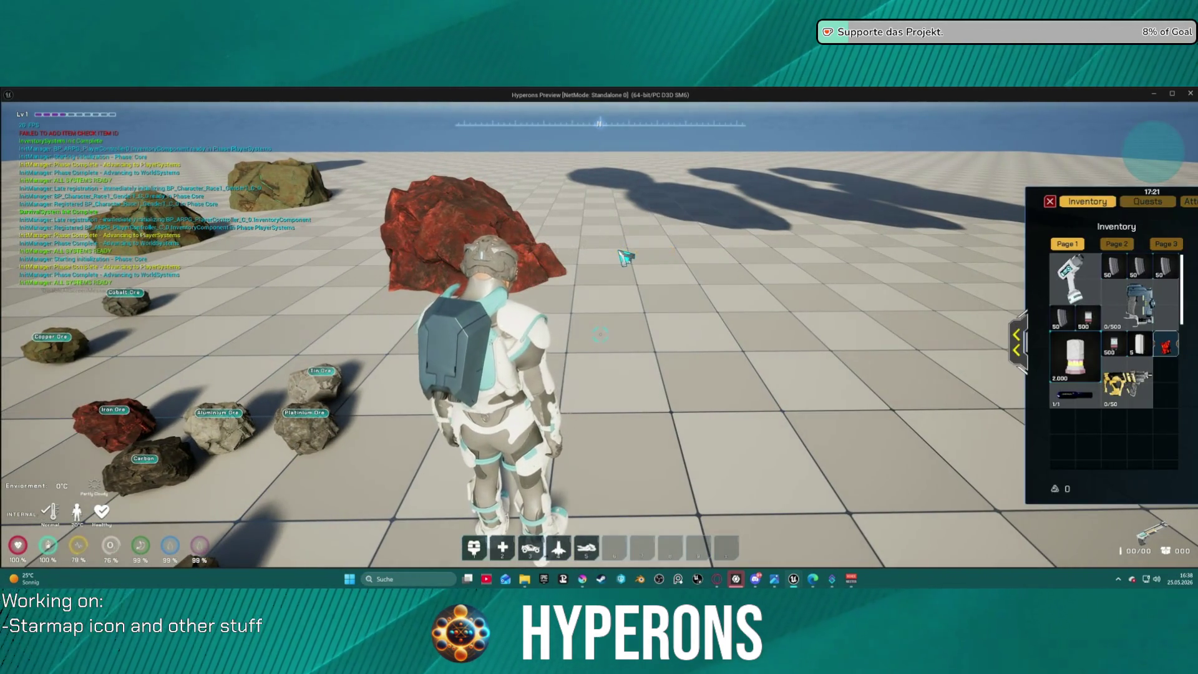
{"action": "key", "text": "Escape"}
{"action": "mouse_move", "coordinate": [758, 257]}
{"action": "left_mouse_down"}
{"action": "mouse_move", "coordinate": [757, 283]}
{"action": "mouse_move", "coordinate": [1046, 320]}
{"action": "mouse_move", "coordinate": [985, 295]}
{"action": "mouse_move", "coordinate": [911, 286]}
{"action": "left_mouse_up"}
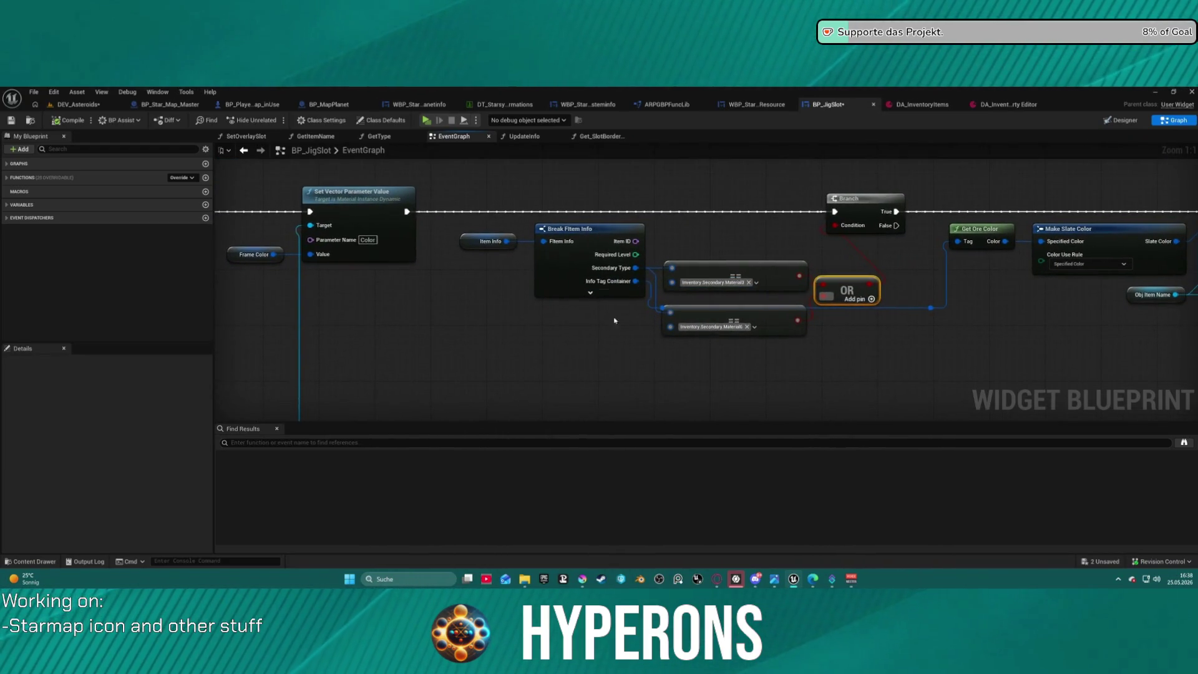
{"action": "left_click", "coordinate": [934, 111]}
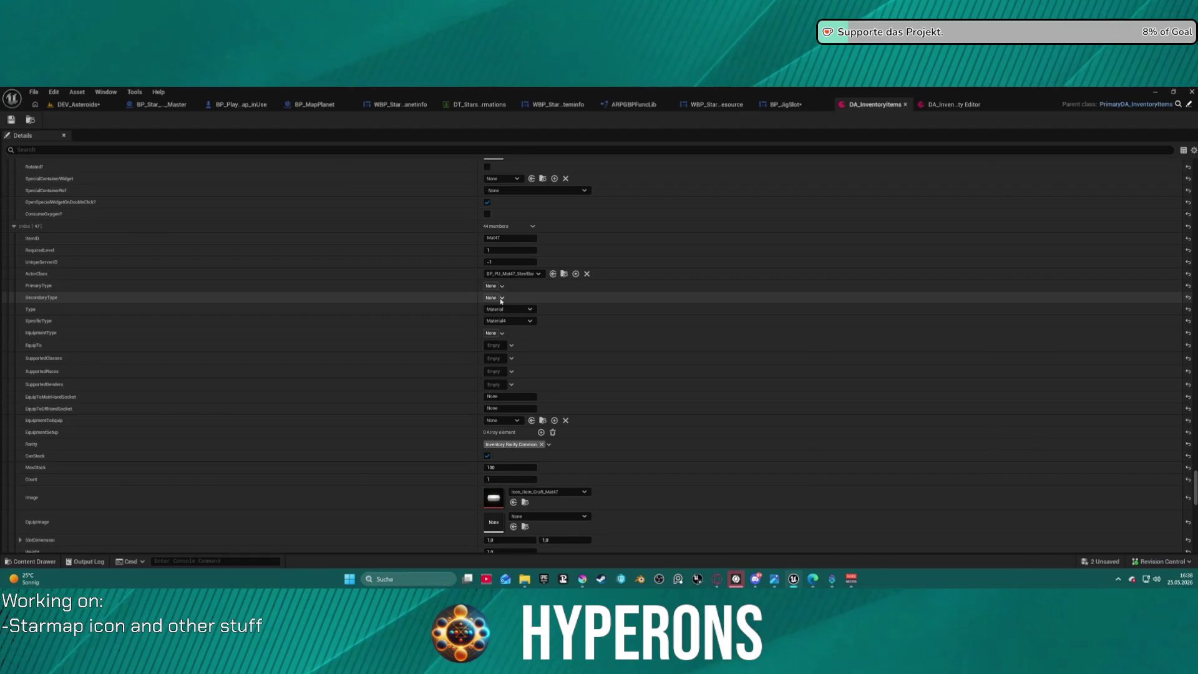
{"action": "scroll", "coordinate": [503, 299], "scroll_direction": "up", "scroll_amount": 10}
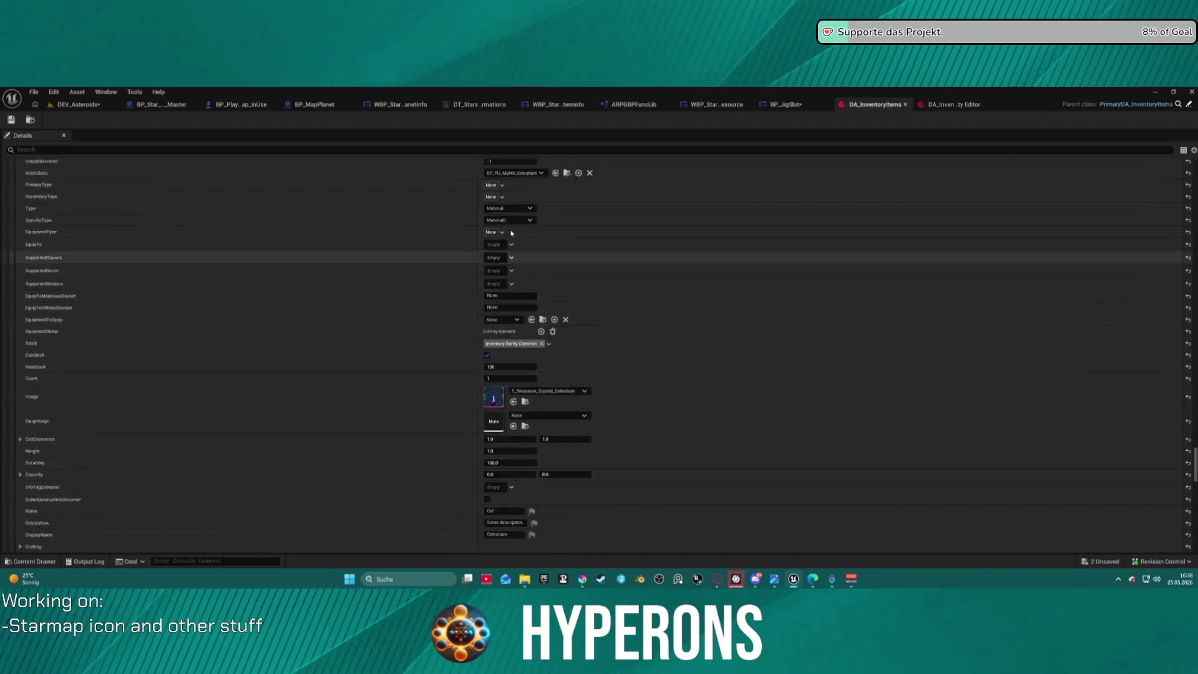
{"action": "scroll", "coordinate": [503, 303], "scroll_direction": "up", "scroll_amount": 8}
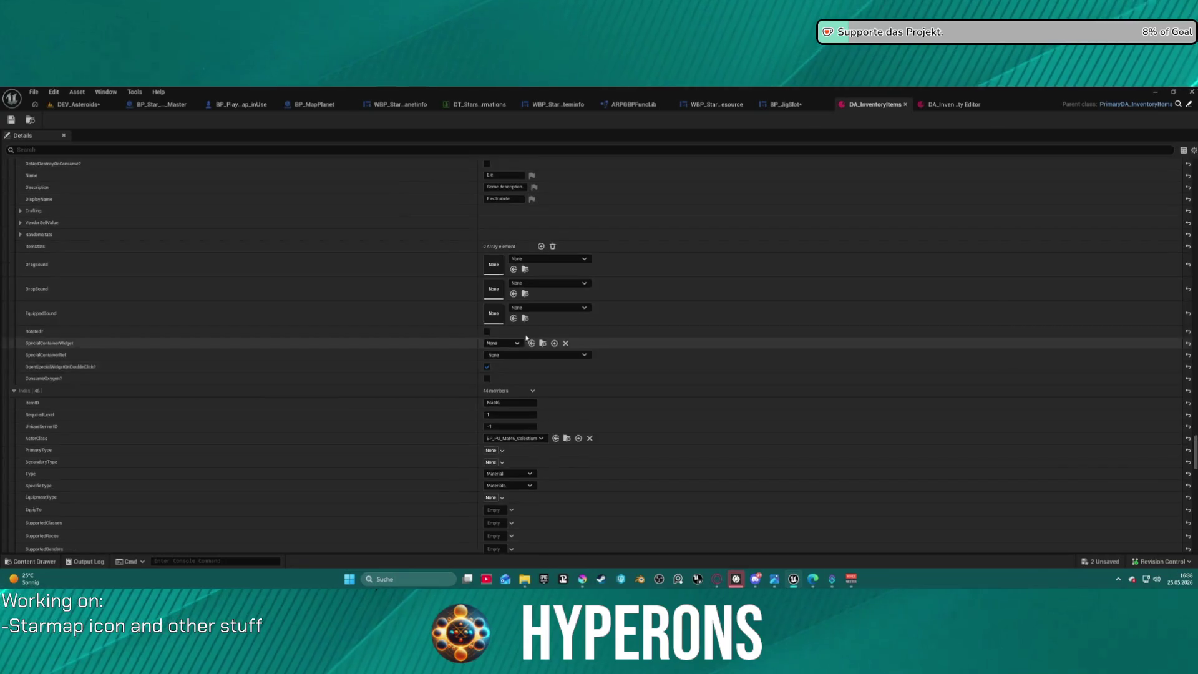
{"action": "scroll", "coordinate": [539, 313], "scroll_direction": "up", "scroll_amount": 5}
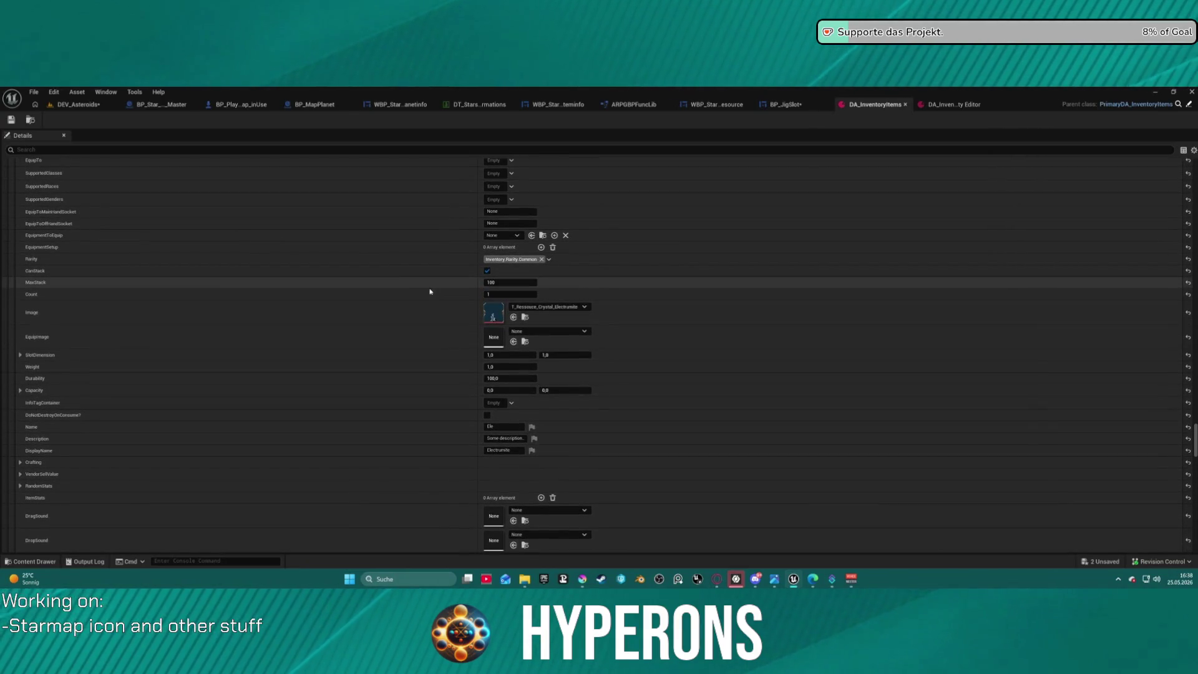
{"action": "scroll", "coordinate": [431, 277], "scroll_direction": "down", "scroll_amount": 12}
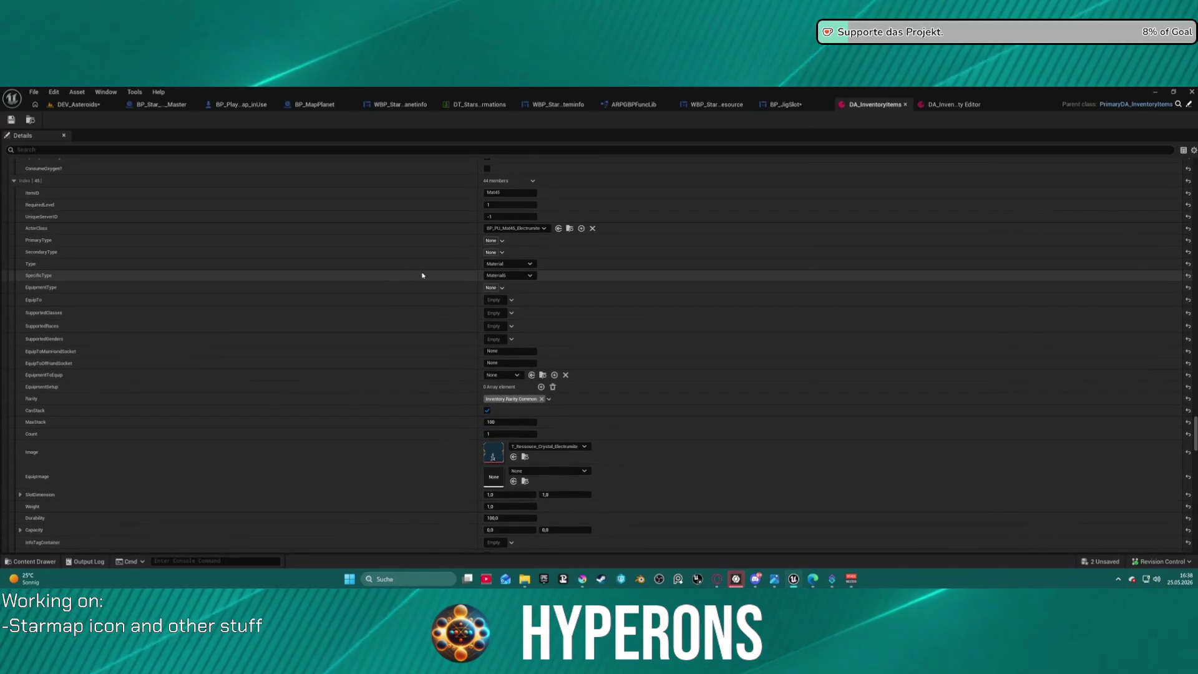
{"action": "scroll", "coordinate": [440, 279], "scroll_direction": "down", "scroll_amount": 7}
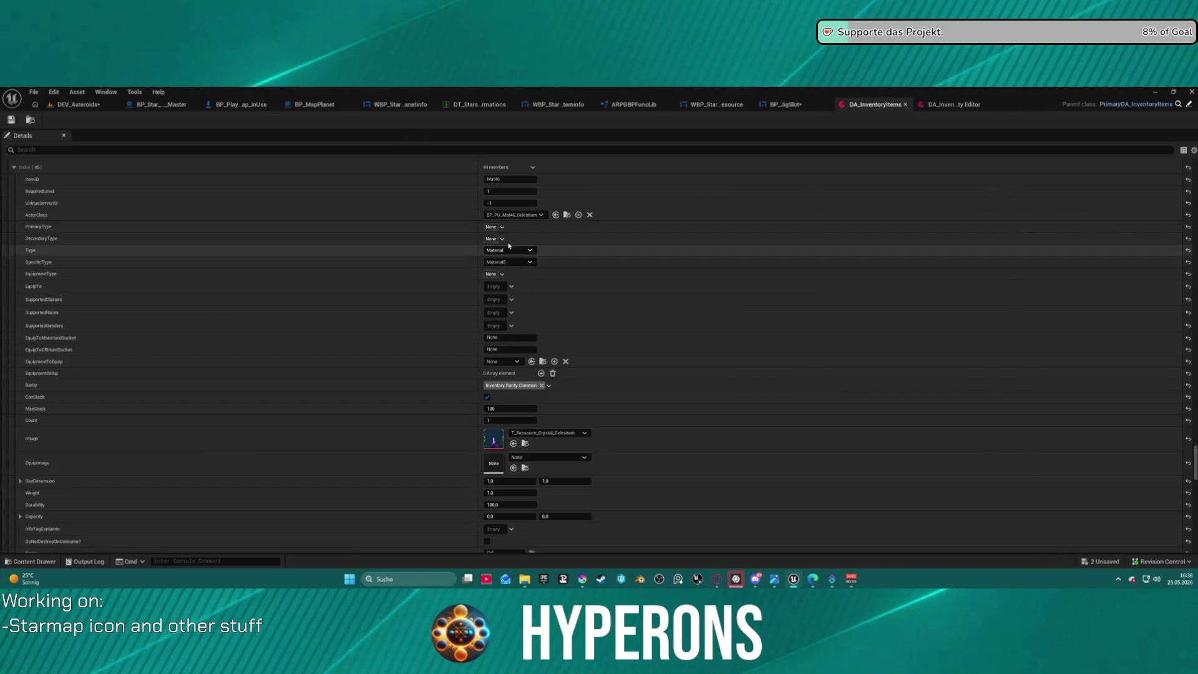
{"action": "left_click", "coordinate": [500, 240]}
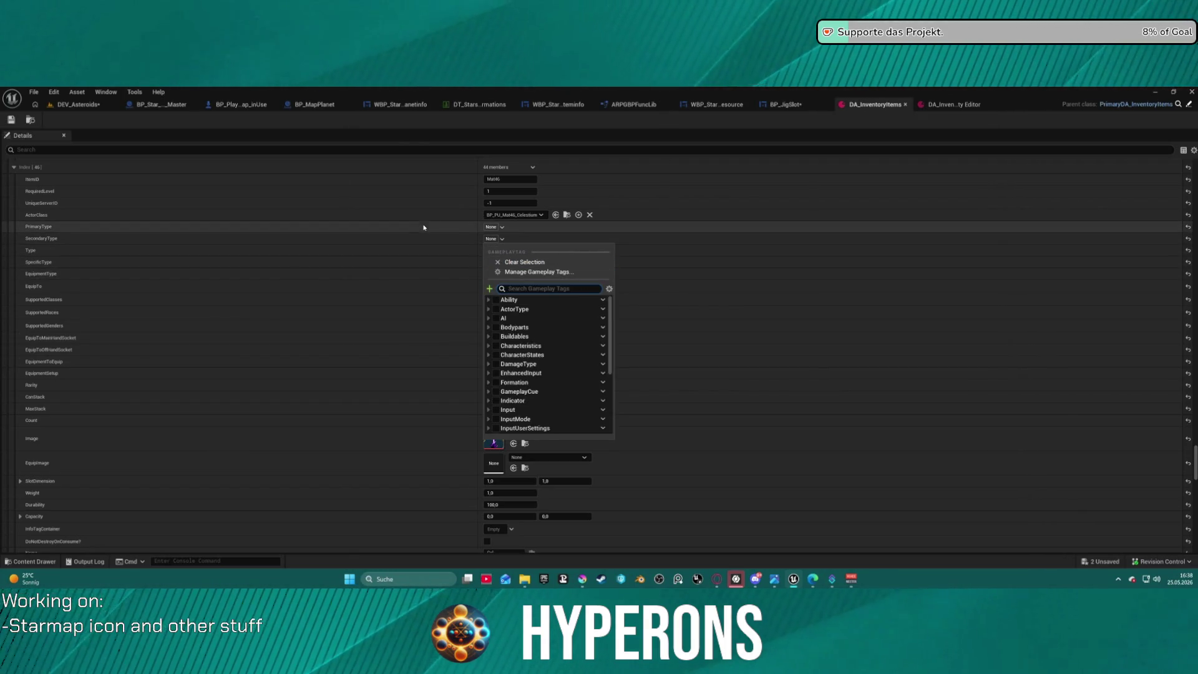
- Set Celestium's Secondary Type to Inventory.Secondary.Material6
{"action": "scroll", "coordinate": [536, 350], "scroll_direction": "down", "scroll_amount": 3}
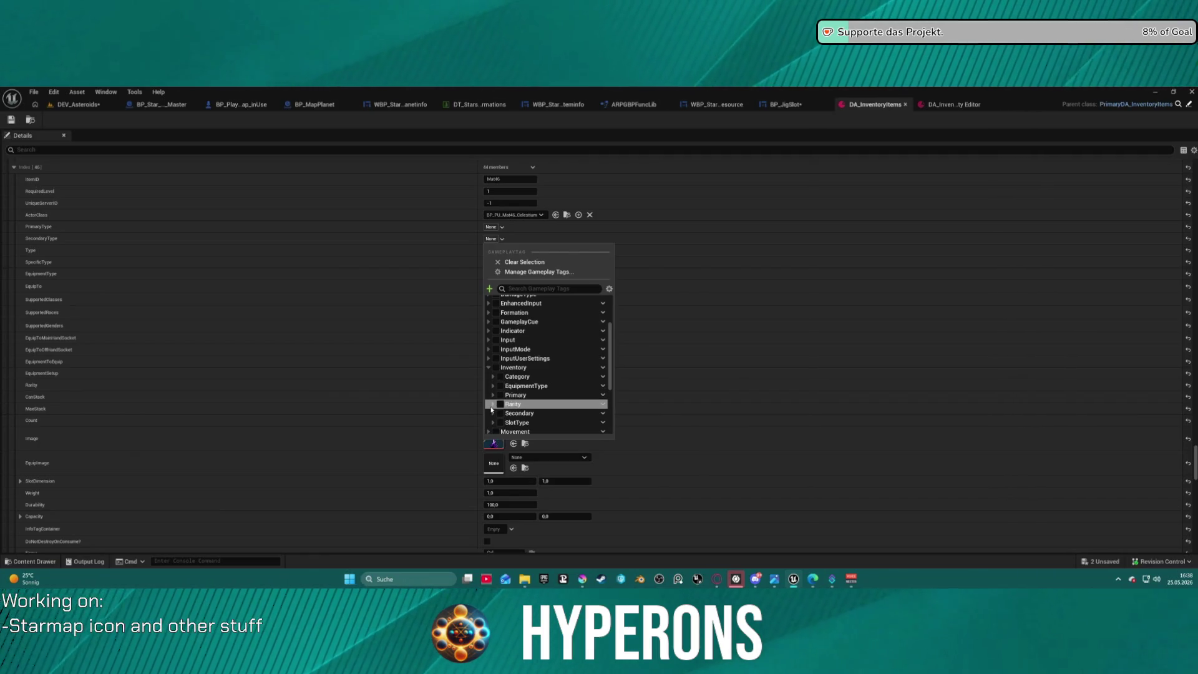
{"action": "left_click", "coordinate": [494, 413]}
{"action": "scroll", "coordinate": [500, 407], "scroll_direction": "down", "scroll_amount": 10}
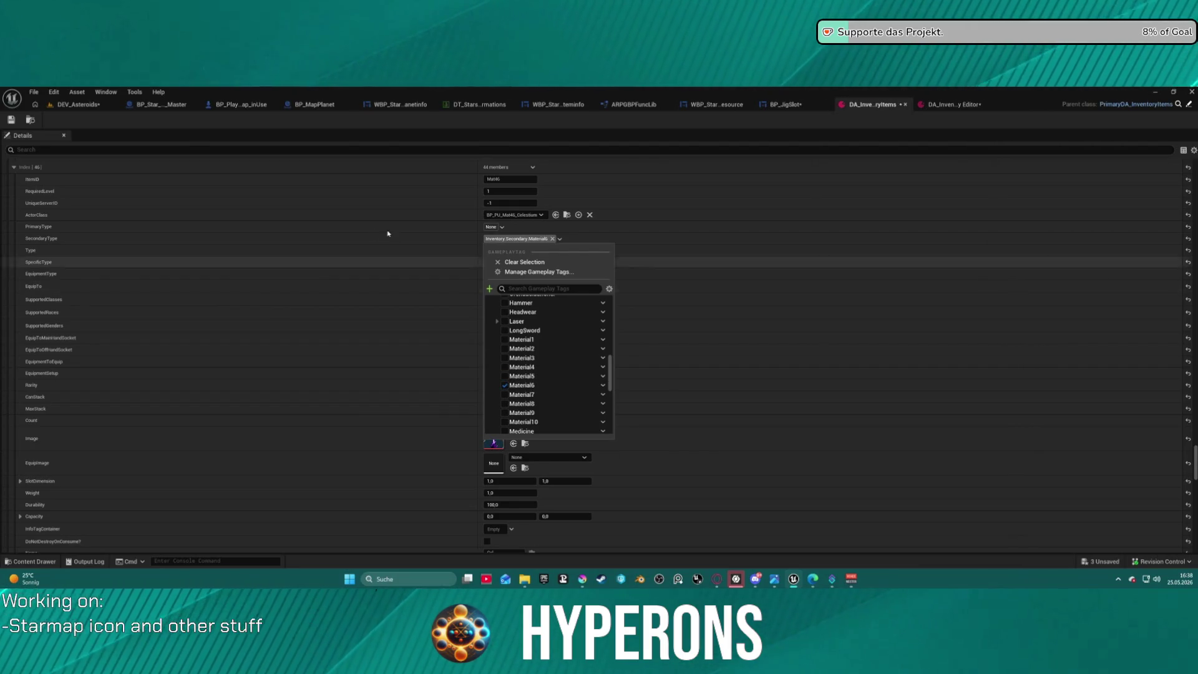
{"action": "left_click", "coordinate": [358, 242]}
- Paste the Material6 Secondary Type tag into the Electrumite and Pyrovelite entries
{"action": "scroll", "coordinate": [396, 225], "scroll_direction": "down", "scroll_amount": 15}
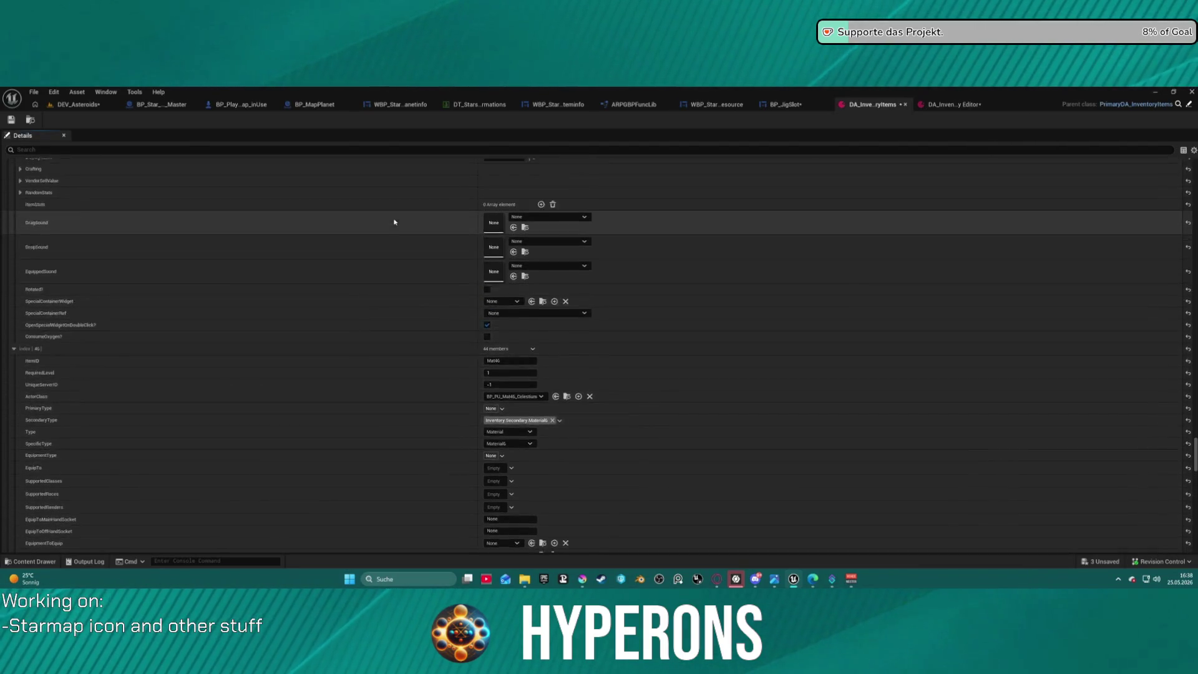
{"action": "scroll", "coordinate": [395, 207], "scroll_direction": "up", "scroll_amount": 10}
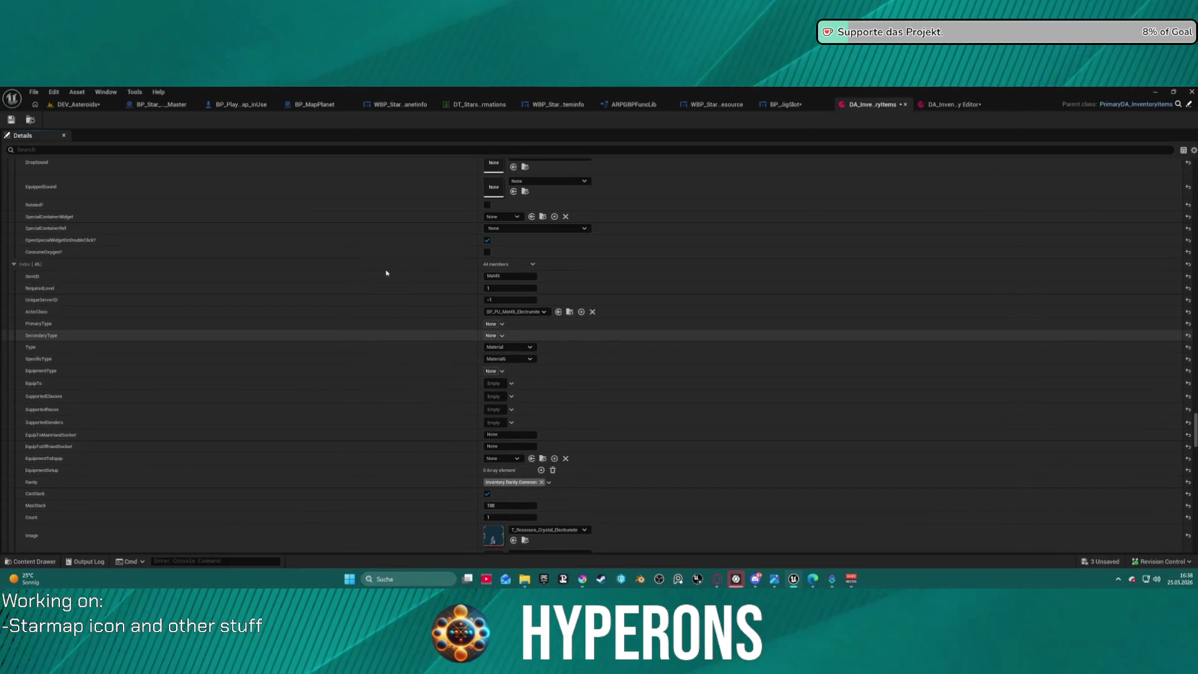
{"action": "key", "text": "ctrl+v"}
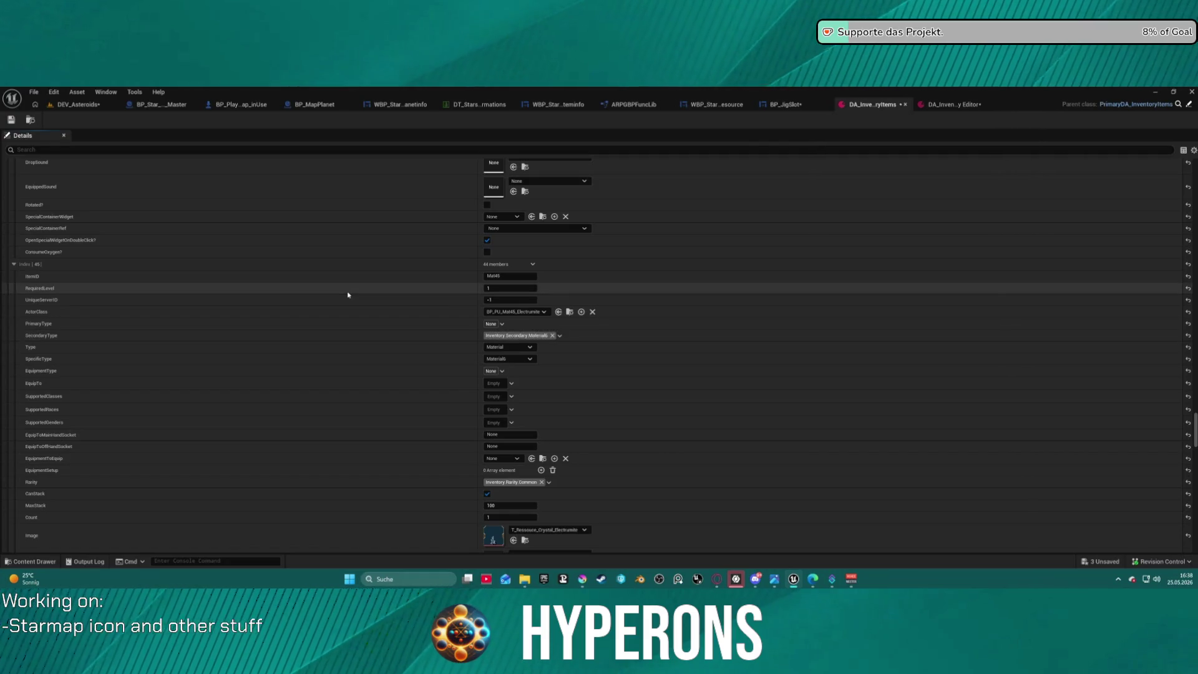
{"action": "scroll", "coordinate": [402, 249], "scroll_direction": "up", "scroll_amount": 20}
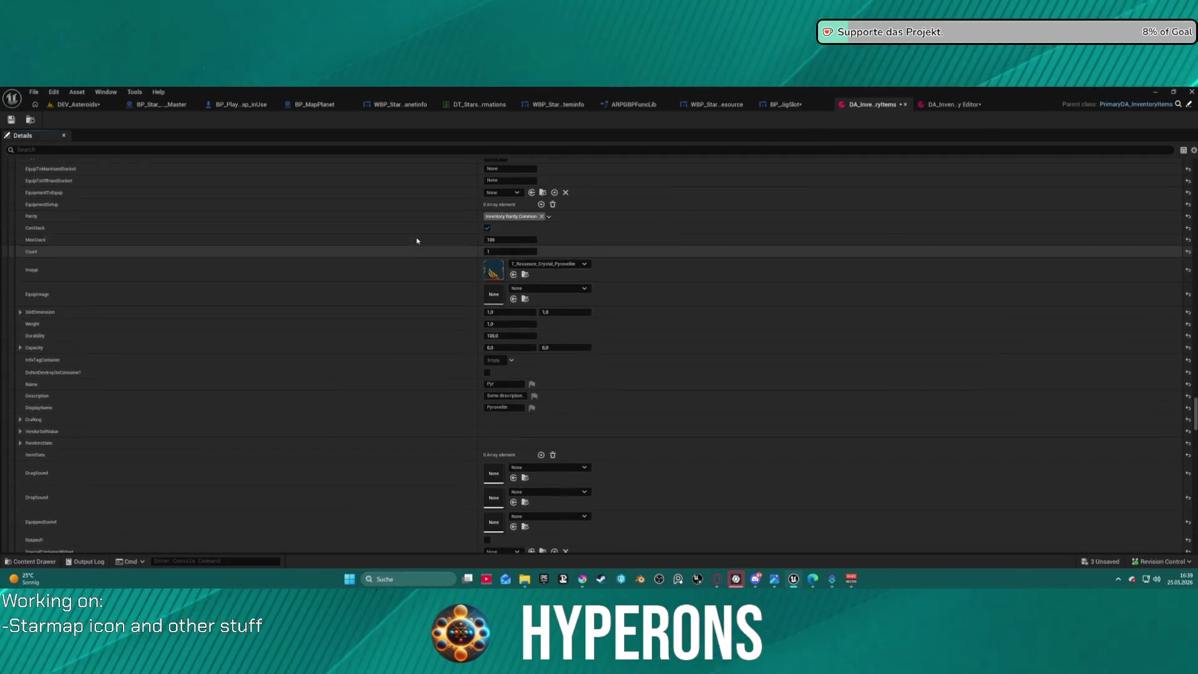
{"action": "scroll", "coordinate": [403, 247], "scroll_direction": "up", "scroll_amount": 3}
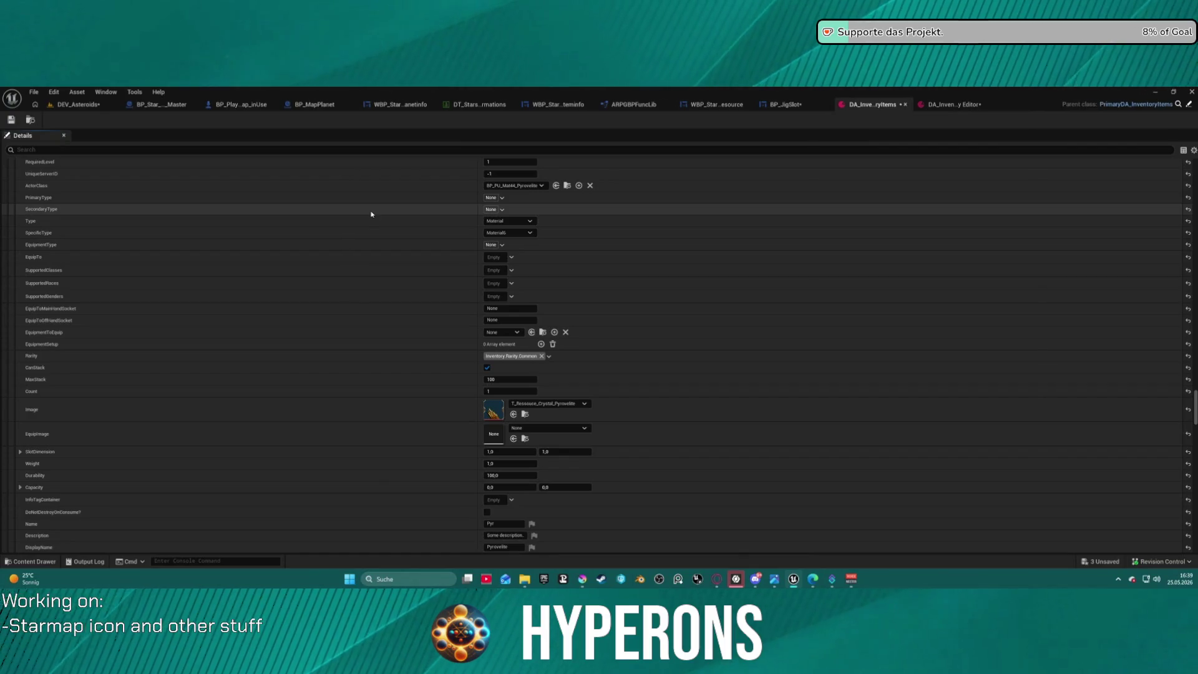
{"action": "key", "text": "ctrl+v"}
{"action": "scroll", "coordinate": [374, 206], "scroll_direction": "up", "scroll_amount": 20}
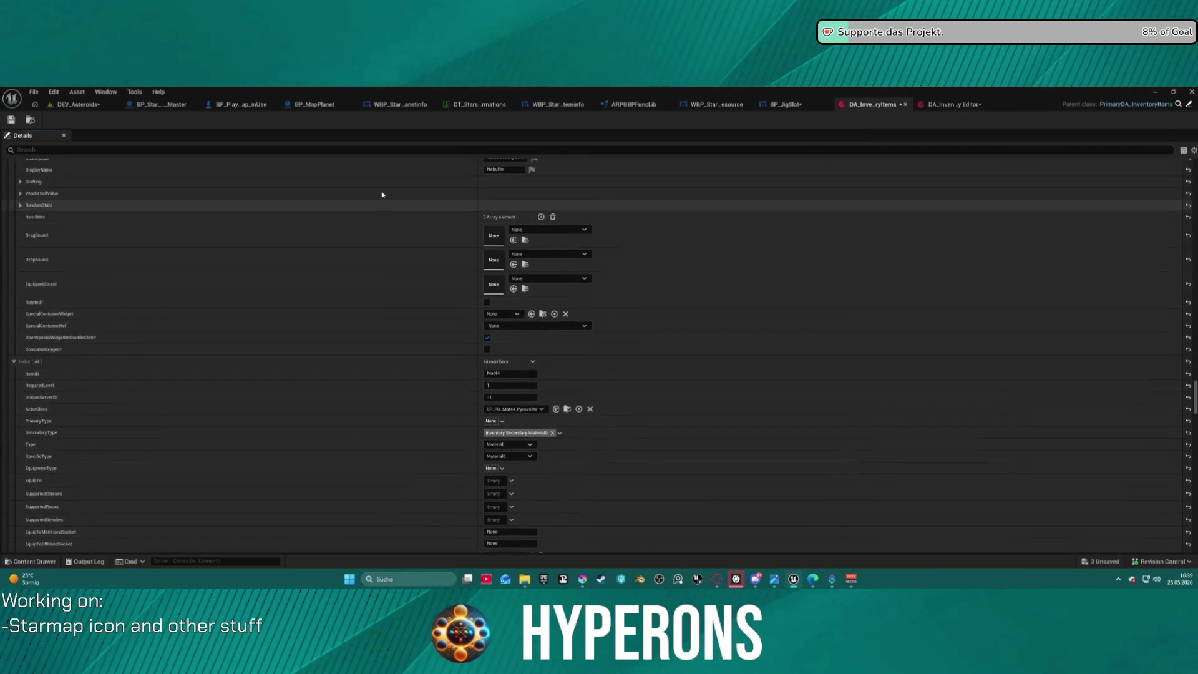
{"action": "scroll", "coordinate": [397, 234], "scroll_direction": "up", "scroll_amount": 18}
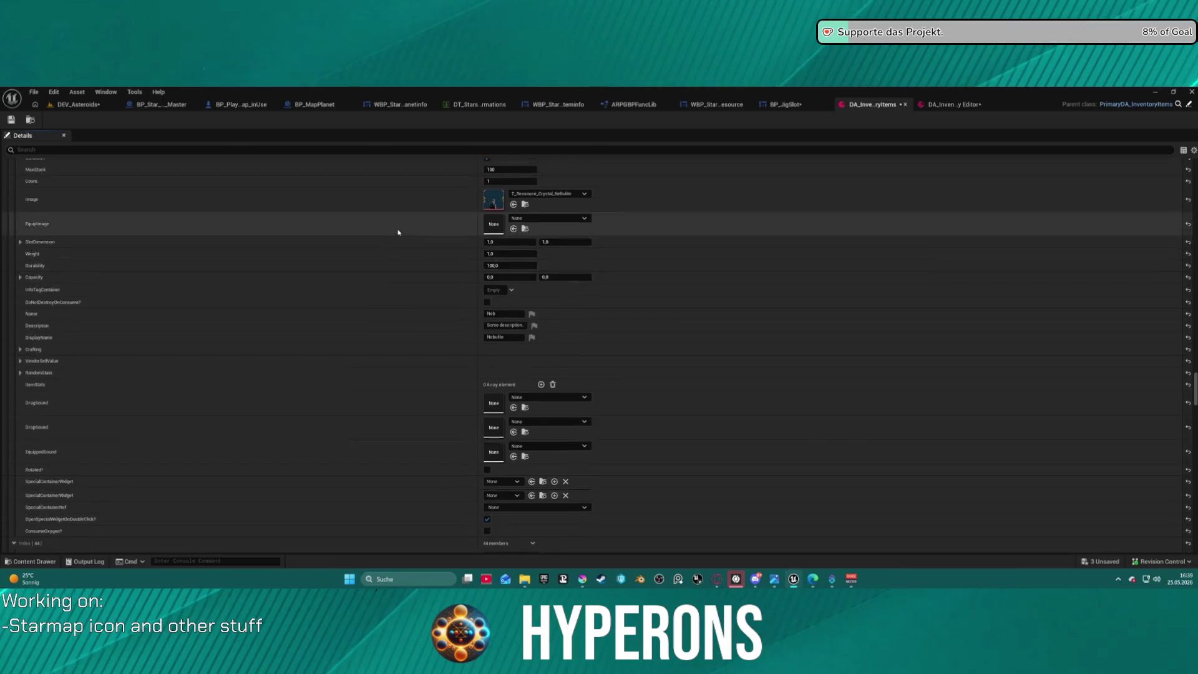
{"action": "scroll", "coordinate": [399, 232], "scroll_direction": "up", "scroll_amount": 2}
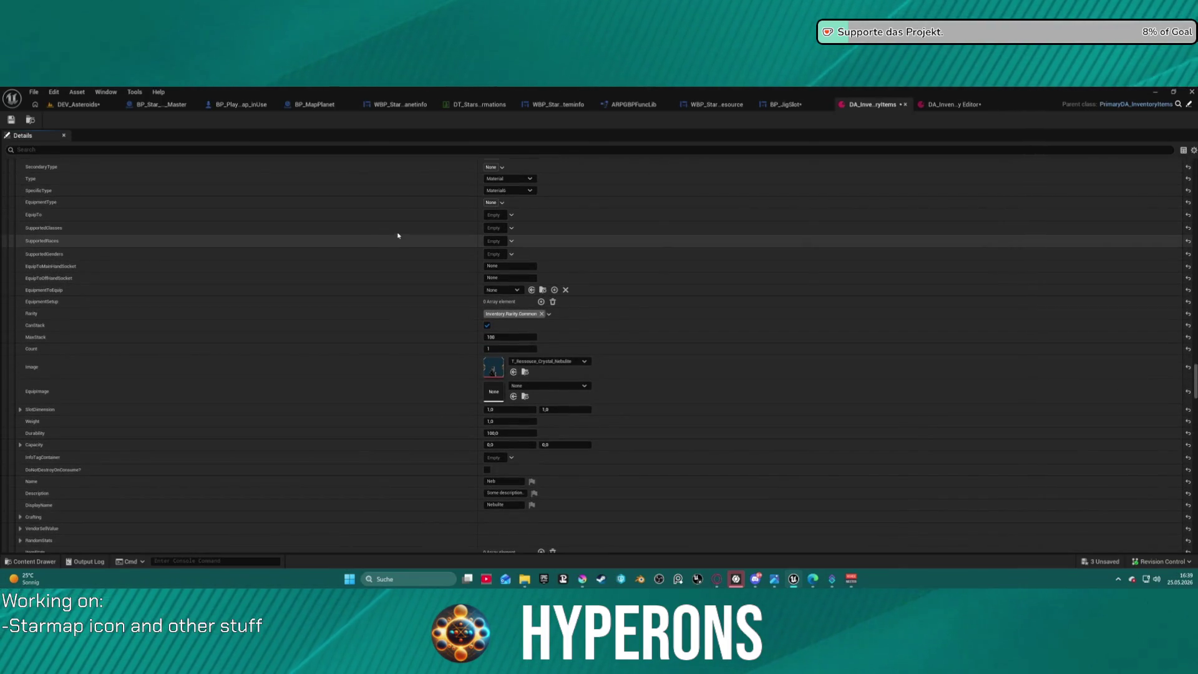
{"action": "scroll", "coordinate": [402, 265], "scroll_direction": "down", "scroll_amount": 18}
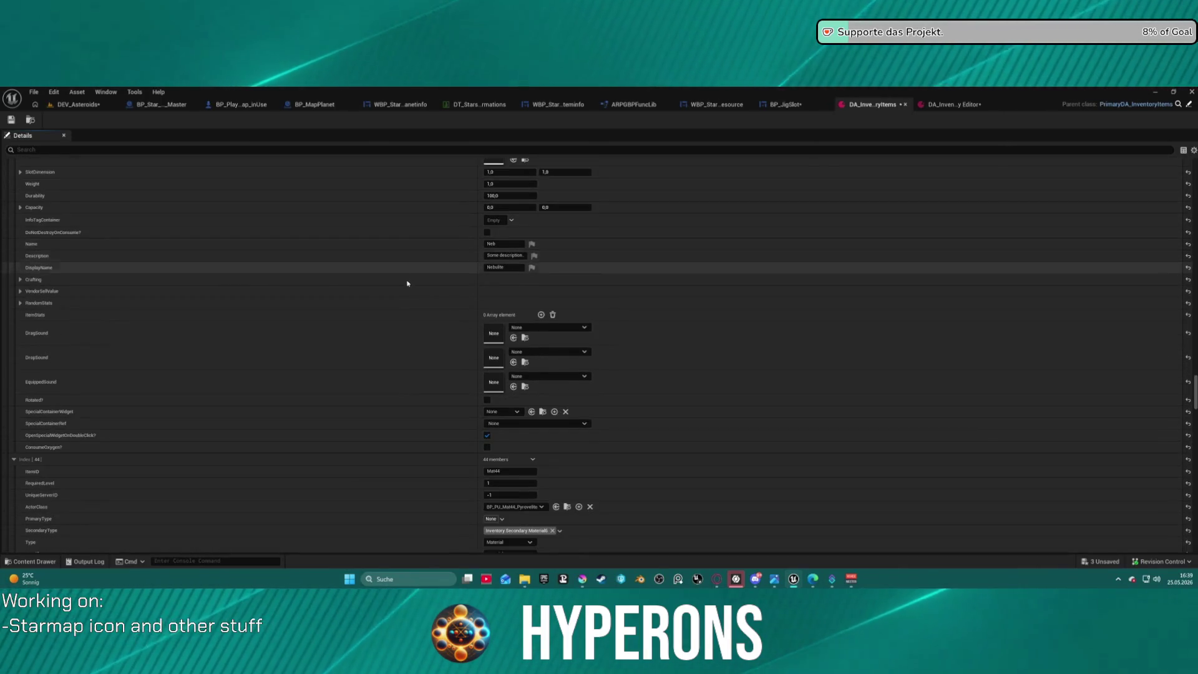
{"action": "scroll", "coordinate": [408, 283], "scroll_direction": "down", "scroll_amount": 3}
{"action": "scroll", "coordinate": [491, 493], "scroll_direction": "up", "scroll_amount": 20}
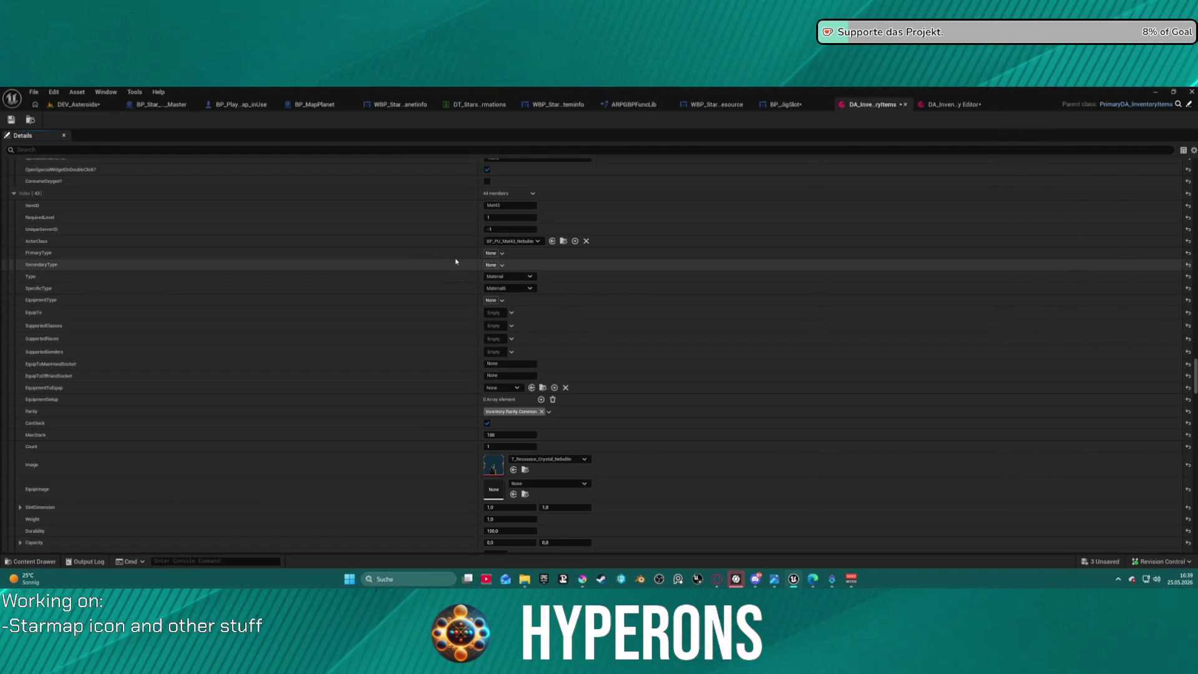
{"action": "scroll", "coordinate": [443, 250], "scroll_direction": "up", "scroll_amount": 16}
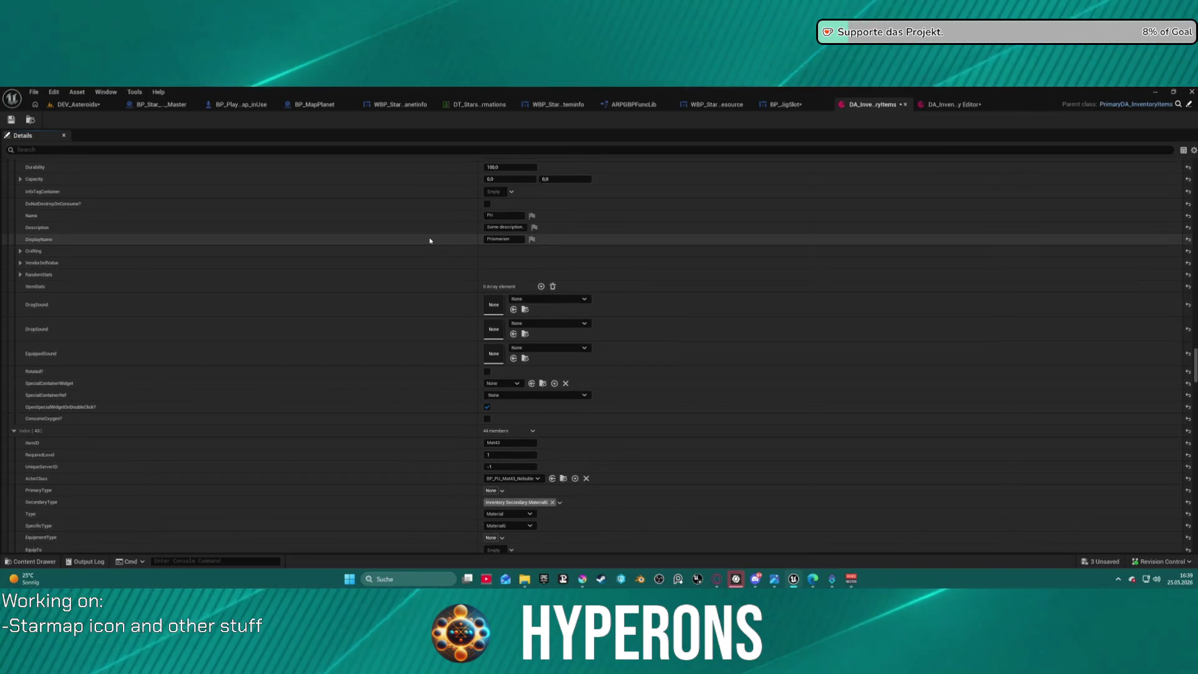
- Paste the Inventory.Secondary.Material6 tag into the remaining crystal entries' SecondaryType, including Aetherium
{"action": "scroll", "coordinate": [430, 241], "scroll_direction": "up", "scroll_amount": 19}
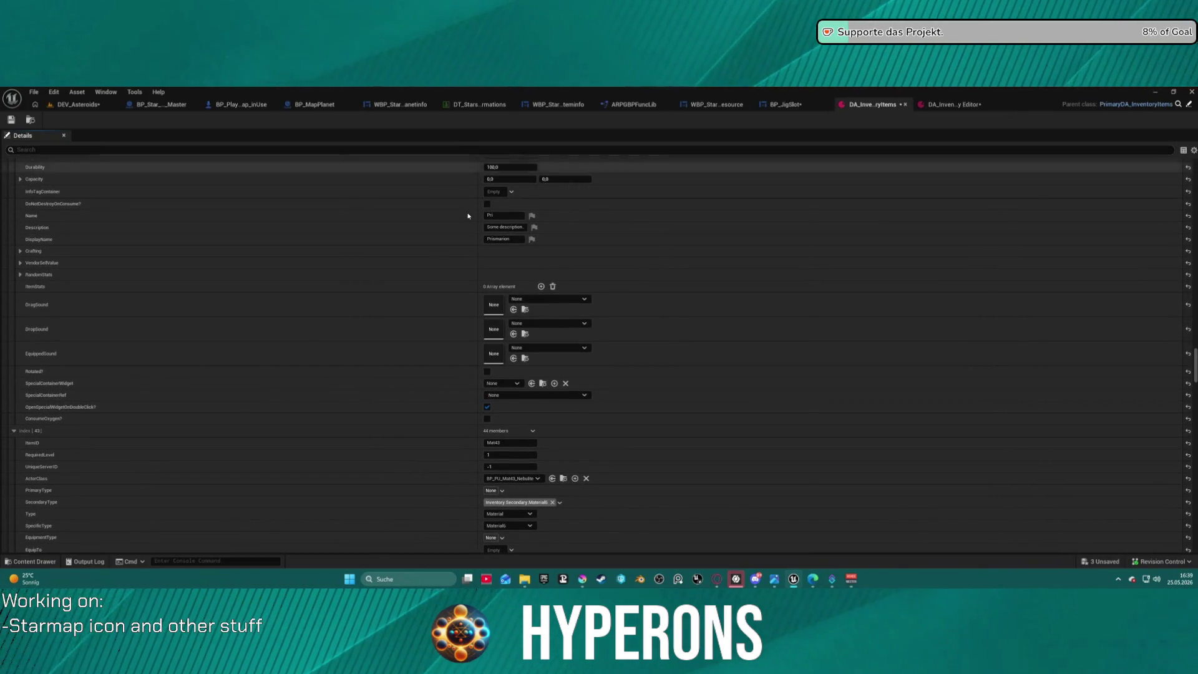
{"action": "scroll", "coordinate": [453, 230], "scroll_direction": "up", "scroll_amount": 4}
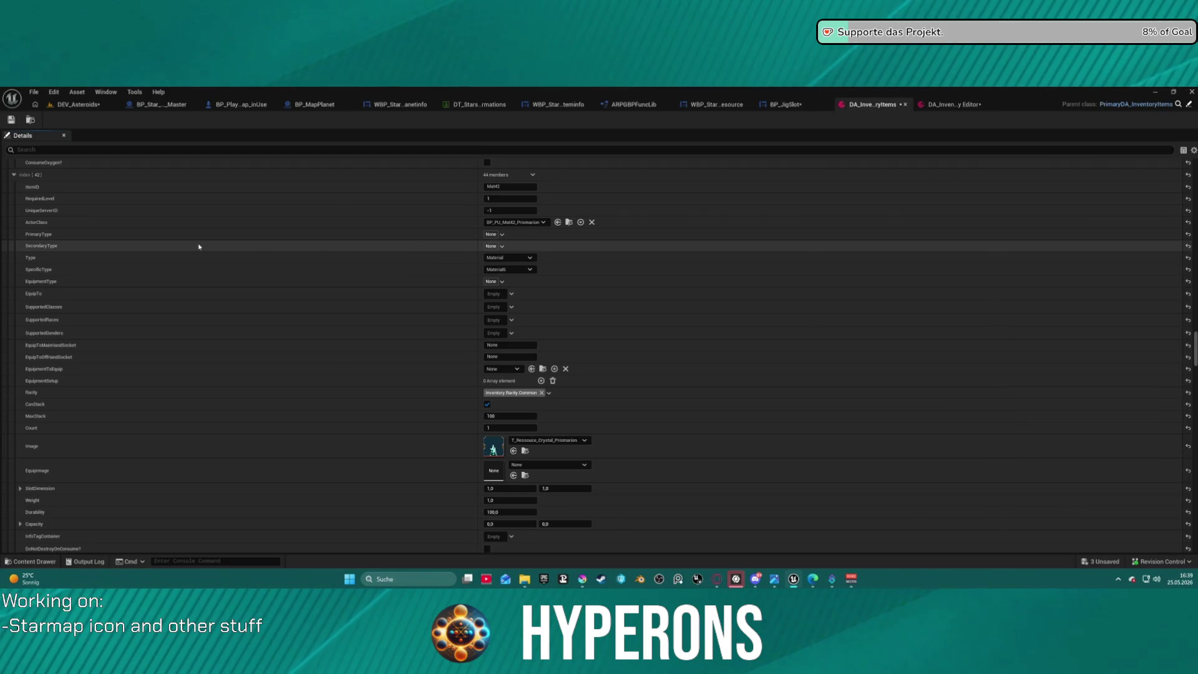
{"action": "scroll", "coordinate": [377, 224], "scroll_direction": "up", "scroll_amount": 20}
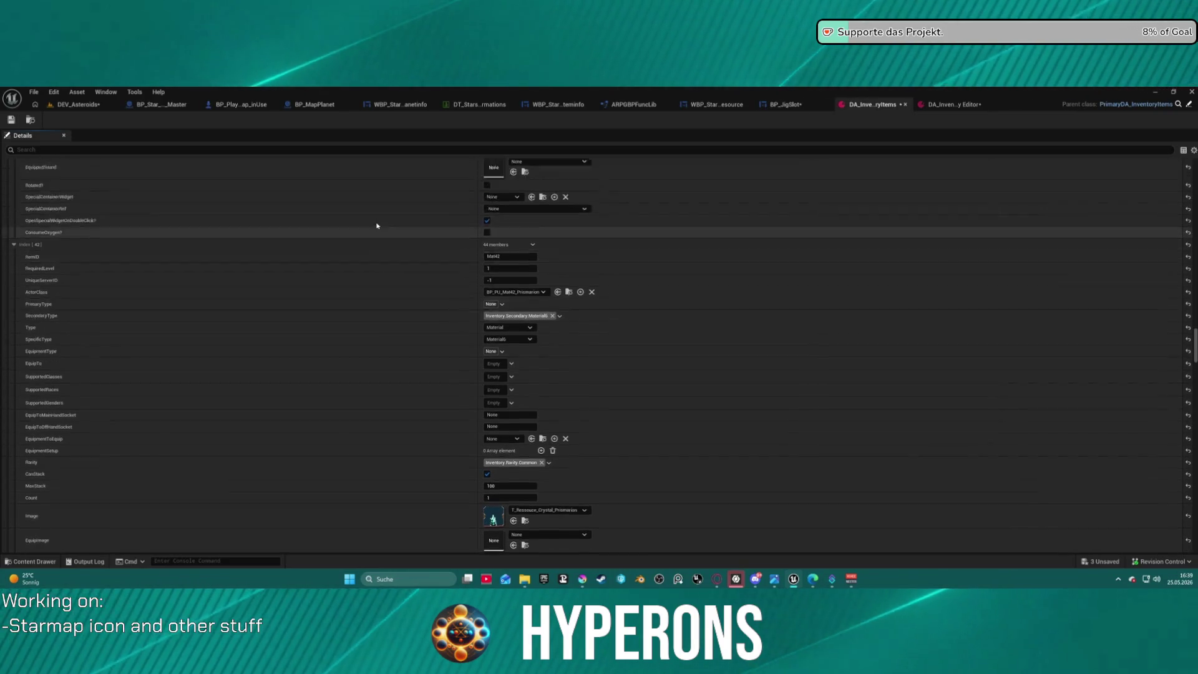
{"action": "scroll", "coordinate": [353, 233], "scroll_direction": "up", "scroll_amount": 8}
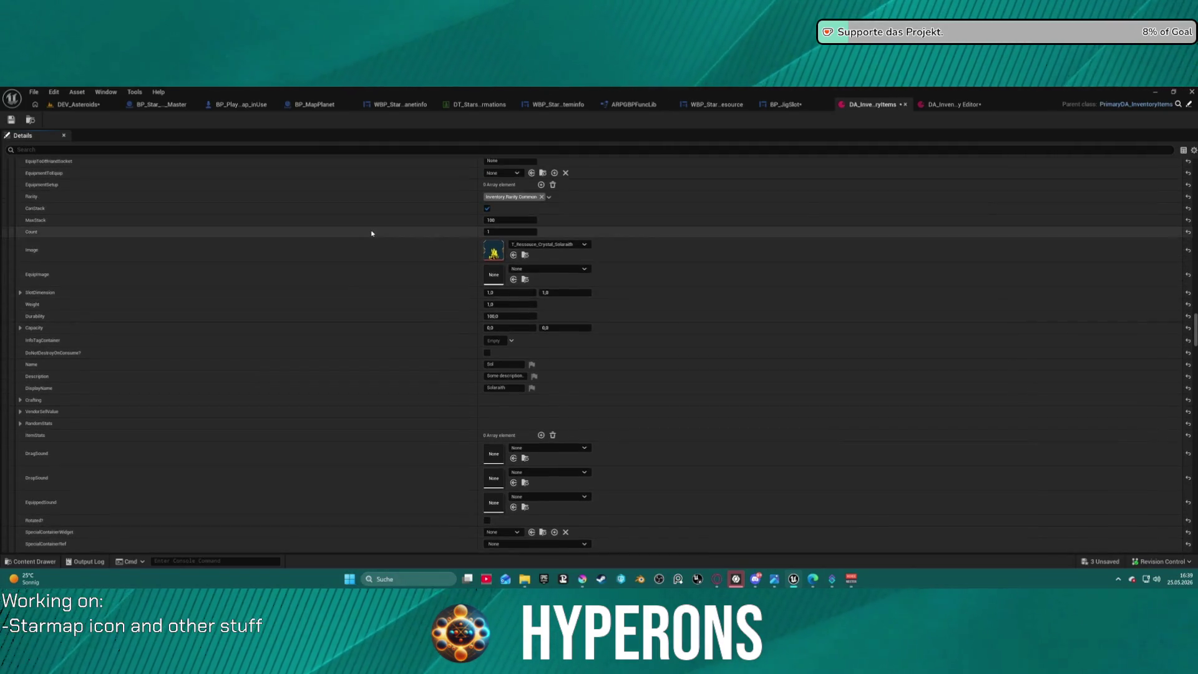
{"action": "scroll", "coordinate": [336, 242], "scroll_direction": "up", "scroll_amount": 17}
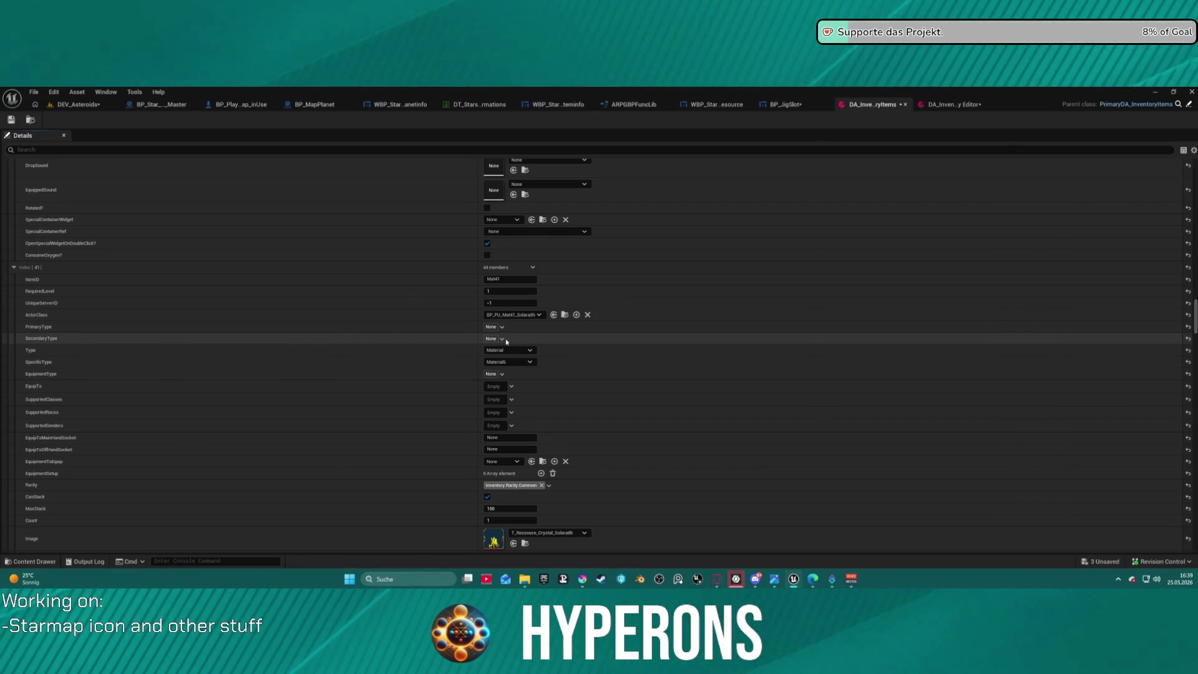
{"action": "scroll", "coordinate": [421, 327], "scroll_direction": "down", "scroll_amount": 20}
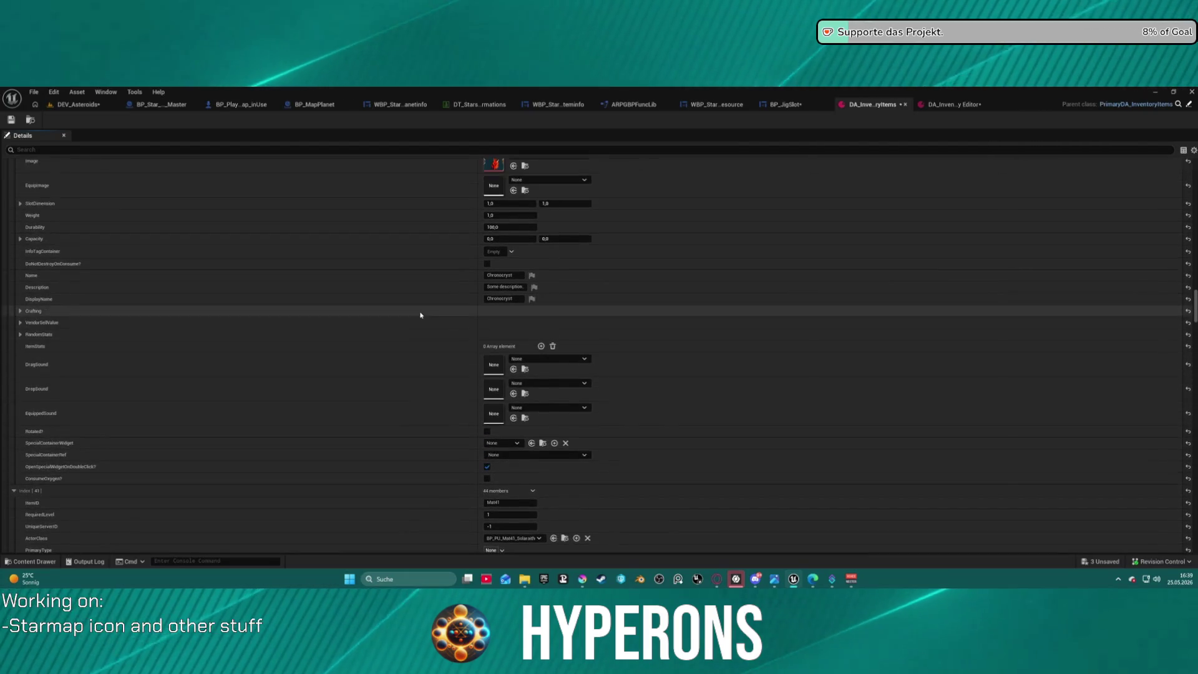
{"action": "scroll", "coordinate": [443, 221], "scroll_direction": "up", "scroll_amount": 5}
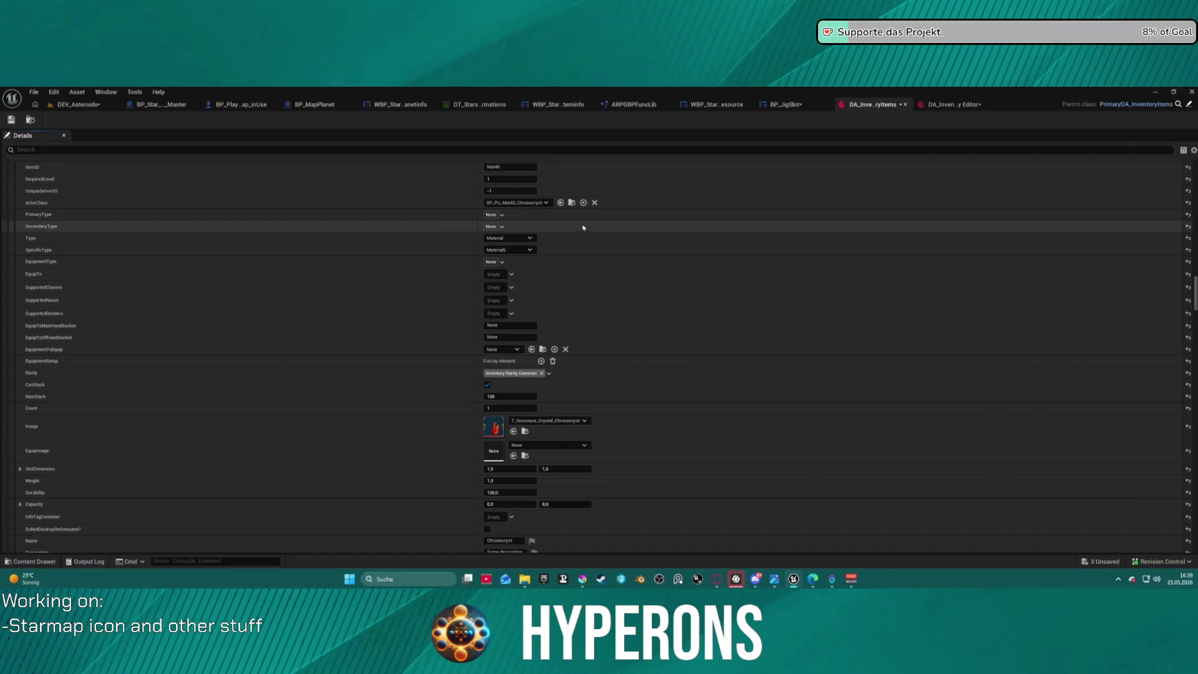
{"action": "scroll", "coordinate": [399, 206], "scroll_direction": "down", "scroll_amount": 20}
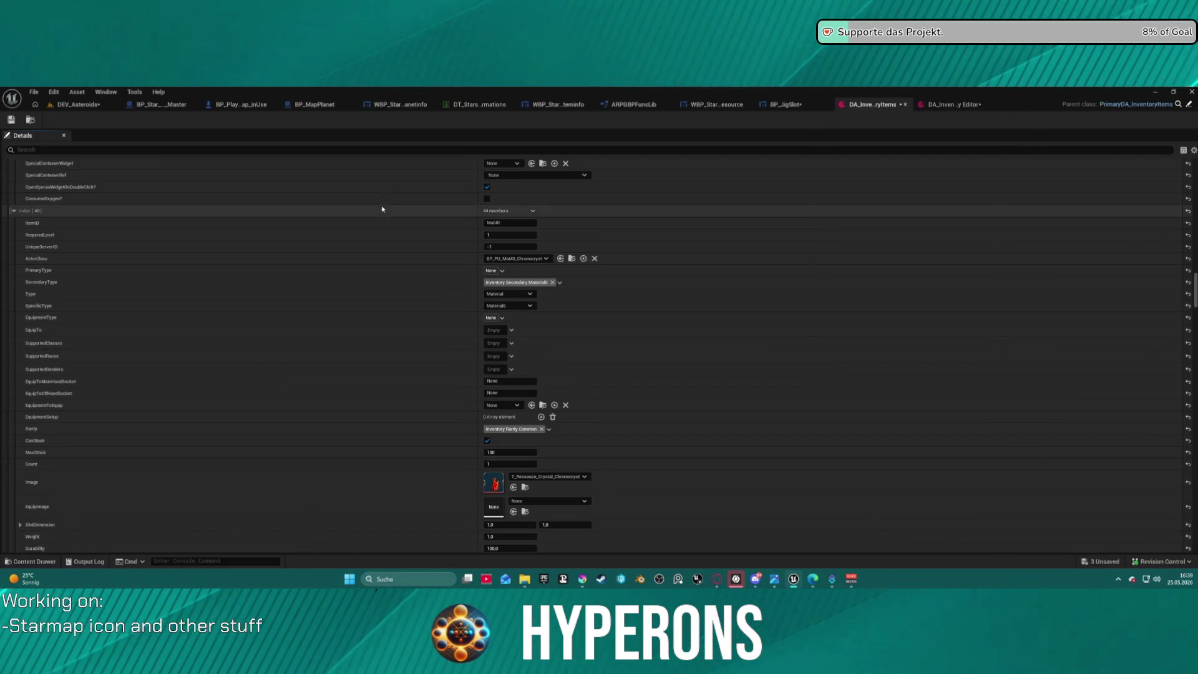
{"action": "scroll", "coordinate": [415, 206], "scroll_direction": "up", "scroll_amount": 15}
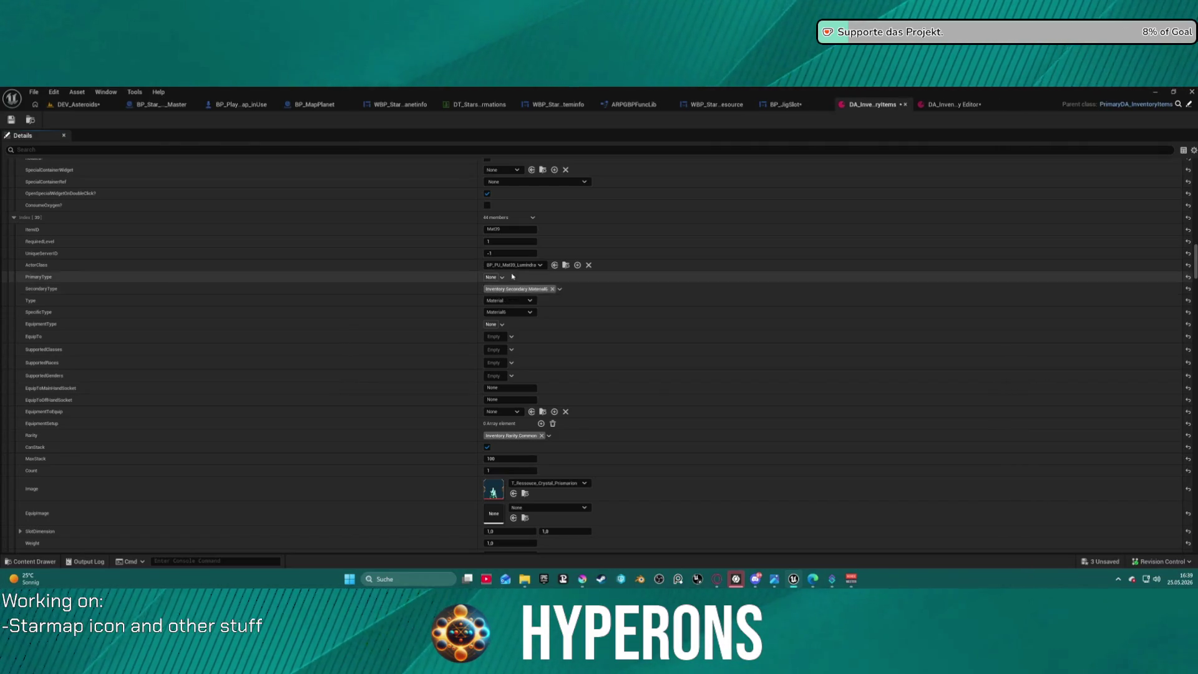
{"action": "scroll", "coordinate": [391, 262], "scroll_direction": "down", "scroll_amount": 20}
{"action": "scroll", "coordinate": [391, 262], "scroll_direction": "up", "scroll_amount": 20}
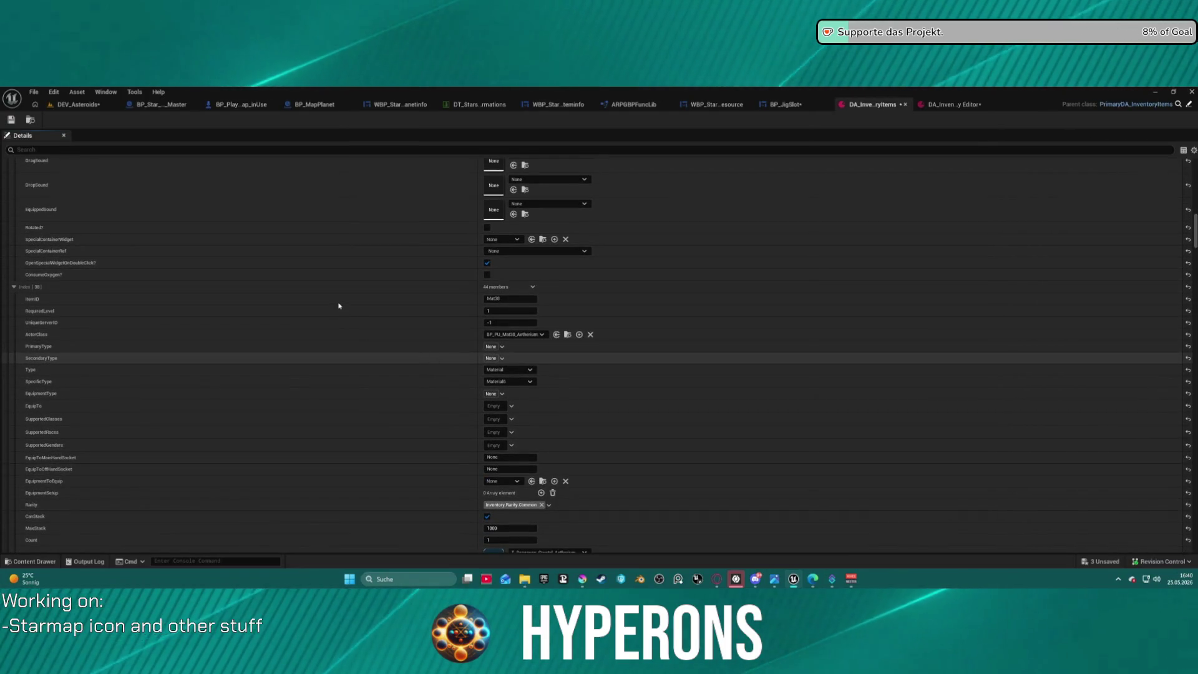
{"action": "key", "text": "ctrl+v"}
- Return to the DEV_Asteroids level editor
{"action": "scroll", "coordinate": [339, 267], "scroll_direction": "down", "scroll_amount": 18}
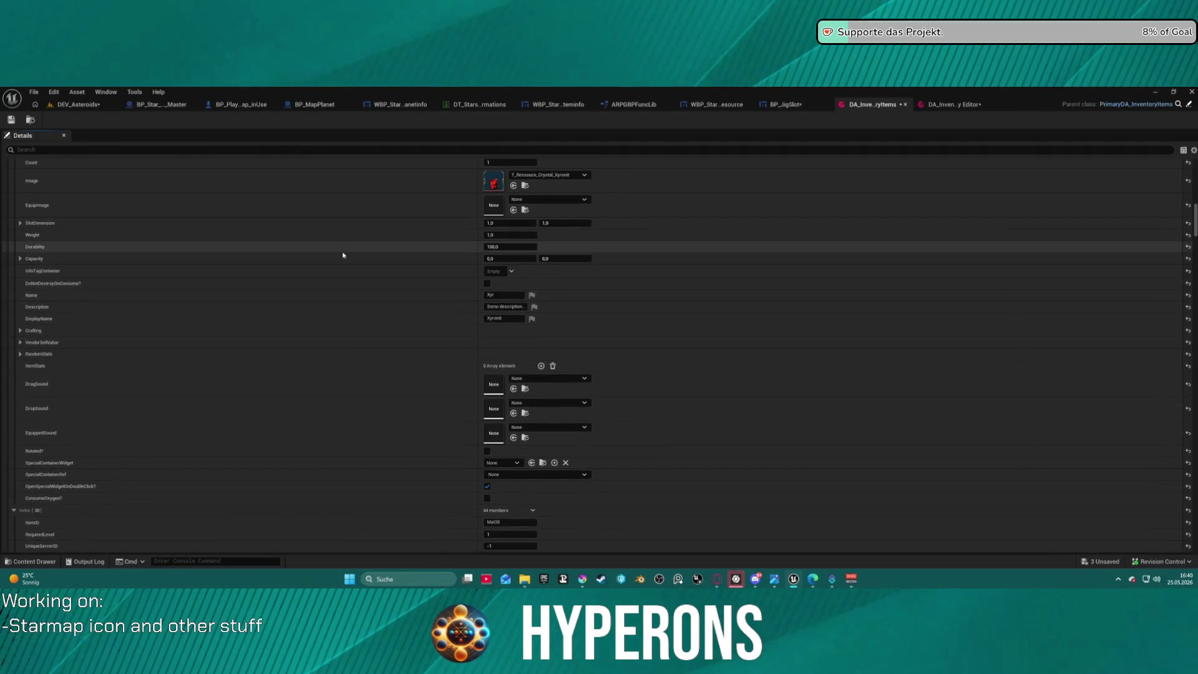
{"action": "scroll", "coordinate": [351, 236], "scroll_direction": "up", "scroll_amount": 15}
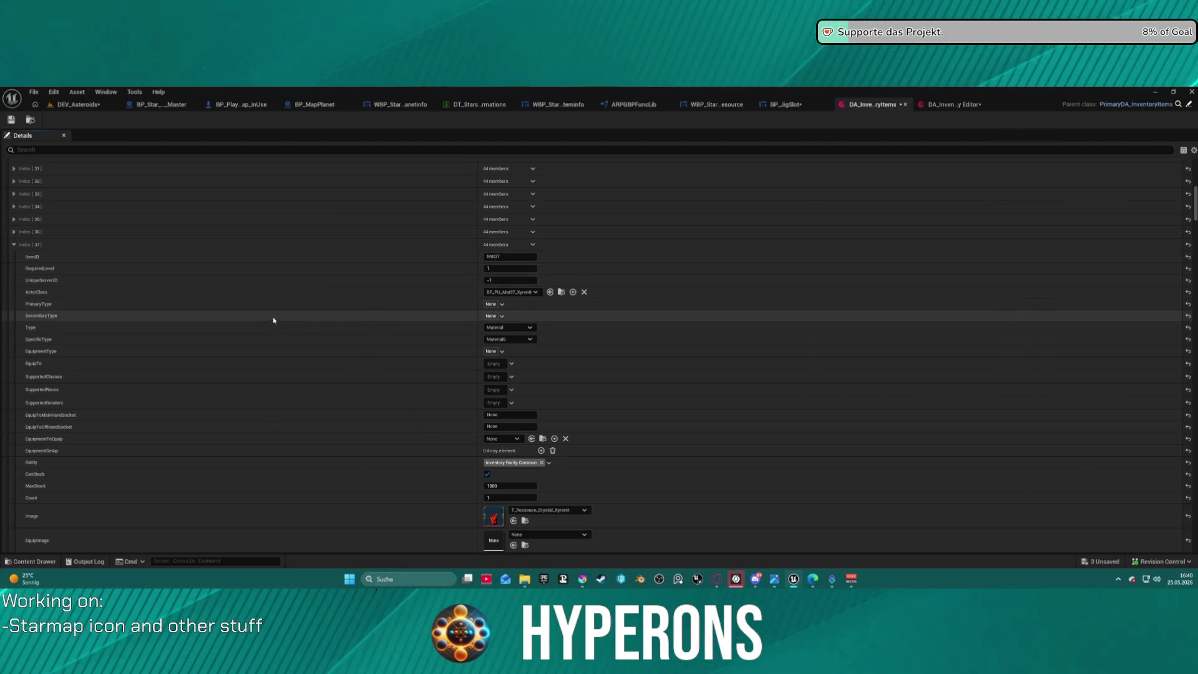
{"action": "left_click", "coordinate": [78, 104]}
- Play-test picking up the Xyronit crystal, confirm it in the inventory, then stop play
{"action": "left_click", "coordinate": [243, 120]}
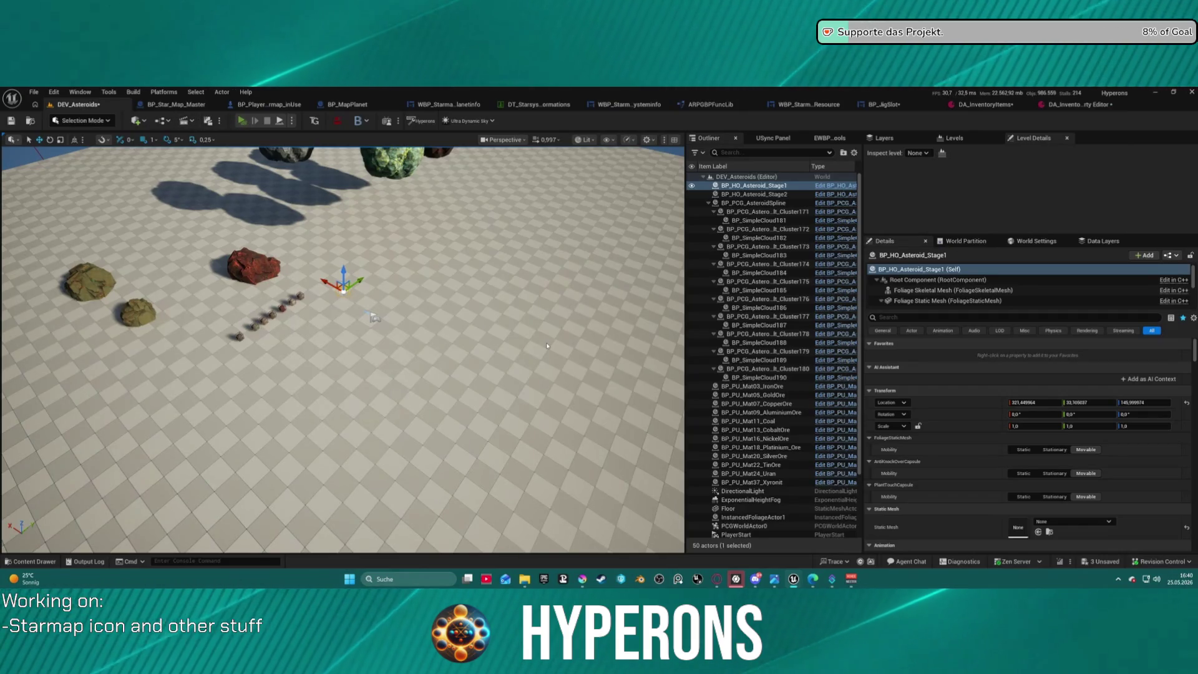
{"action": "key", "text": "w"}
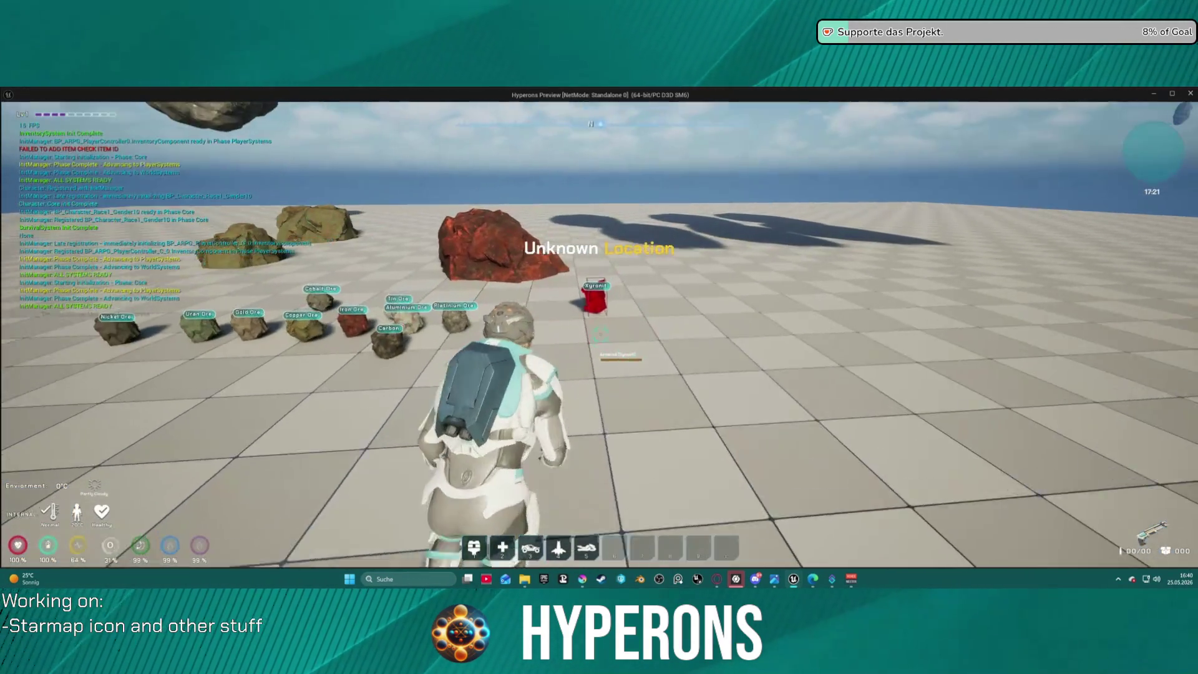
{"action": "key", "text": "e"}
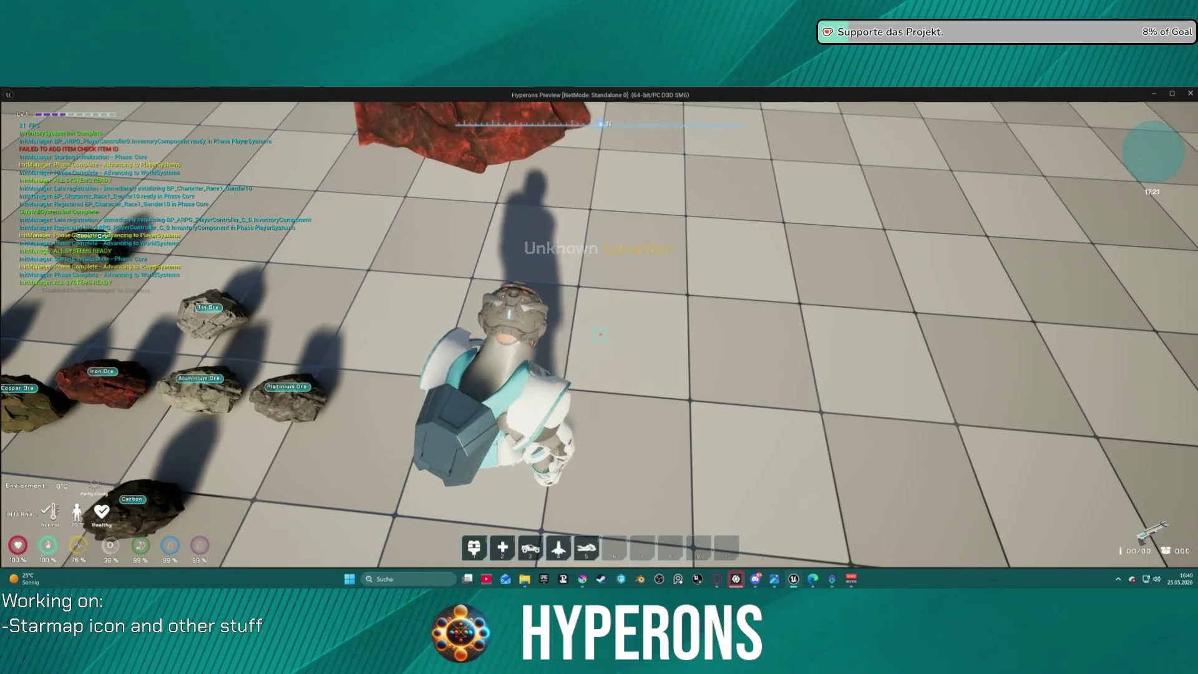
{"action": "key", "text": "i"}
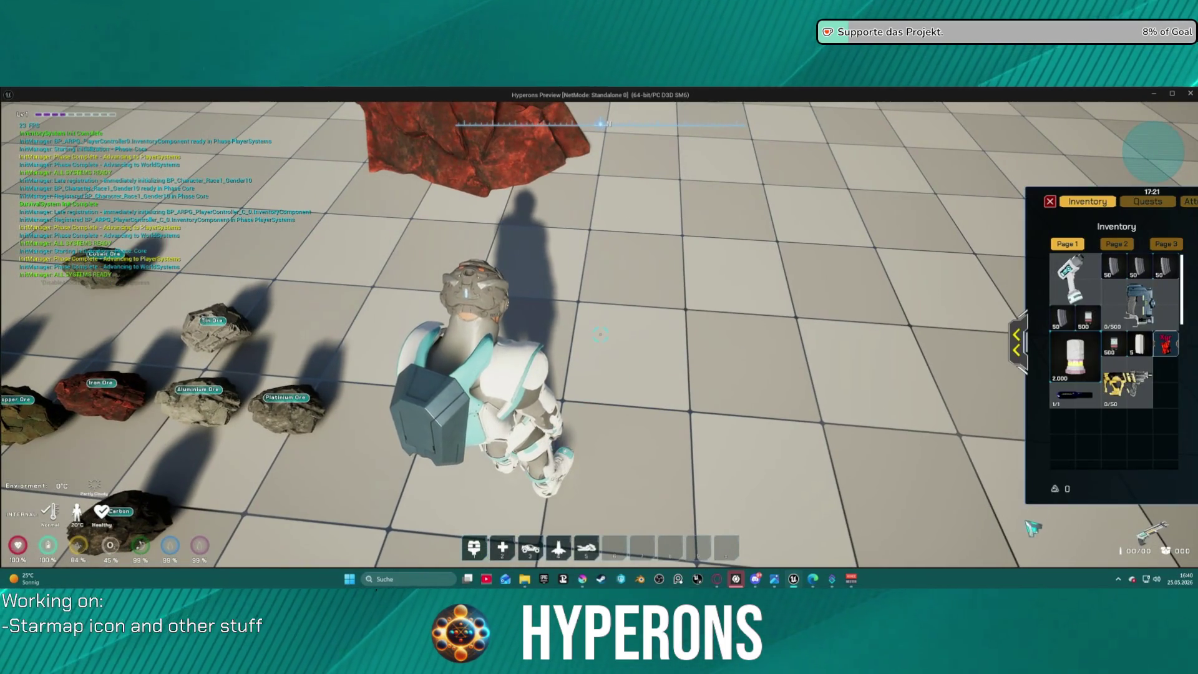
{"action": "mouse_move", "coordinate": [1167, 353]}
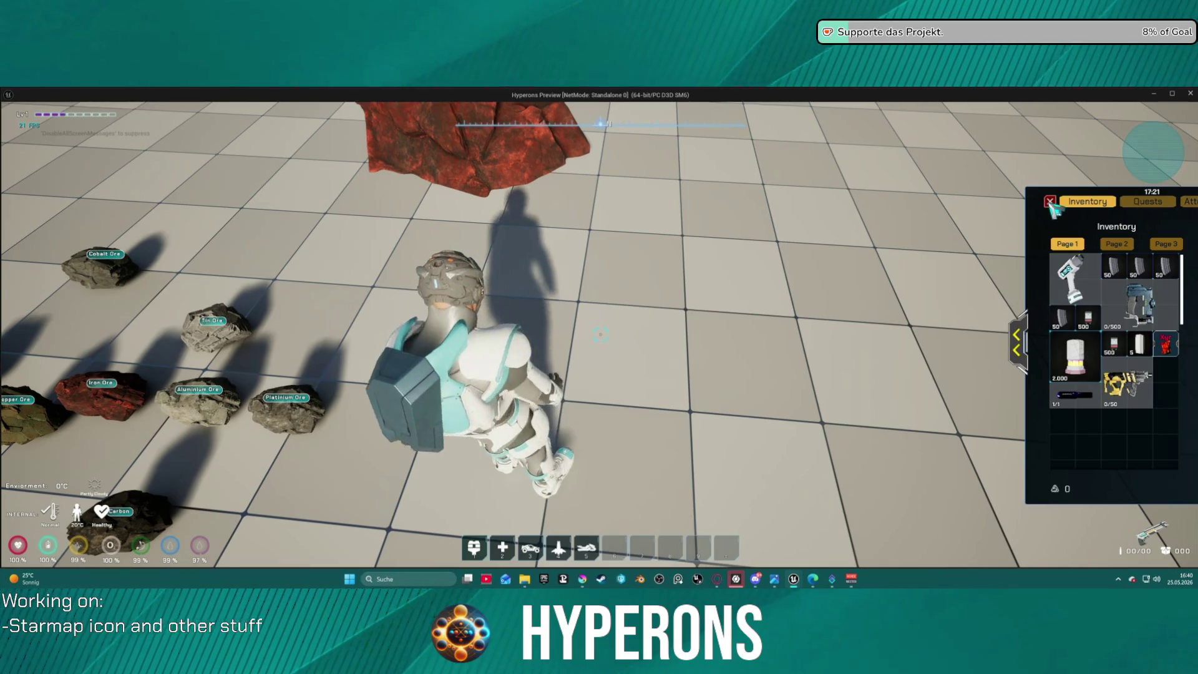
{"action": "left_click", "coordinate": [1051, 202]}
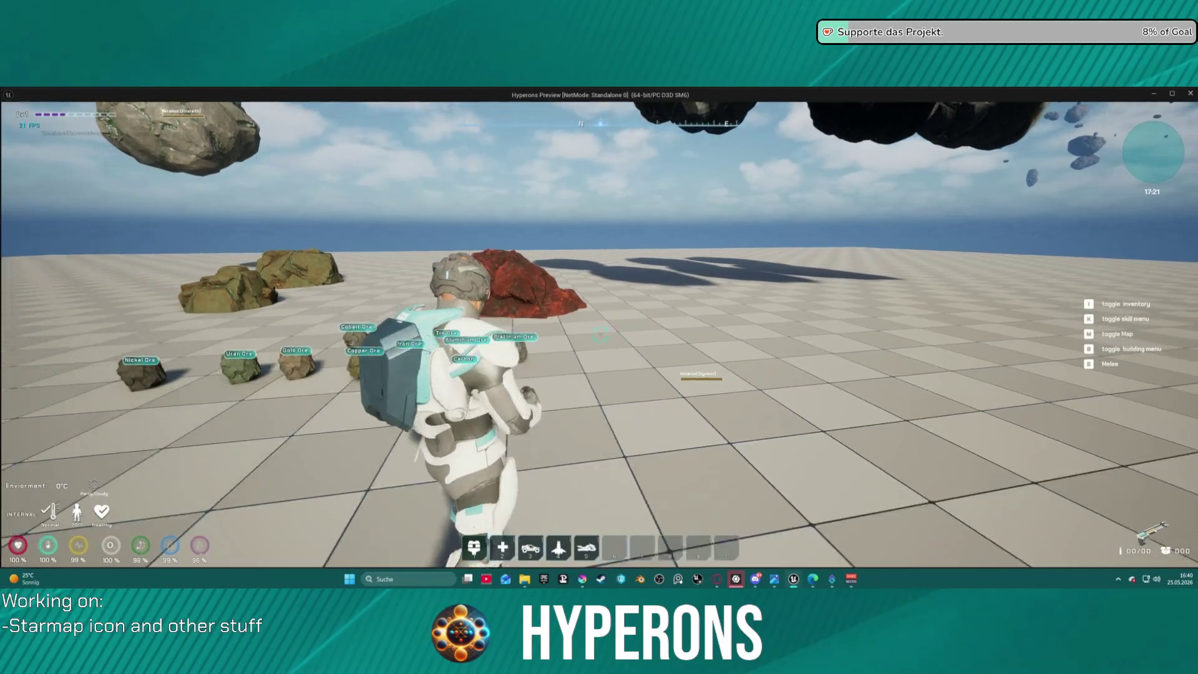
{"action": "key", "text": "Escape"}
{"action": "key", "text": "ctrl+space"}
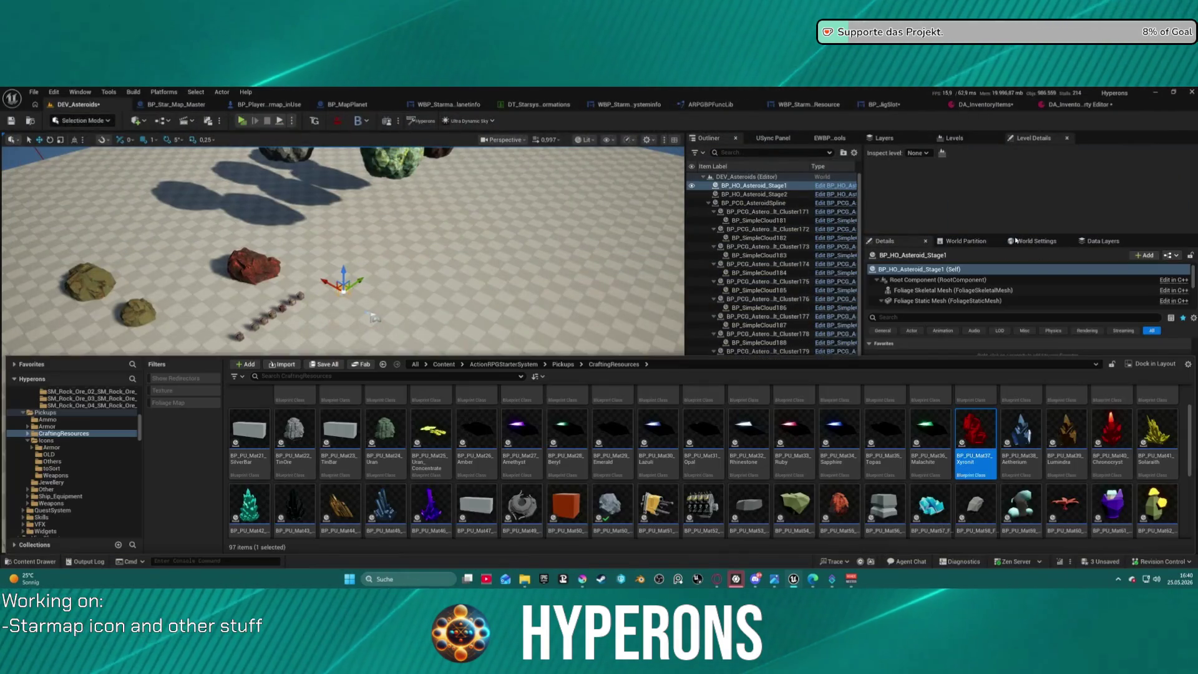
- Drop crystal pickups BP_PU_Mat38–Mat46 into the level and delete BP_HO_Asteroid_Stage1
{"action": "left_click", "coordinate": [1010, 461]}
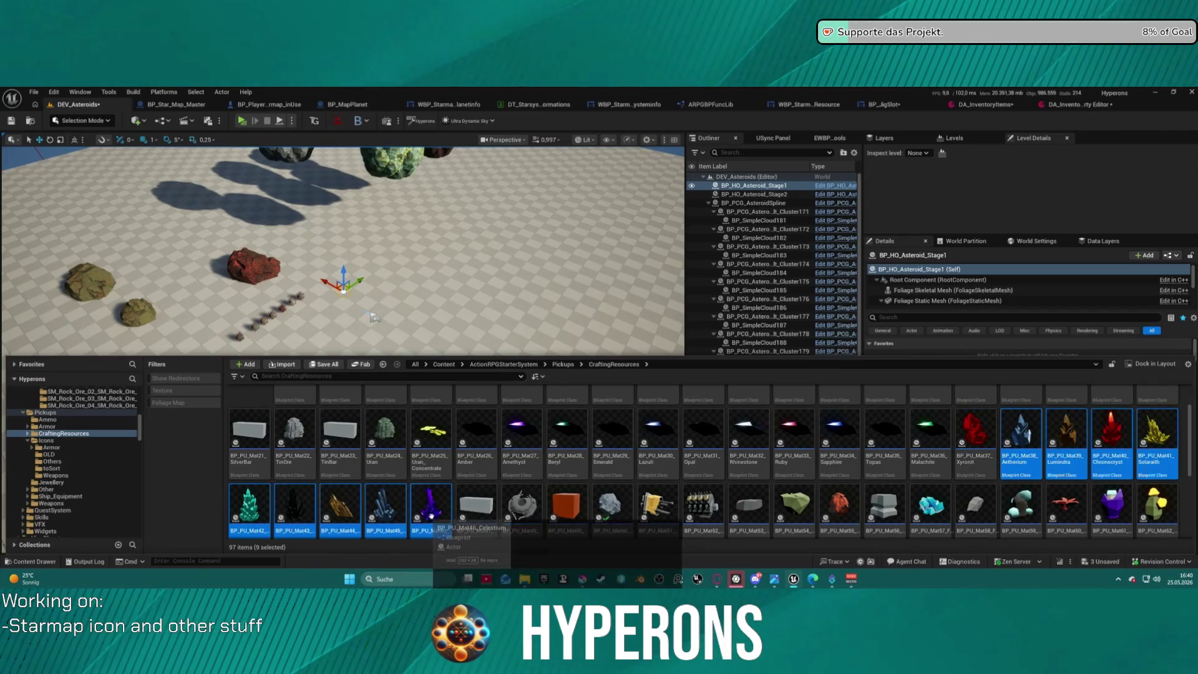
{"action": "key", "text": "ctrl+space"}
{"action": "mouse_move", "coordinate": [417, 269]}
{"action": "left_mouse_down"}
{"action": "mouse_move", "coordinate": [397, 271]}
{"action": "mouse_move", "coordinate": [396, 222]}
{"action": "mouse_move", "coordinate": [439, 196]}
{"action": "mouse_move", "coordinate": [436, 229]}
{"action": "mouse_move", "coordinate": [369, 264]}
{"action": "left_mouse_up"}
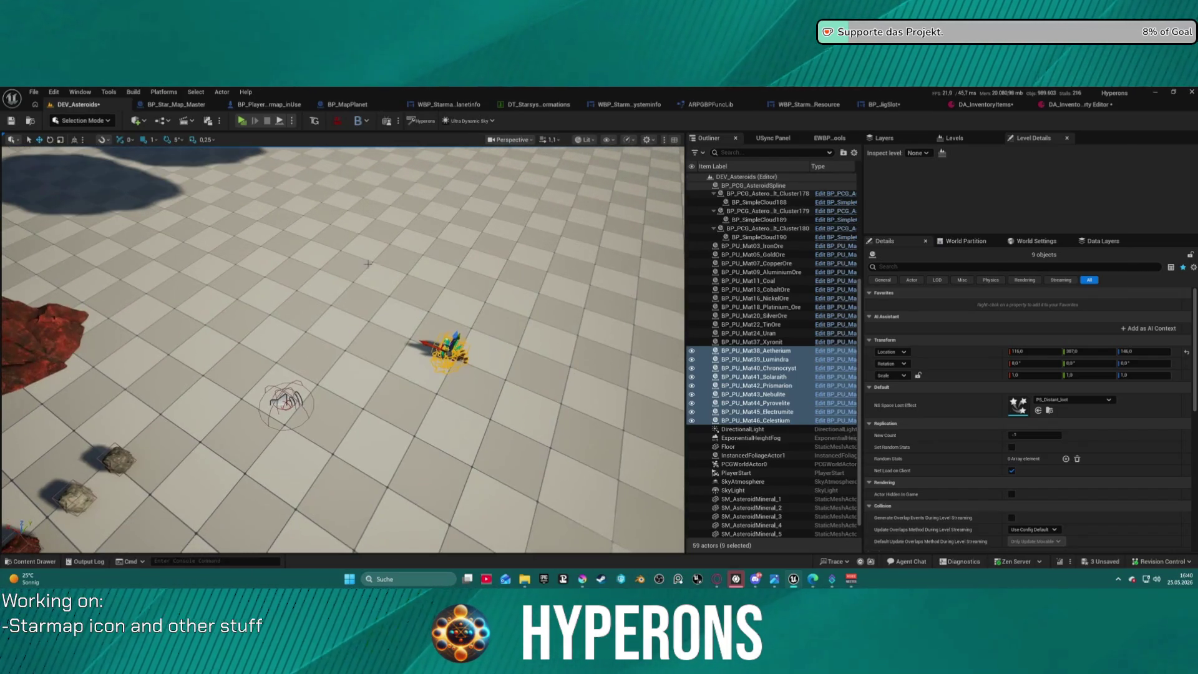
{"action": "left_click", "coordinate": [286, 402]}
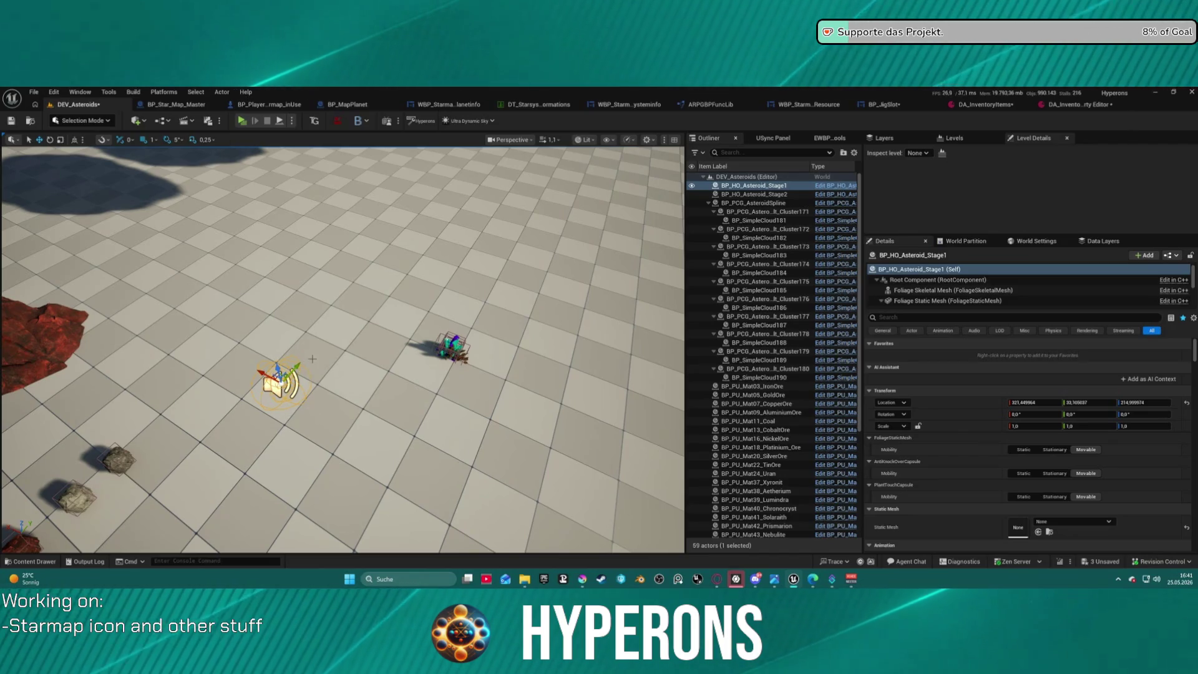
{"action": "key", "text": "Delete"}
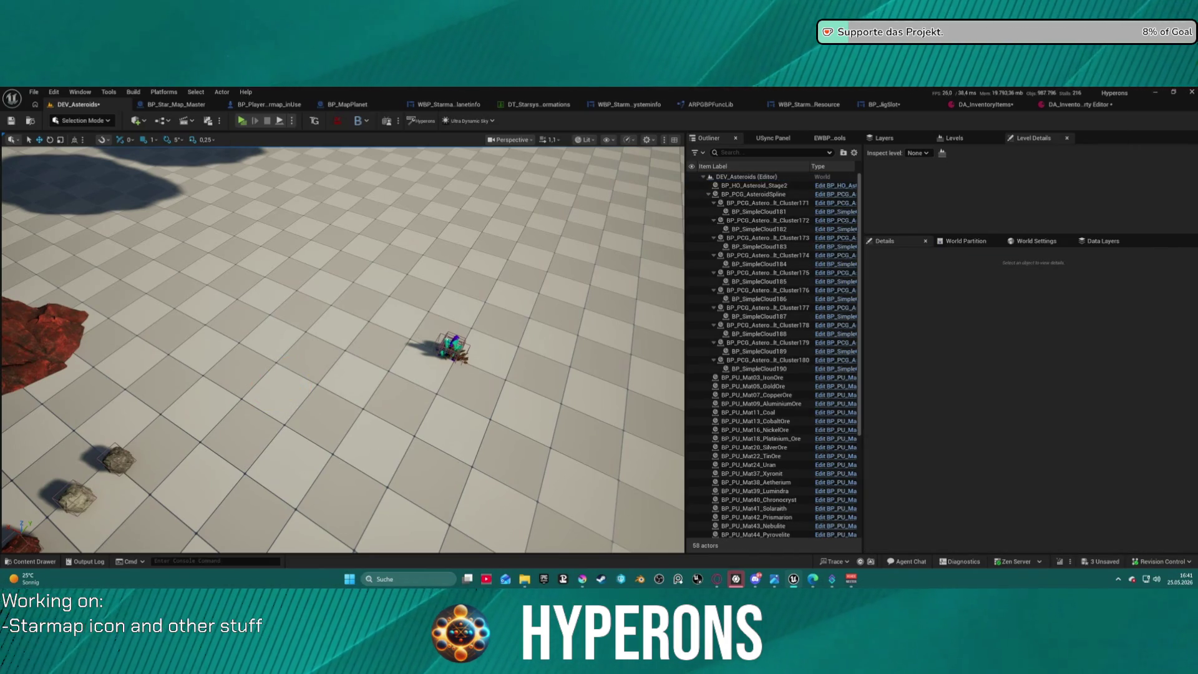
- Reposition Prismarion, Lumindra and Chronocryst, placing Chronocryst beside the green crystal
{"action": "scroll", "coordinate": [414, 505], "scroll_direction": "down", "scroll_amount": 10}
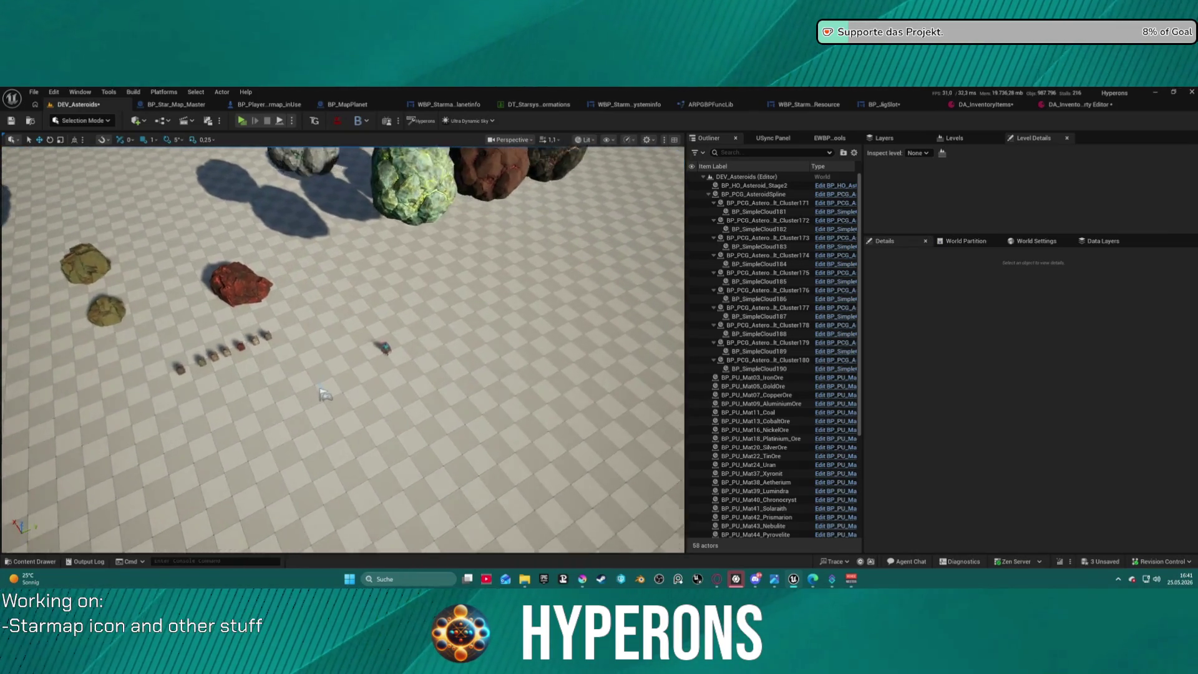
{"action": "scroll", "coordinate": [324, 395], "scroll_direction": "up", "scroll_amount": 10}
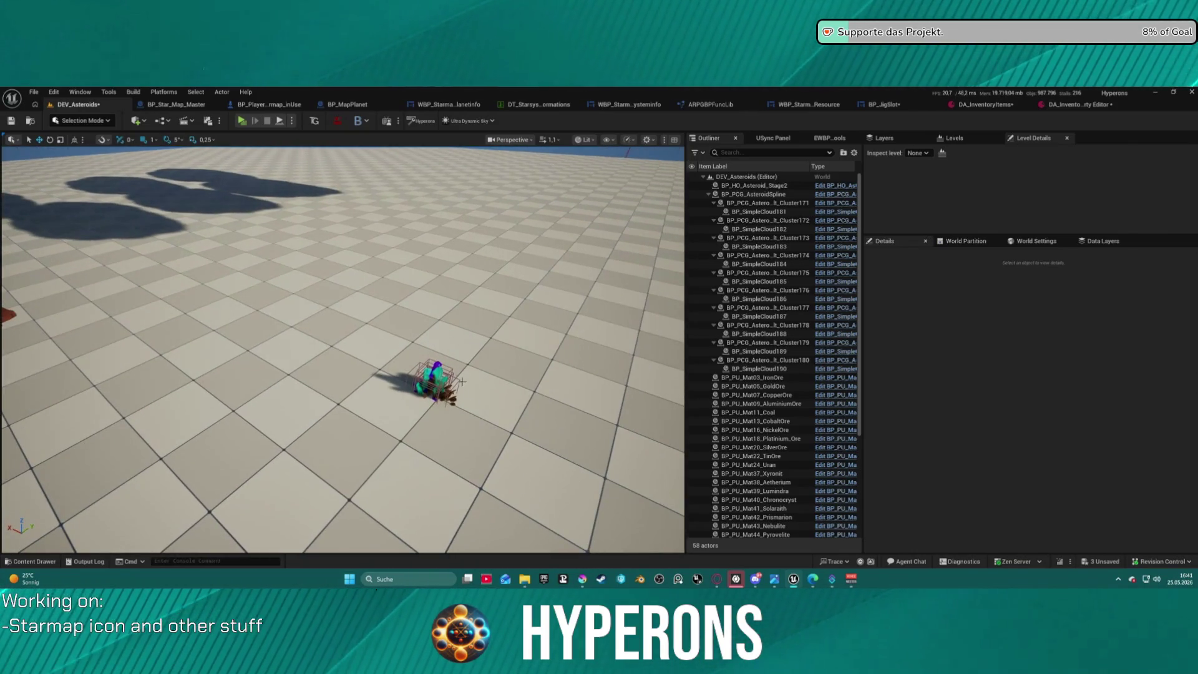
{"action": "left_click", "coordinate": [422, 382]}
{"action": "mouse_move", "coordinate": [399, 374]}
{"action": "left_mouse_down"}
{"action": "mouse_move", "coordinate": [315, 309]}
{"action": "mouse_move", "coordinate": [329, 277]}
{"action": "left_mouse_up"}
{"action": "left_click", "coordinate": [430, 375]}
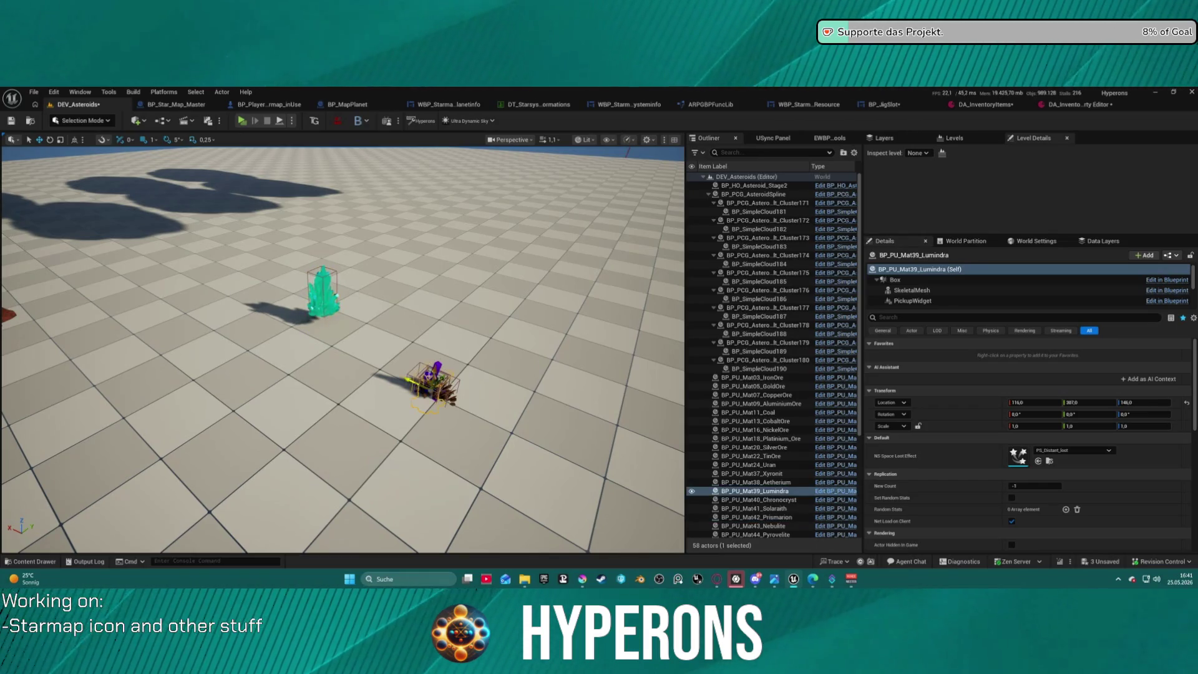
{"action": "mouse_move", "coordinate": [432, 377]}
{"action": "left_mouse_down"}
{"action": "mouse_move", "coordinate": [439, 333]}
{"action": "mouse_move", "coordinate": [476, 350]}
{"action": "mouse_move", "coordinate": [448, 343]}
{"action": "mouse_move", "coordinate": [423, 309]}
{"action": "left_mouse_up"}
{"action": "left_click", "coordinate": [437, 373]}
{"action": "left_click", "coordinate": [437, 378]}
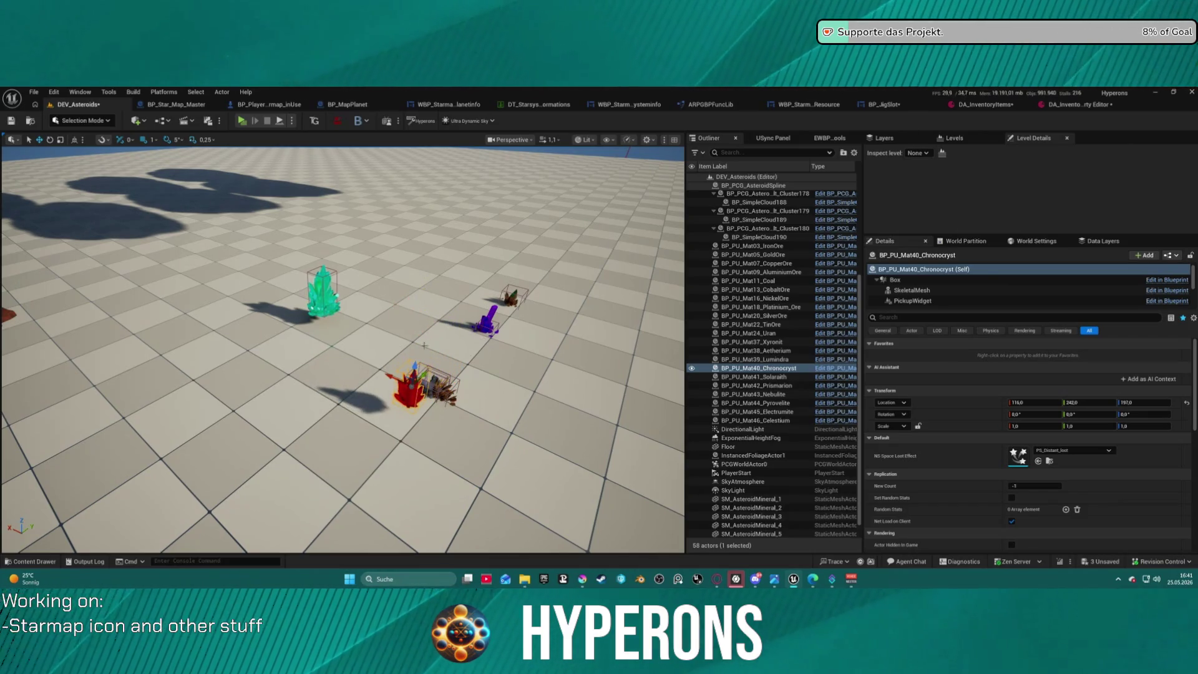
{"action": "left_click_drag", "start_coordinate": [413, 388], "coordinate": [414, 301]}
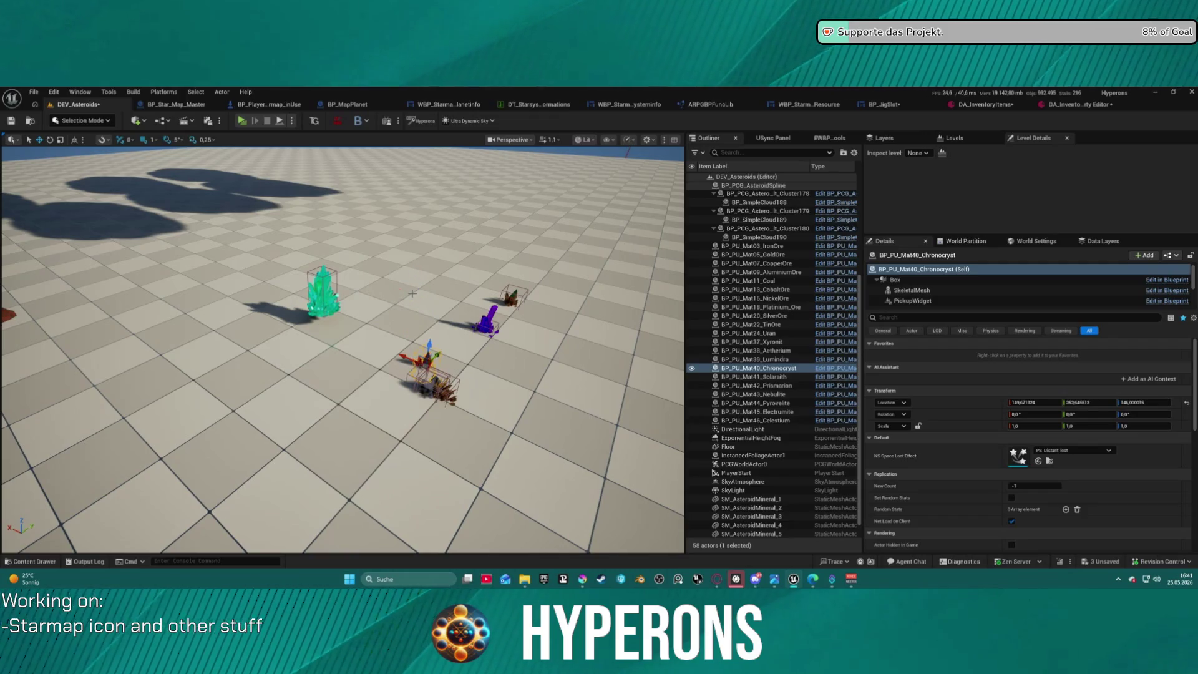
{"action": "mouse_move", "coordinate": [418, 387]}
{"action": "left_mouse_down"}
{"action": "mouse_move", "coordinate": [269, 303]}
{"action": "mouse_move", "coordinate": [263, 320]}
{"action": "left_mouse_up"}
{"action": "left_click", "coordinate": [442, 343]}
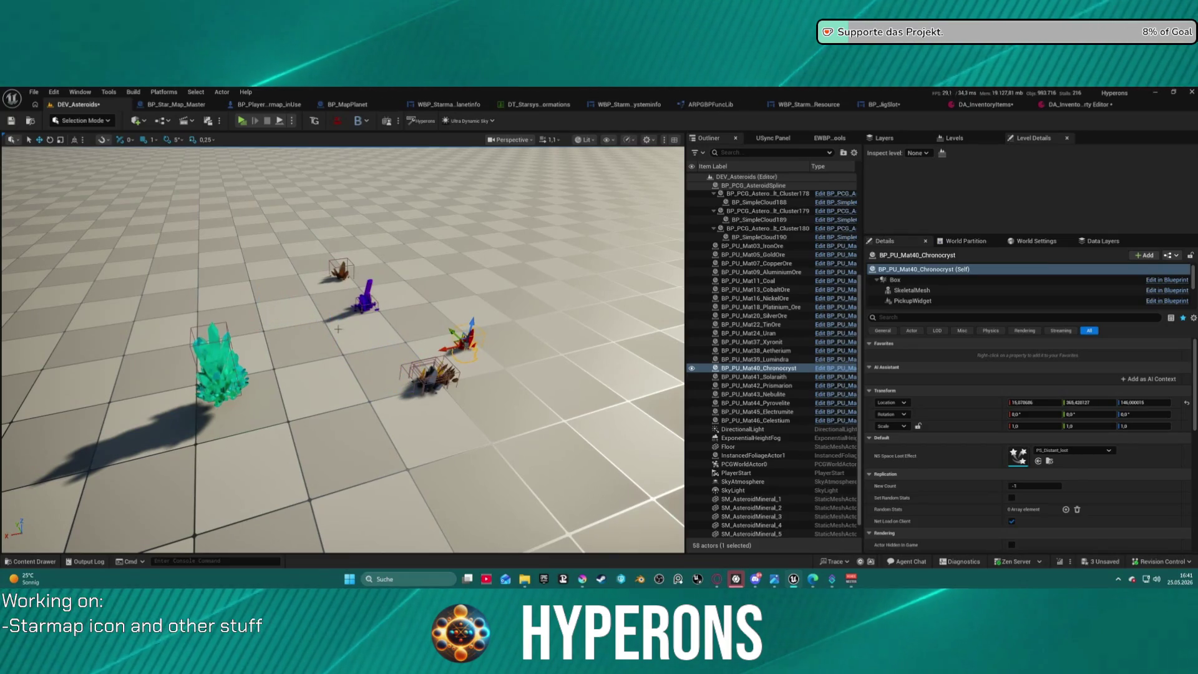
{"action": "mouse_move", "coordinate": [416, 353]}
{"action": "left_mouse_down"}
{"action": "mouse_move", "coordinate": [294, 400]}
{"action": "mouse_move", "coordinate": [334, 396]}
{"action": "mouse_move", "coordinate": [332, 378]}
{"action": "left_mouse_up"}
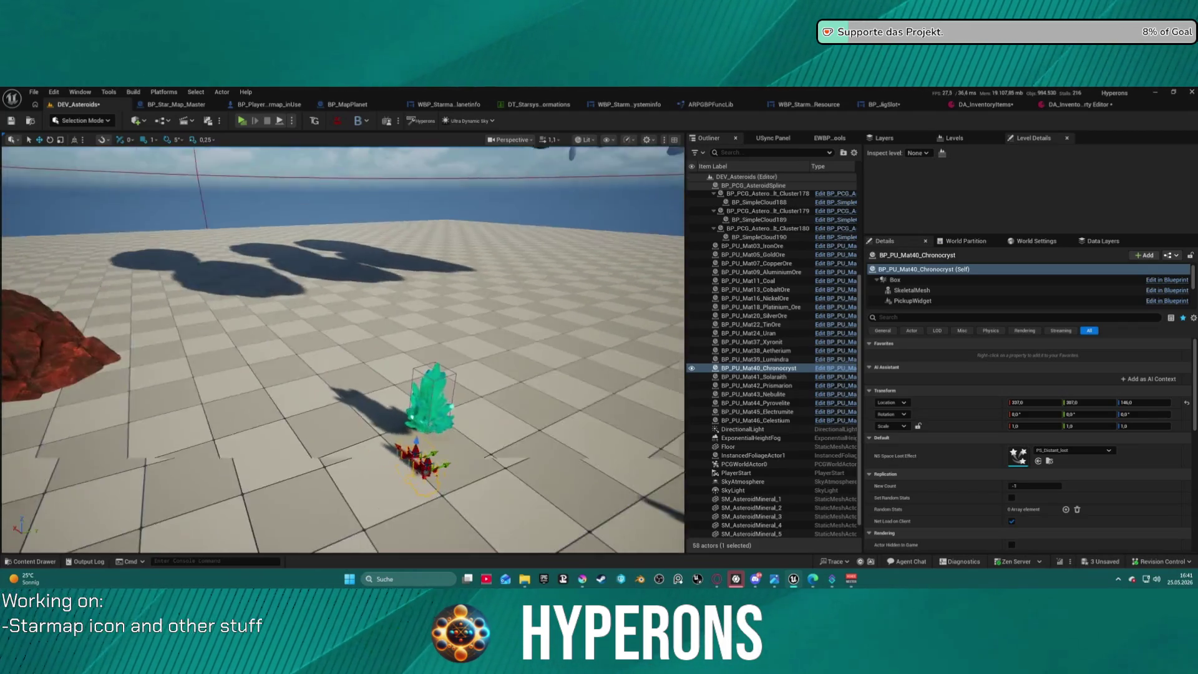
{"action": "mouse_move", "coordinate": [349, 468]}
{"action": "left_mouse_down"}
{"action": "mouse_move", "coordinate": [459, 450]}
{"action": "mouse_move", "coordinate": [442, 442]}
{"action": "left_mouse_up"}
{"action": "scroll", "coordinate": [449, 428], "scroll_direction": "down", "scroll_amount": 5}
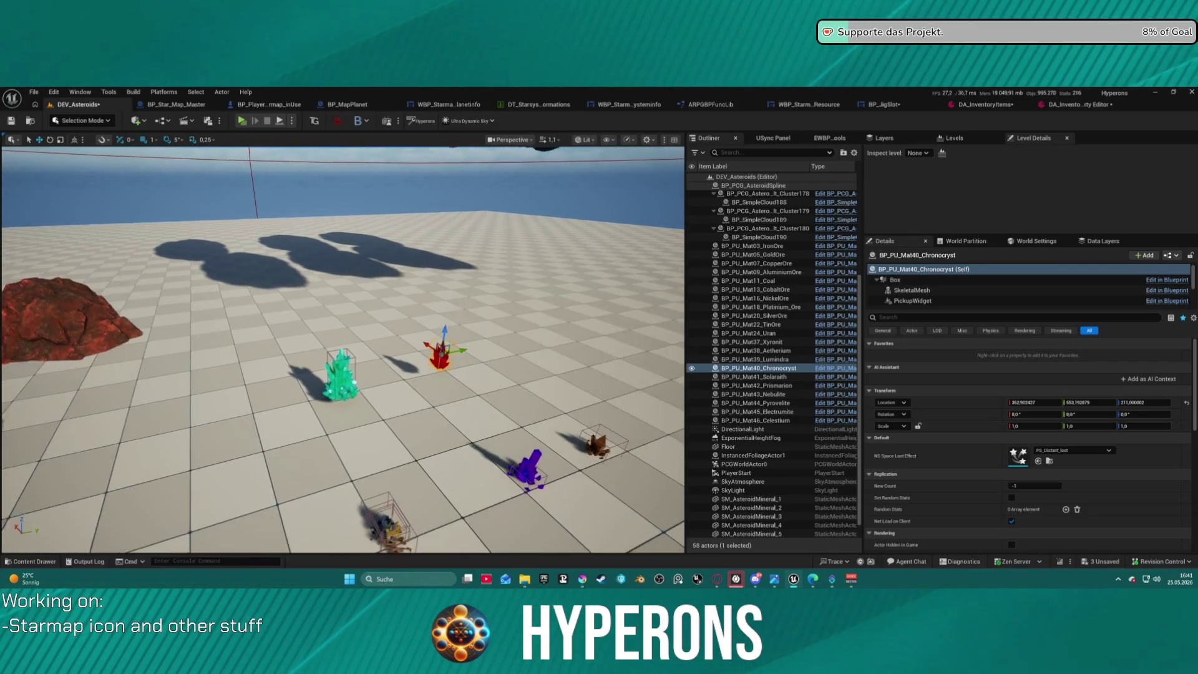
- Spread out Aetherium, Solaraith, Electrumite, Nebulite and Pyrovelite across the floor
{"action": "left_click", "coordinate": [390, 509]}
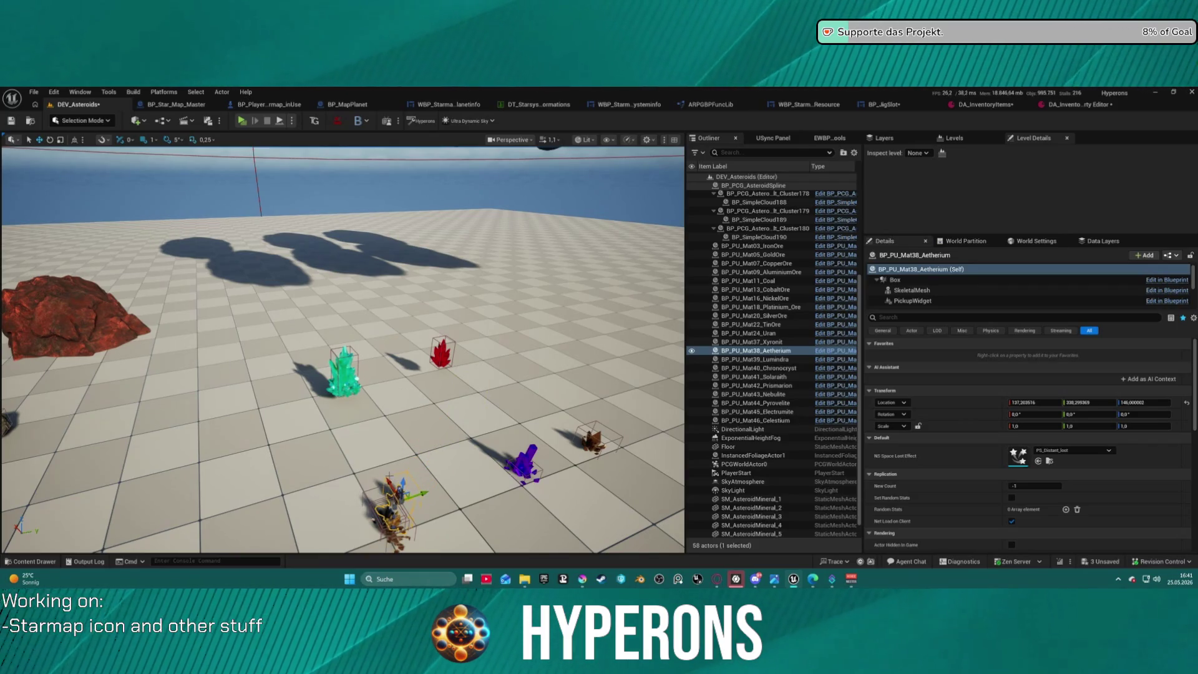
{"action": "left_click_drag", "start_coordinate": [390, 499], "coordinate": [327, 414]}
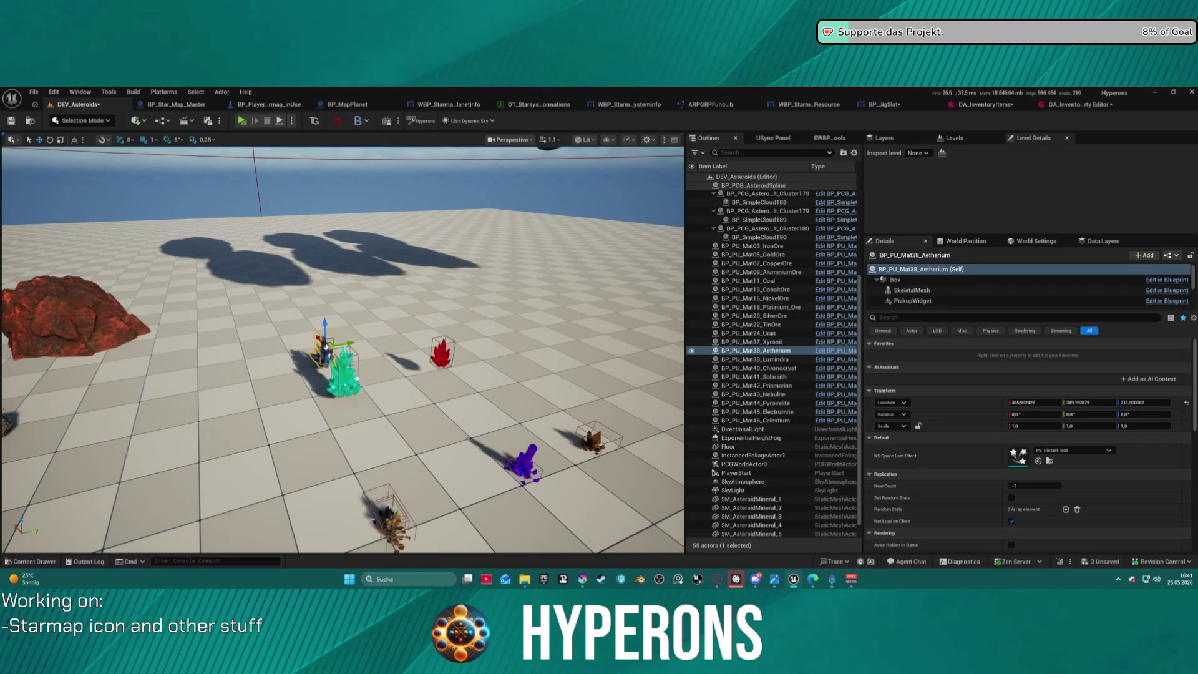
{"action": "left_click", "coordinate": [350, 424]}
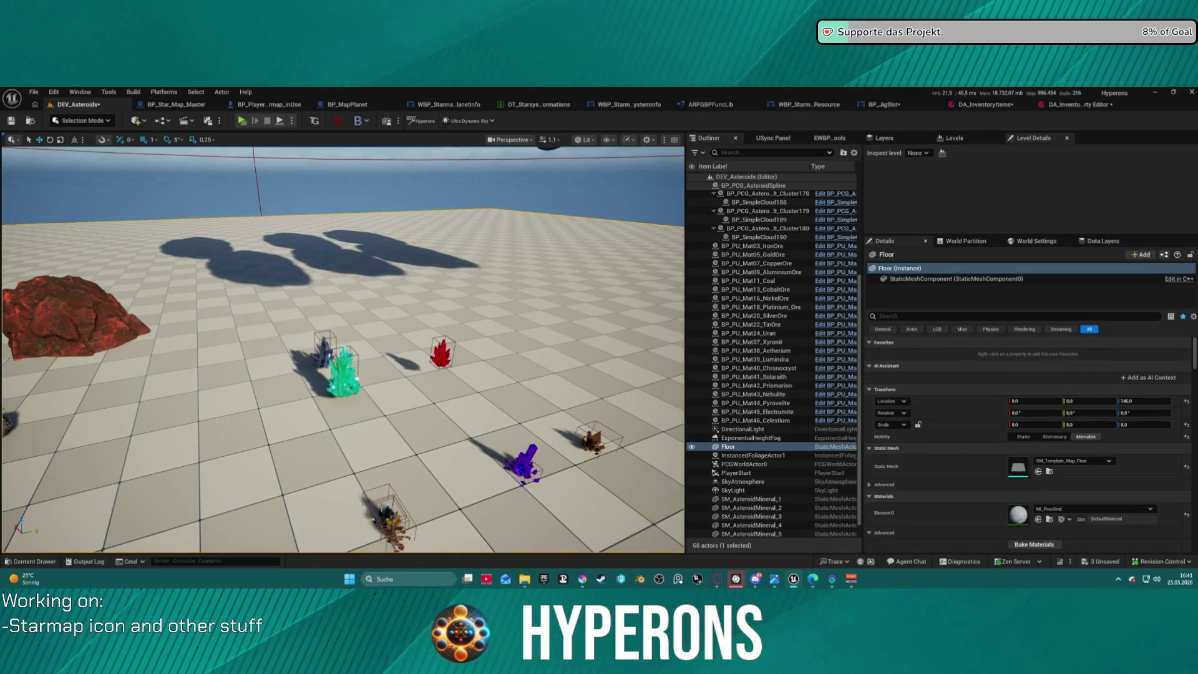
{"action": "left_click", "coordinate": [384, 514]}
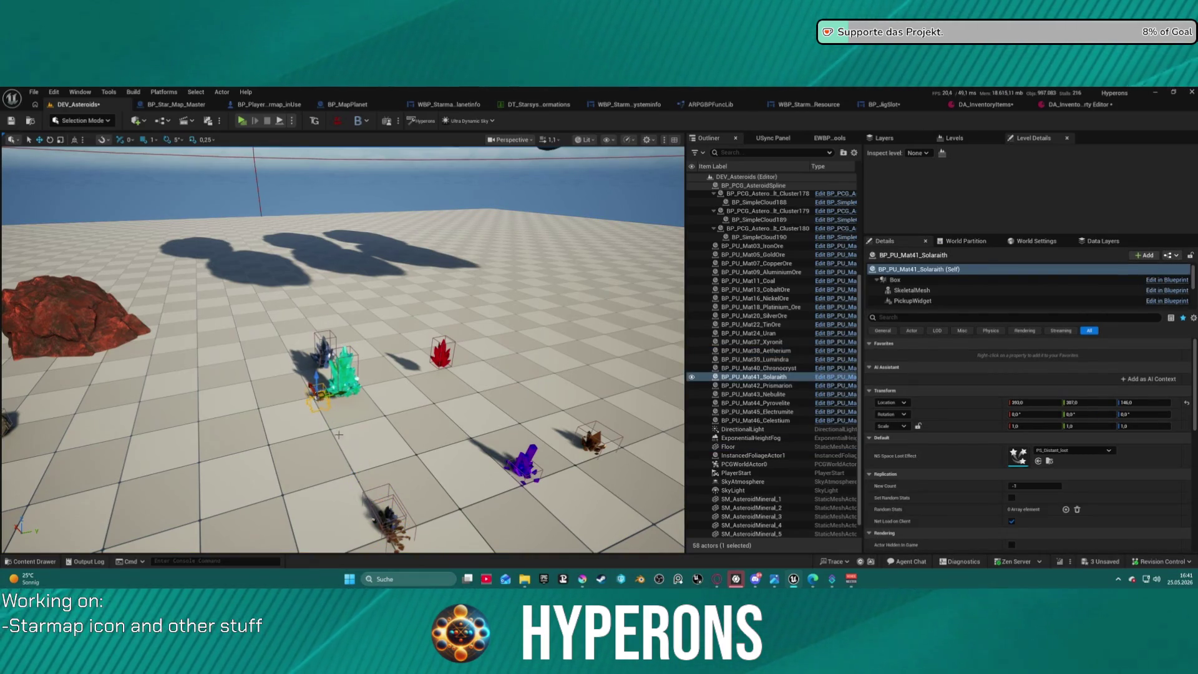
{"action": "mouse_move", "coordinate": [332, 404]}
{"action": "left_mouse_down"}
{"action": "mouse_move", "coordinate": [373, 407]}
{"action": "mouse_move", "coordinate": [409, 444]}
{"action": "left_mouse_up"}
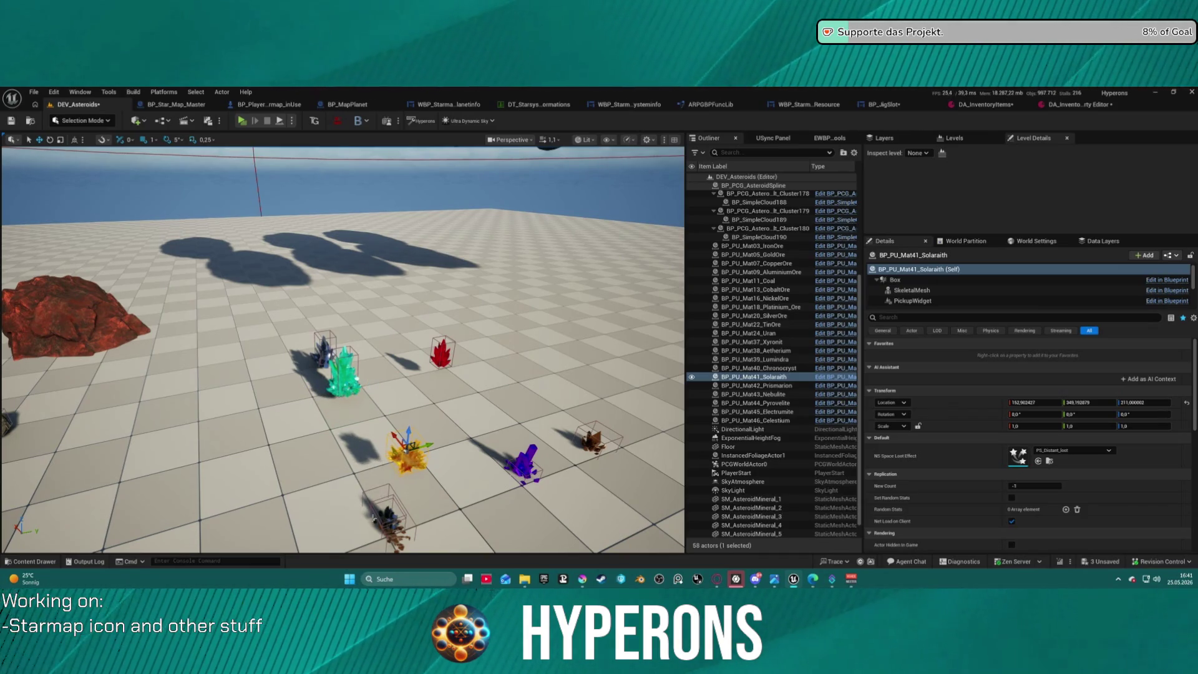
{"action": "left_click", "coordinate": [374, 505]}
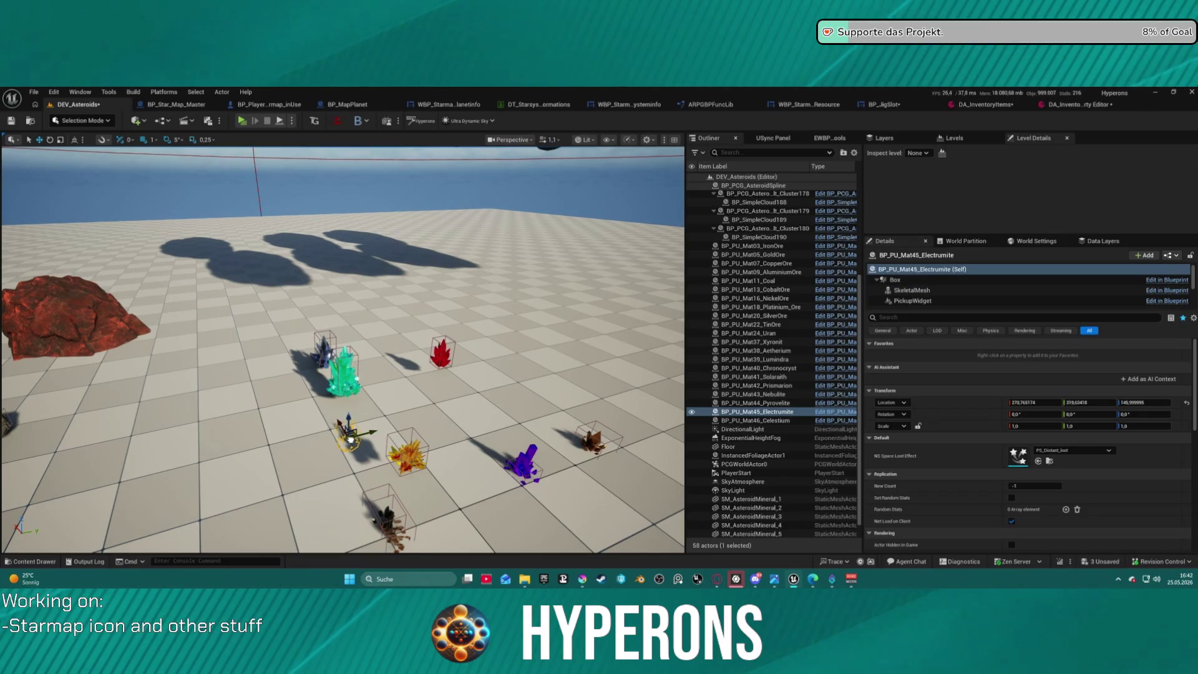
{"action": "left_click_drag", "start_coordinate": [381, 514], "coordinate": [350, 437]}
{"action": "left_click", "coordinate": [308, 412]}
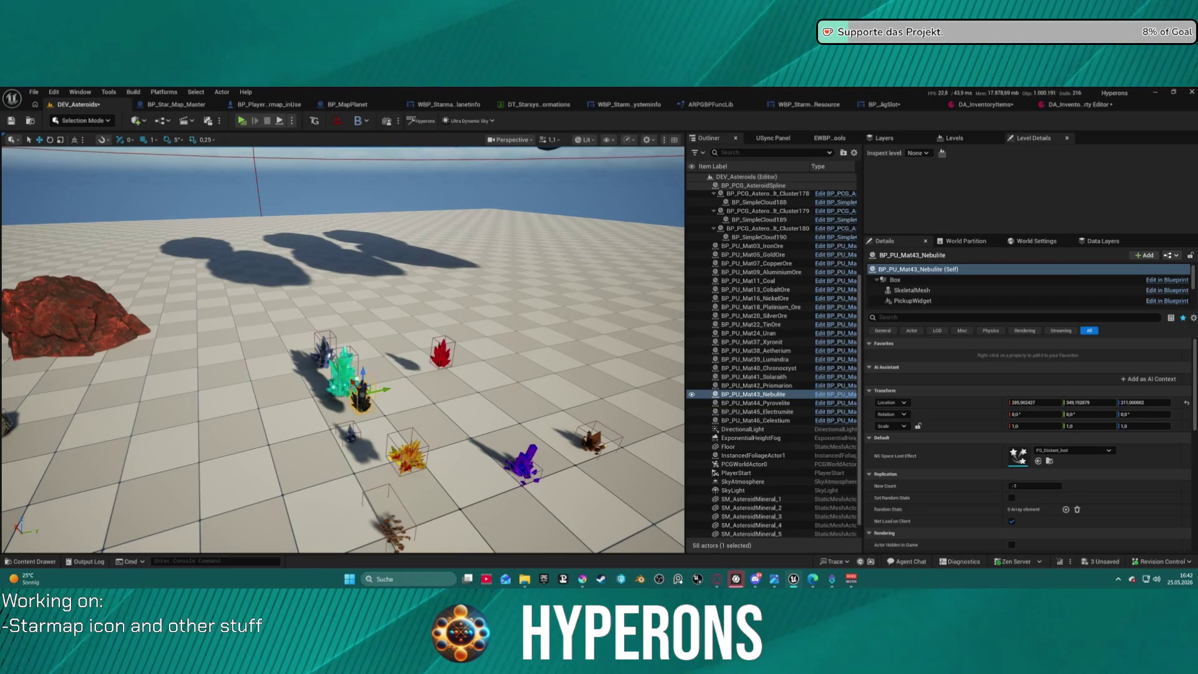
{"action": "left_click_drag", "start_coordinate": [360, 390], "coordinate": [435, 383]}
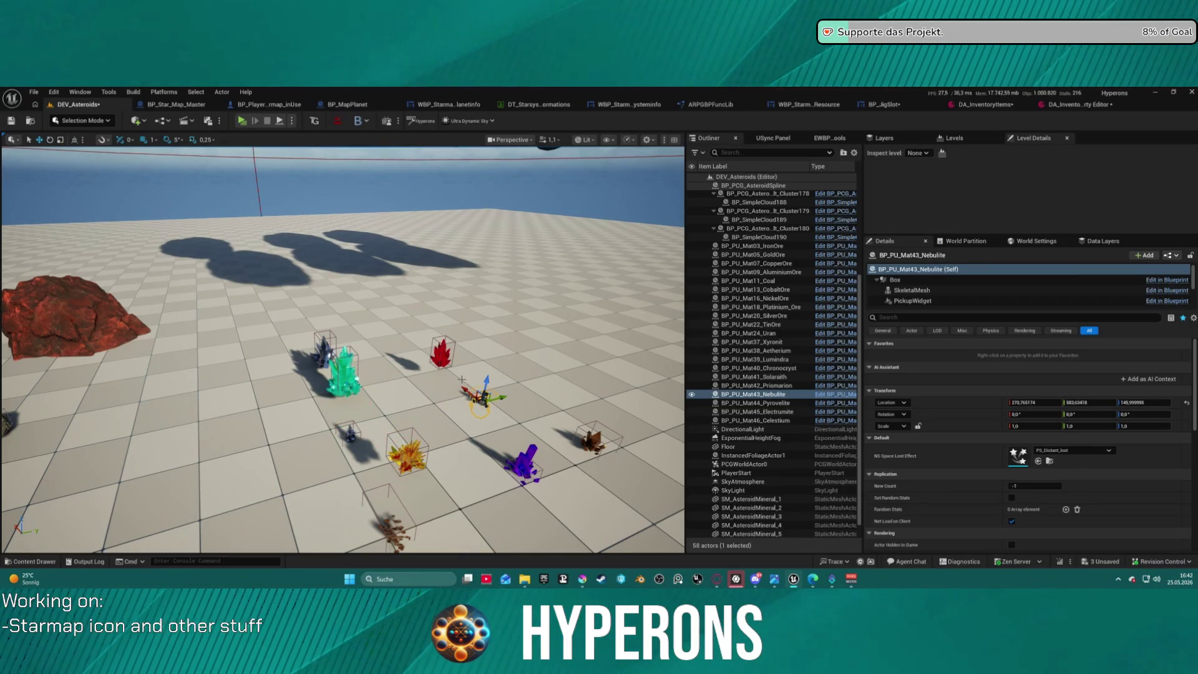
{"action": "left_click", "coordinate": [500, 412]}
{"action": "mouse_move", "coordinate": [392, 523]}
{"action": "left_mouse_down"}
{"action": "mouse_move", "coordinate": [346, 402]}
{"action": "mouse_move", "coordinate": [477, 400]}
{"action": "left_mouse_up"}
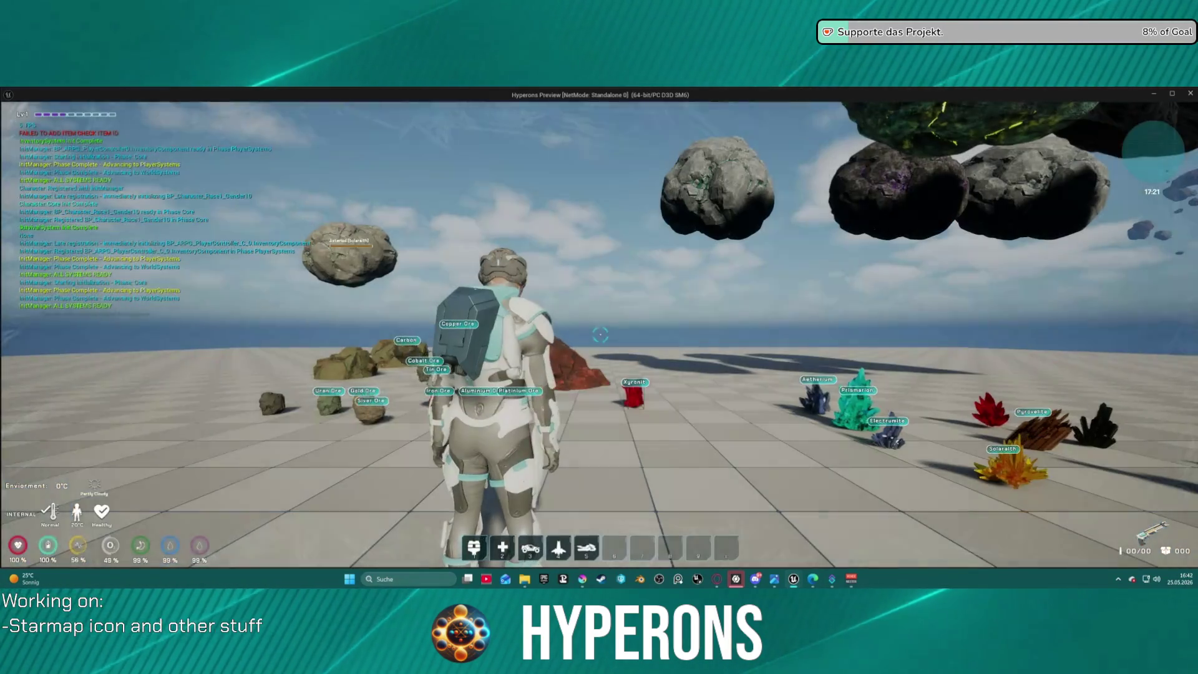
- Walk the character around the crystal pickups in the game preview
{"action": "key", "text": "w"}
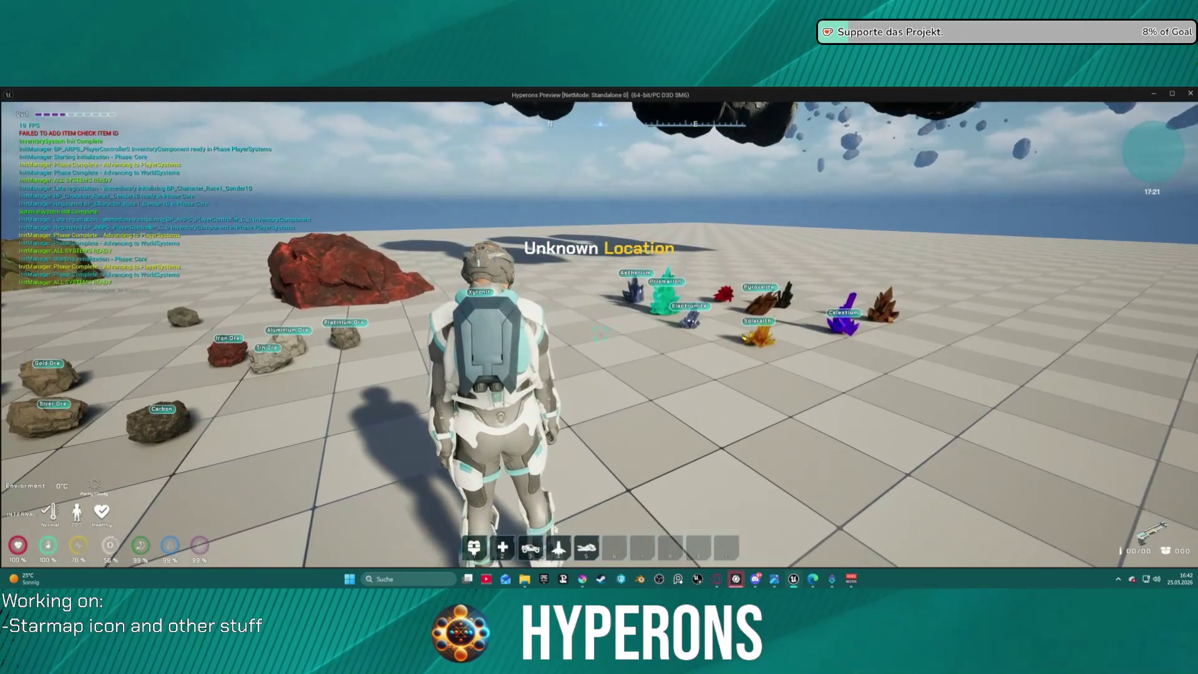
{"action": "key", "text": "w"}
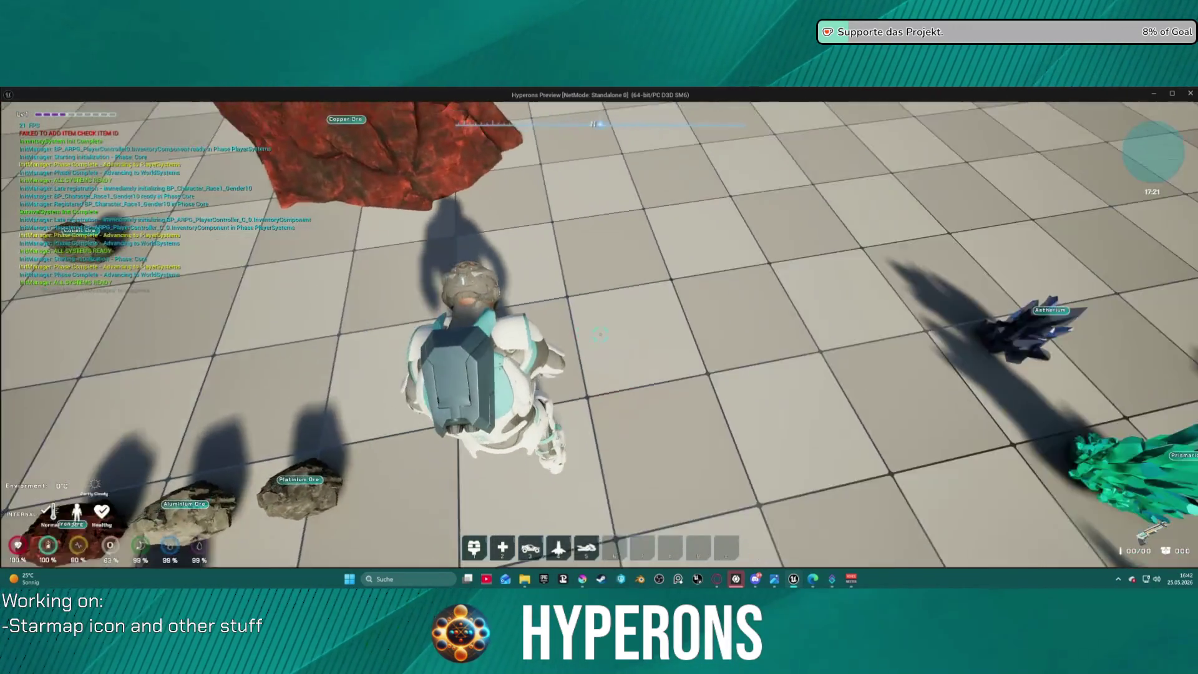
{"action": "key", "text": "w"}
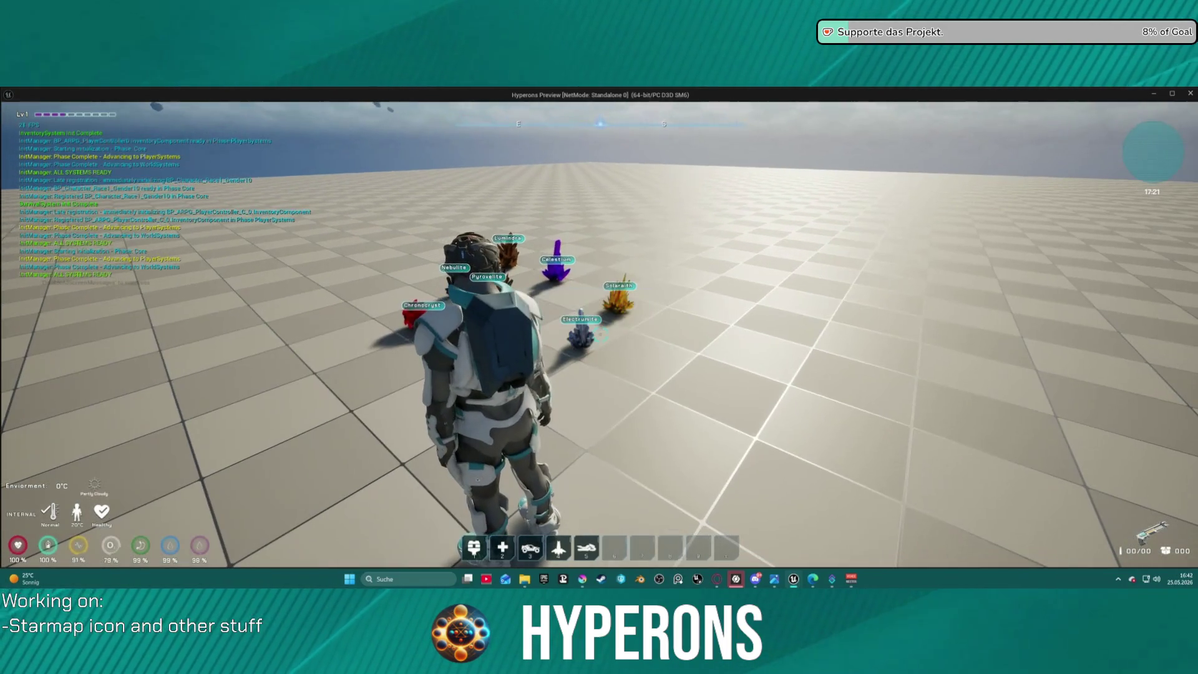
- Switch away from the game preview to Krita and its unsaved-changes prompt
{"action": "key", "text": "super"}
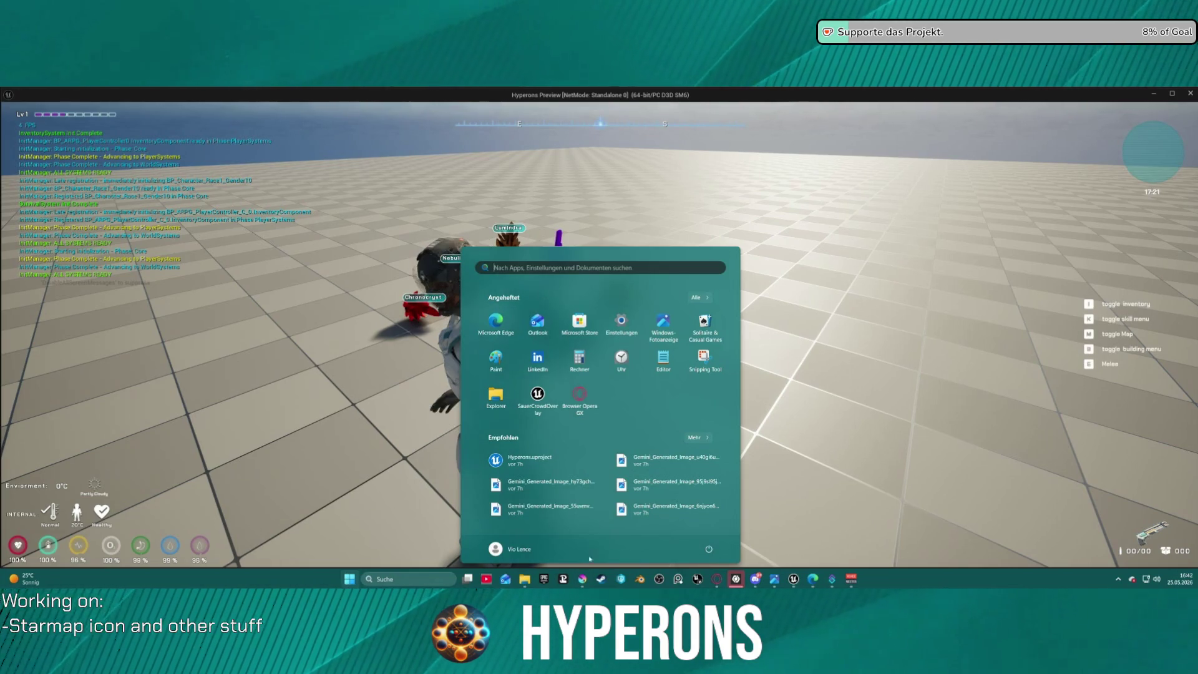
{"action": "left_click", "coordinate": [582, 579]}
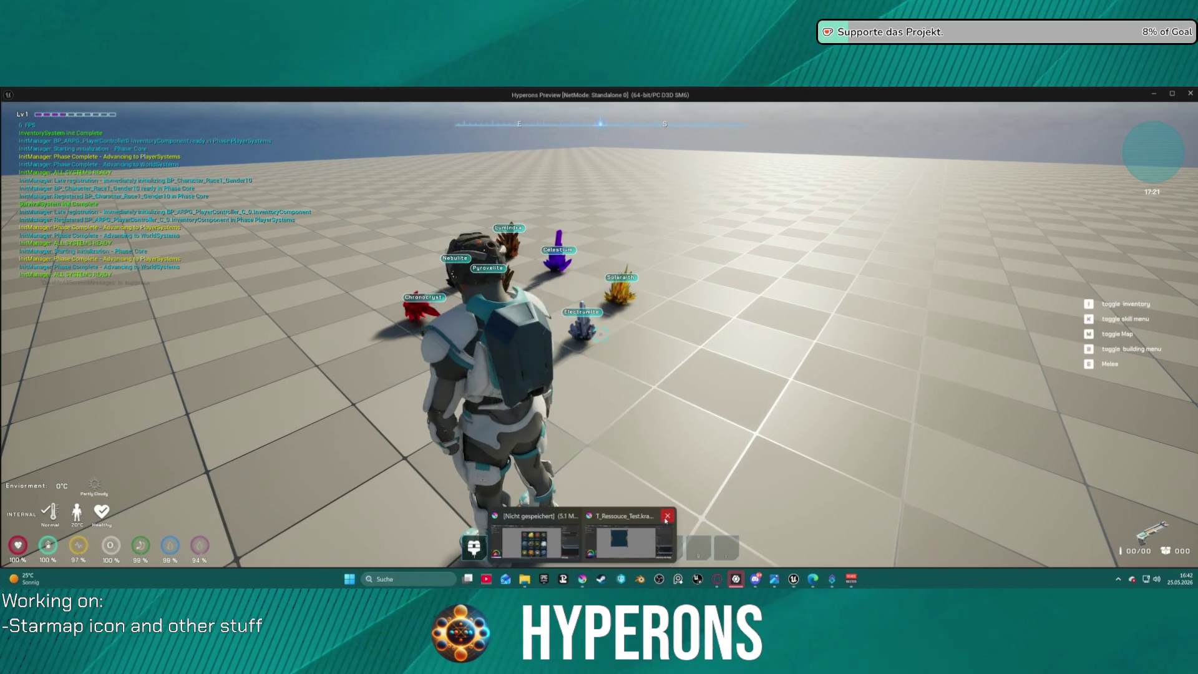
{"action": "left_click", "coordinate": [666, 518]}
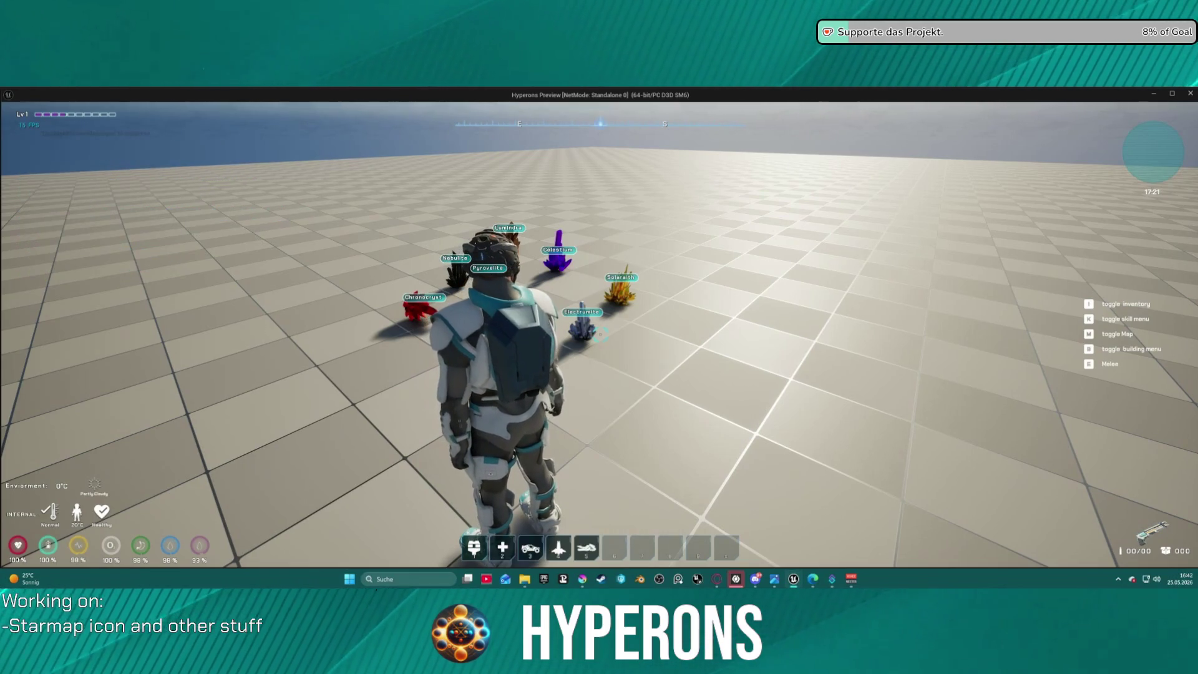
{"action": "key", "text": "super"}
{"action": "key", "text": "super"}
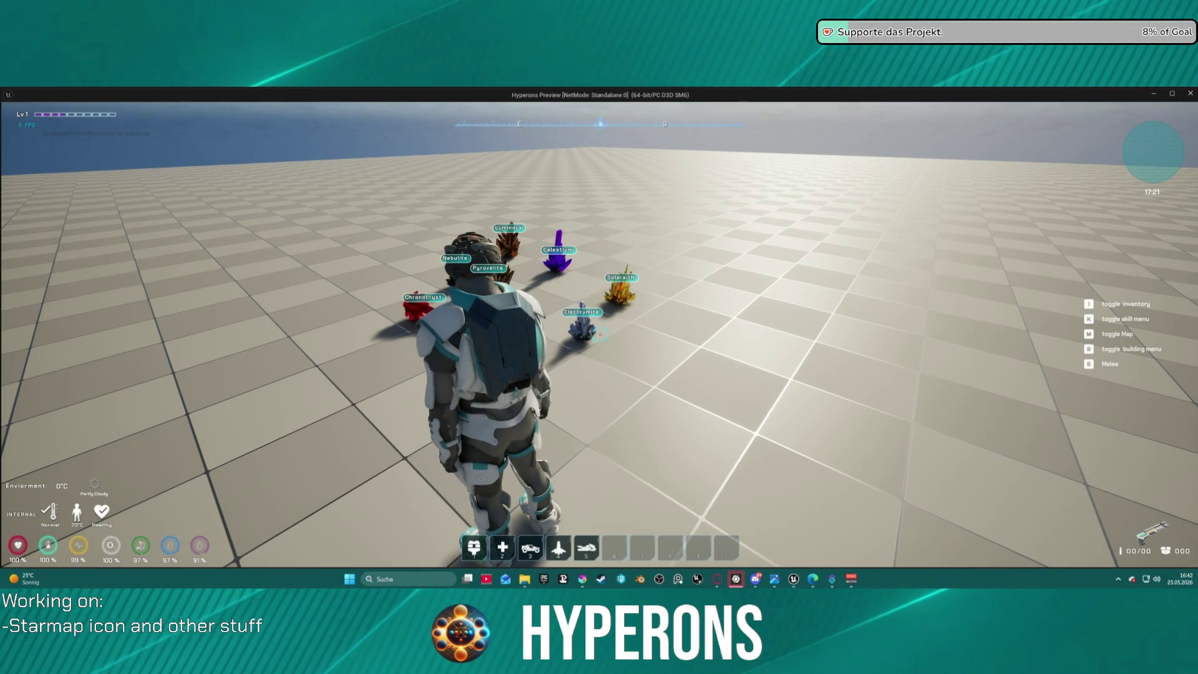
{"action": "key", "text": "super+d"}
{"action": "key", "text": "super+d"}
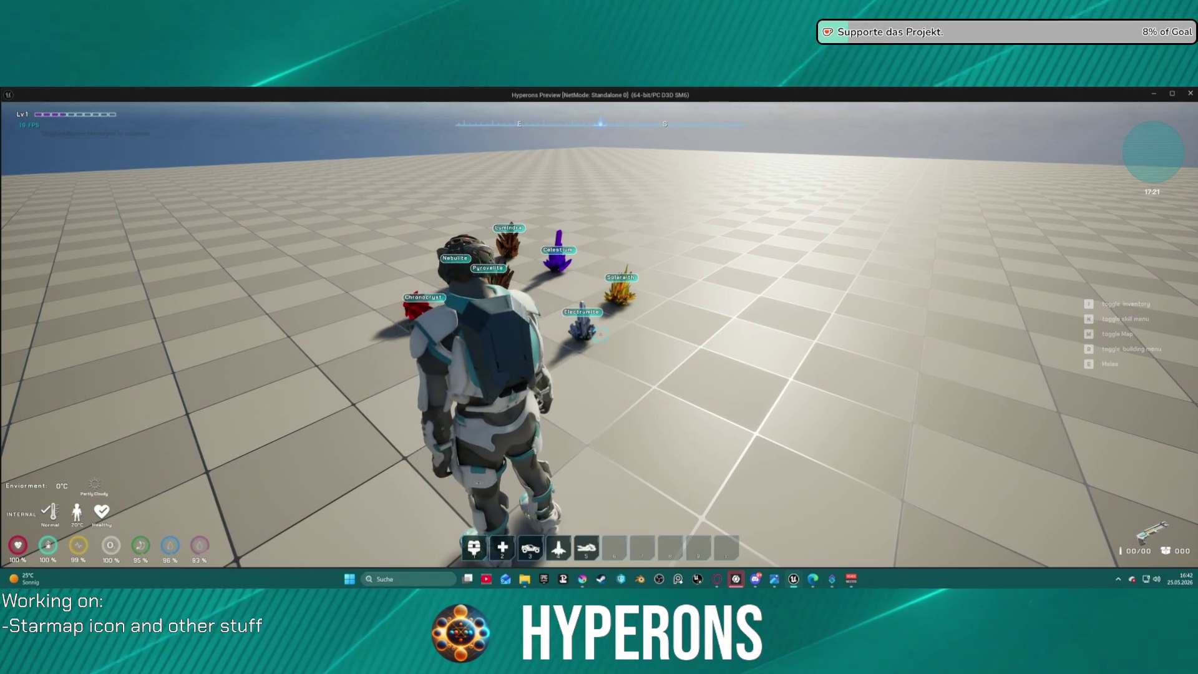
{"action": "key", "text": "Escape"}
{"action": "key", "text": "alt+Tab"}
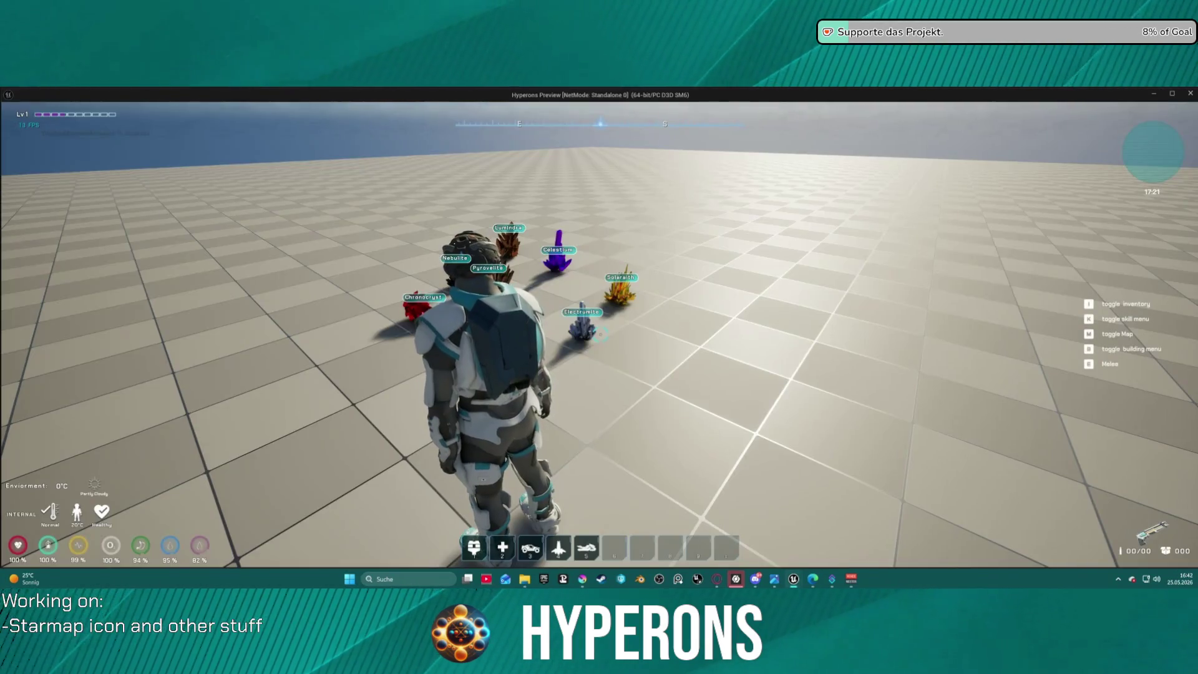
{"action": "key", "text": "alt+Tab"}
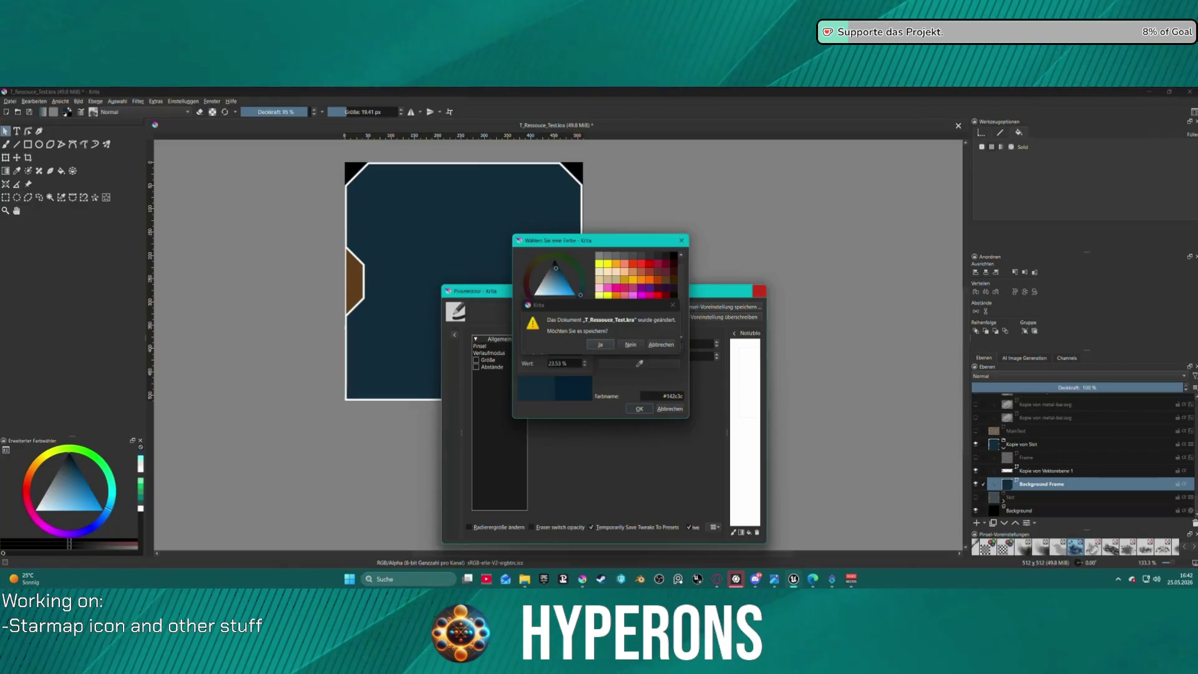
- Answer Ja to save the changes to T_Ressource_Test.kra in Krita
{"action": "key", "text": "alt+Tab"}
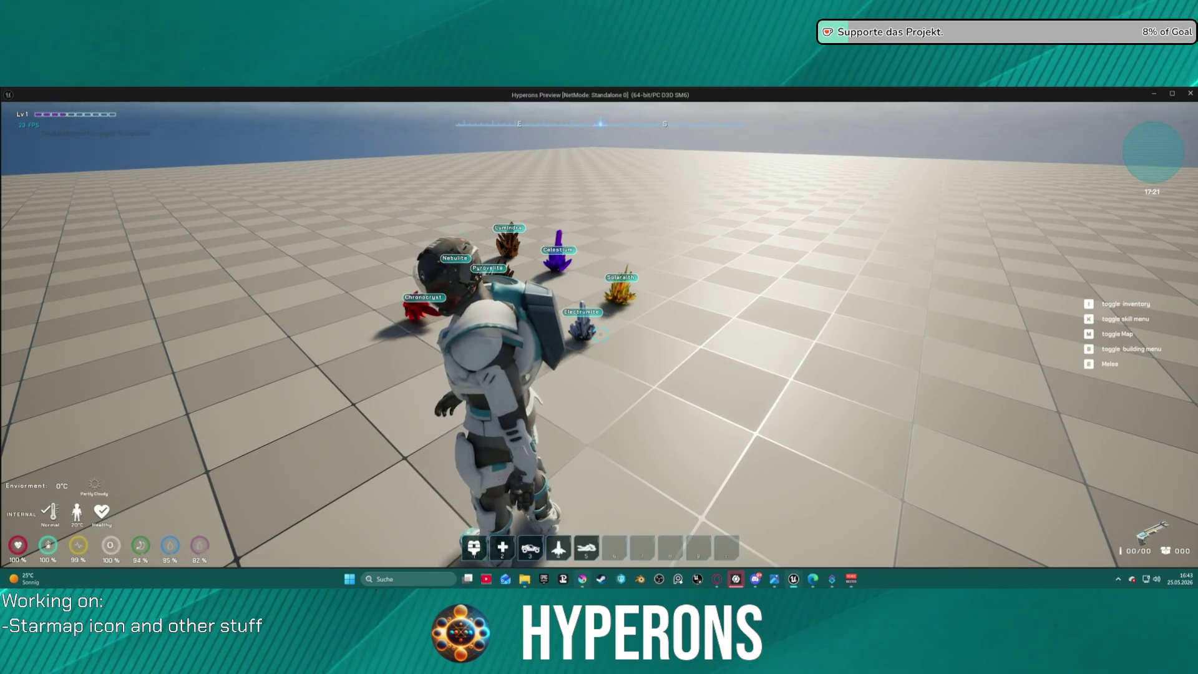
{"action": "left_click", "coordinate": [583, 581]}
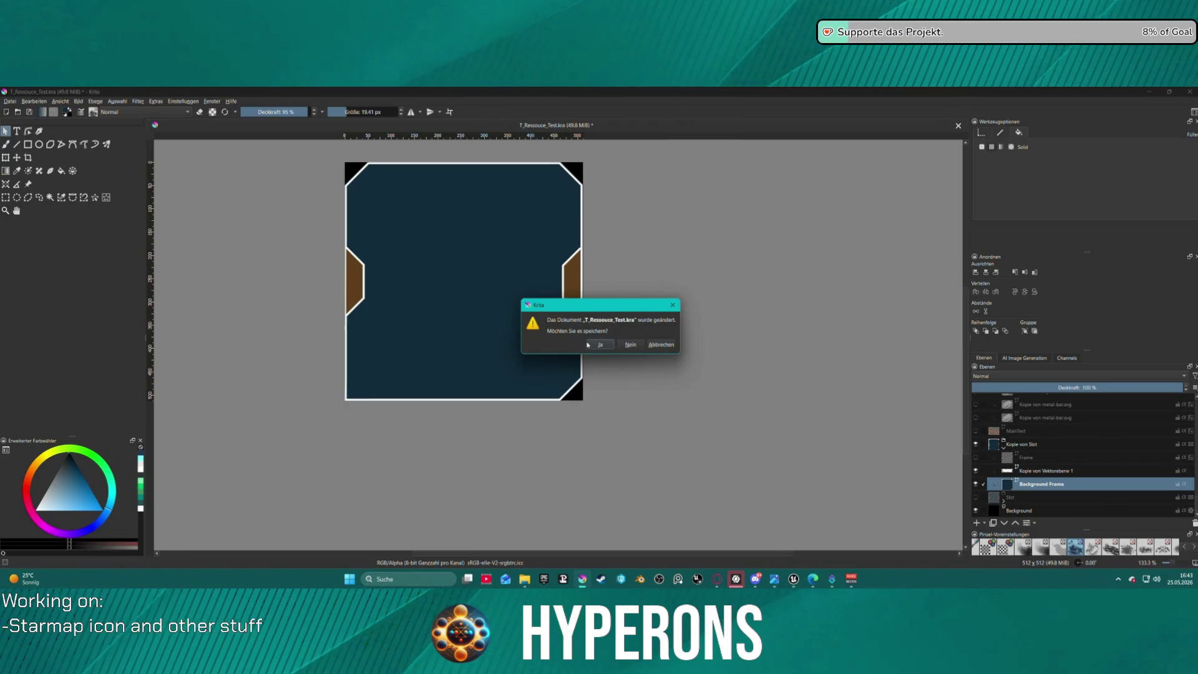
{"action": "left_click", "coordinate": [600, 345]}
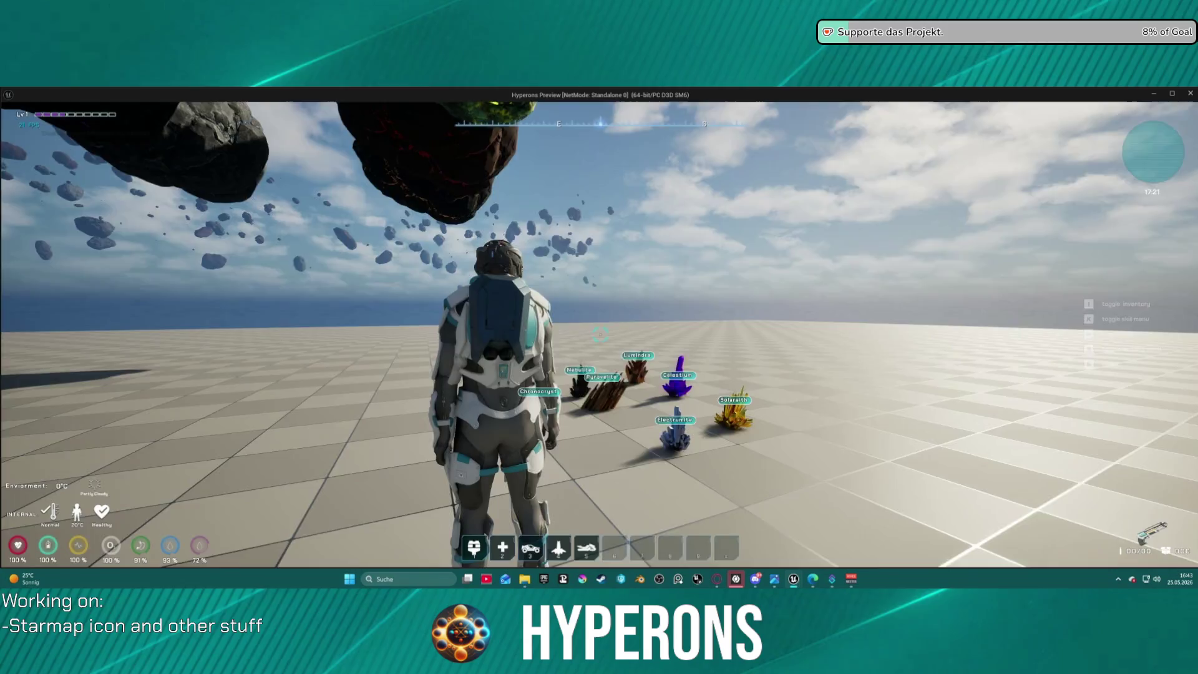
- Collect Electrumite and the next crystals across the crystal field
{"action": "key", "text": "w"}
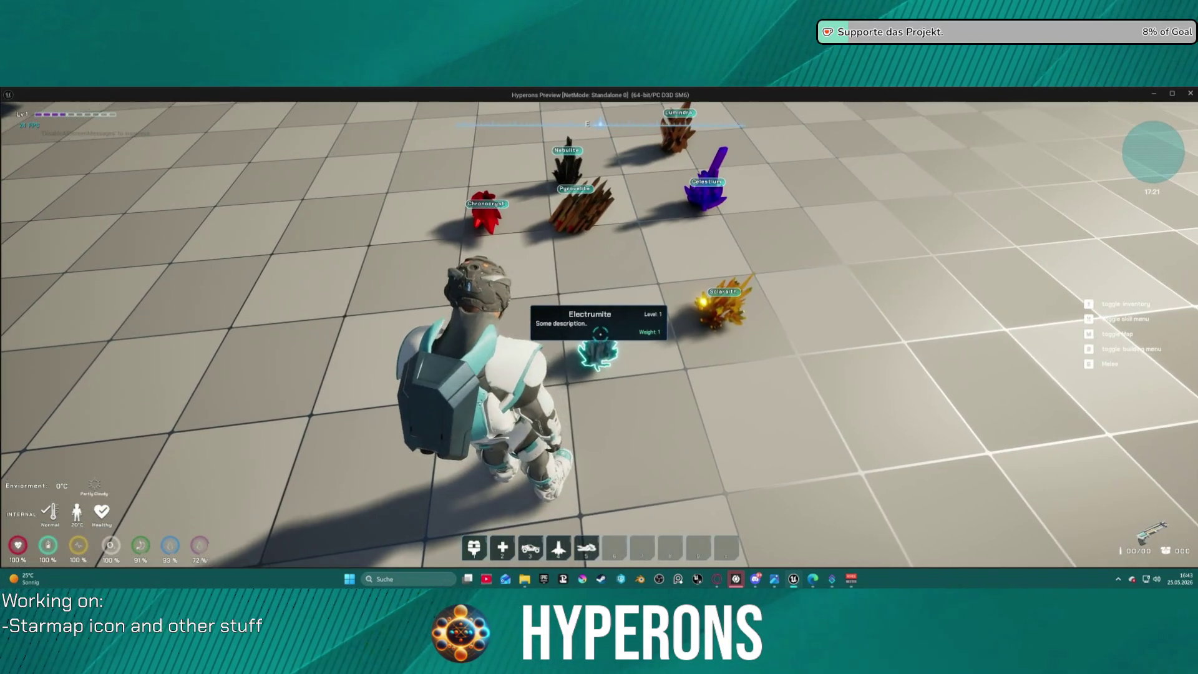
{"action": "key", "text": "e"}
{"action": "key", "text": "w"}
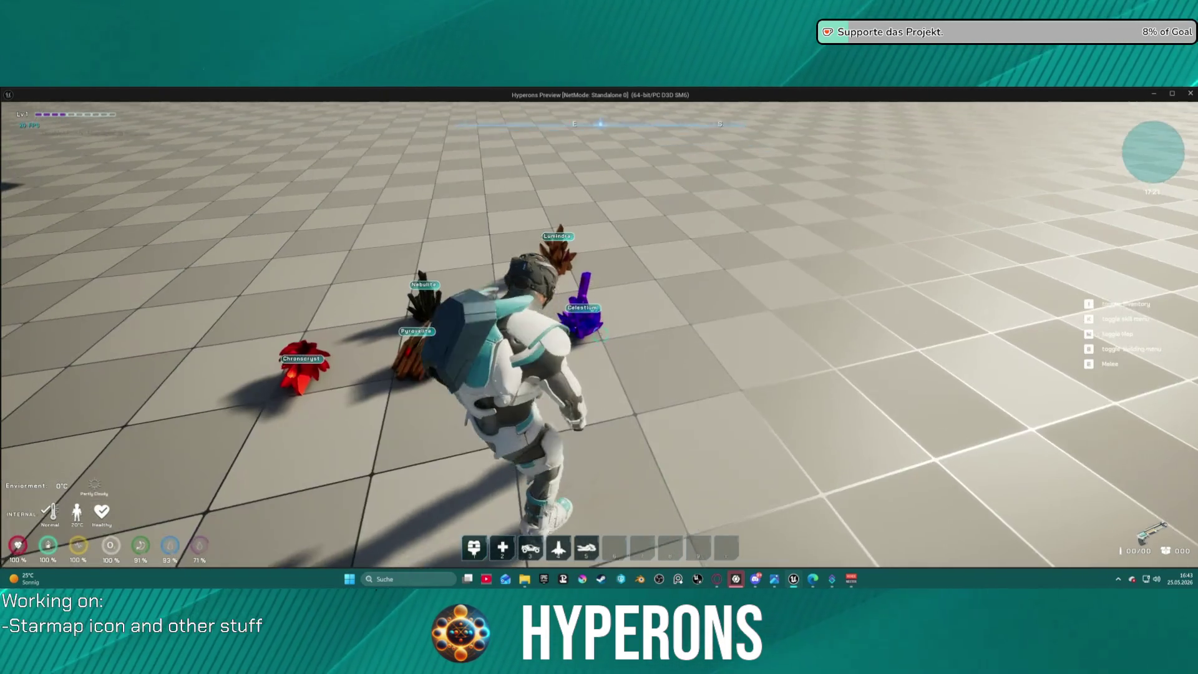
{"action": "key", "text": "w"}
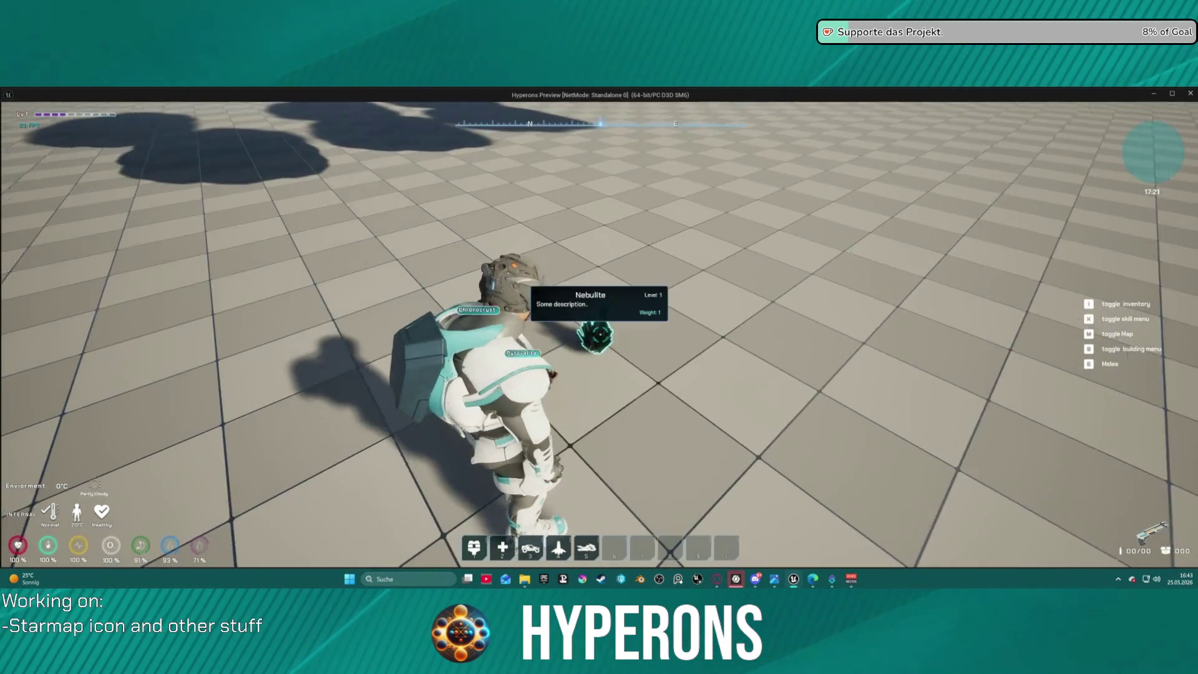
{"action": "key", "text": "e"}
{"action": "key", "text": "e"}
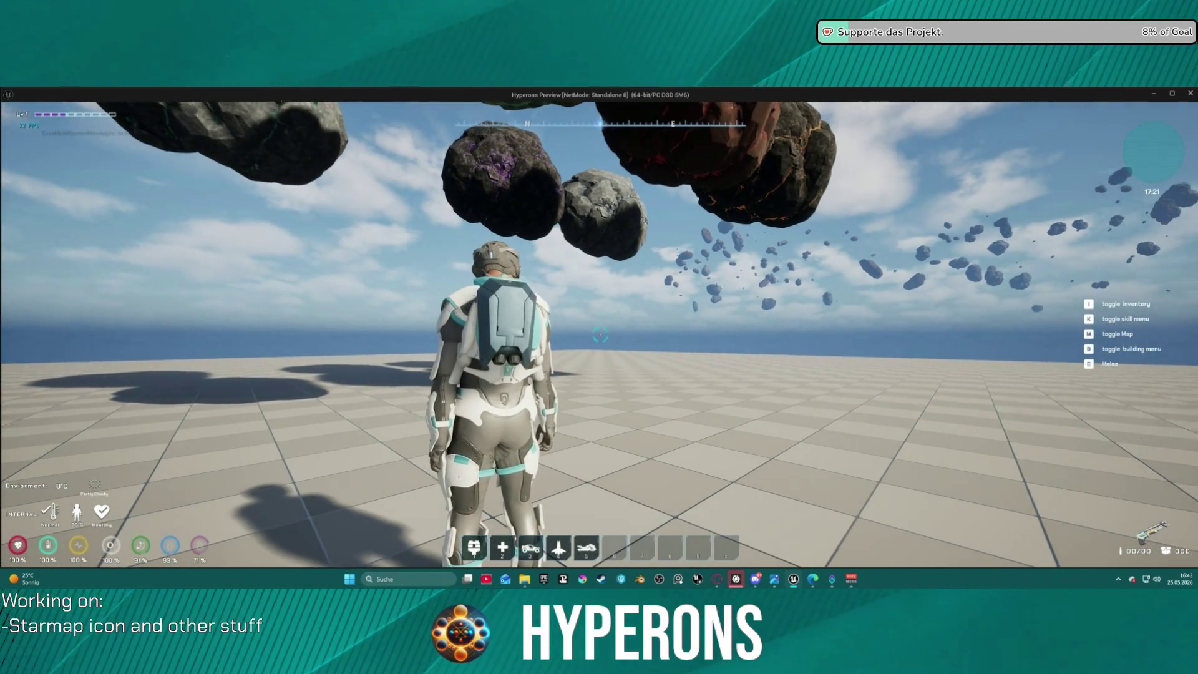
- Check the collected crystals in the inventory, then stop the game preview
{"action": "key", "text": "i"}
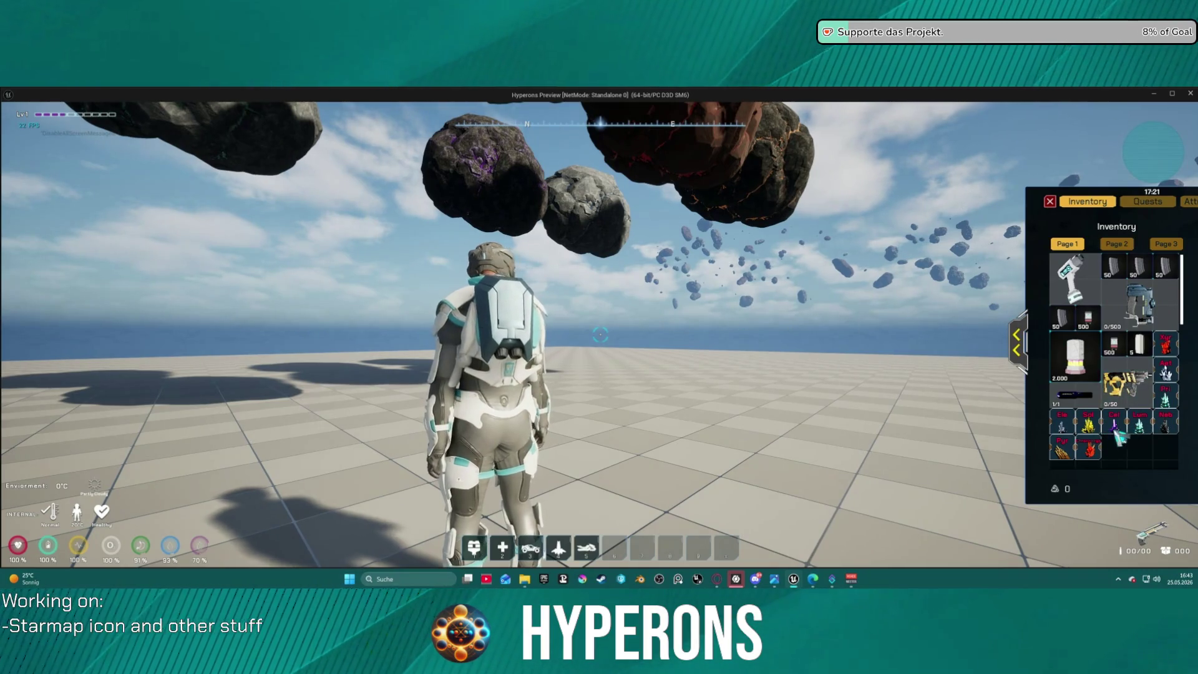
{"action": "mouse_move", "coordinate": [1119, 428]}
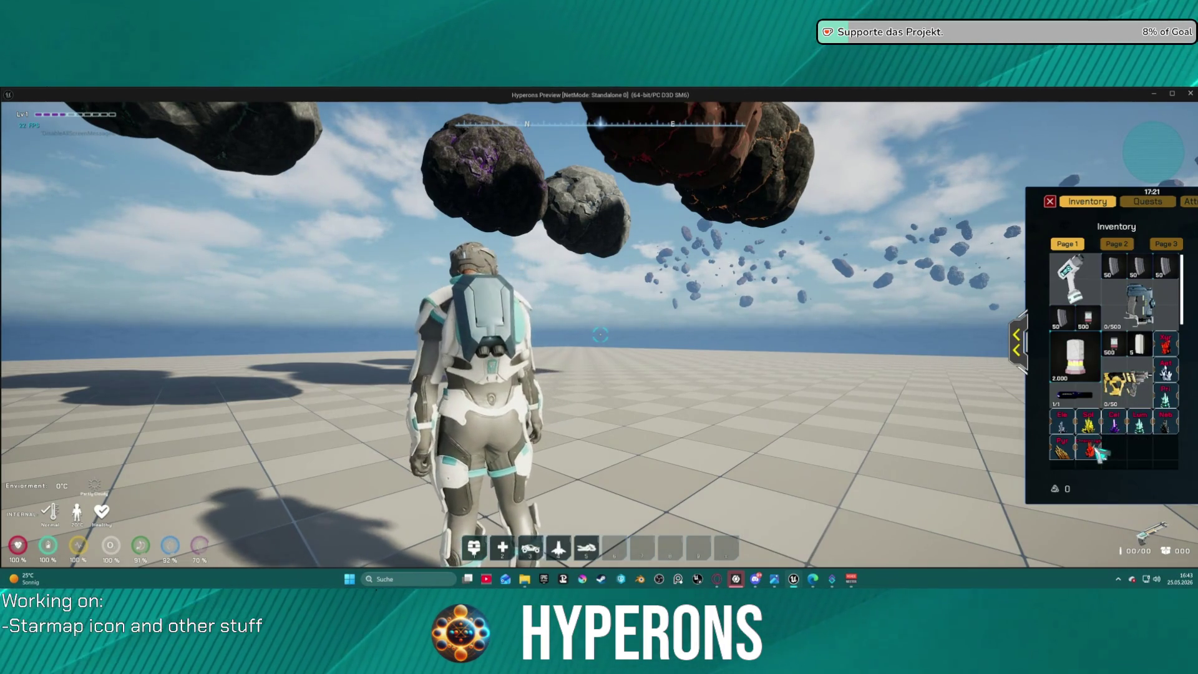
{"action": "mouse_move", "coordinate": [1061, 451]}
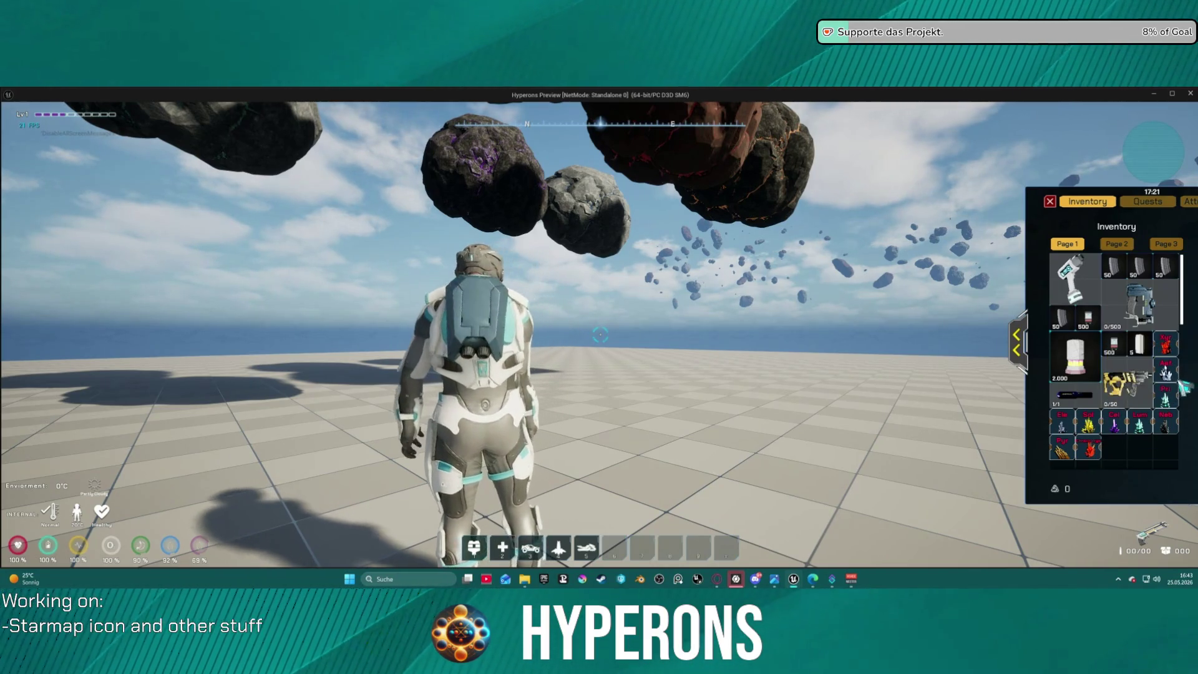
{"action": "key", "text": "Escape"}
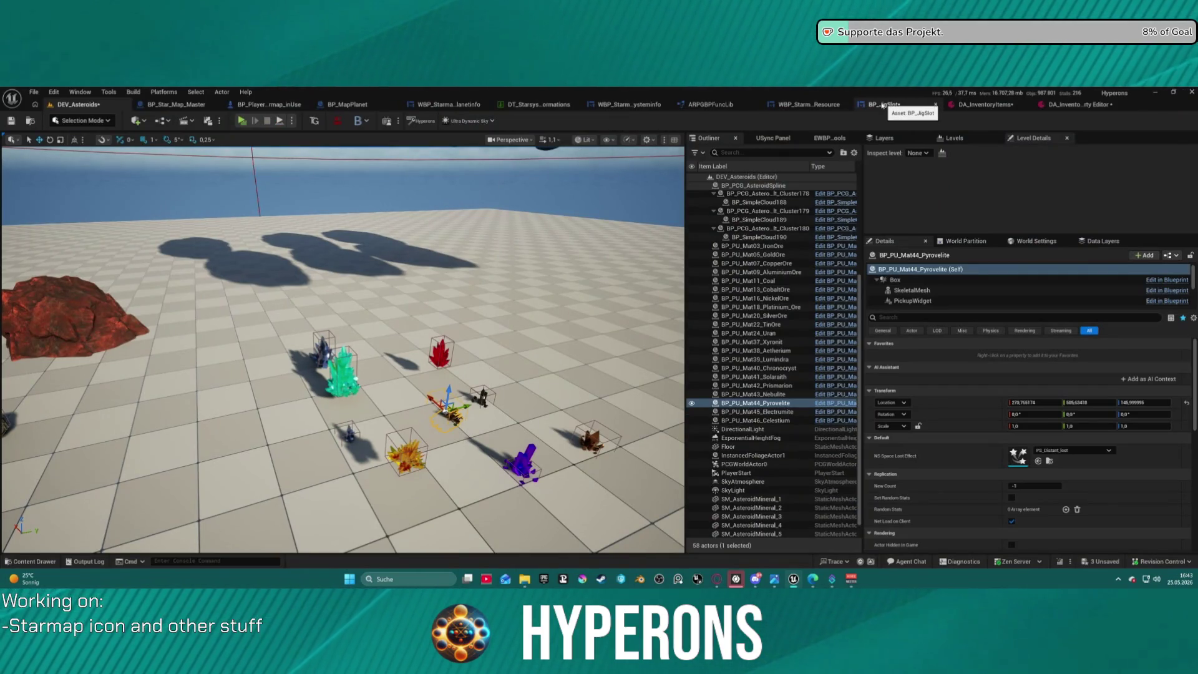
- In the GetOreColor graph, inspect the tag-check nodes and the Switch on Gameplay Tag node
{"action": "left_click", "coordinate": [716, 106]}
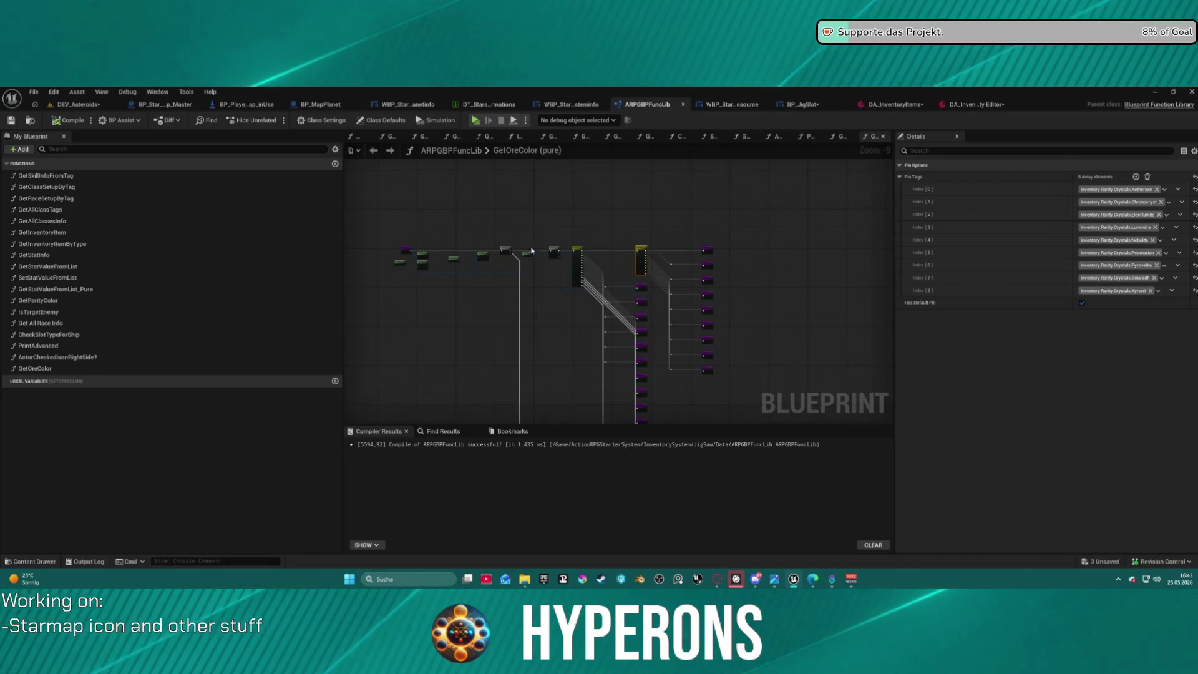
{"action": "scroll", "coordinate": [504, 241], "scroll_direction": "up", "scroll_amount": 5}
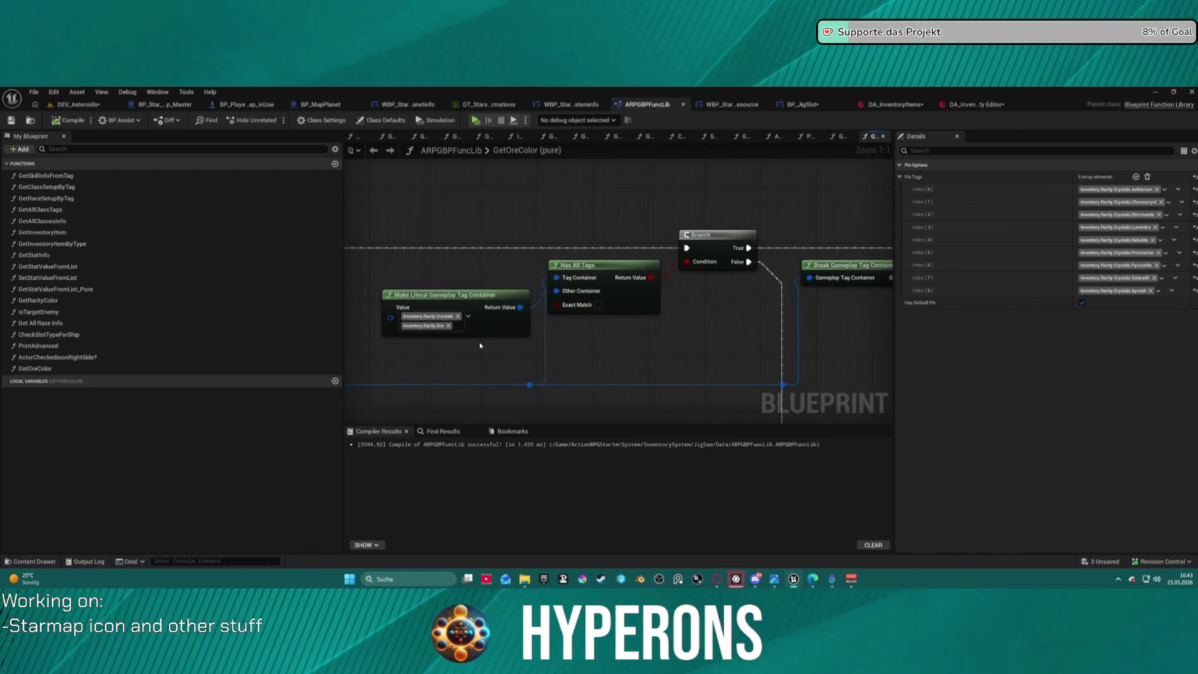
{"action": "mouse_move", "coordinate": [587, 335]}
{"action": "left_mouse_down"}
{"action": "mouse_move", "coordinate": [714, 310]}
{"action": "mouse_move", "coordinate": [919, 297]}
{"action": "left_mouse_up"}
{"action": "left_click_drag", "start_coordinate": [643, 305], "coordinate": [640, 302]}
{"action": "key", "text": "Delete"}
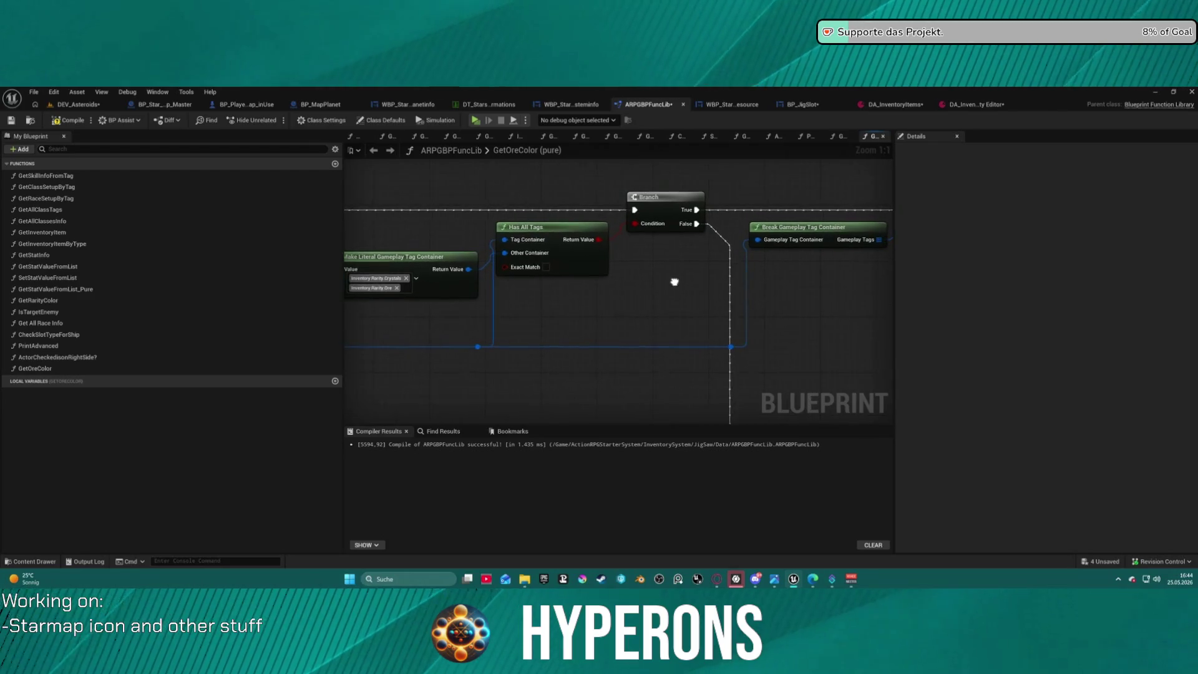
{"action": "mouse_move", "coordinate": [681, 282]}
{"action": "left_mouse_down"}
{"action": "mouse_move", "coordinate": [867, 302]}
{"action": "mouse_move", "coordinate": [501, 284]}
{"action": "left_mouse_up"}
{"action": "left_click_drag", "start_coordinate": [571, 257], "coordinate": [347, 198]}
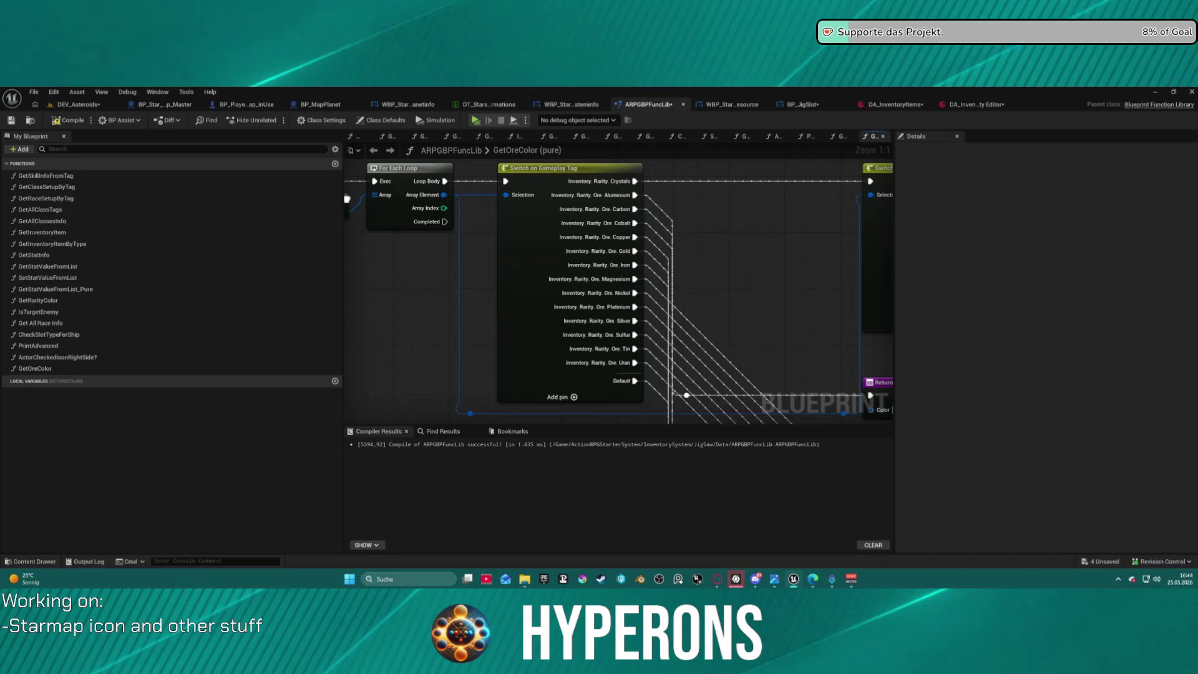
{"action": "mouse_move", "coordinate": [647, 161]}
{"action": "left_mouse_down"}
{"action": "mouse_move", "coordinate": [649, 192]}
{"action": "mouse_move", "coordinate": [350, 200]}
{"action": "mouse_move", "coordinate": [380, 197]}
{"action": "mouse_move", "coordinate": [380, 165]}
{"action": "mouse_move", "coordinate": [561, 188]}
{"action": "mouse_move", "coordinate": [493, 134]}
{"action": "mouse_move", "coordinate": [546, 134]}
{"action": "left_mouse_up"}
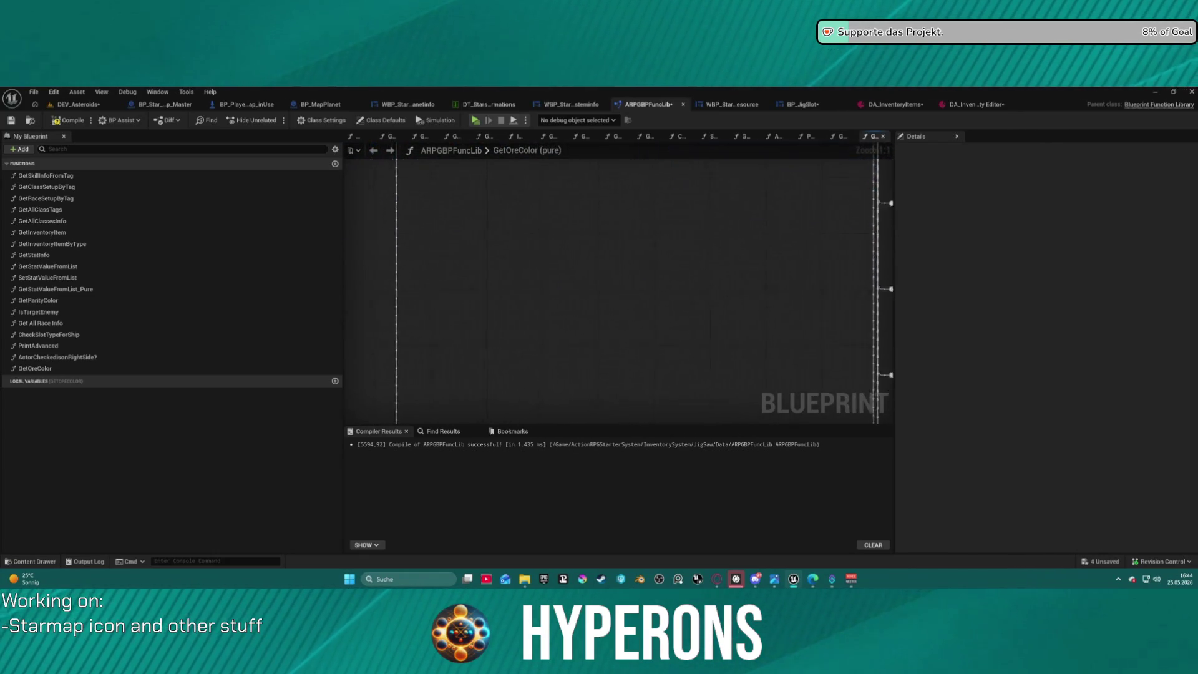
- Survey the Branch, For Each Loop and ore switch nodes, then view BP_JigSlot's Set Visibility nodes
{"action": "scroll", "coordinate": [728, 340], "scroll_direction": "down", "scroll_amount": 6}
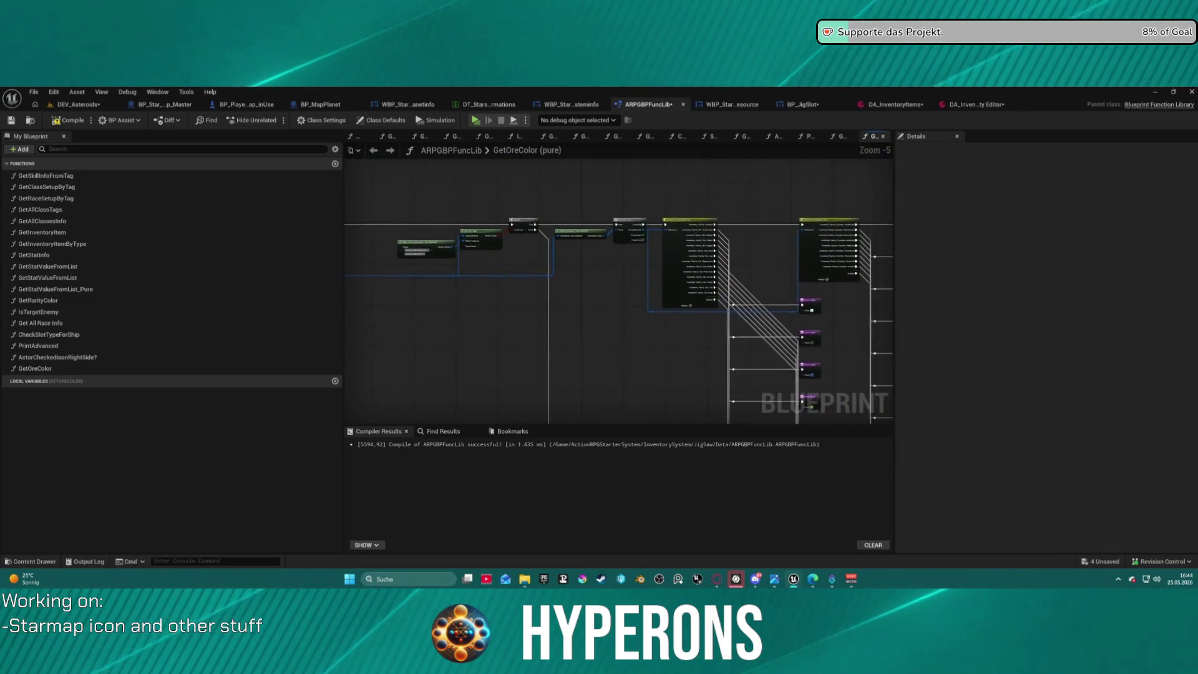
{"action": "mouse_move", "coordinate": [664, 309]}
{"action": "left_mouse_down"}
{"action": "mouse_move", "coordinate": [665, 285]}
{"action": "mouse_move", "coordinate": [271, 266]}
{"action": "left_mouse_up"}
{"action": "scroll", "coordinate": [569, 221], "scroll_direction": "up", "scroll_amount": 4}
{"action": "mouse_move", "coordinate": [312, 206]}
{"action": "left_mouse_down"}
{"action": "mouse_move", "coordinate": [545, 233]}
{"action": "mouse_move", "coordinate": [638, 262]}
{"action": "mouse_move", "coordinate": [1186, 268]}
{"action": "mouse_move", "coordinate": [886, 261]}
{"action": "mouse_move", "coordinate": [499, 156]}
{"action": "left_mouse_up"}
{"action": "scroll", "coordinate": [374, 219], "scroll_direction": "down", "scroll_amount": 1}
{"action": "left_click_drag", "start_coordinate": [87, 213], "coordinate": [367, 218]}
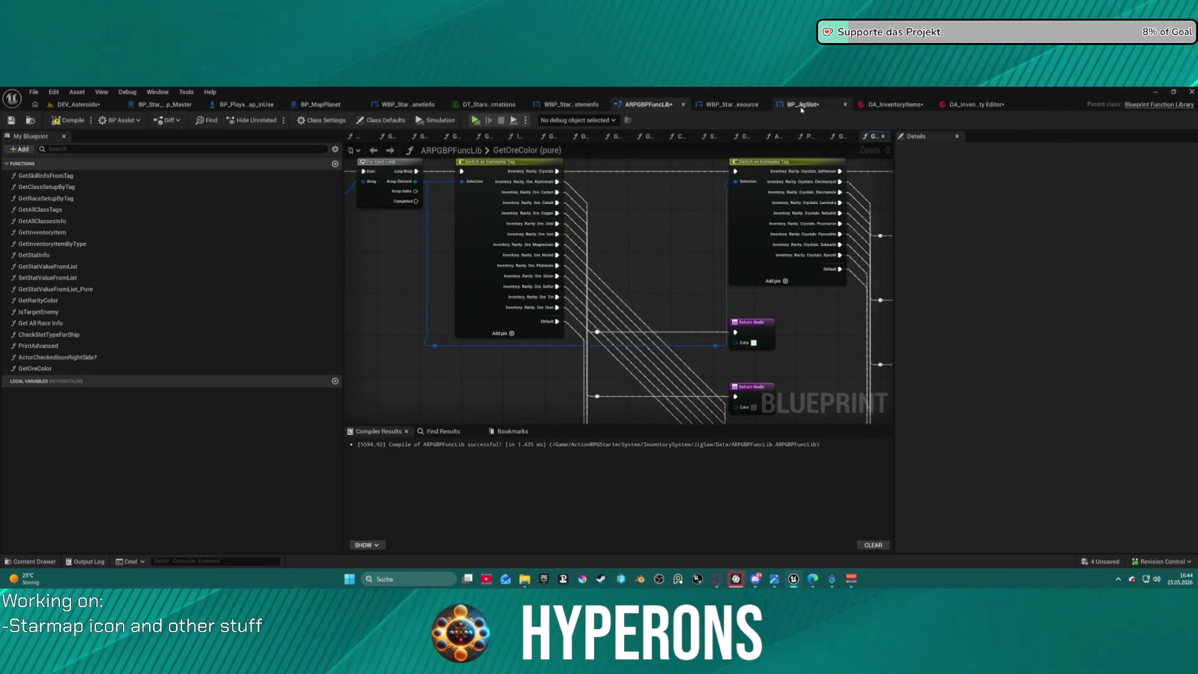
{"action": "left_click", "coordinate": [802, 106]}
{"action": "left_click_drag", "start_coordinate": [940, 335], "coordinate": [666, 320]}
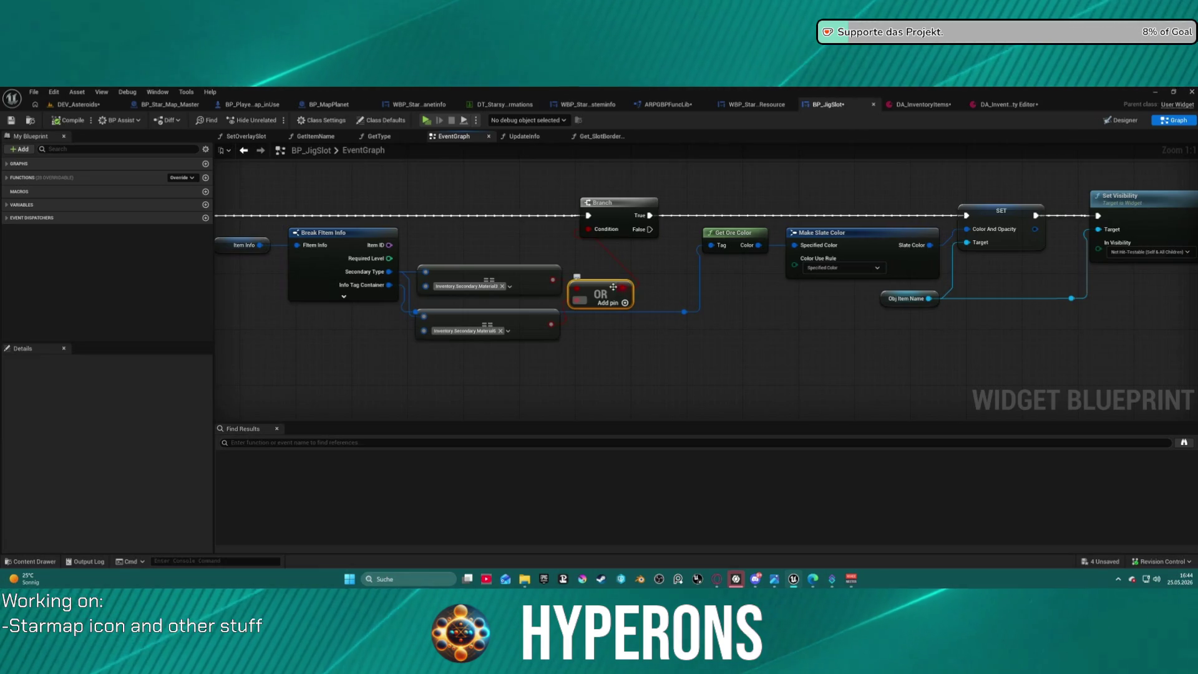
- Copy the crystals tag value from GetOreColor's Make Literal node and switch to the DA_InventoryItems editor
{"action": "double_click", "coordinate": [732, 239]}
{"action": "mouse_move", "coordinate": [656, 260]}
{"action": "left_mouse_down"}
{"action": "mouse_move", "coordinate": [747, 372]}
{"action": "mouse_move", "coordinate": [779, 392]}
{"action": "mouse_move", "coordinate": [829, 380]}
{"action": "mouse_move", "coordinate": [837, 332]}
{"action": "mouse_move", "coordinate": [1052, 328]}
{"action": "mouse_move", "coordinate": [778, 252]}
{"action": "mouse_move", "coordinate": [705, 245]}
{"action": "mouse_move", "coordinate": [503, 285]}
{"action": "left_mouse_up"}
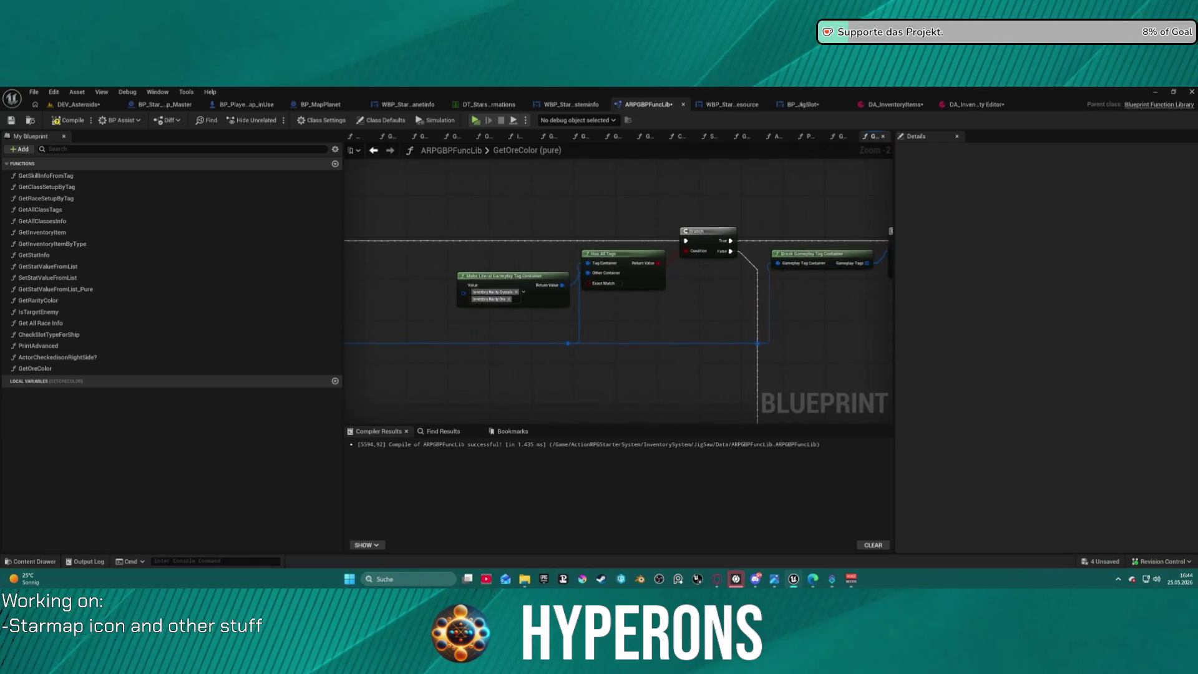
{"action": "scroll", "coordinate": [503, 285], "scroll_direction": "up", "scroll_amount": 2}
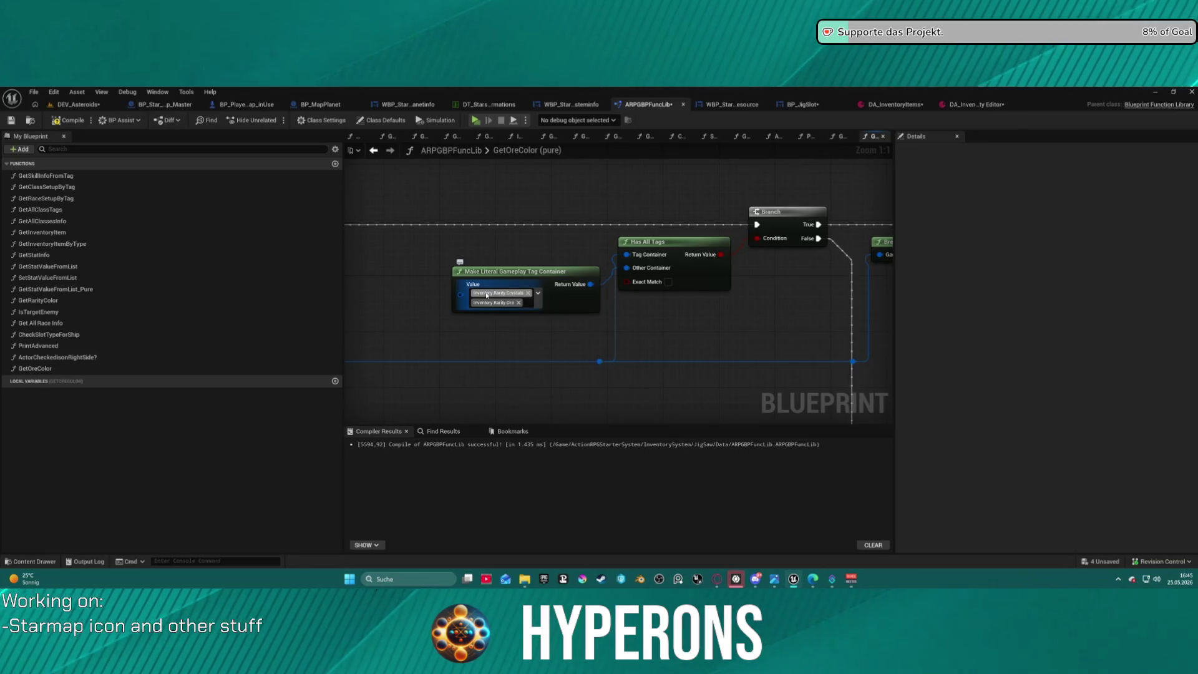
{"action": "key", "text": "ctrl+c"}
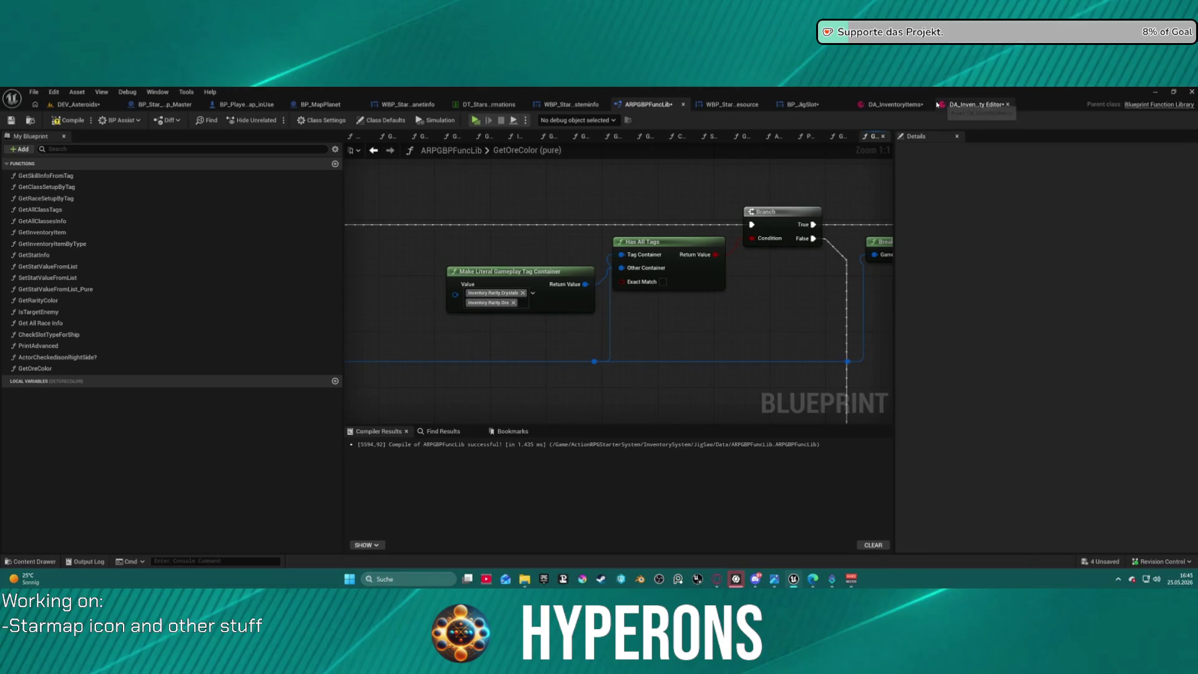
{"action": "left_click", "coordinate": [955, 105]}
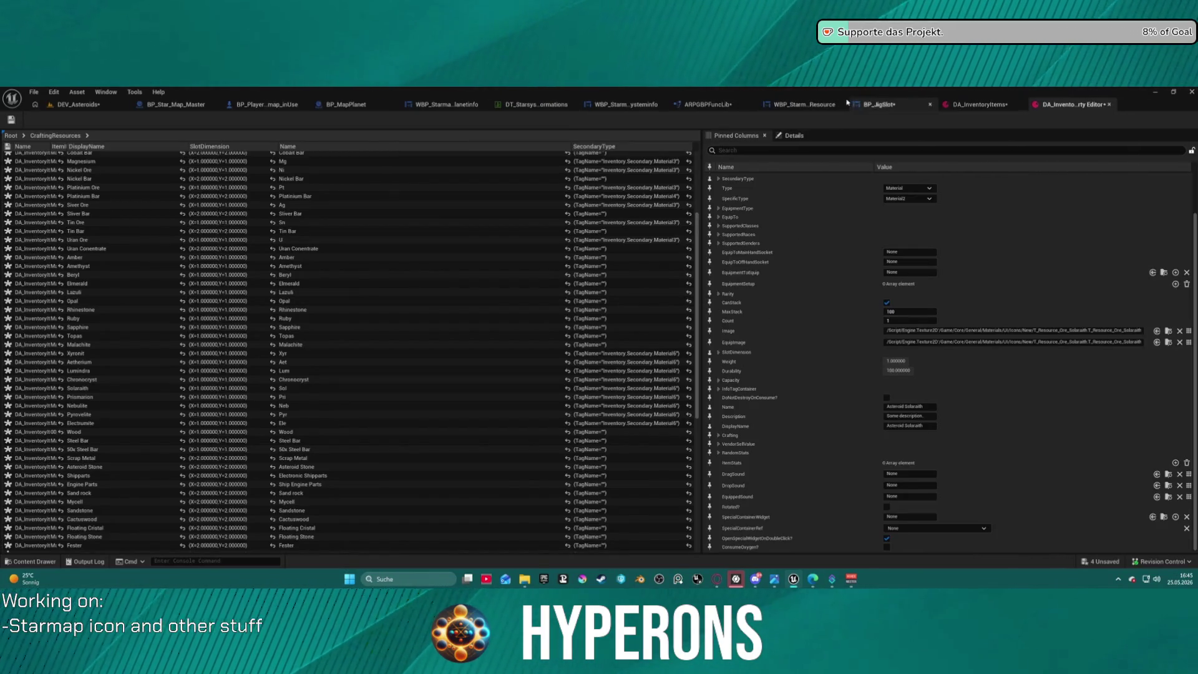
- Give the Xyronit entry the Inventory.Rarity.Crystals.Xyronit info tag
{"action": "left_click", "coordinate": [970, 105]}
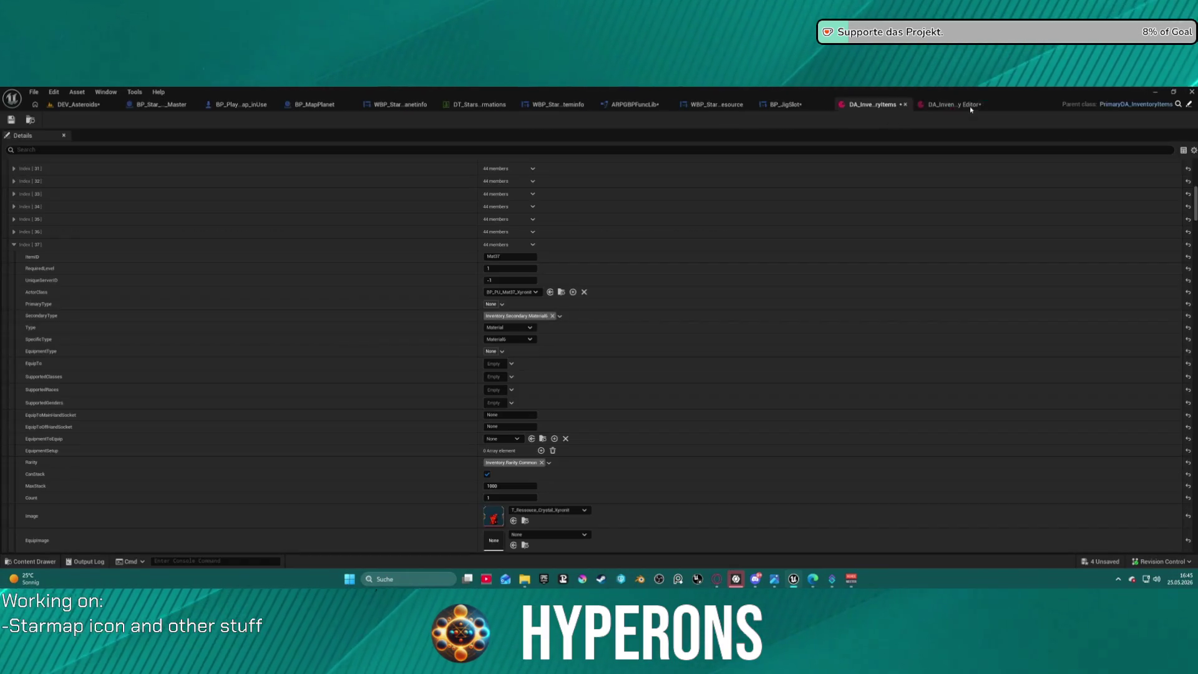
{"action": "scroll", "coordinate": [420, 374], "scroll_direction": "down", "scroll_amount": 3}
{"action": "scroll", "coordinate": [420, 393], "scroll_direction": "down", "scroll_amount": 4}
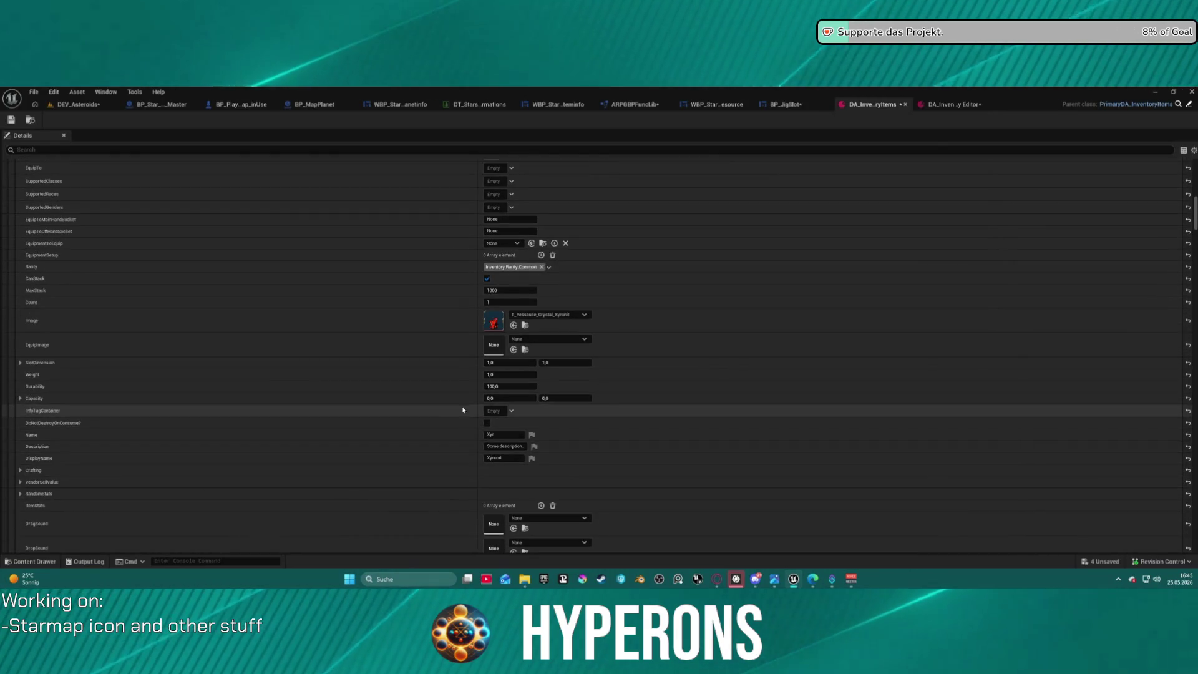
{"action": "left_click", "coordinate": [495, 411]}
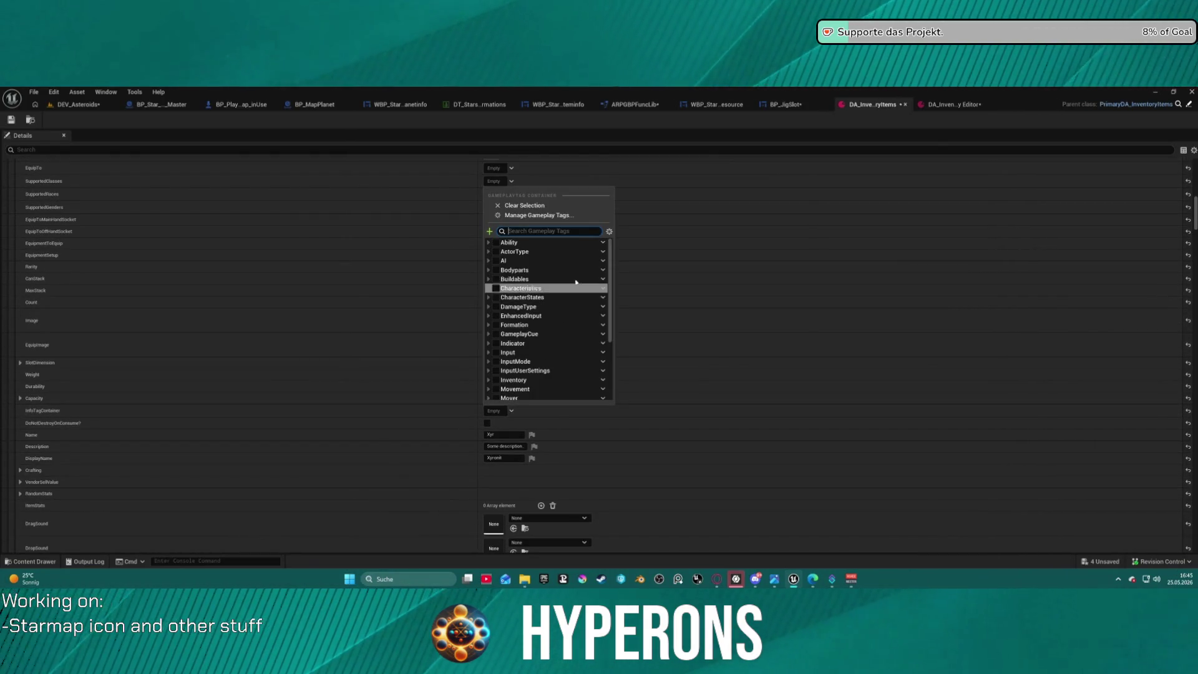
{"action": "left_click", "coordinate": [488, 344]}
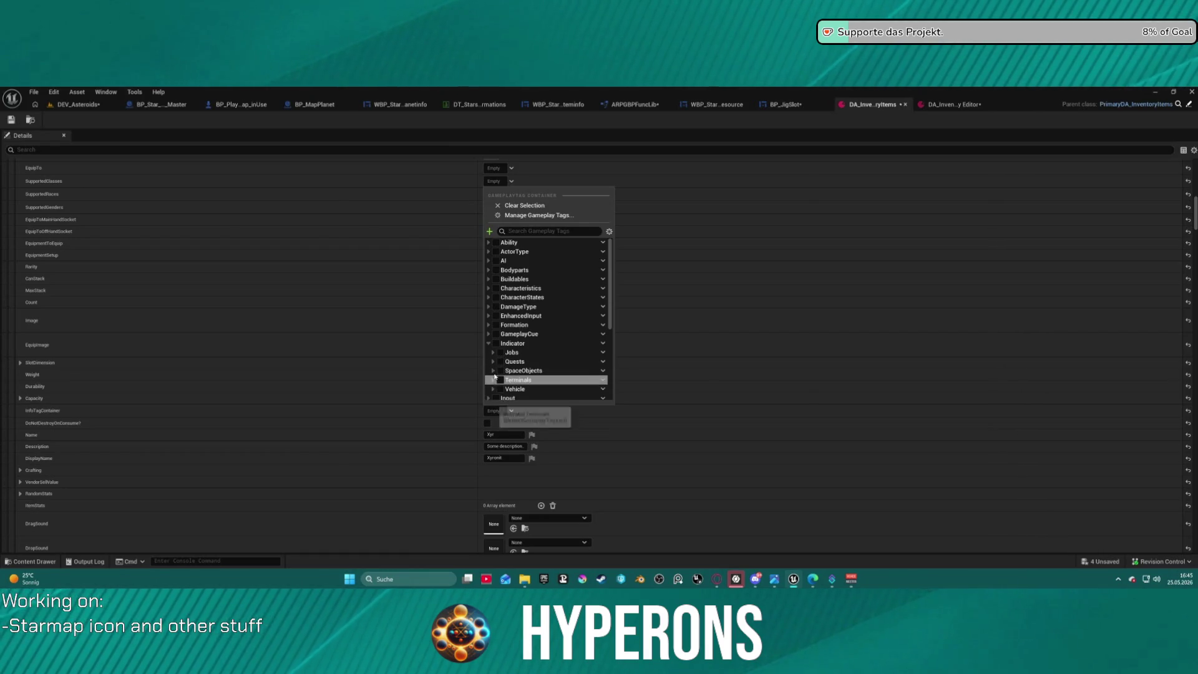
{"action": "left_click", "coordinate": [488, 343]}
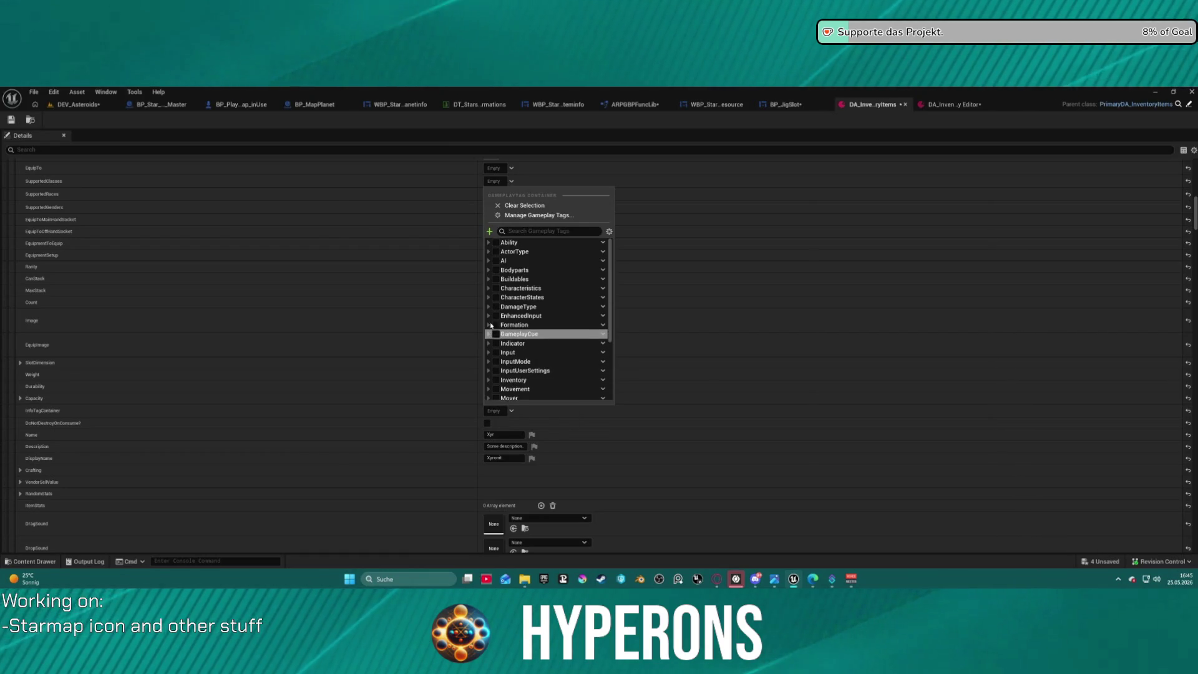
{"action": "left_click", "coordinate": [489, 380]}
{"action": "scroll", "coordinate": [509, 387], "scroll_direction": "down", "scroll_amount": 1}
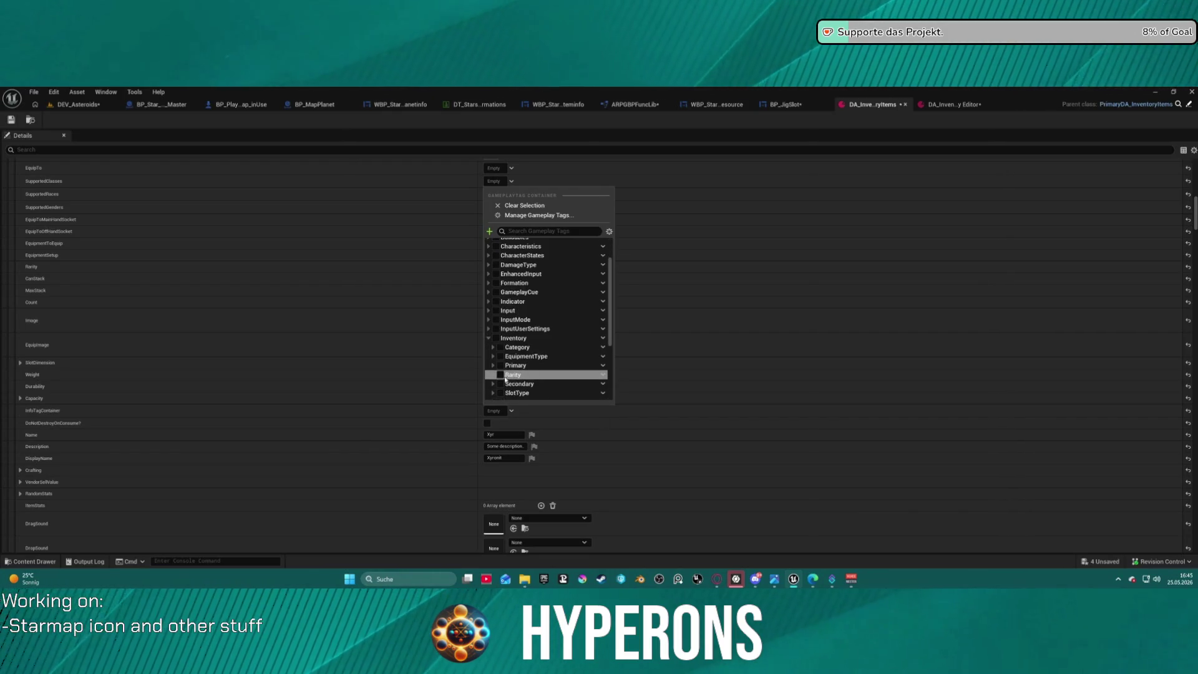
{"action": "left_click", "coordinate": [492, 375]}
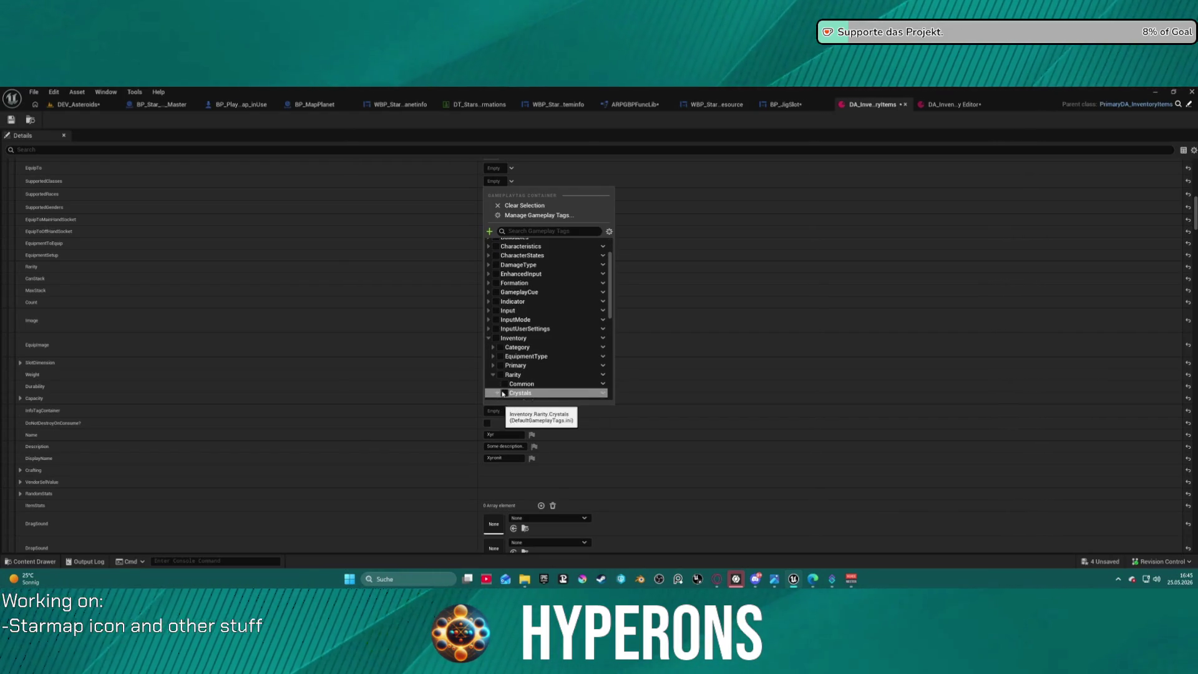
{"action": "scroll", "coordinate": [504, 394], "scroll_direction": "down", "scroll_amount": 6}
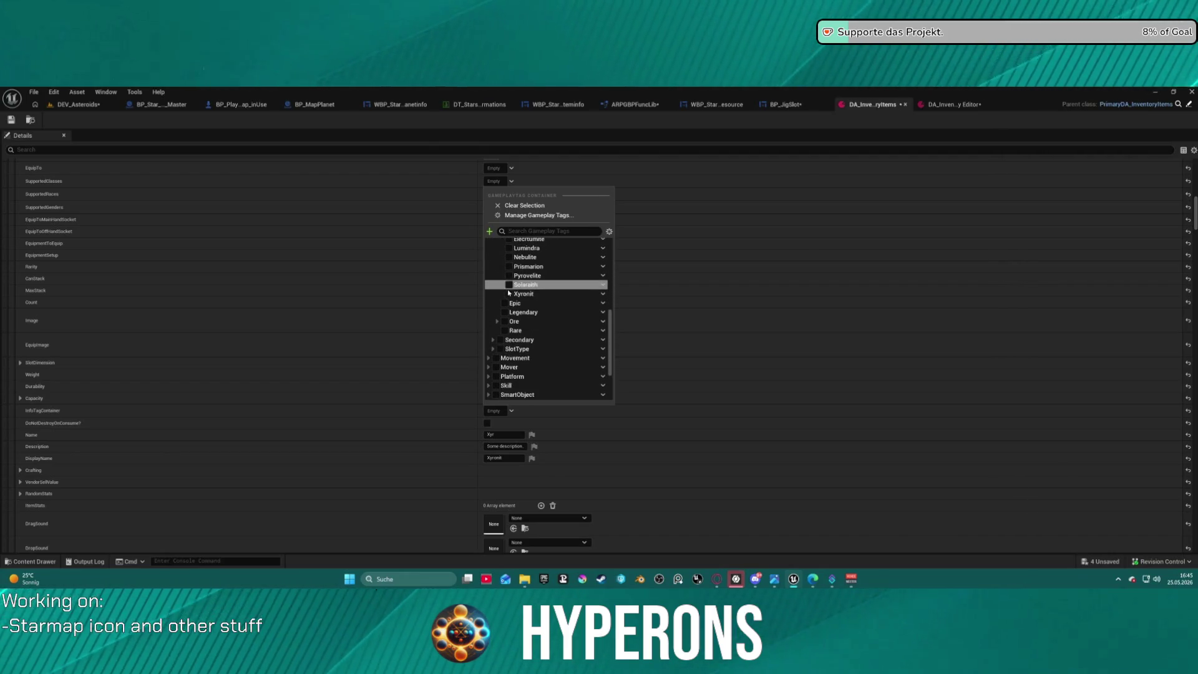
{"action": "left_click", "coordinate": [509, 295]}
{"action": "scroll", "coordinate": [518, 287], "scroll_direction": "up", "scroll_amount": 3}
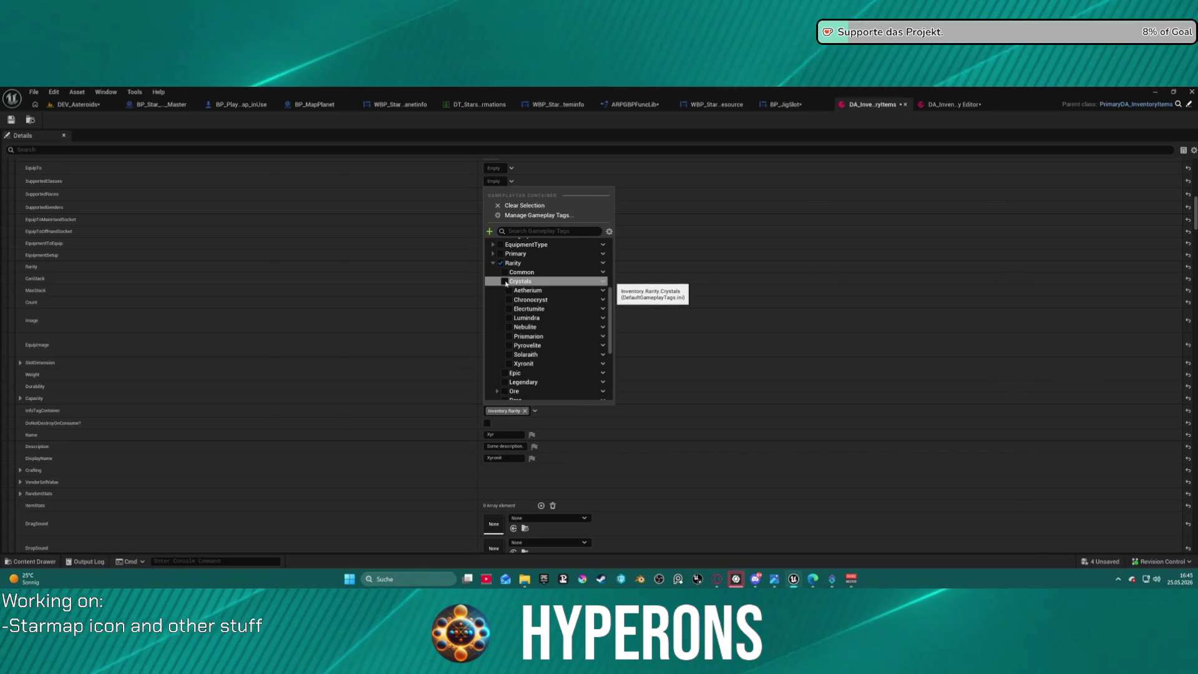
{"action": "left_click", "coordinate": [522, 282]}
{"action": "left_click", "coordinate": [511, 364]}
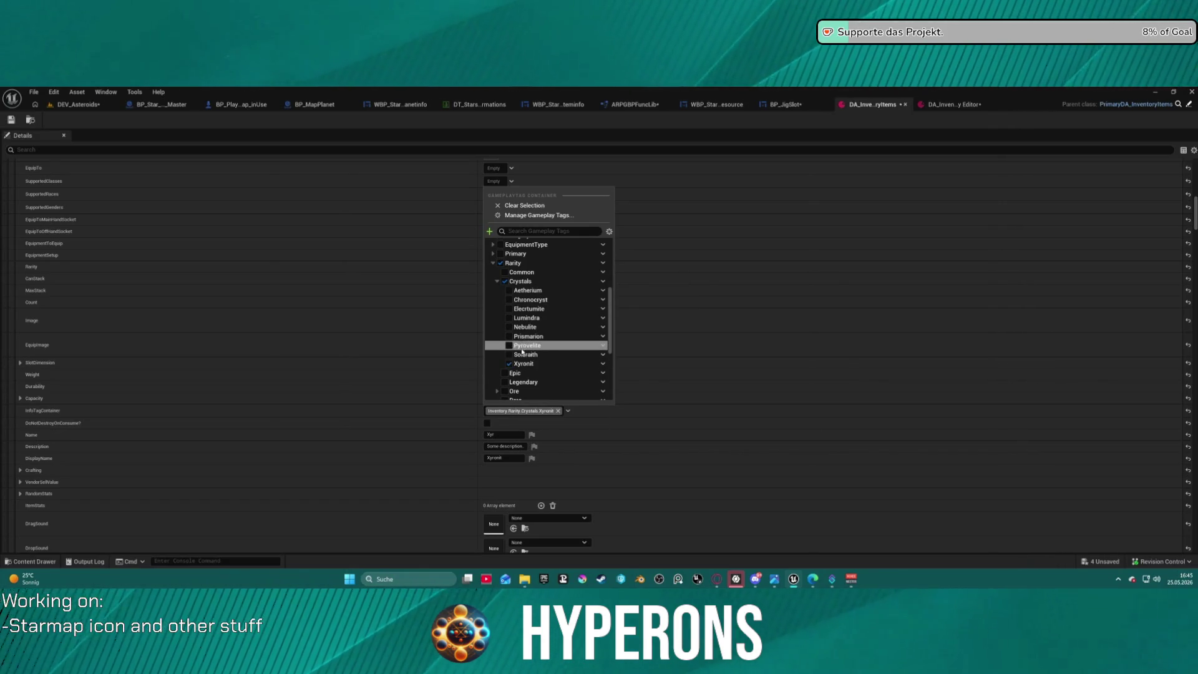
{"action": "left_click", "coordinate": [407, 412]}
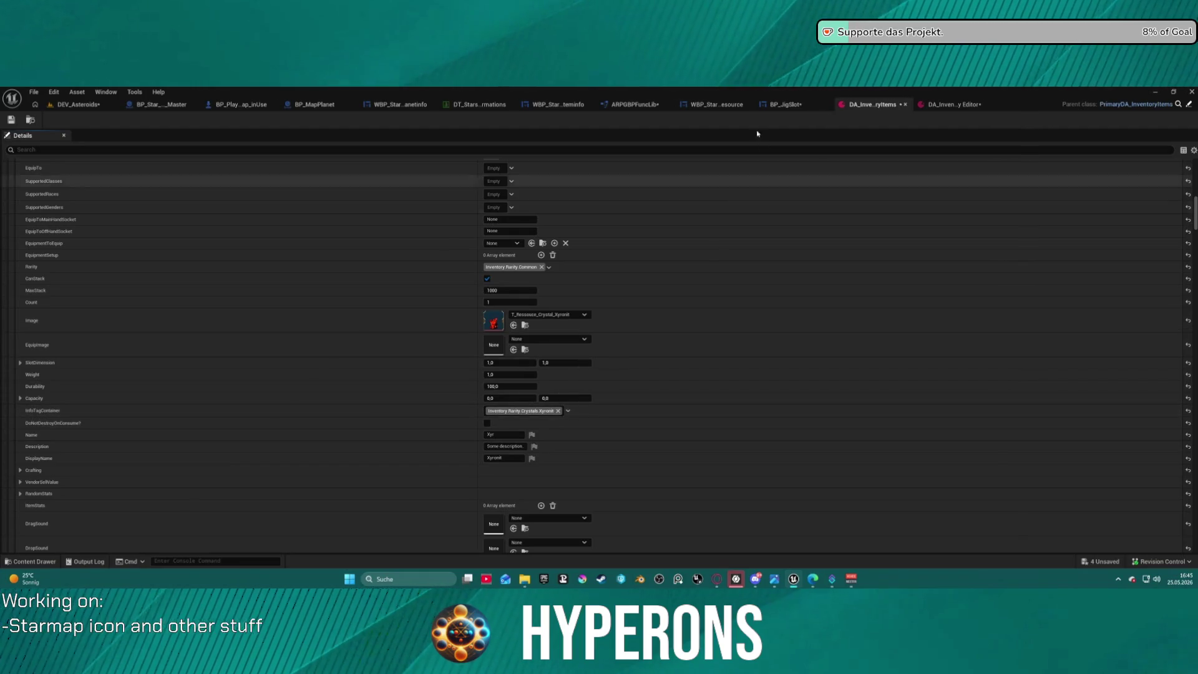
- Set the Aetherium entry's InfoTagContainer to Inventory.Rarity.Crystals.Aetherium
{"action": "scroll", "coordinate": [492, 314], "scroll_direction": "down", "scroll_amount": 5}
{"action": "scroll", "coordinate": [492, 314], "scroll_direction": "down", "scroll_amount": 2}
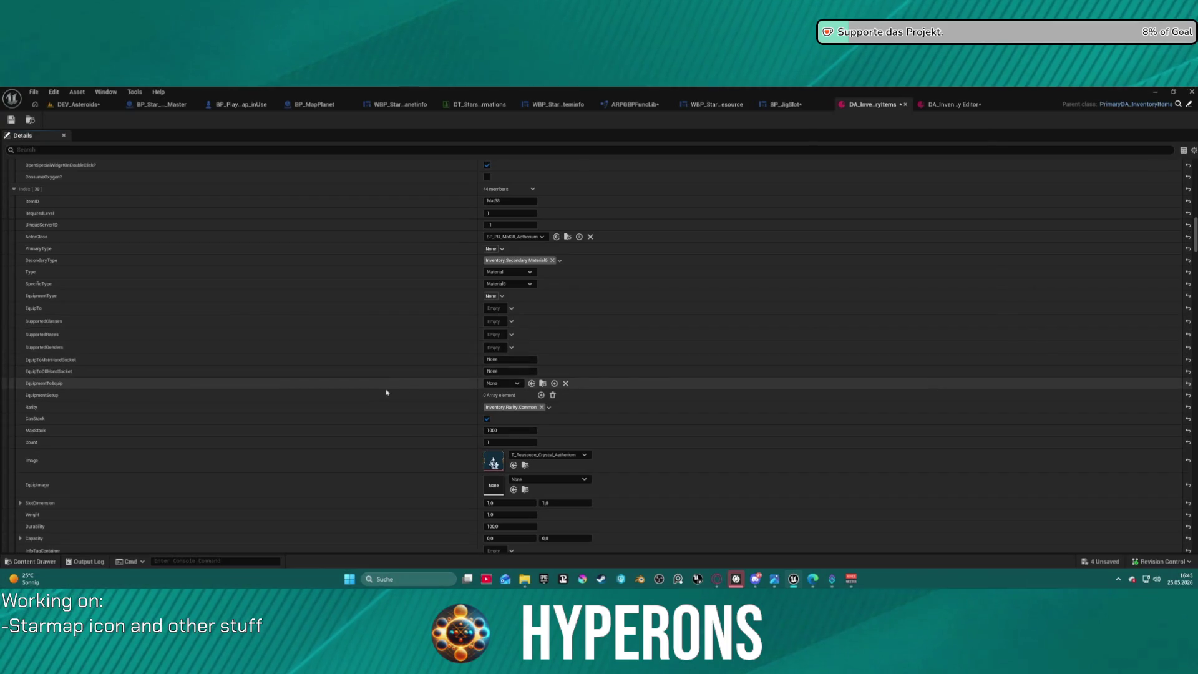
{"action": "scroll", "coordinate": [428, 425], "scroll_direction": "down", "scroll_amount": 1}
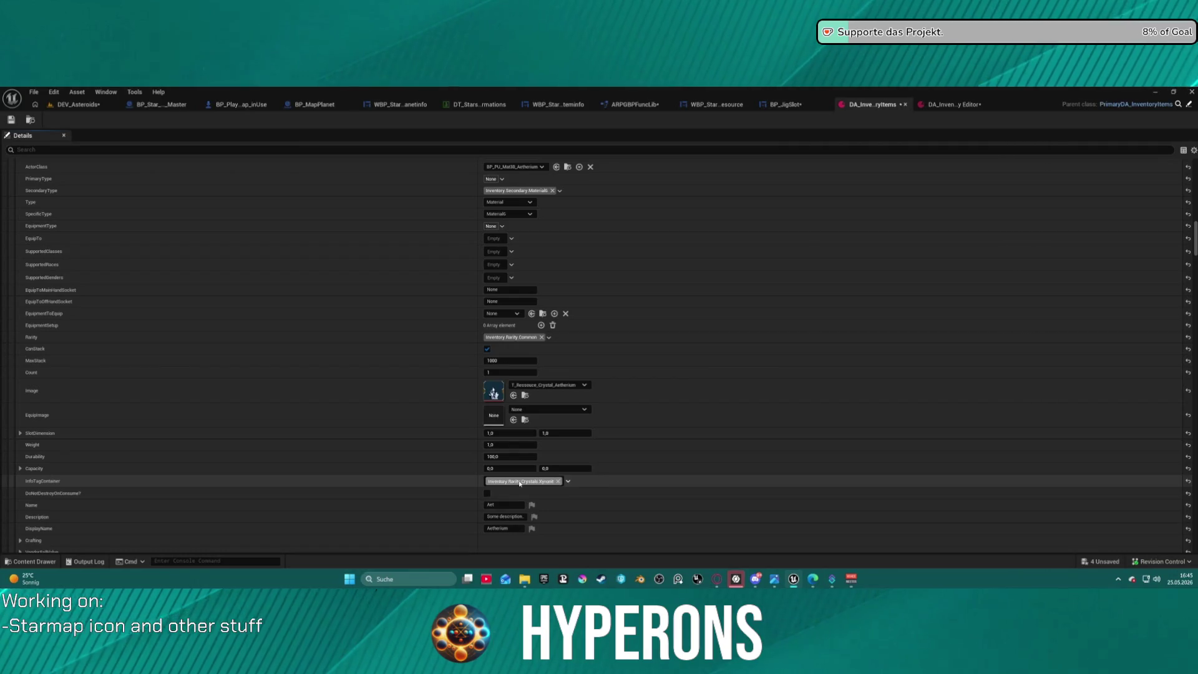
{"action": "left_click", "coordinate": [520, 483]}
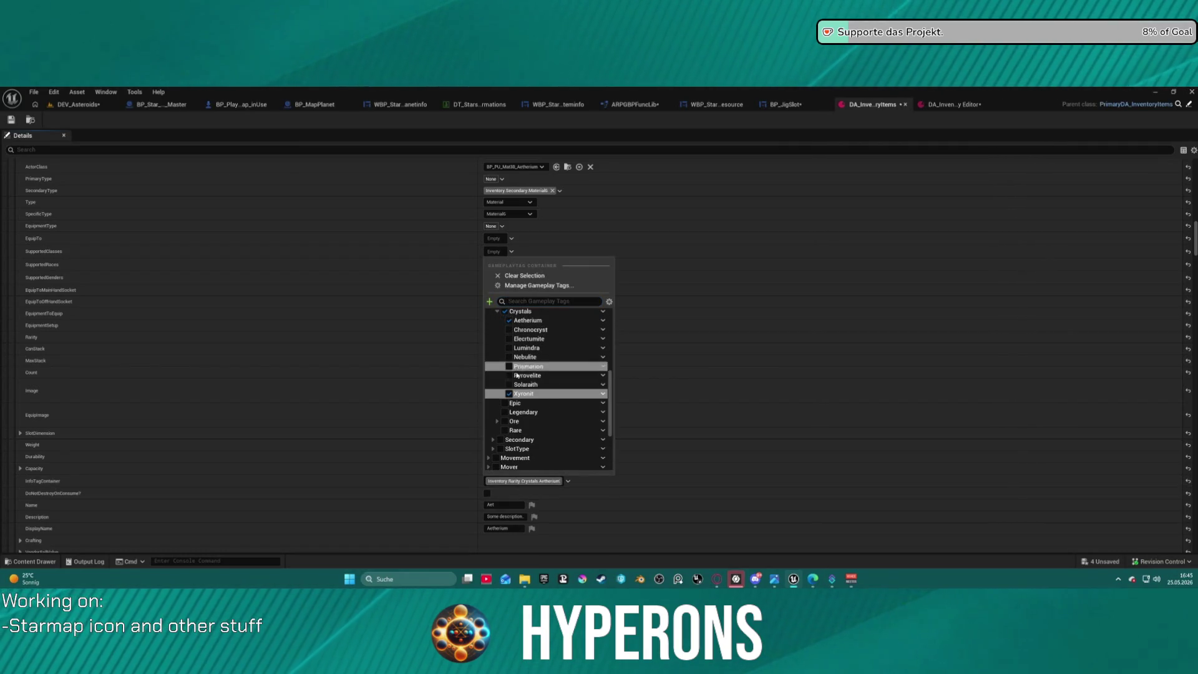
{"action": "left_click", "coordinate": [509, 394]}
{"action": "left_click", "coordinate": [405, 478]}
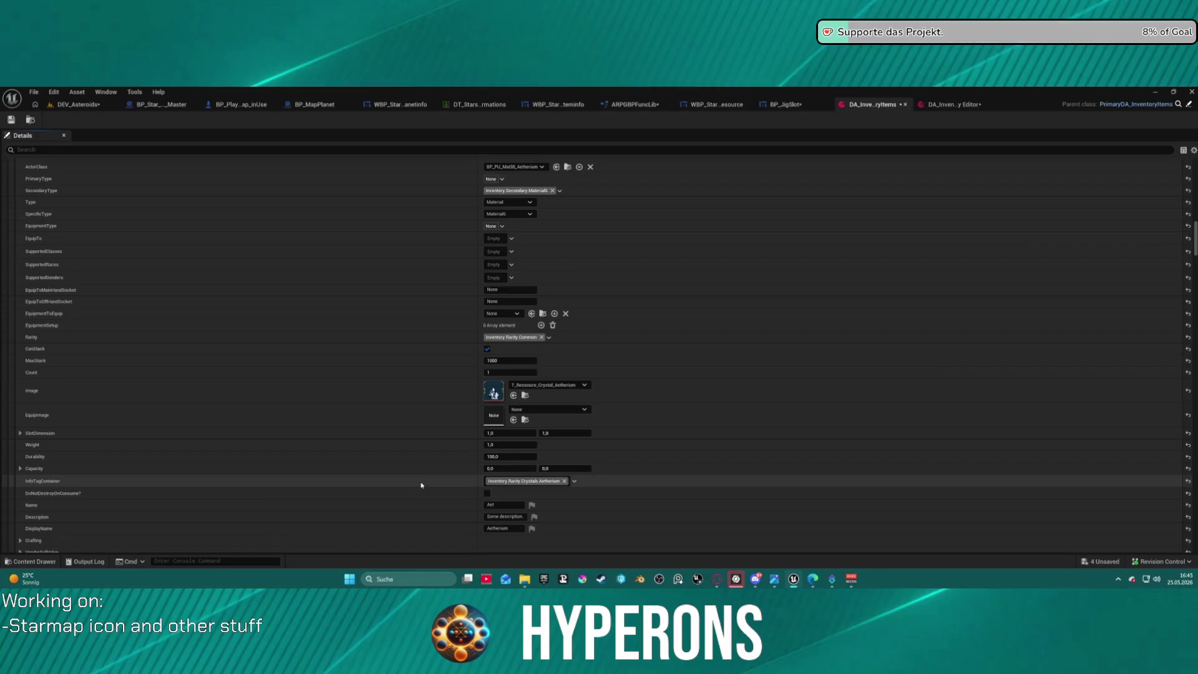
{"action": "scroll", "coordinate": [430, 469], "scroll_direction": "down", "scroll_amount": 10}
{"action": "scroll", "coordinate": [437, 455], "scroll_direction": "down", "scroll_amount": 3}
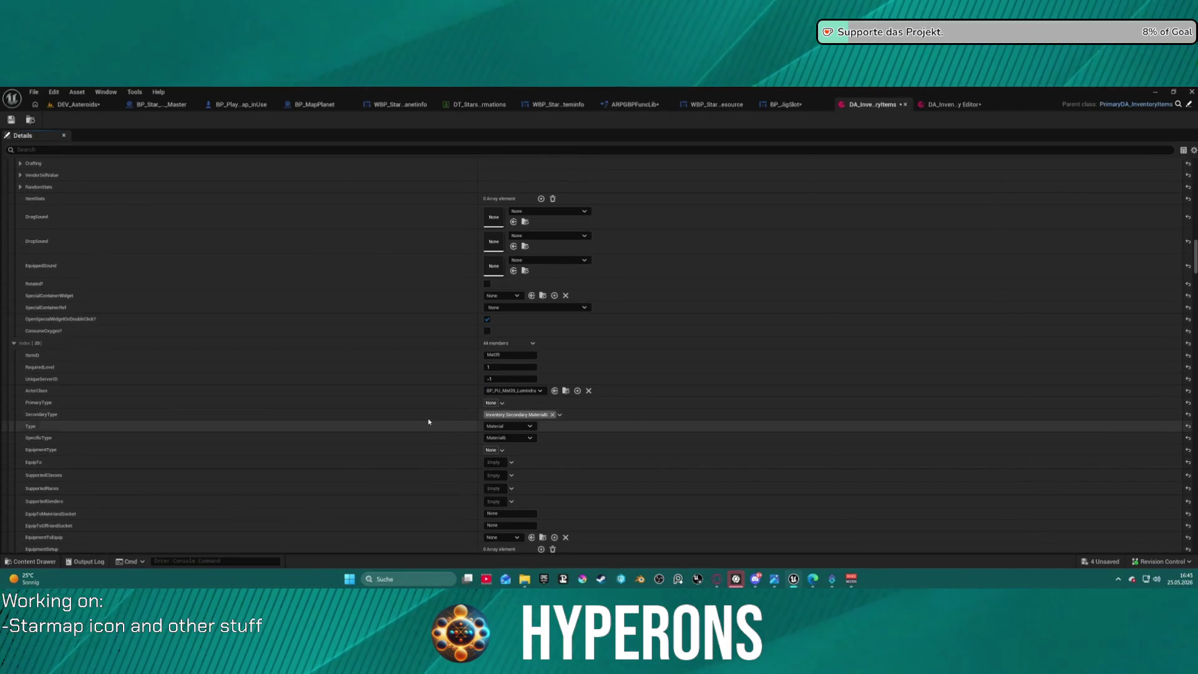
- Swap Lumindra's info tag from Xyronit to Inventory.Rarity.Crystals.Lumindra
{"action": "scroll", "coordinate": [460, 453], "scroll_direction": "down", "scroll_amount": 5}
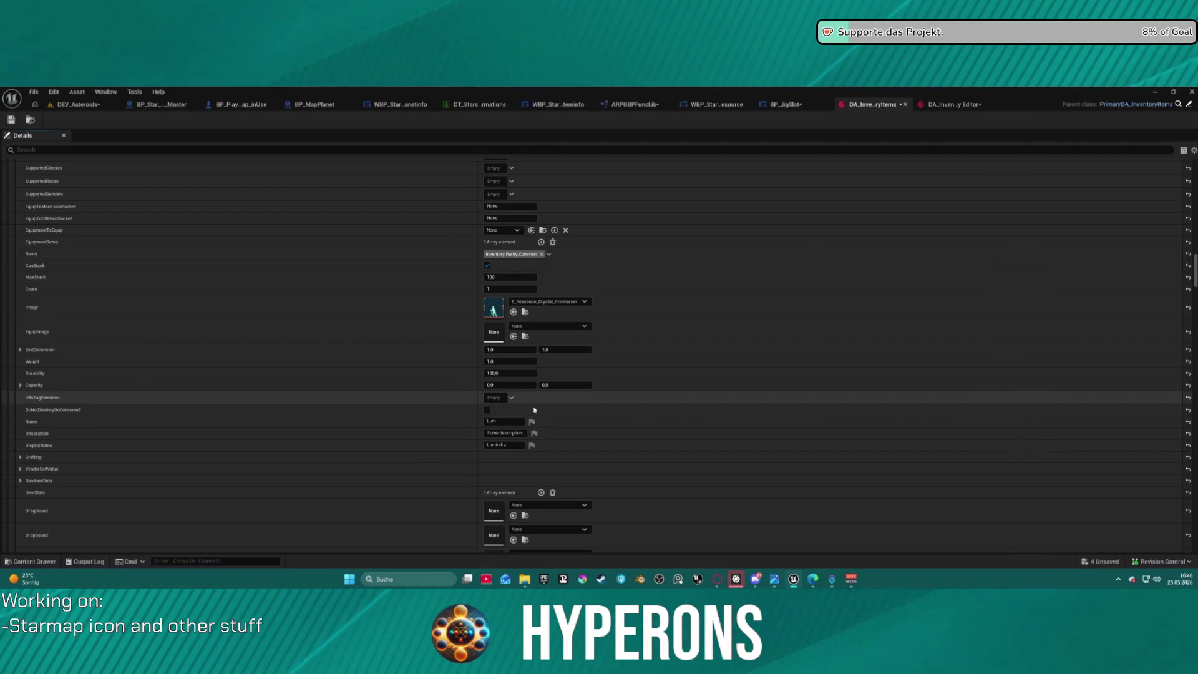
{"action": "left_click", "coordinate": [512, 397]}
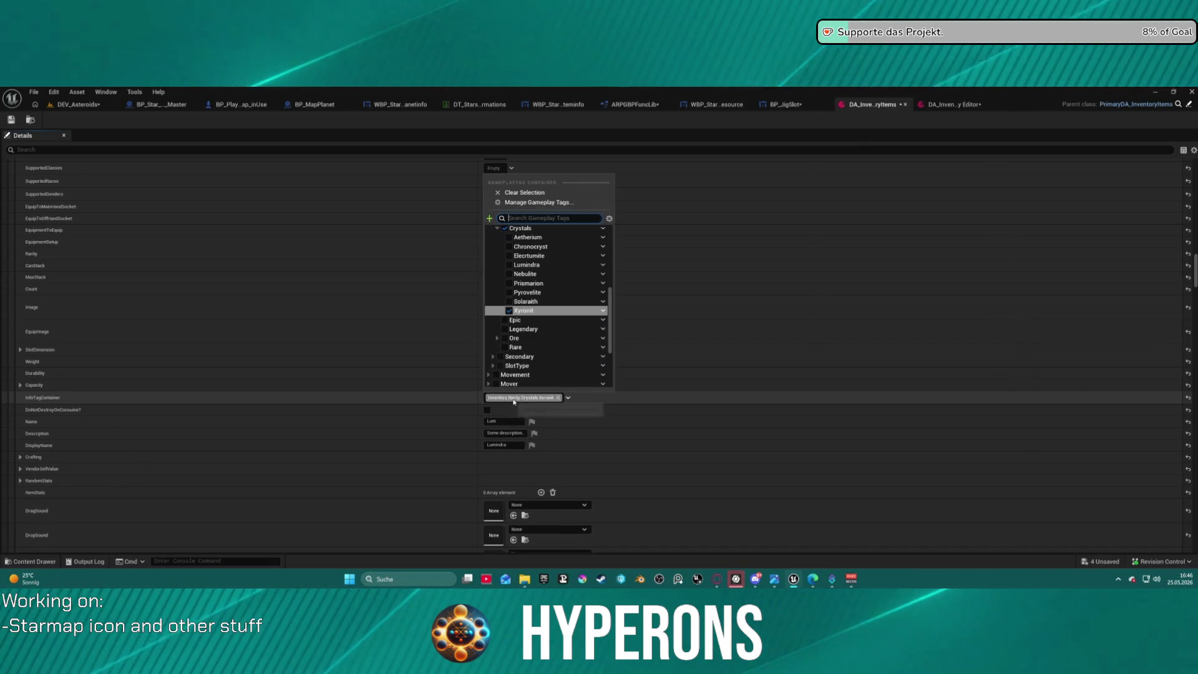
{"action": "left_click", "coordinate": [509, 311]}
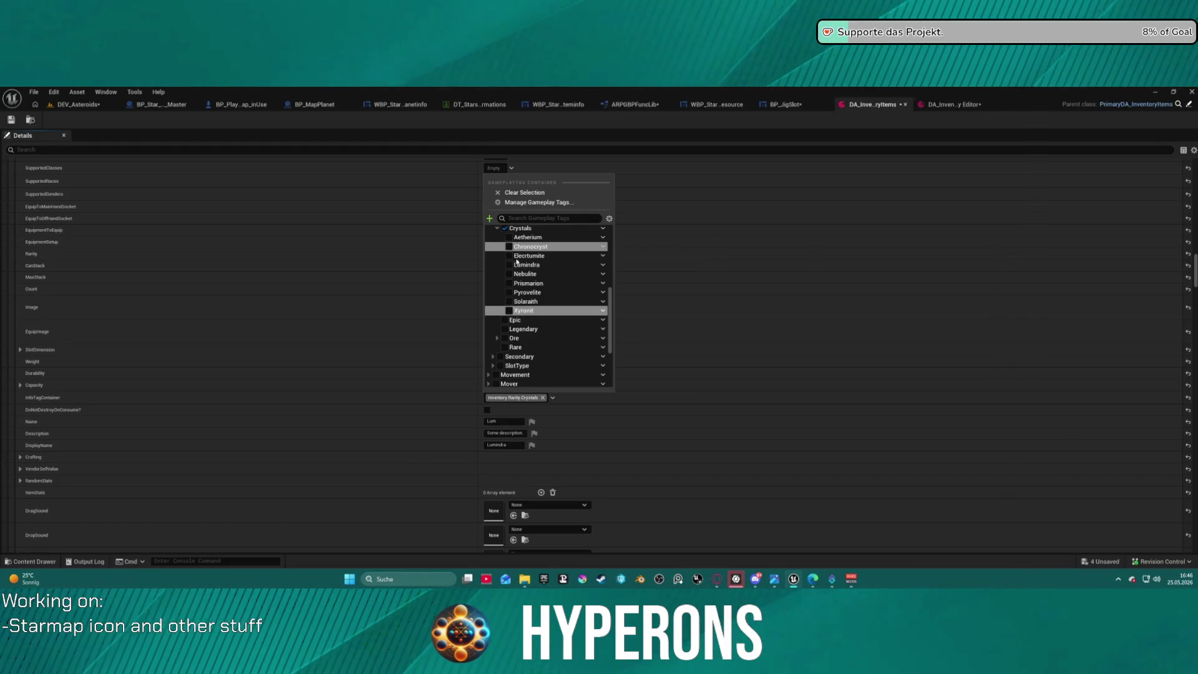
{"action": "left_click", "coordinate": [409, 392]}
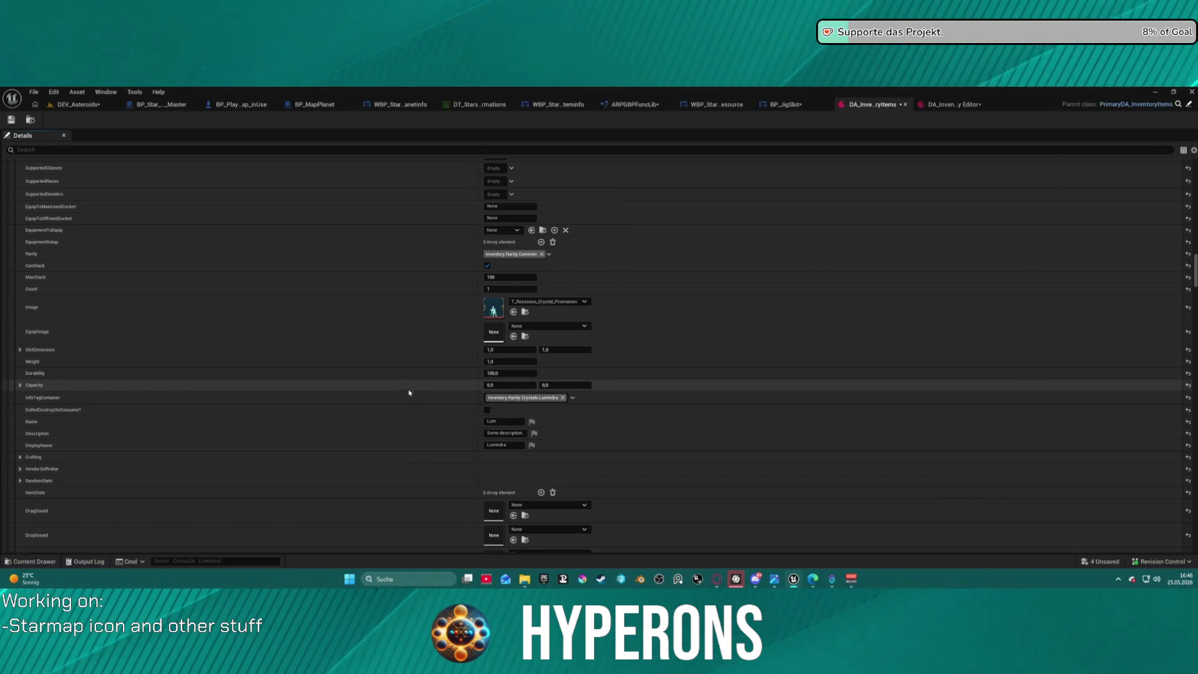
{"action": "scroll", "coordinate": [428, 441], "scroll_direction": "up", "scroll_amount": 5}
{"action": "scroll", "coordinate": [428, 436], "scroll_direction": "up", "scroll_amount": 1}
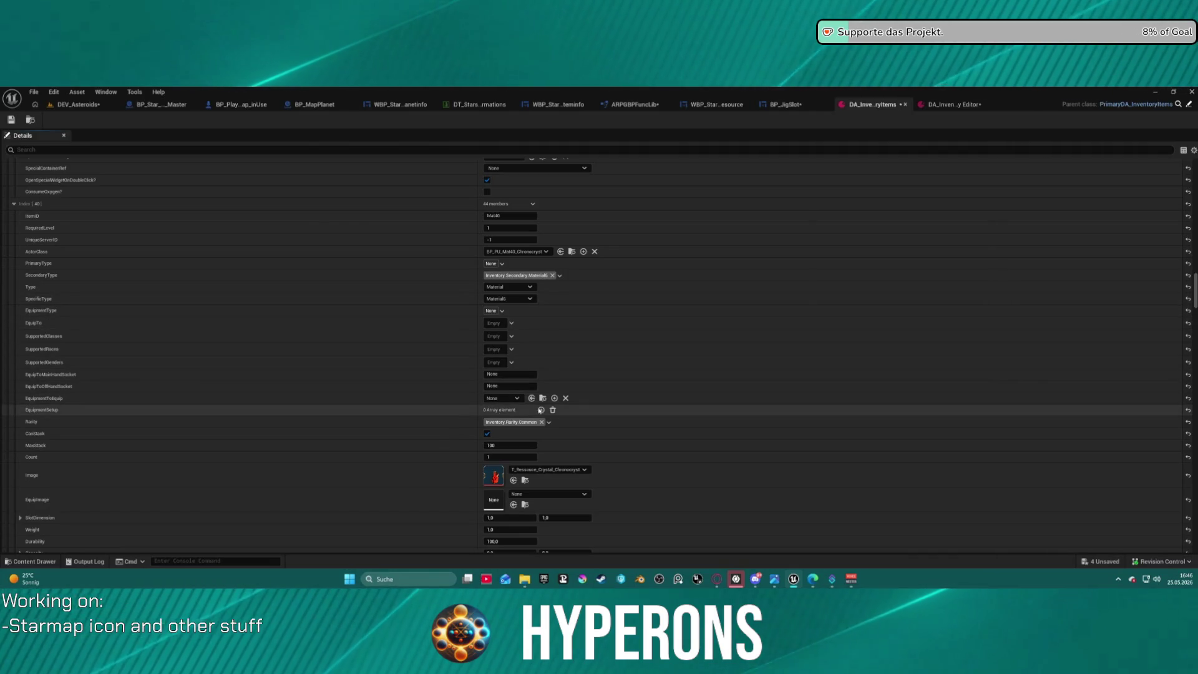
- Paste the crystal tag into Chronocryst's info tags and keep only Chronocryst, dropping Xyronit
{"action": "scroll", "coordinate": [437, 412], "scroll_direction": "down", "scroll_amount": 4}
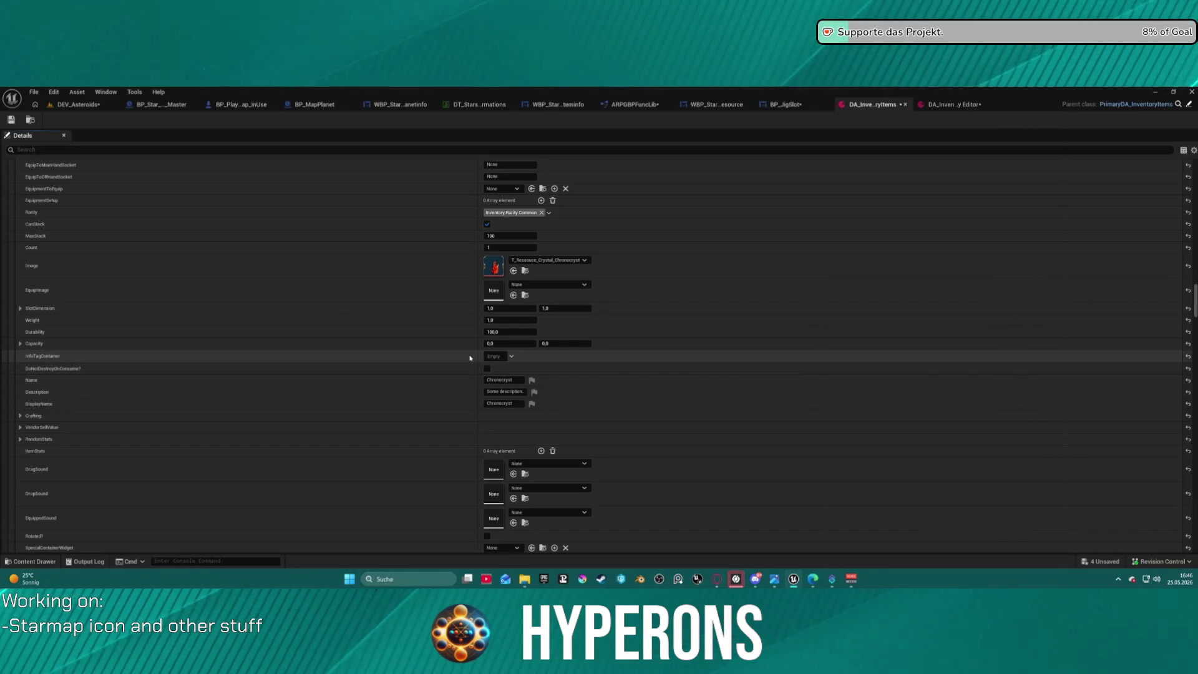
{"action": "key", "text": "ctrl+v"}
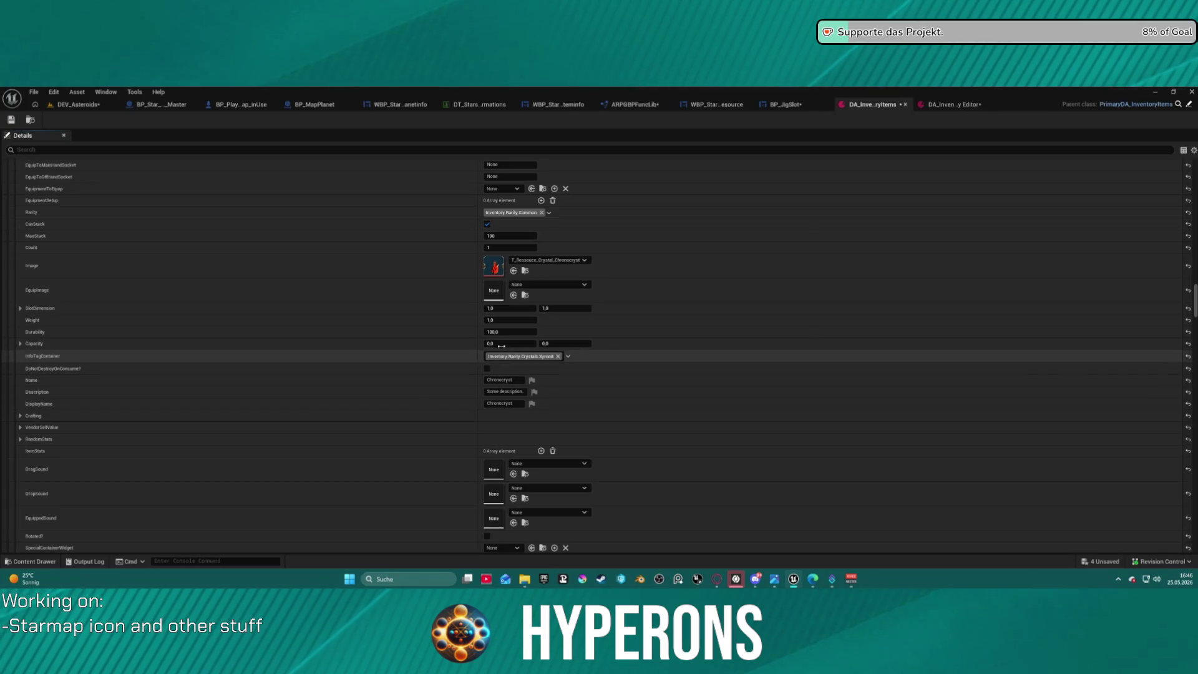
{"action": "left_click", "coordinate": [532, 359]}
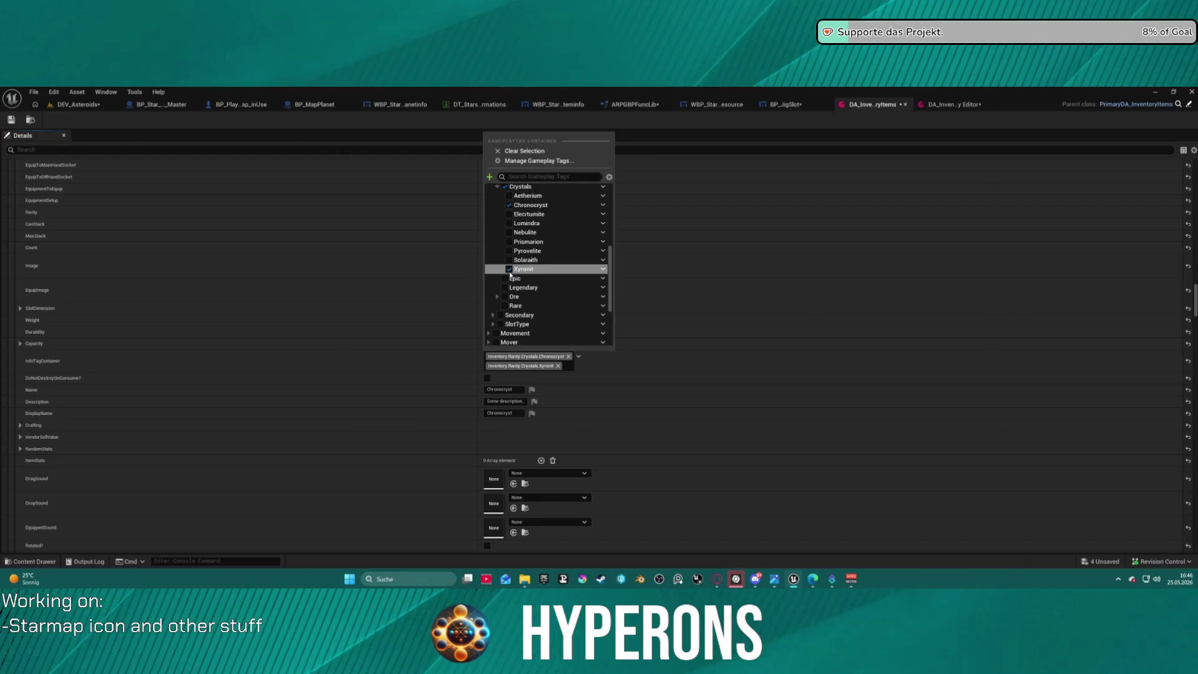
{"action": "left_click", "coordinate": [500, 380]}
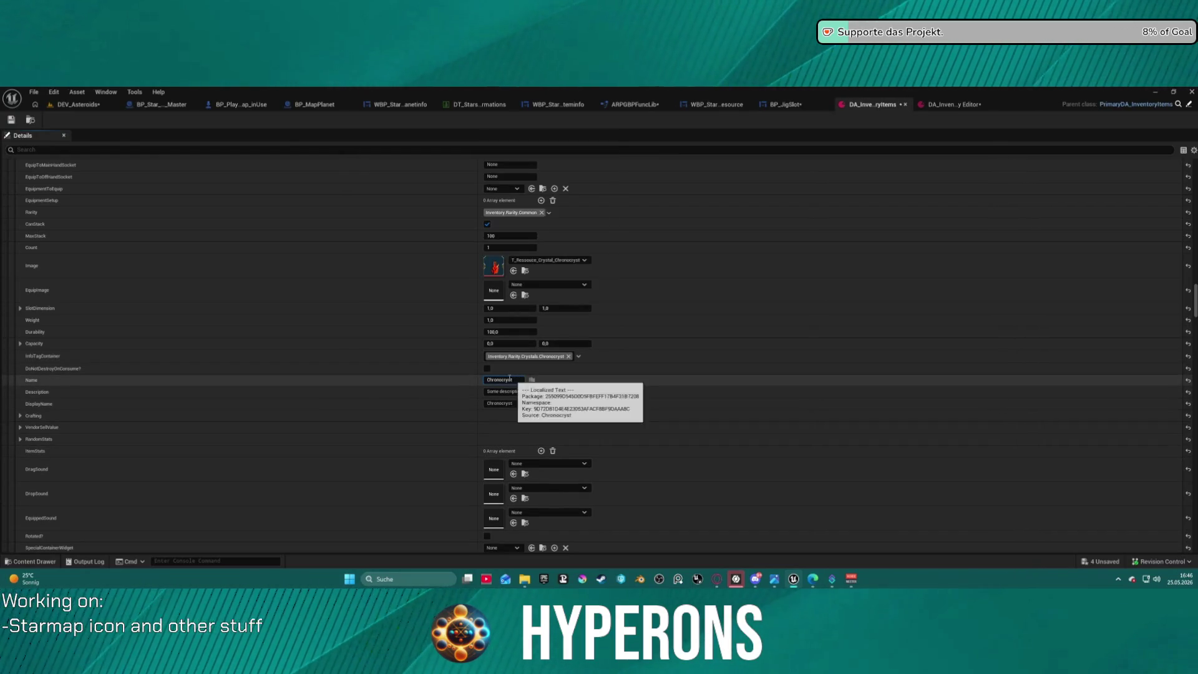
{"action": "left_click_drag", "start_coordinate": [497, 380], "coordinate": [508, 380]}
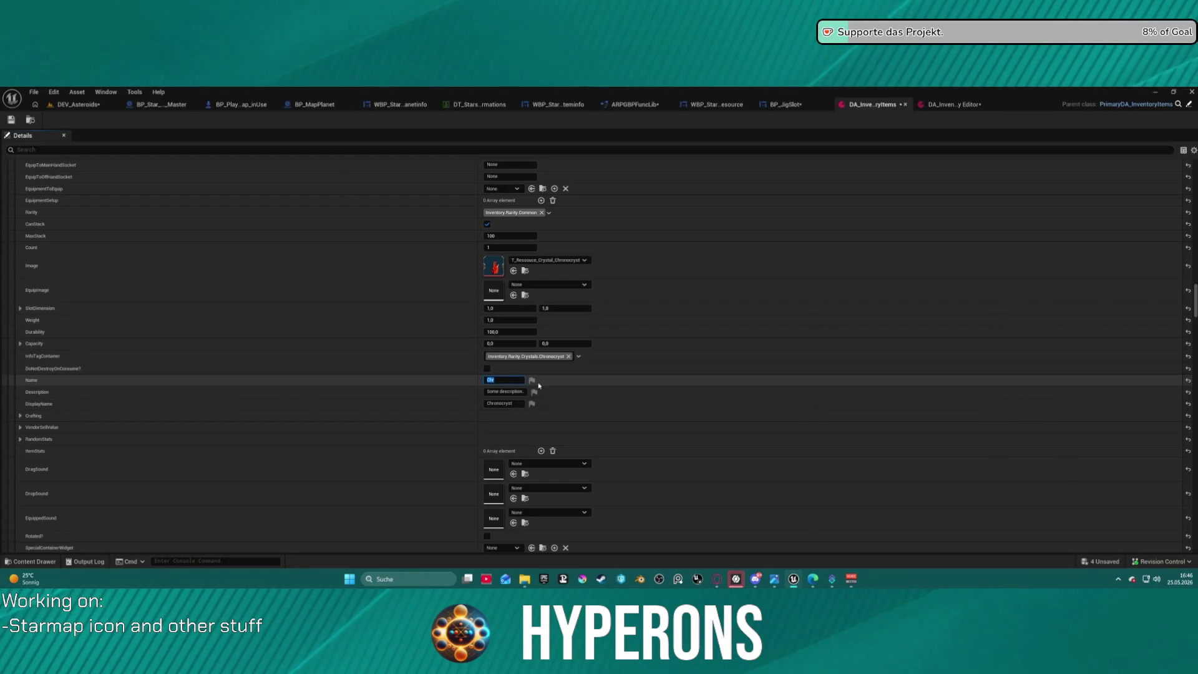
{"action": "scroll", "coordinate": [593, 399], "scroll_direction": "down", "scroll_amount": 2}
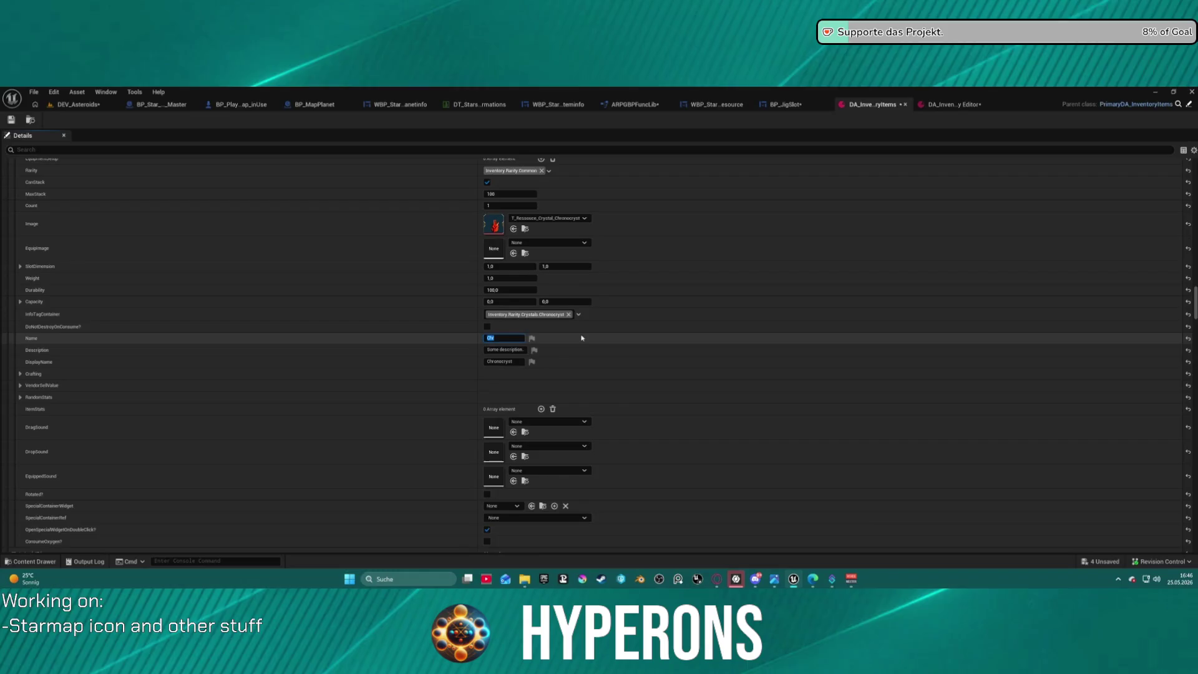
{"action": "scroll", "coordinate": [581, 337], "scroll_direction": "down", "scroll_amount": 10}
{"action": "scroll", "coordinate": [580, 337], "scroll_direction": "down", "scroll_amount": 10}
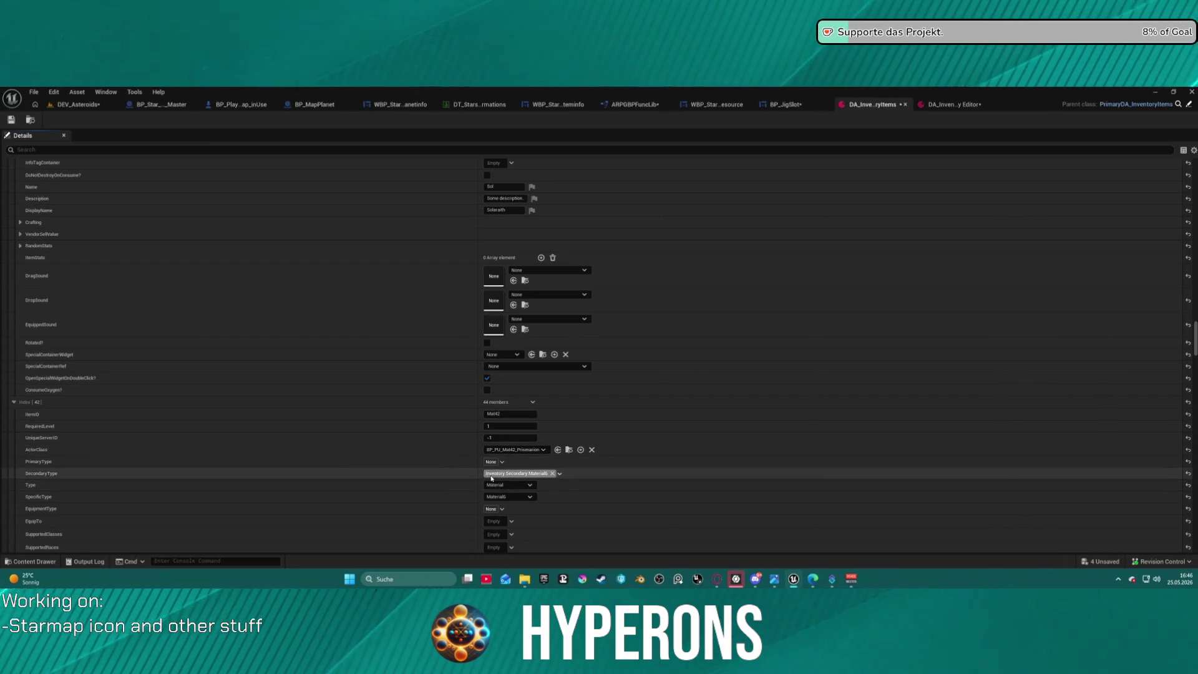
- Paste the crystal tag into Solaraith's info tags and add the Solaraith crystal tag
{"action": "scroll", "coordinate": [490, 437], "scroll_direction": "up", "scroll_amount": 5}
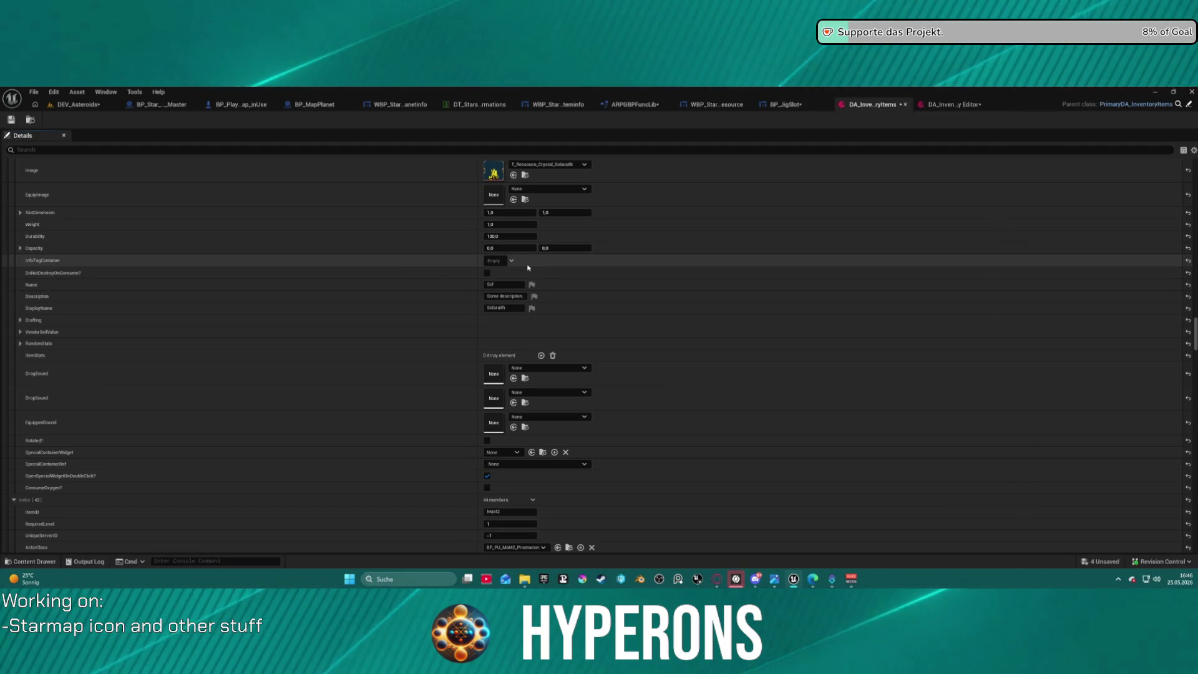
{"action": "key", "text": "ctrl+v"}
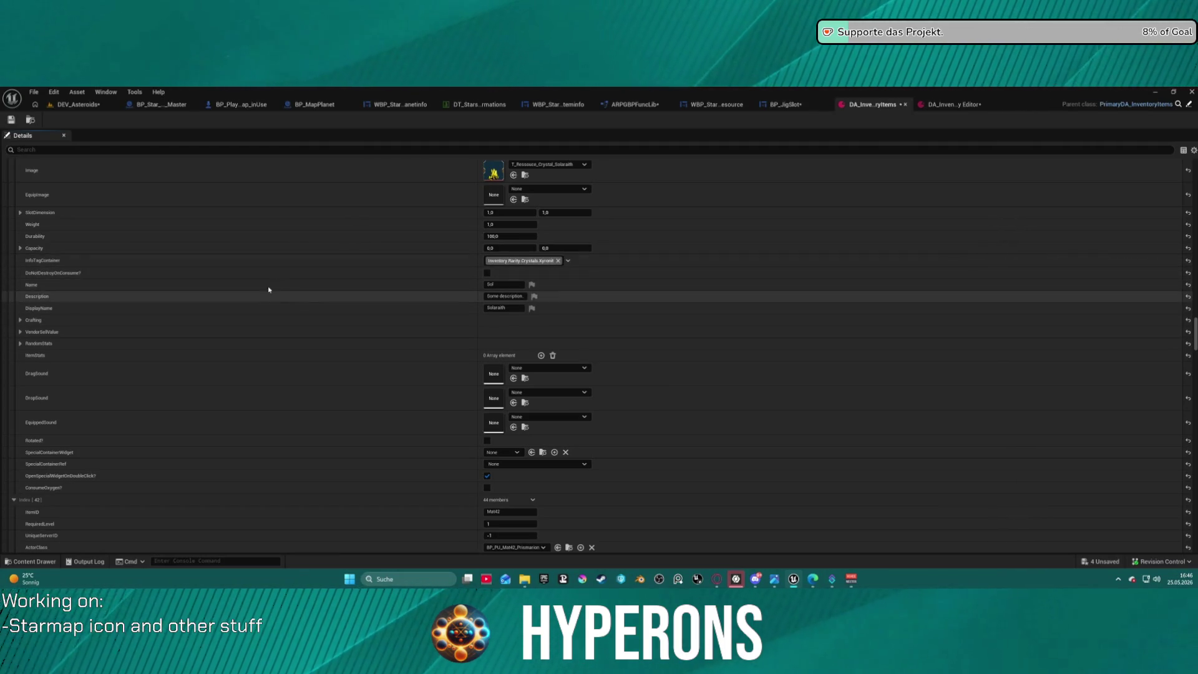
{"action": "left_click", "coordinate": [535, 263]}
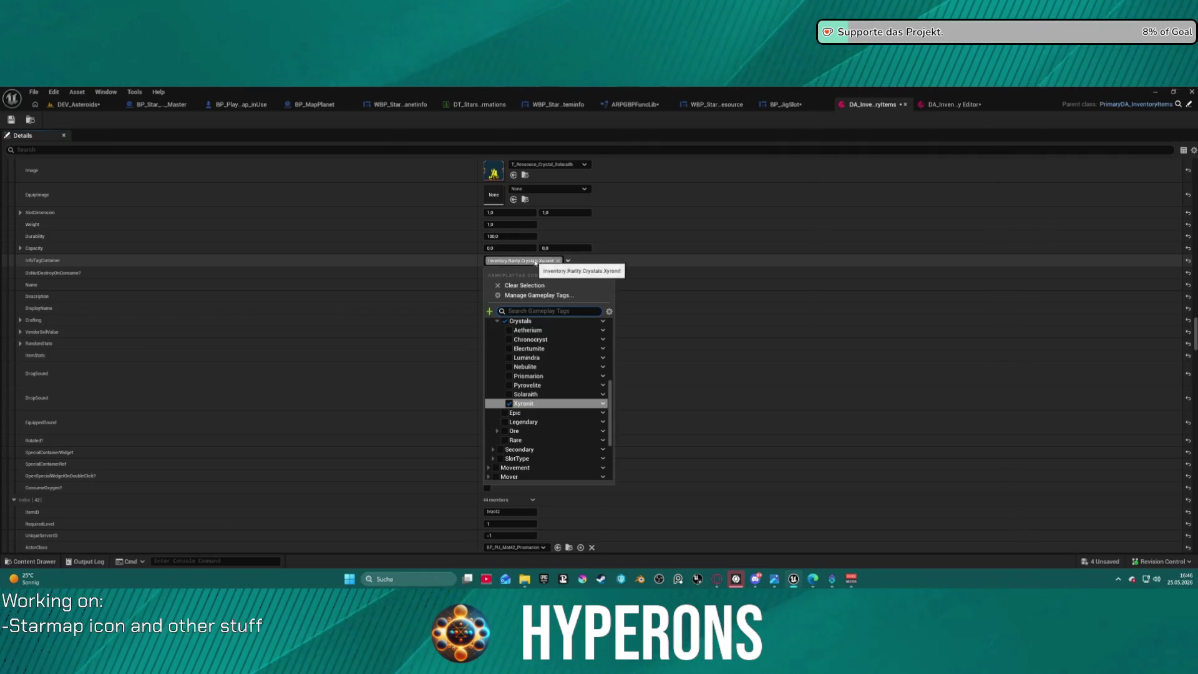
{"action": "left_click", "coordinate": [510, 395]}
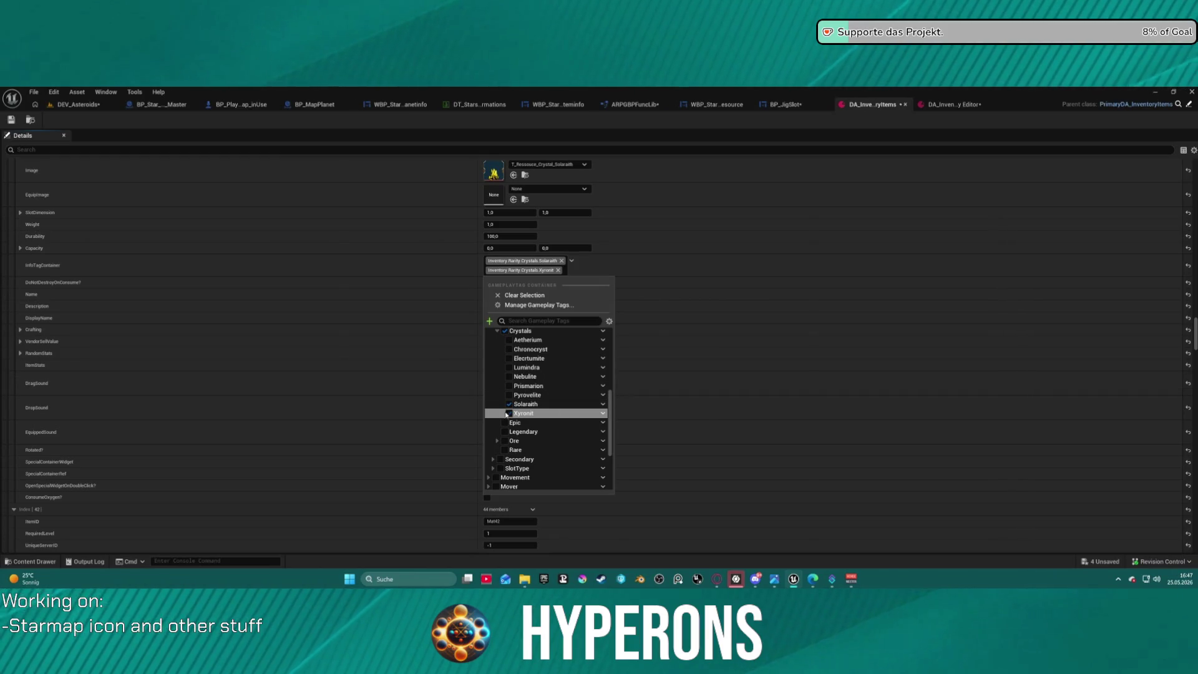
{"action": "left_click", "coordinate": [324, 296]}
- Tag the Prismarion item as Crystals.Prismarion and remove its Xyronit tag
{"action": "scroll", "coordinate": [374, 327], "scroll_direction": "down", "scroll_amount": 5}
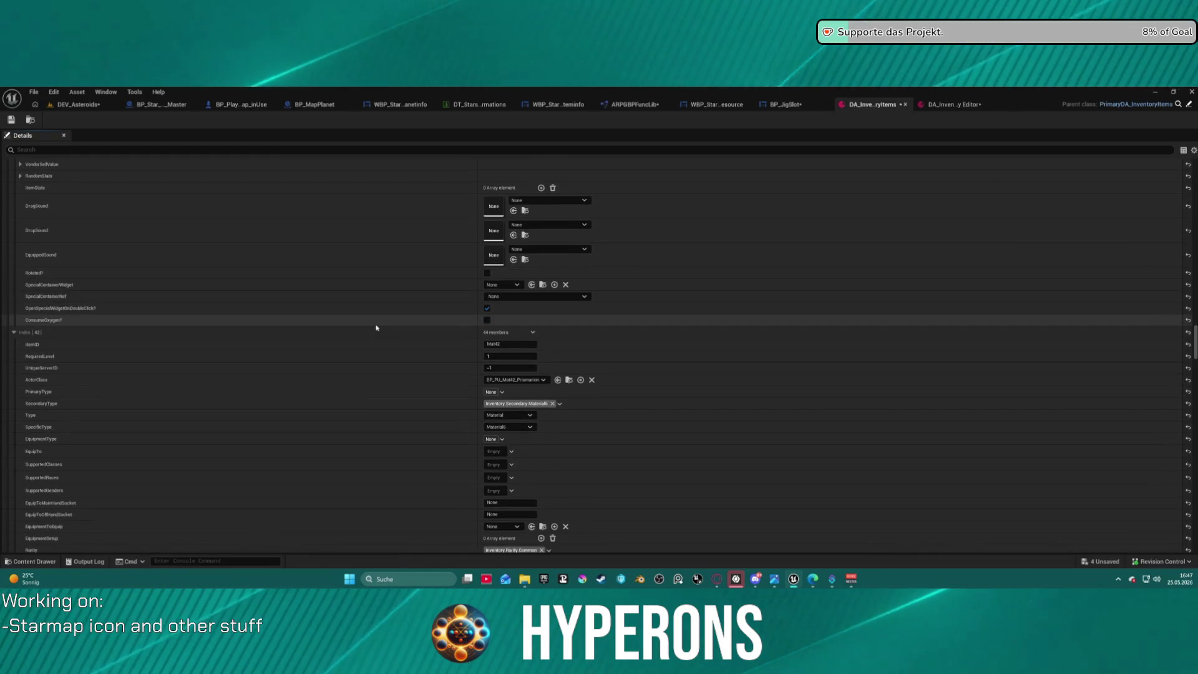
{"action": "scroll", "coordinate": [435, 308], "scroll_direction": "down", "scroll_amount": 10}
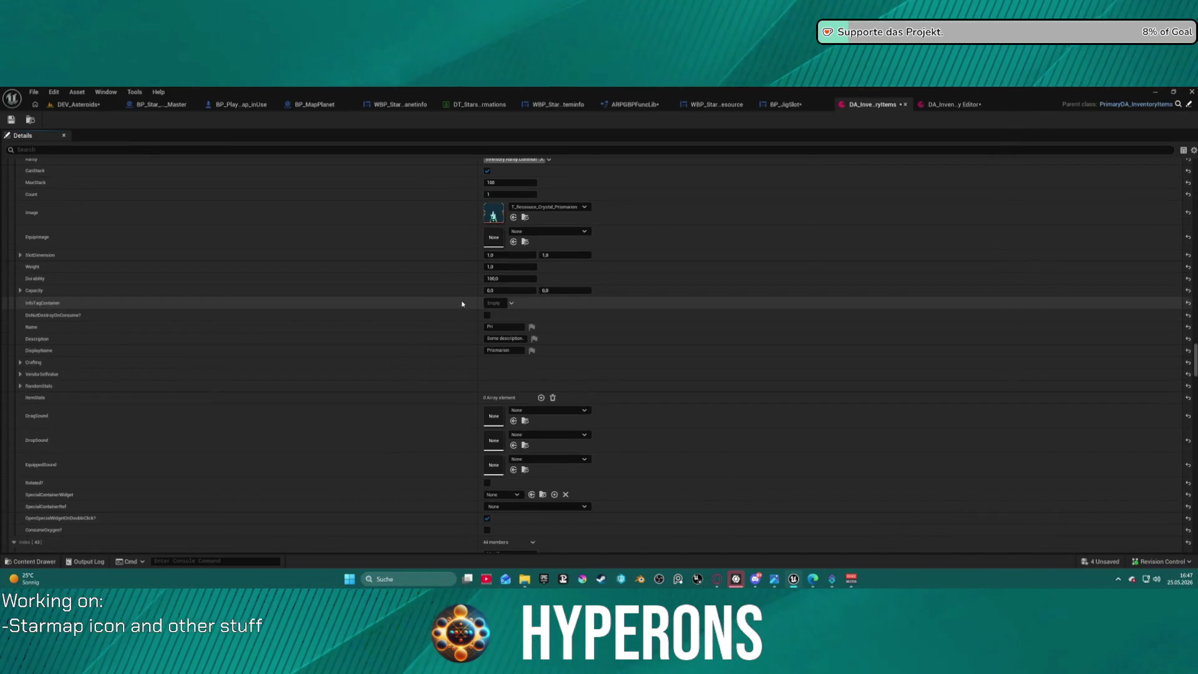
{"action": "left_click", "coordinate": [512, 305]}
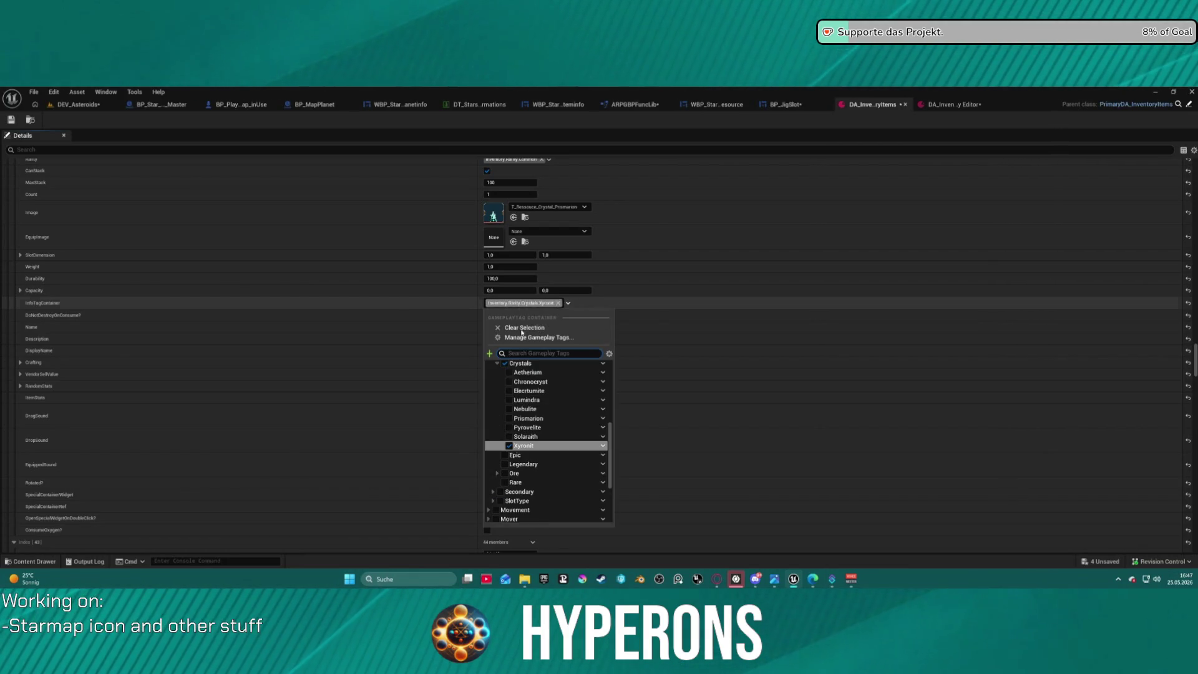
{"action": "left_click", "coordinate": [509, 419]}
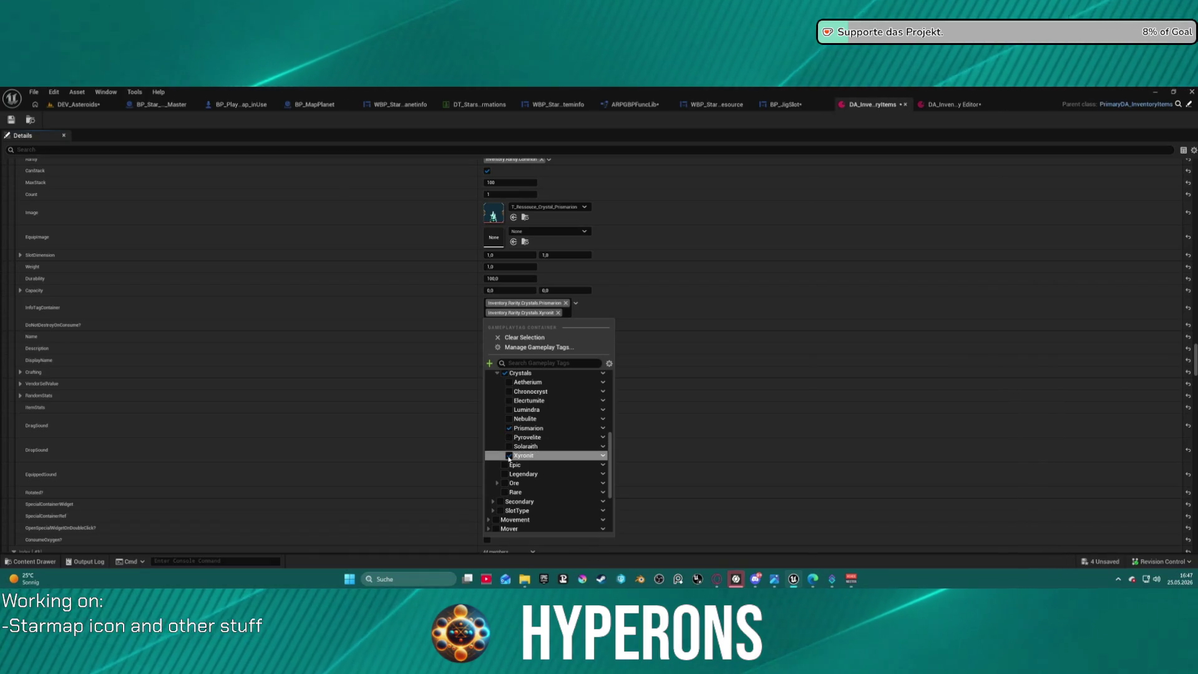
{"action": "left_click", "coordinate": [394, 319]}
{"action": "scroll", "coordinate": [393, 319], "scroll_direction": "down", "scroll_amount": 5}
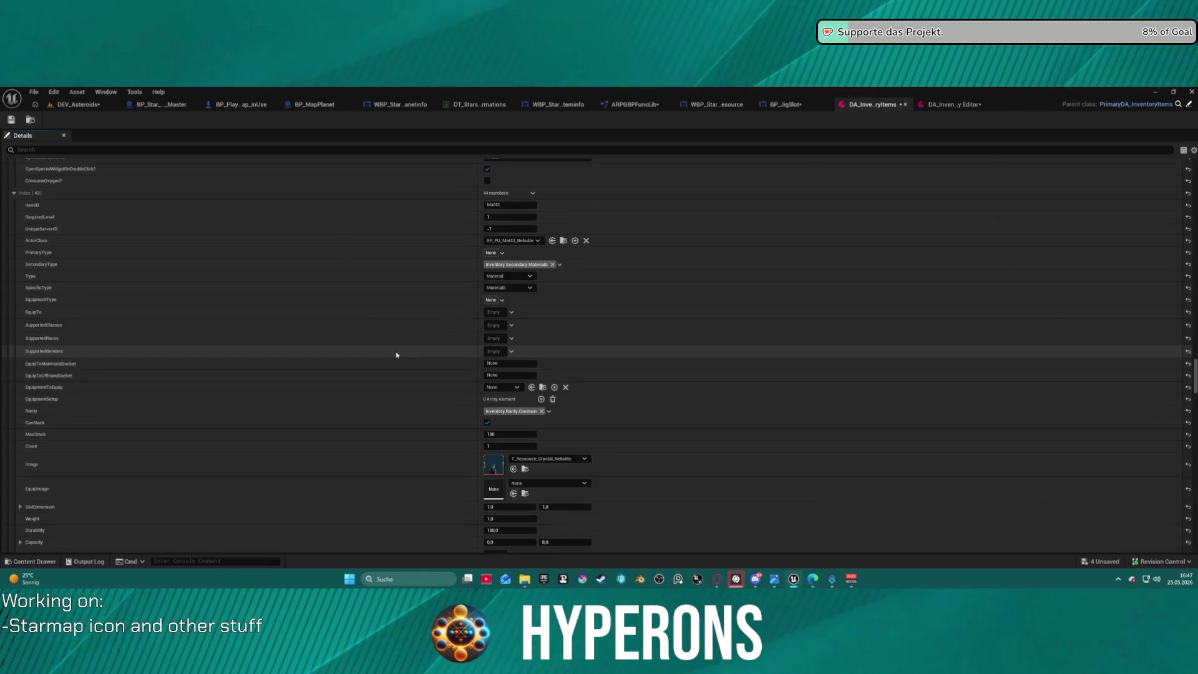
{"action": "scroll", "coordinate": [397, 353], "scroll_direction": "down", "scroll_amount": 5}
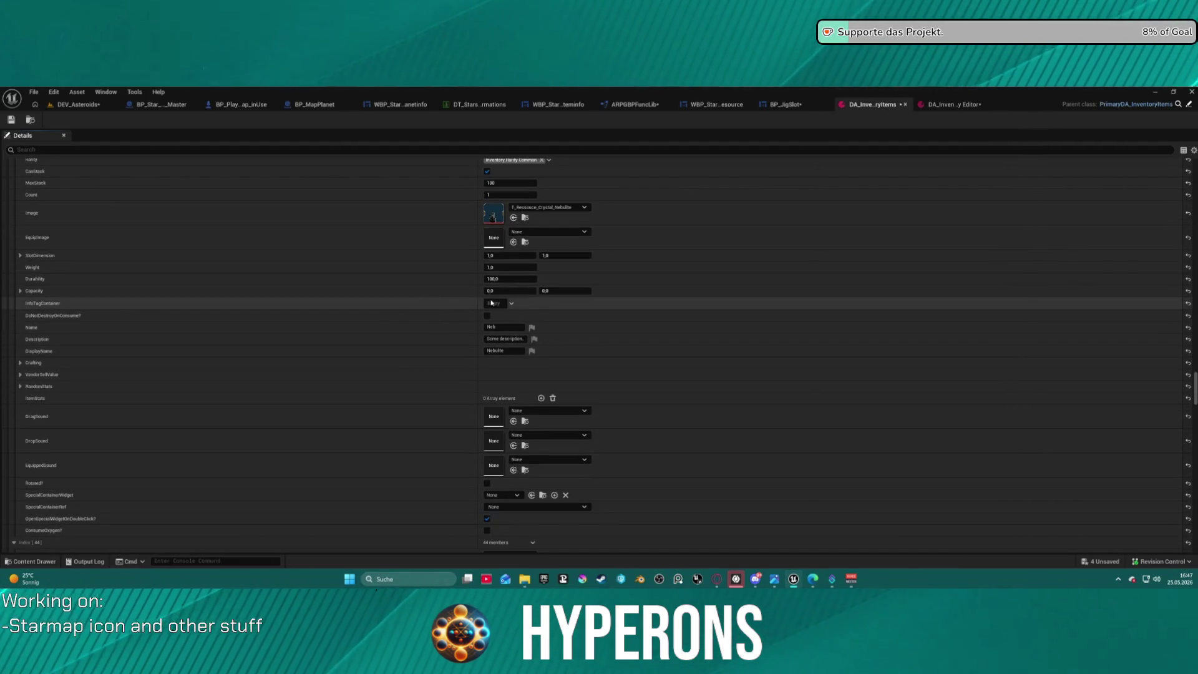
- Paste a crystal tag into the Nebulite item and switch it from Xyronit to Nebulite
{"action": "key", "text": "ctrl+v"}
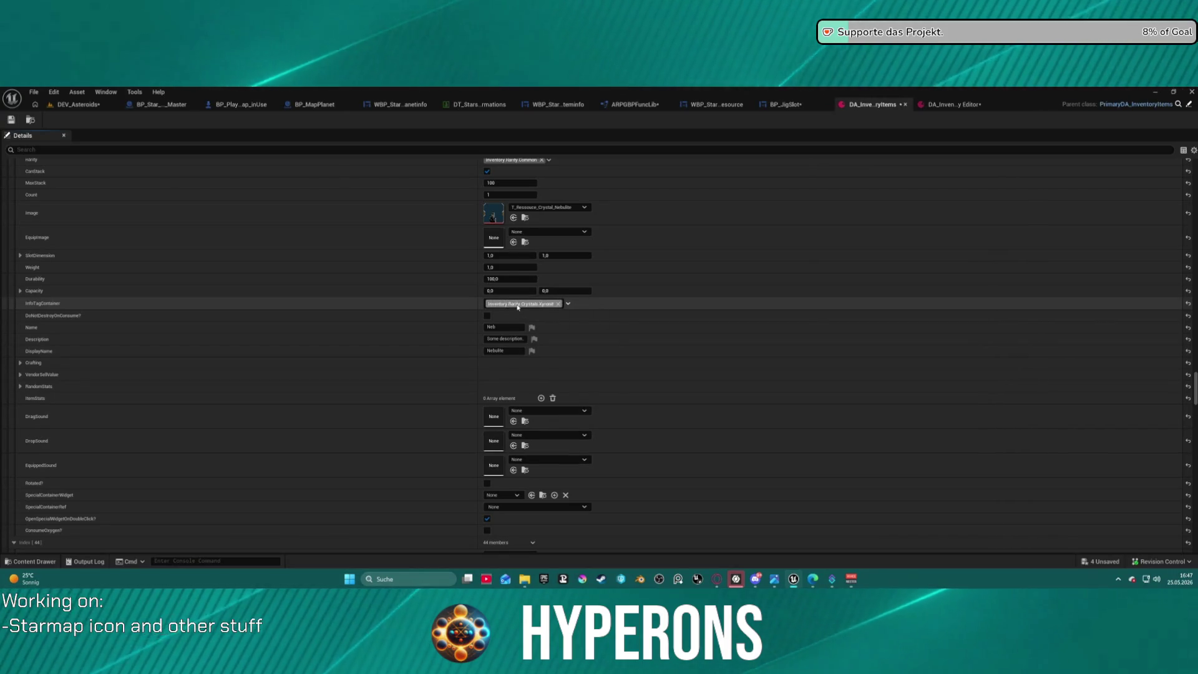
{"action": "left_click", "coordinate": [525, 304]}
{"action": "left_click", "coordinate": [516, 410]}
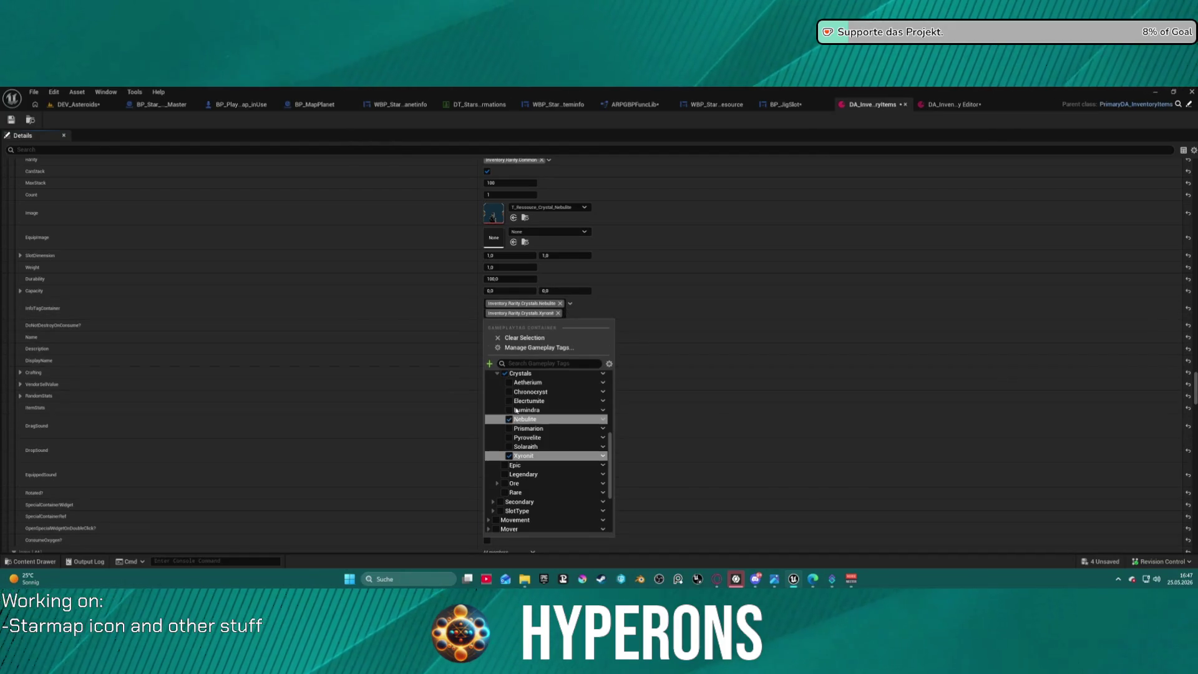
{"action": "left_click", "coordinate": [442, 303]}
{"action": "scroll", "coordinate": [442, 343], "scroll_direction": "down", "scroll_amount": 3}
{"action": "scroll", "coordinate": [443, 356], "scroll_direction": "down", "scroll_amount": 5}
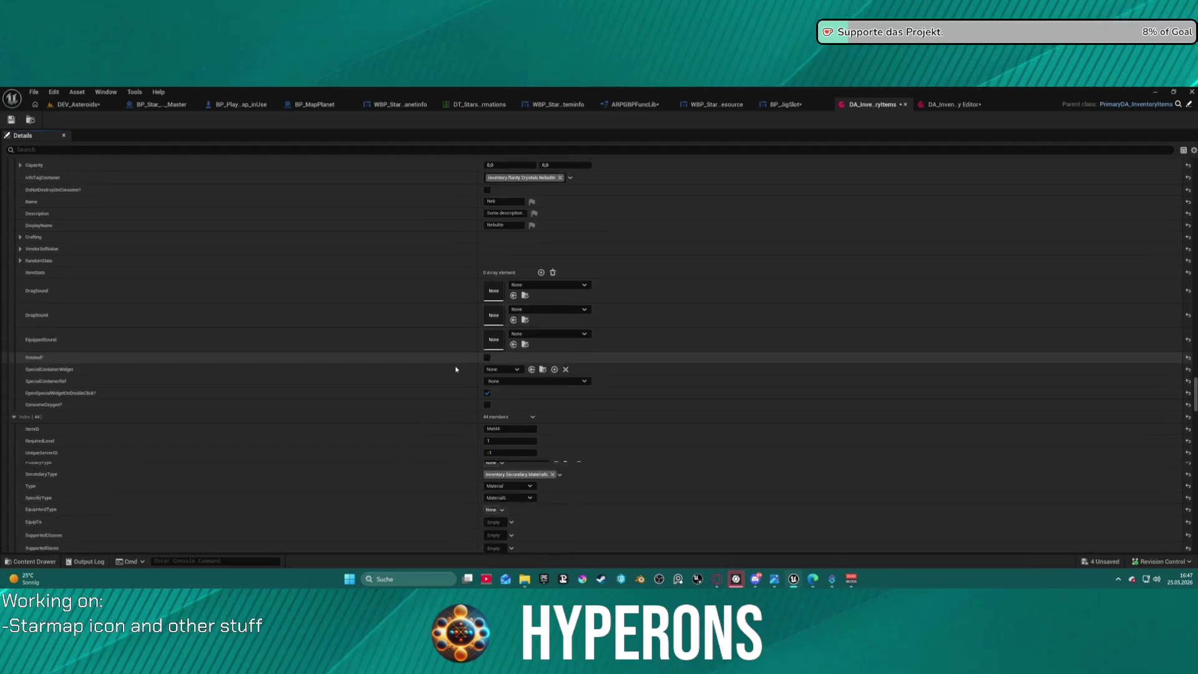
{"action": "scroll", "coordinate": [453, 390], "scroll_direction": "down", "scroll_amount": 8}
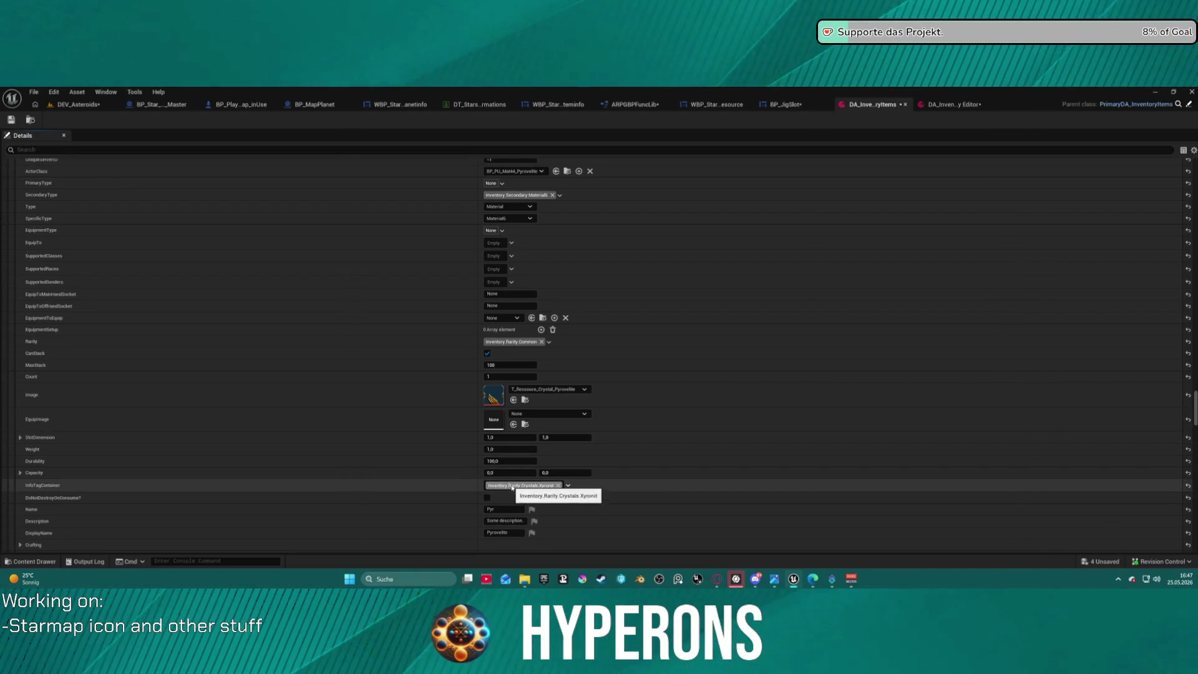
- Tag the Pyrovelite item as Crystals.Pyrovelite, removing Xyronit
{"action": "left_click", "coordinate": [512, 486]}
{"action": "left_click", "coordinate": [509, 381]}
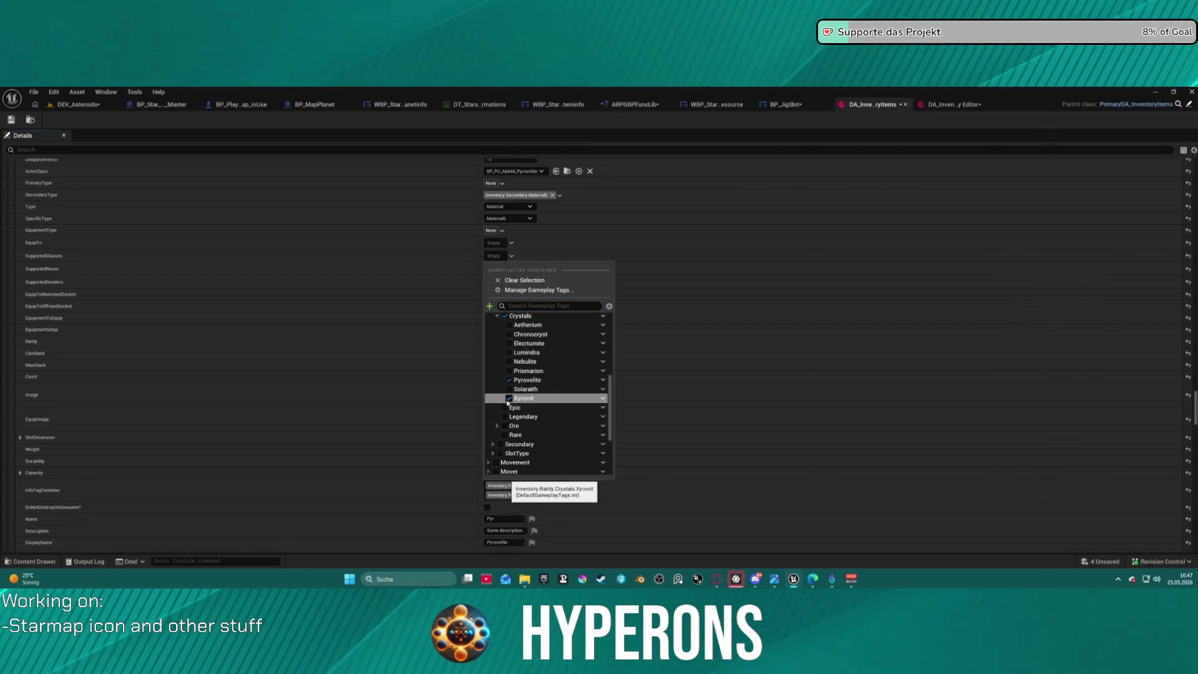
{"action": "left_click", "coordinate": [401, 502]}
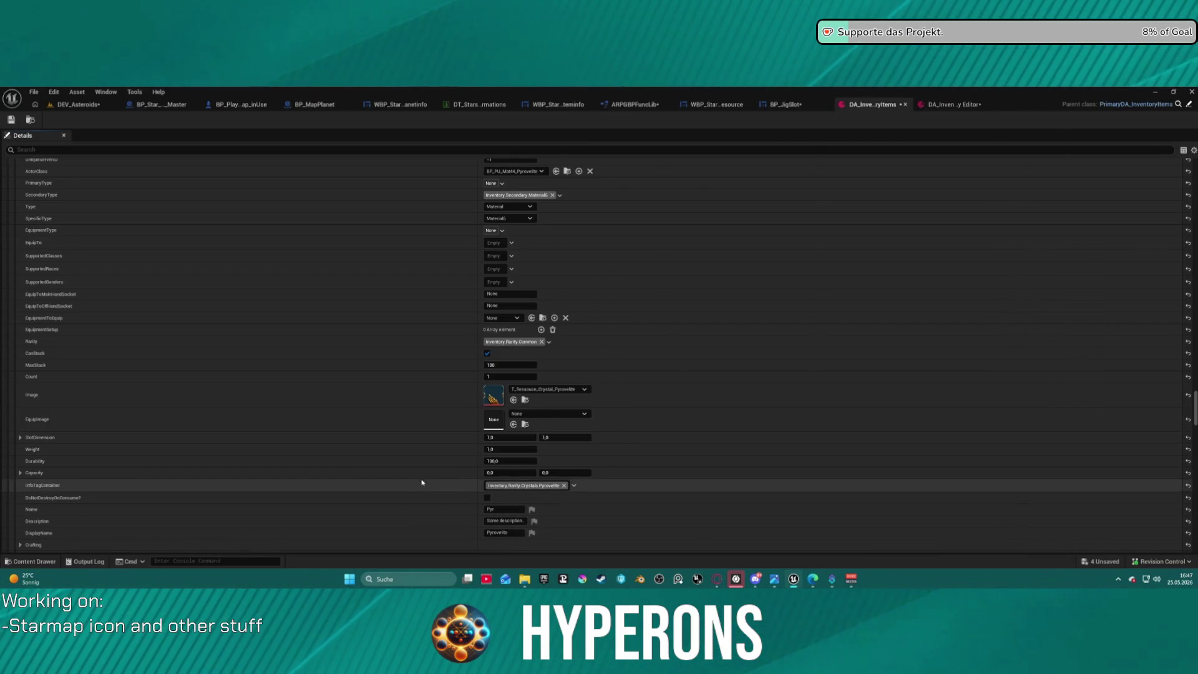
{"action": "scroll", "coordinate": [437, 475], "scroll_direction": "down", "scroll_amount": 10}
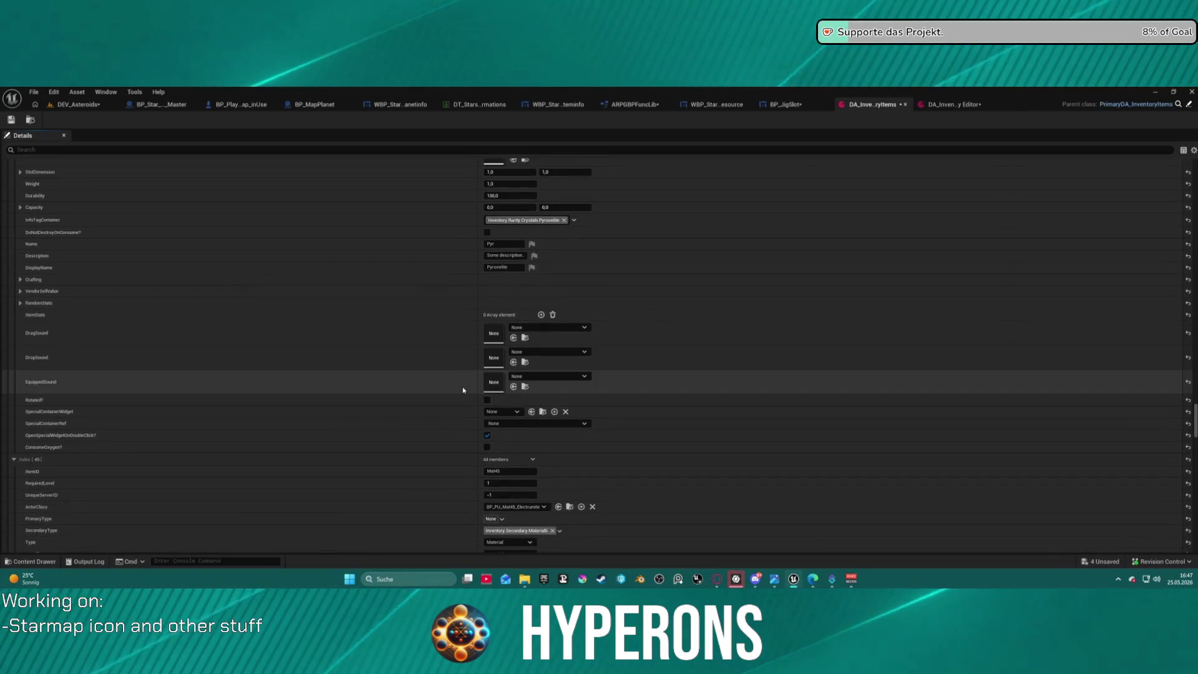
{"action": "scroll", "coordinate": [464, 391], "scroll_direction": "up", "scroll_amount": 1}
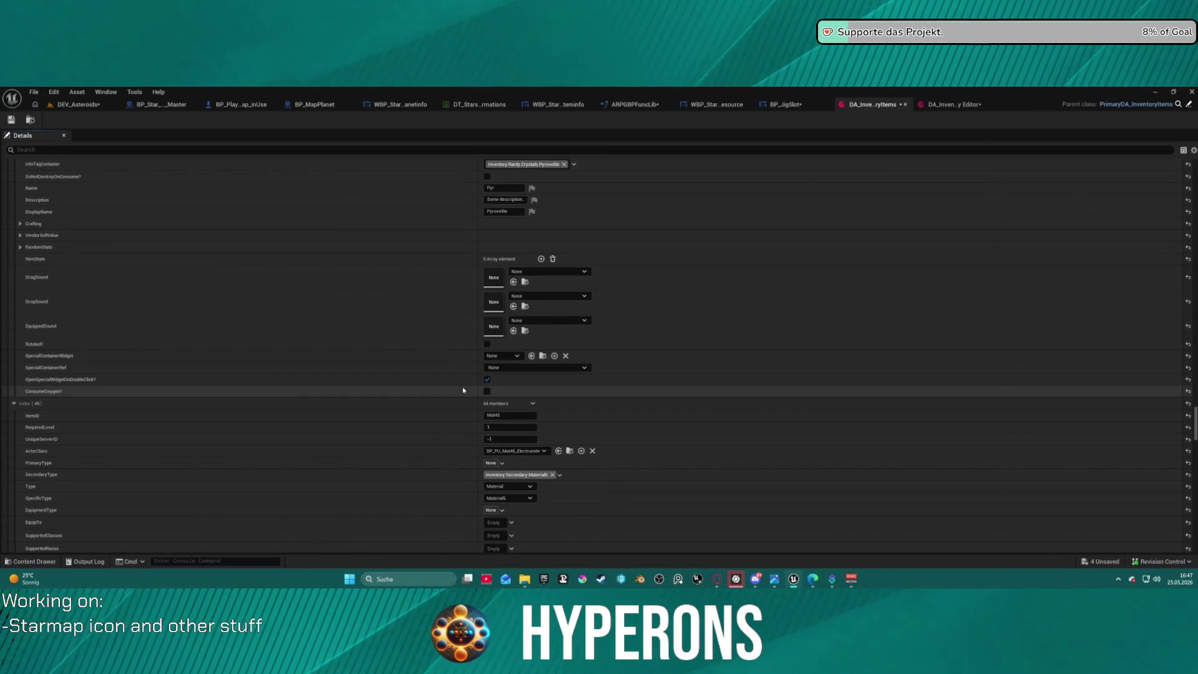
{"action": "scroll", "coordinate": [464, 391], "scroll_direction": "down", "scroll_amount": 9}
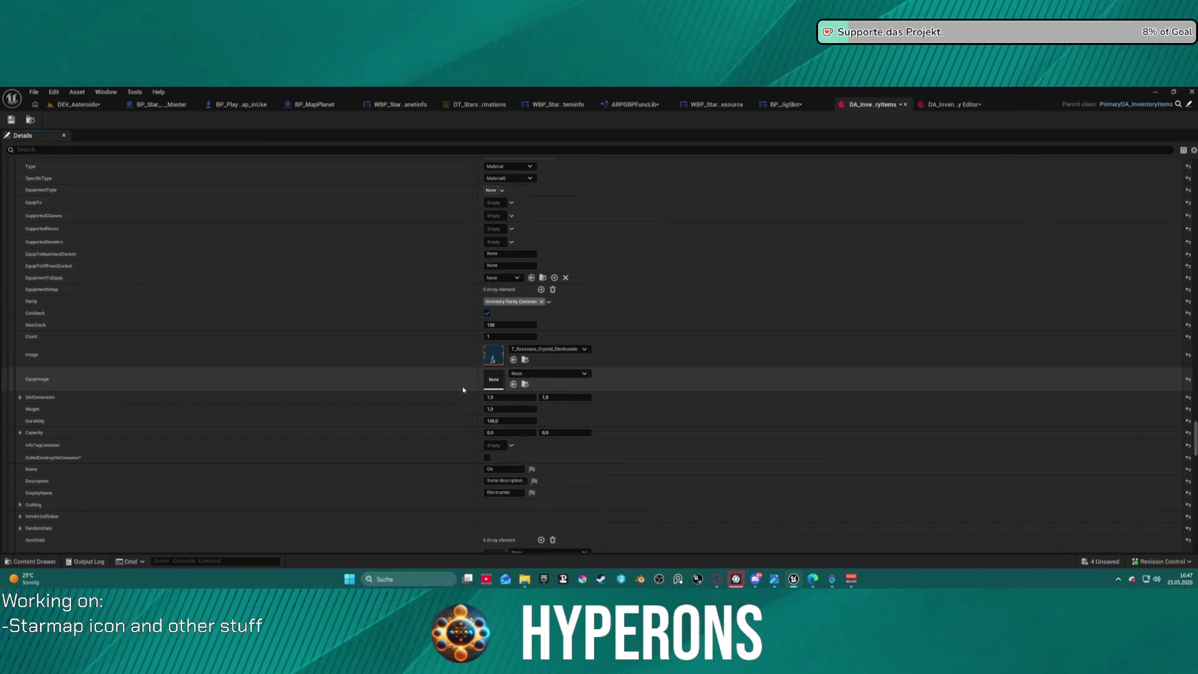
{"action": "scroll", "coordinate": [463, 390], "scroll_direction": "up", "scroll_amount": 1}
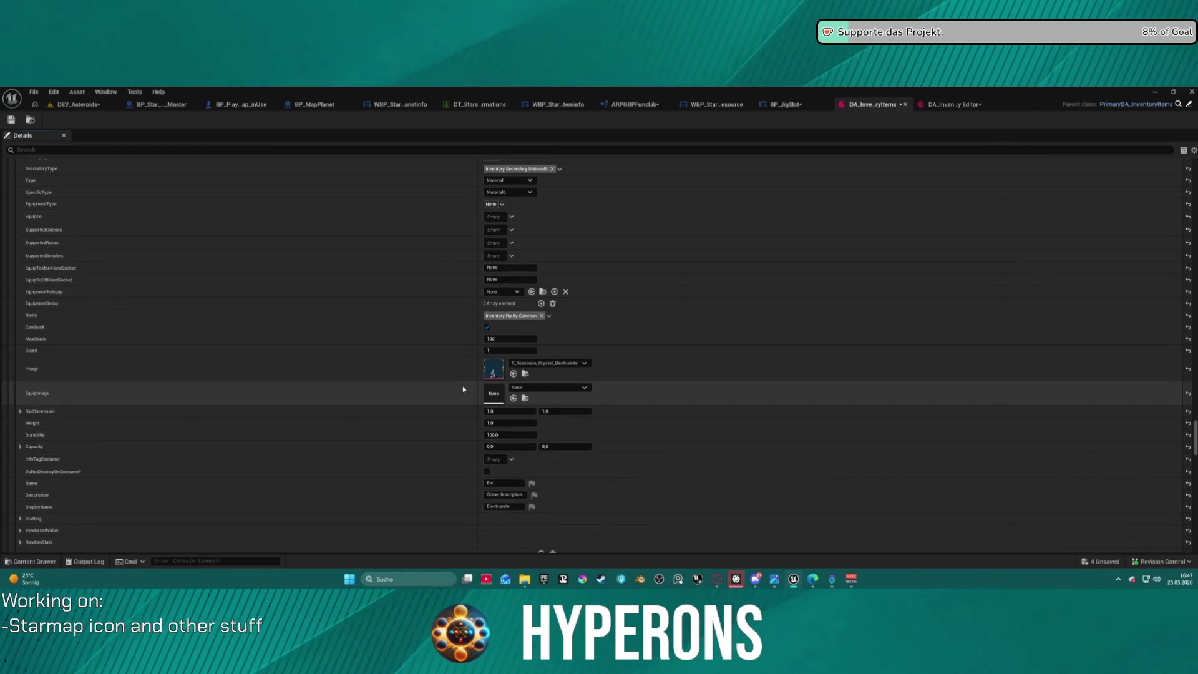
- Give the Electrumite item its Electrumite crystal tag, undoing an accidental Chronocryst tag
{"action": "left_click", "coordinate": [511, 461], "text": "shift"}
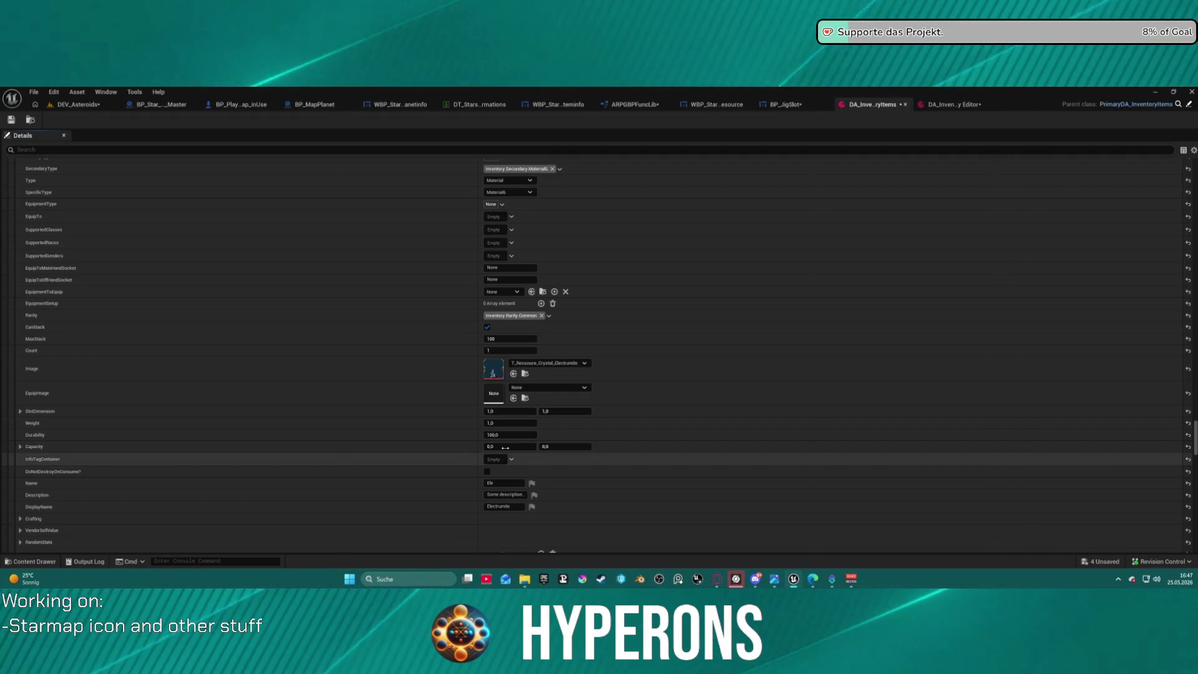
{"action": "left_click", "coordinate": [510, 462]}
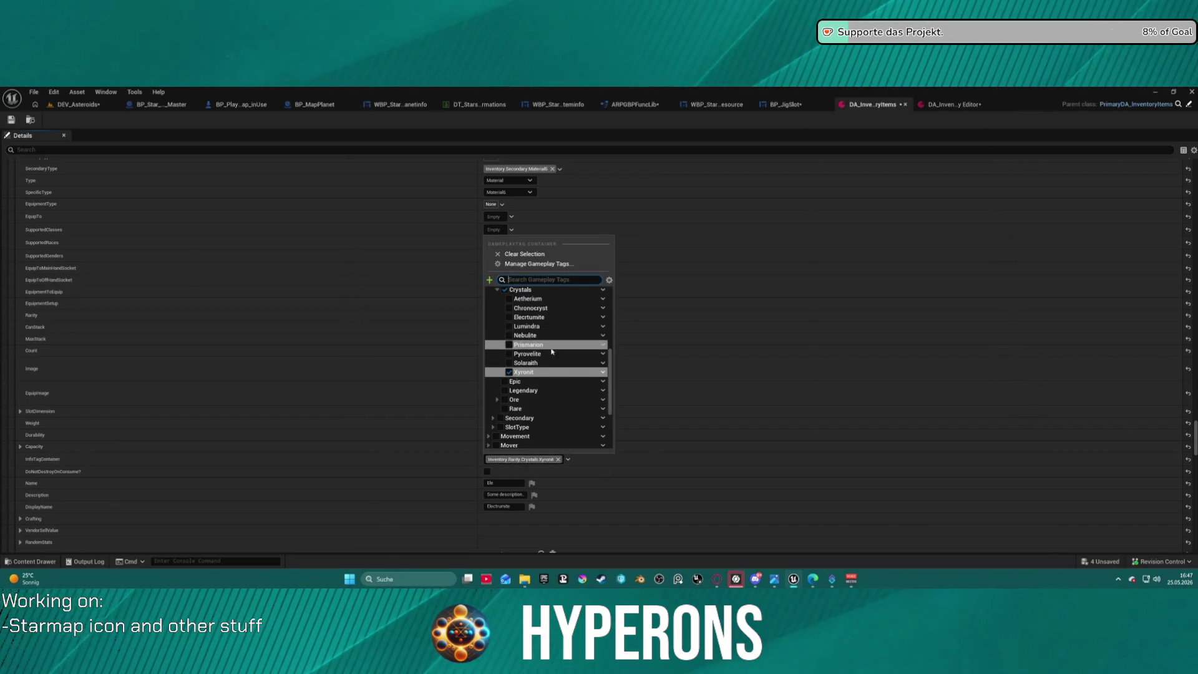
{"action": "left_click", "coordinate": [546, 316]}
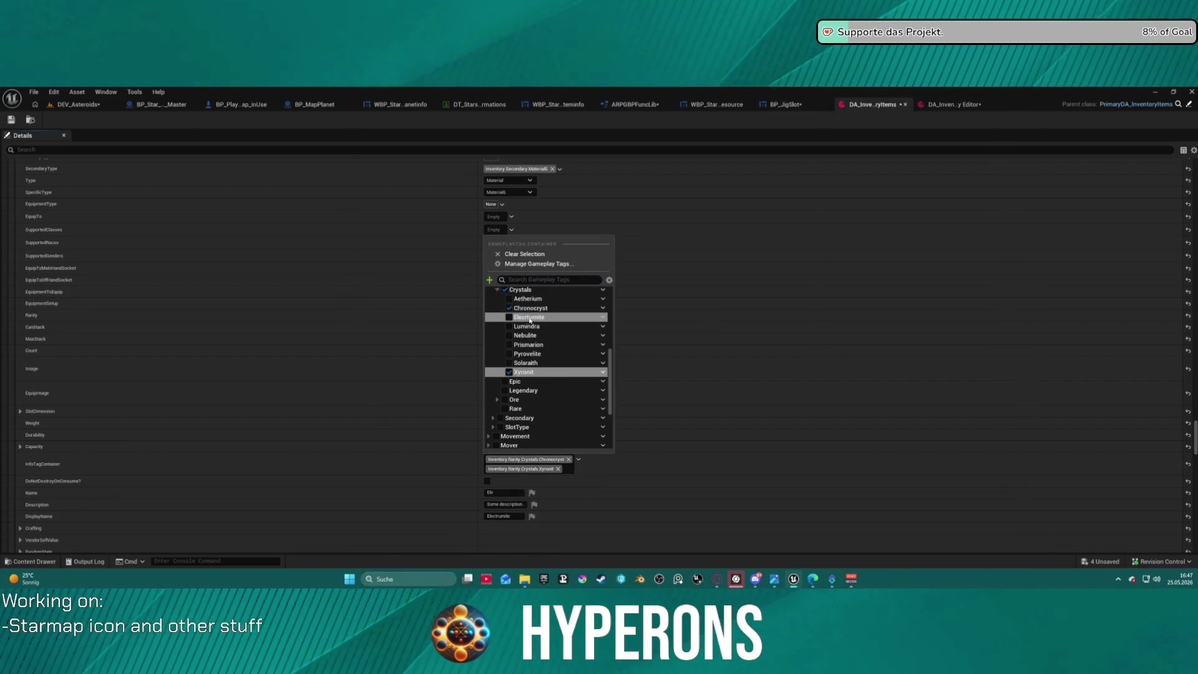
{"action": "left_click", "coordinate": [511, 308]}
{"action": "key", "text": "ctrl+z"}
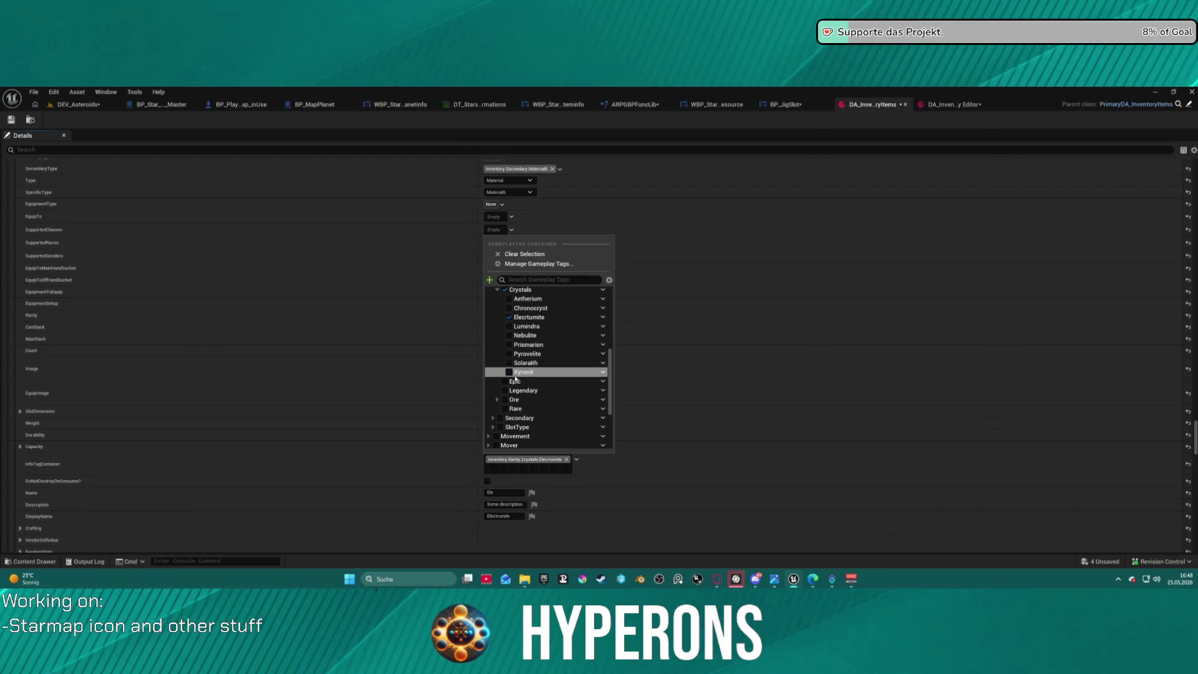
{"action": "left_click", "coordinate": [382, 477]}
{"action": "scroll", "coordinate": [381, 479], "scroll_direction": "down", "scroll_amount": 8}
{"action": "scroll", "coordinate": [378, 478], "scroll_direction": "down", "scroll_amount": 14}
- Create a new Crystals.Celestium sub-tag and assign it to the Celestium item instead of Xyronit
{"action": "left_click", "coordinate": [514, 420]}
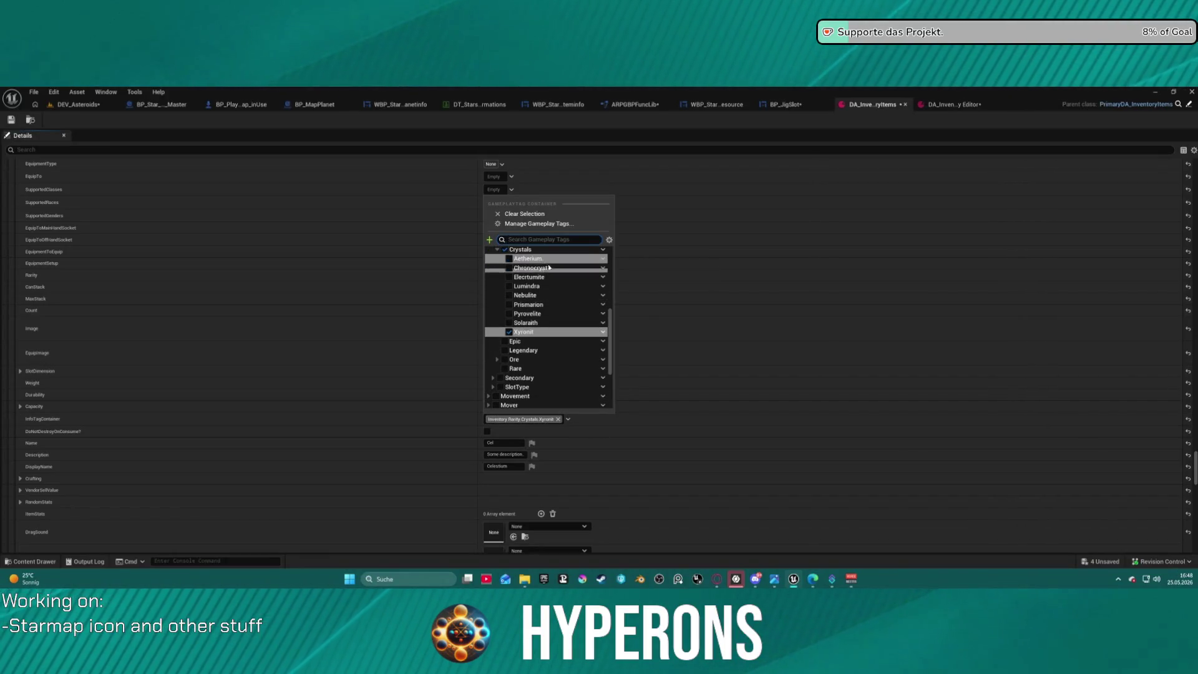
{"action": "scroll", "coordinate": [550, 267], "scroll_direction": "up", "scroll_amount": 1}
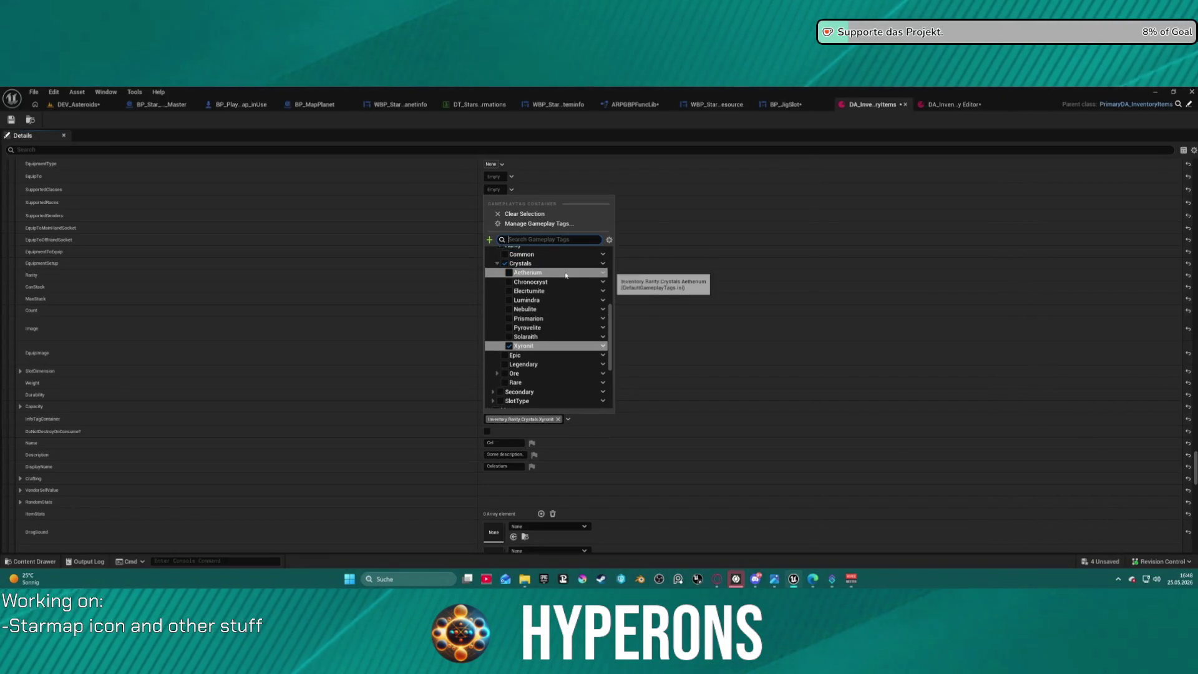
{"action": "left_click", "coordinate": [509, 347]}
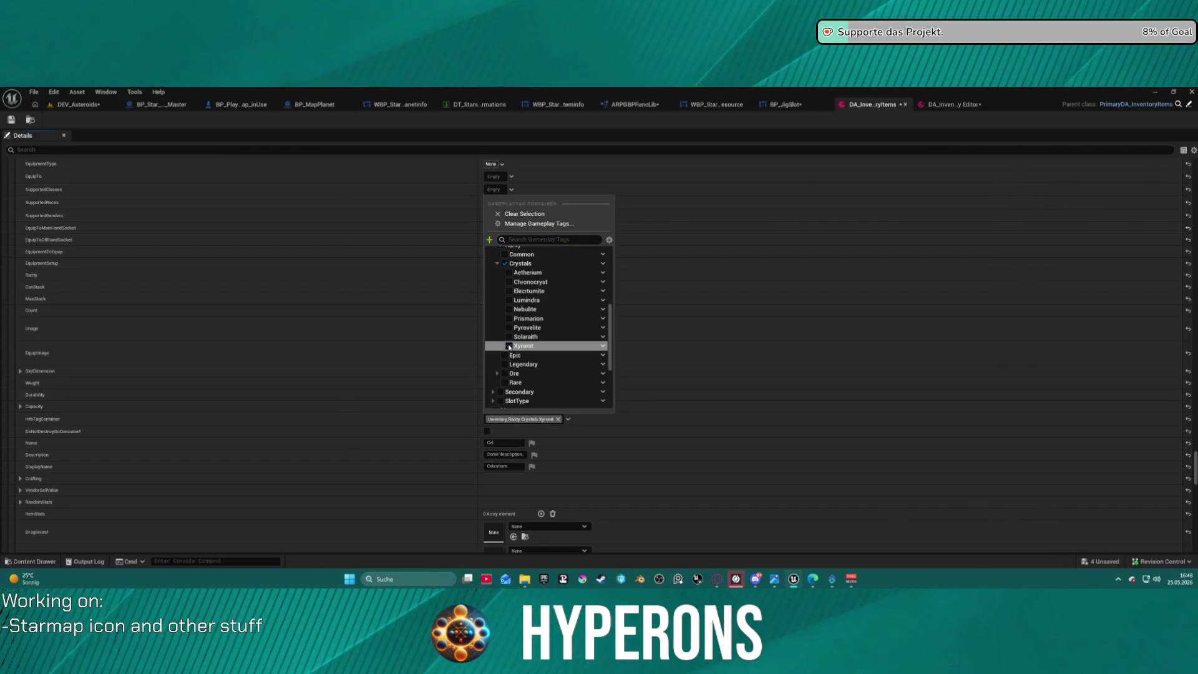
{"action": "left_click", "coordinate": [603, 264]}
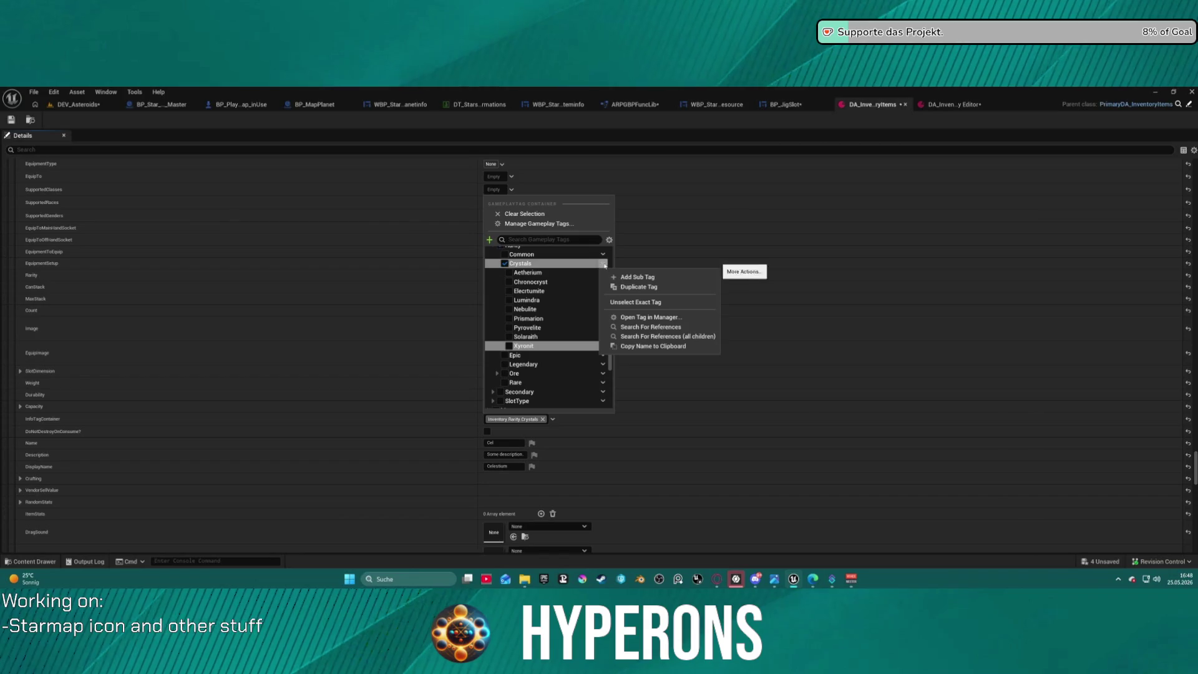
{"action": "left_click", "coordinate": [631, 277]}
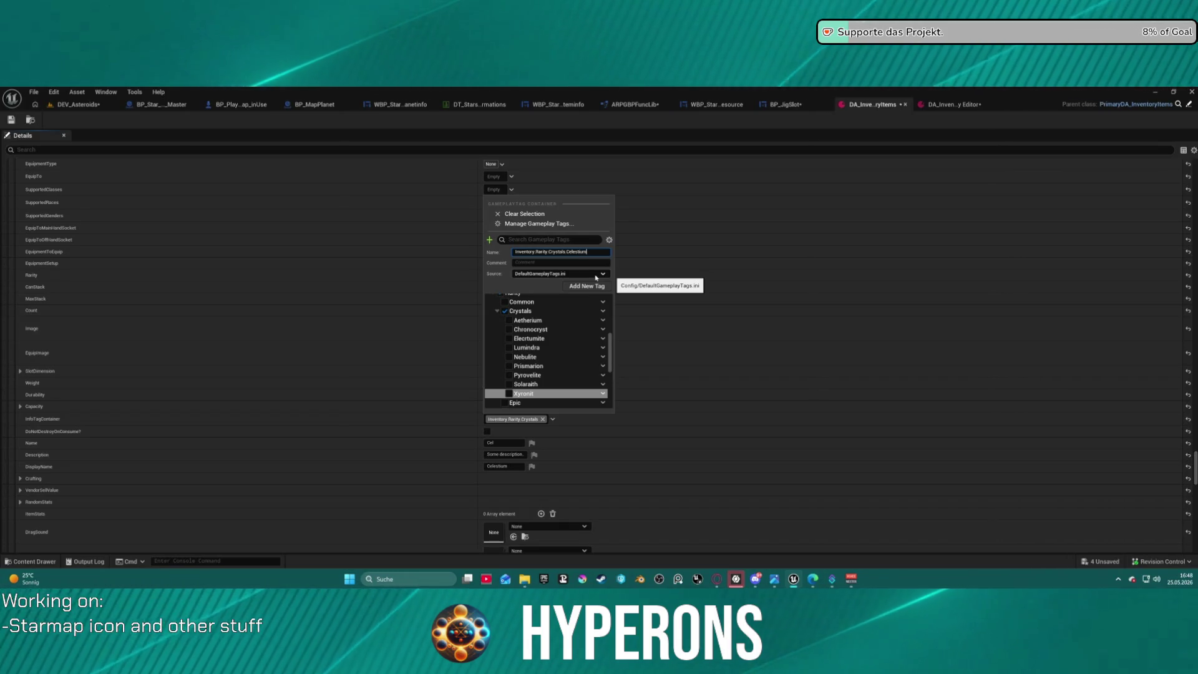
{"action": "key", "text": "Escape"}
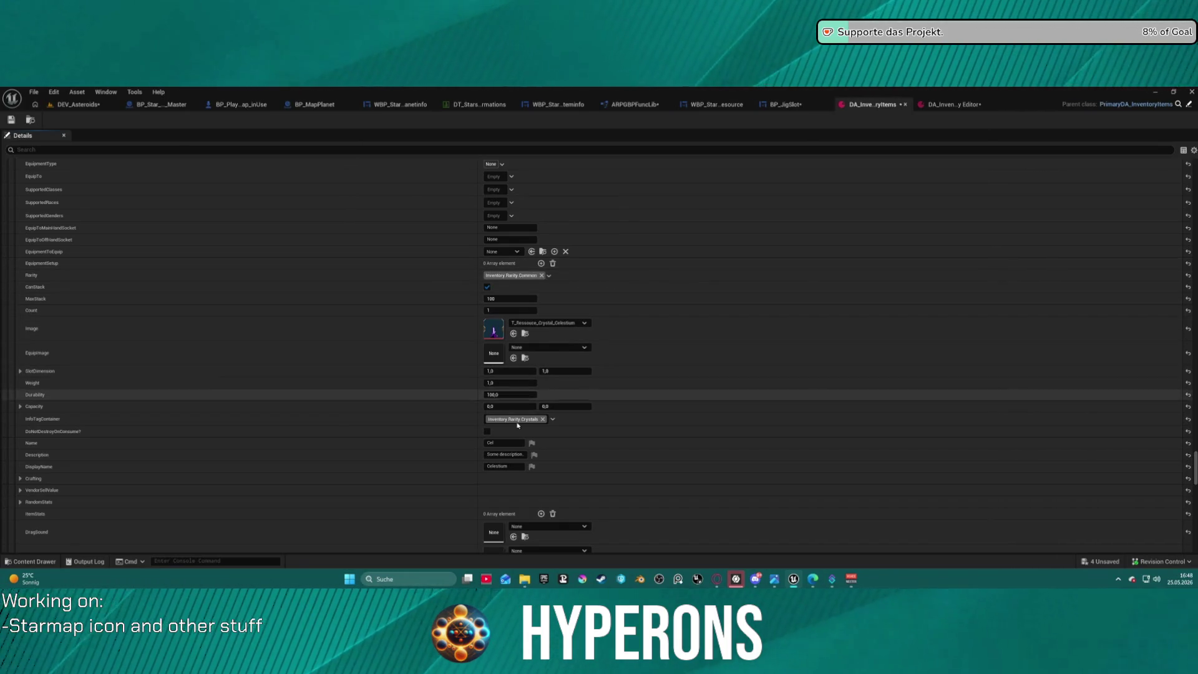
{"action": "left_click", "coordinate": [531, 419]}
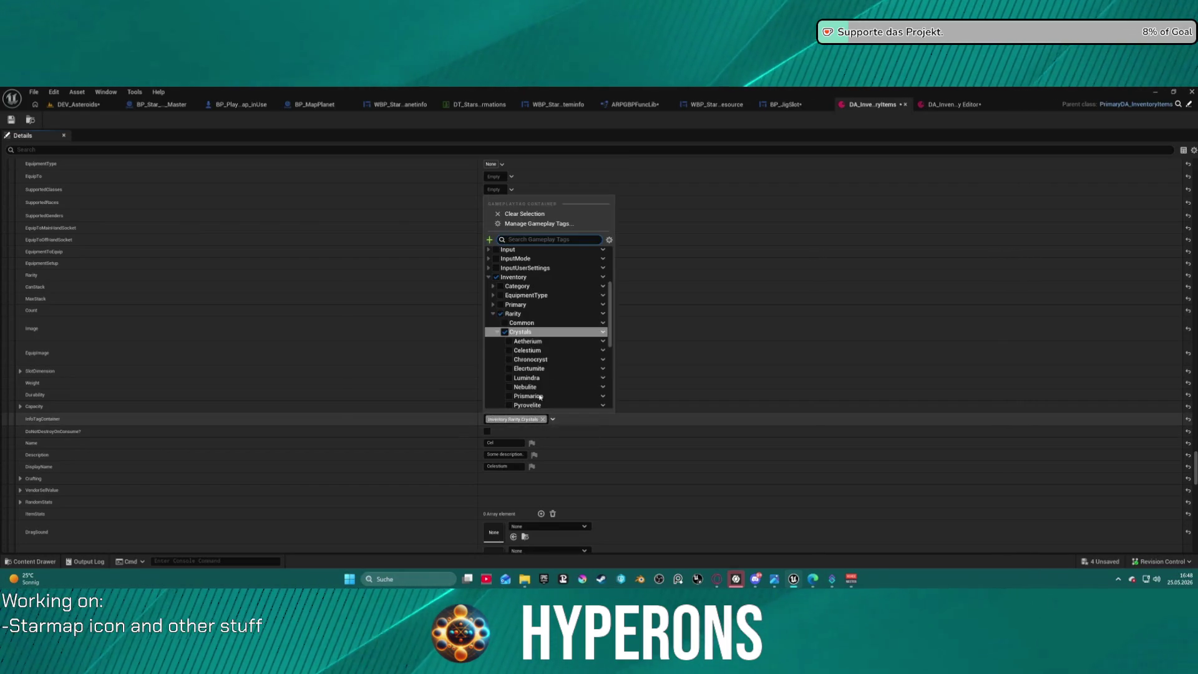
{"action": "left_click", "coordinate": [509, 350]}
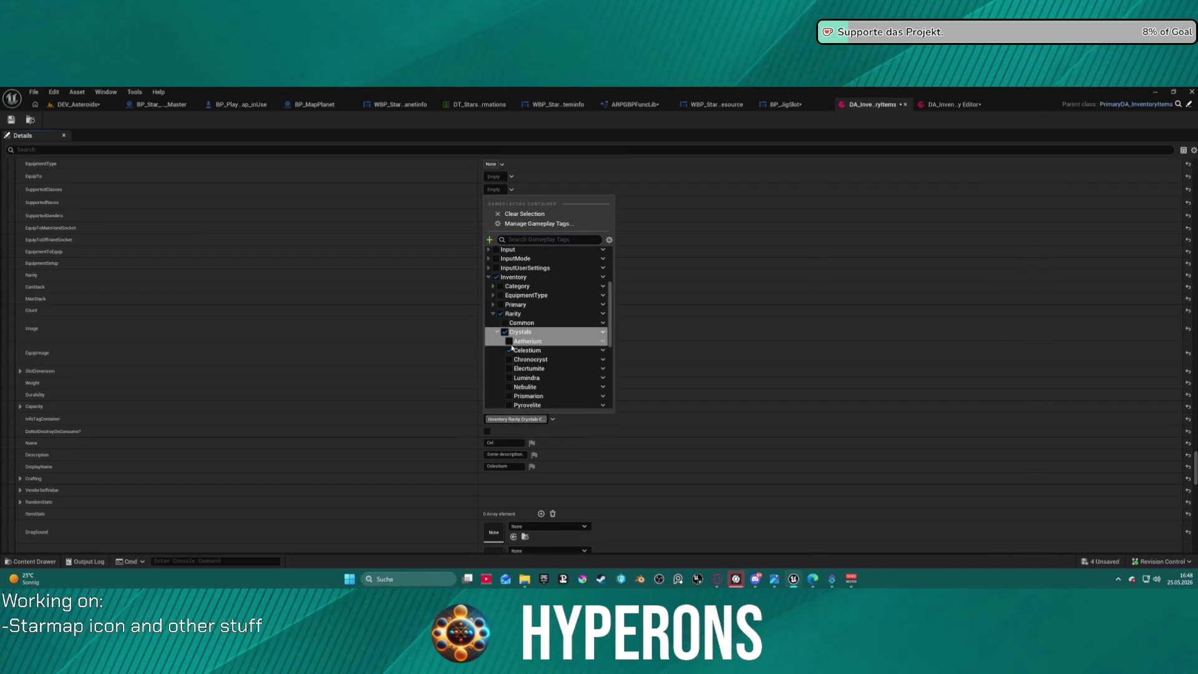
{"action": "left_click", "coordinate": [390, 402]}
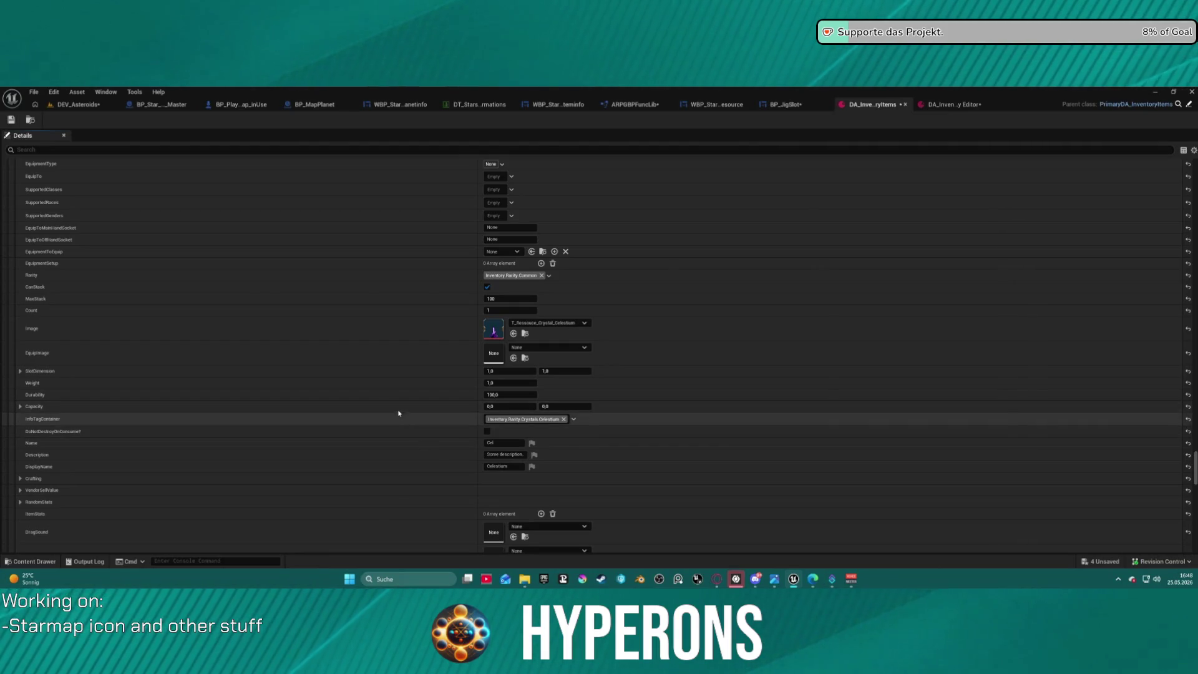
- Save DA_InventoryItems and return to the DEV_Asteroids level
{"action": "scroll", "coordinate": [339, 378], "scroll_direction": "down", "scroll_amount": 5}
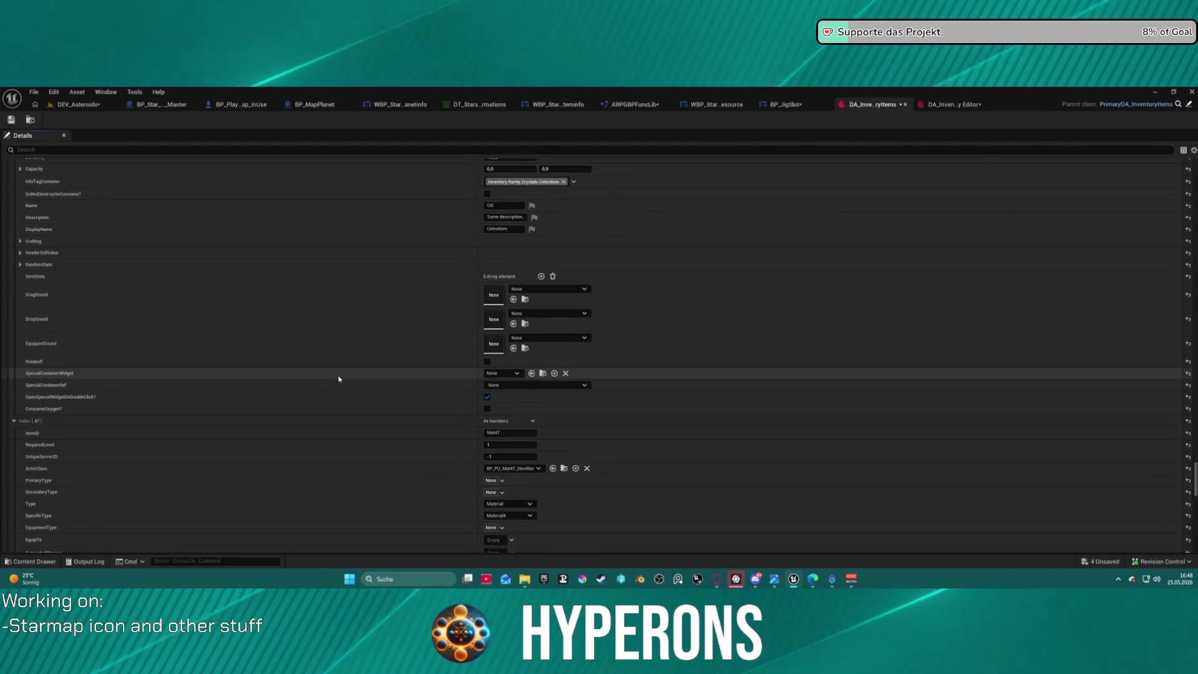
{"action": "scroll", "coordinate": [339, 379], "scroll_direction": "up", "scroll_amount": 1}
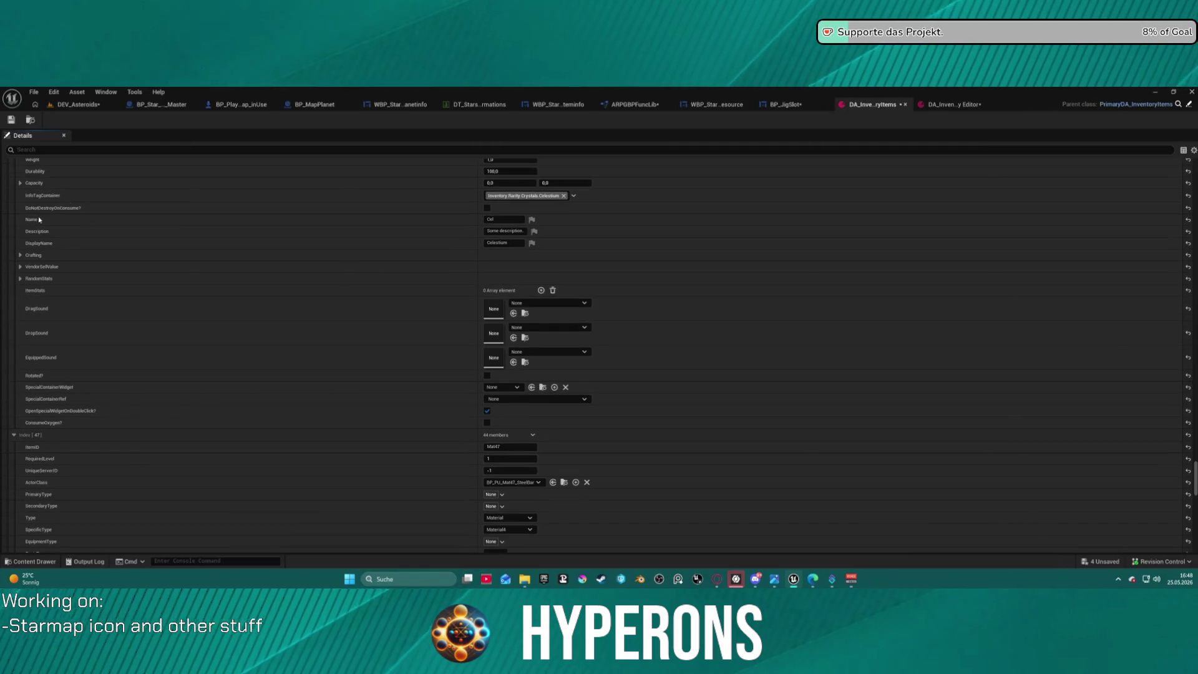
{"action": "left_click", "coordinate": [7, 120]}
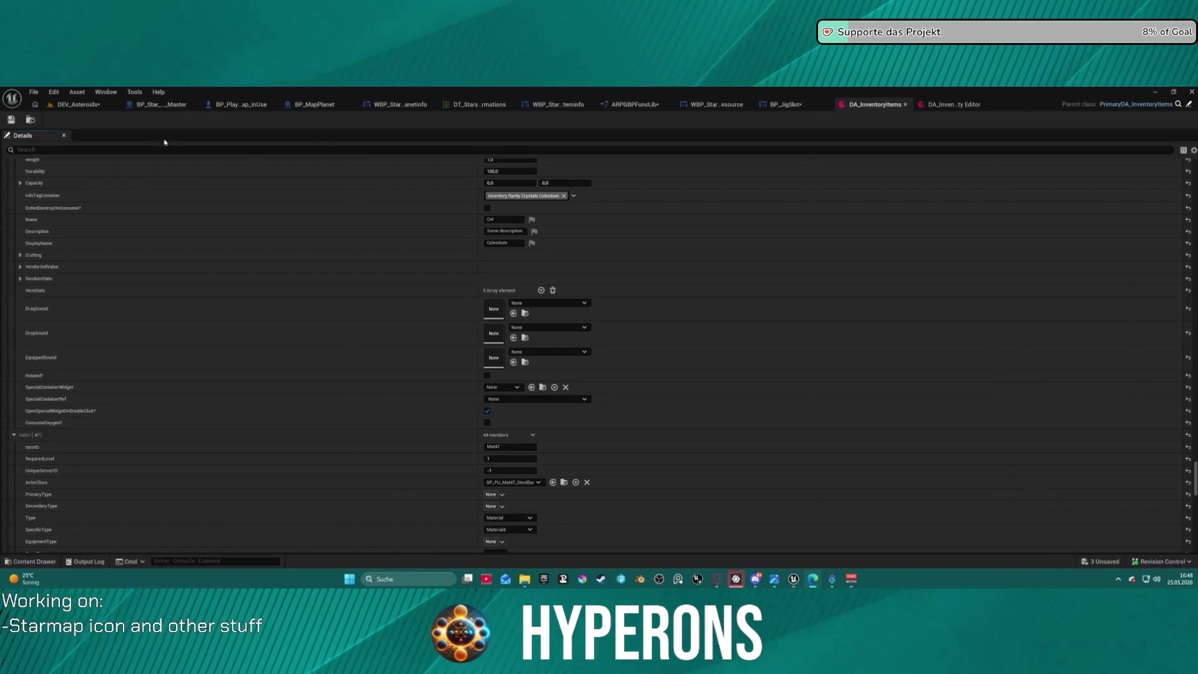
{"action": "left_click", "coordinate": [78, 104]}
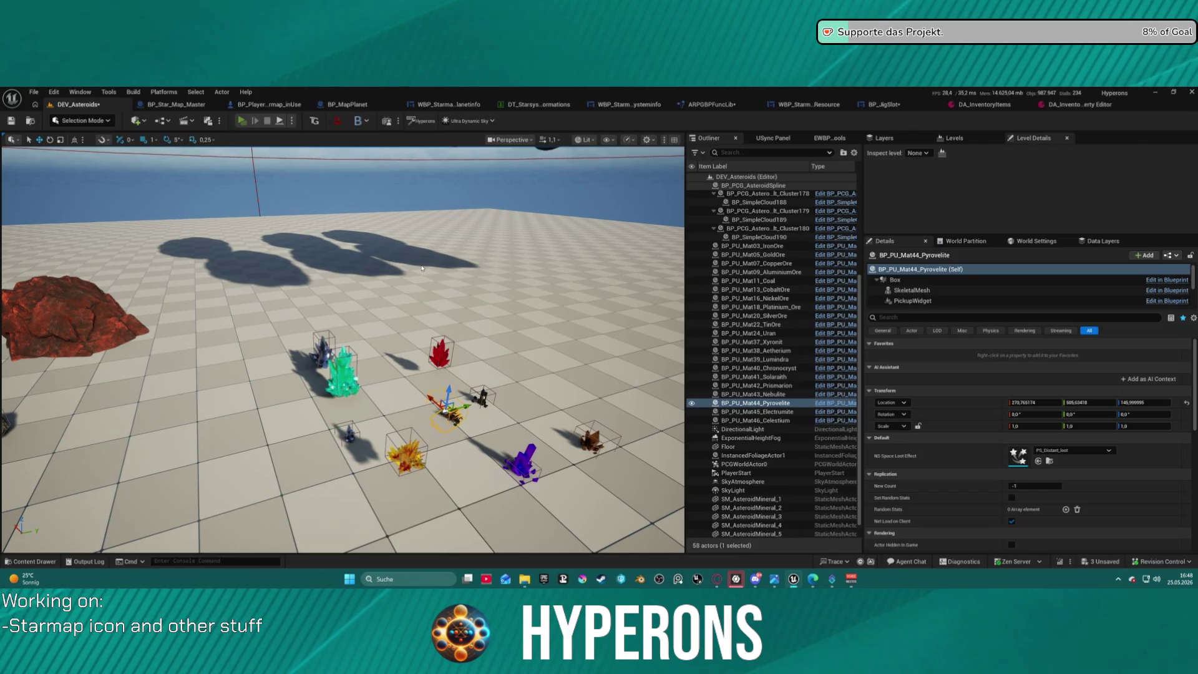
- Start Play In Editor and walk the character among the crystal pickups
{"action": "key", "text": "alt+p"}
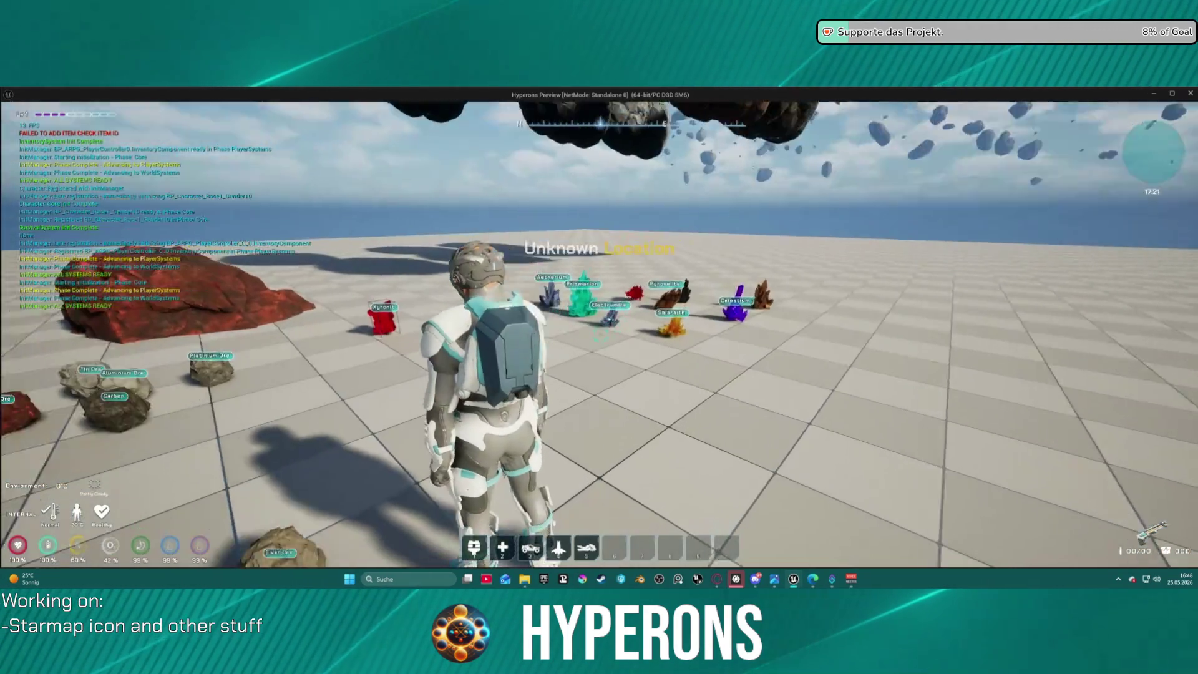
{"action": "key", "text": "w"}
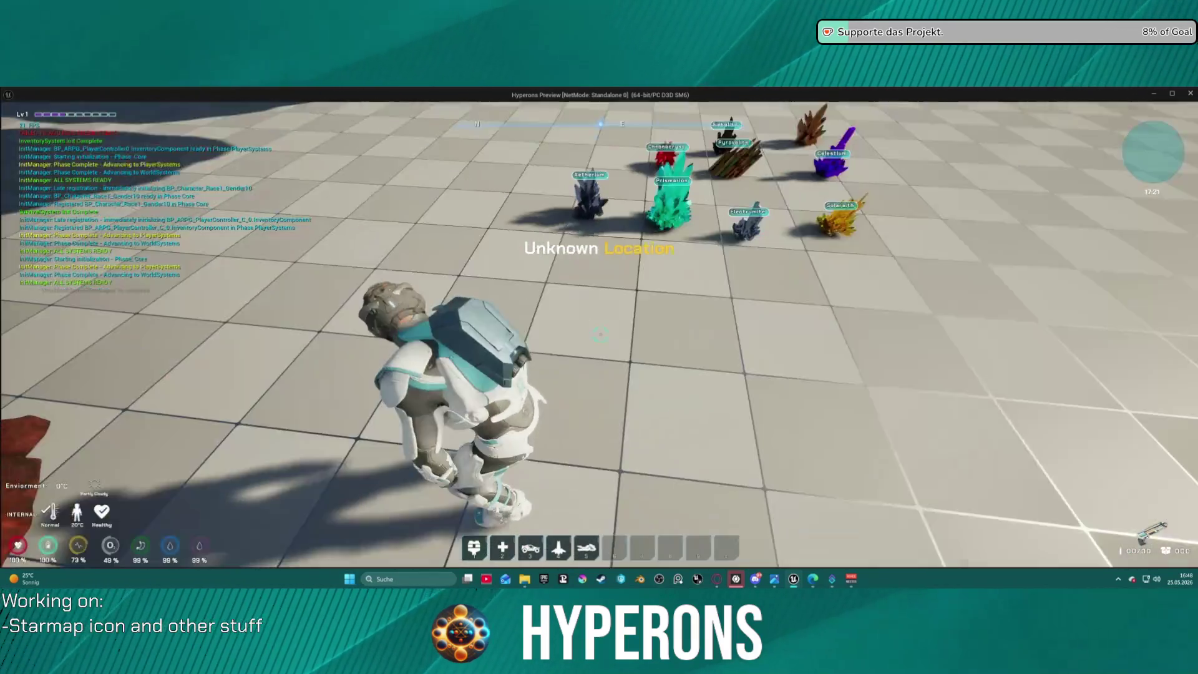
{"action": "key", "text": "w"}
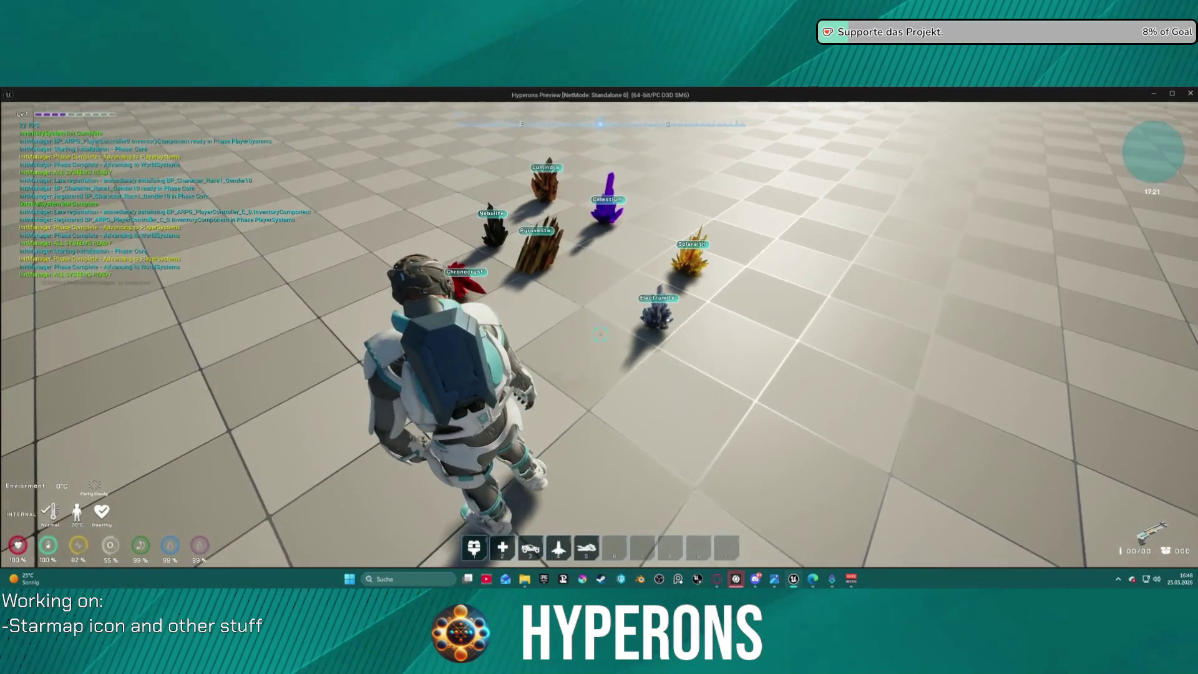
{"action": "key", "text": "w"}
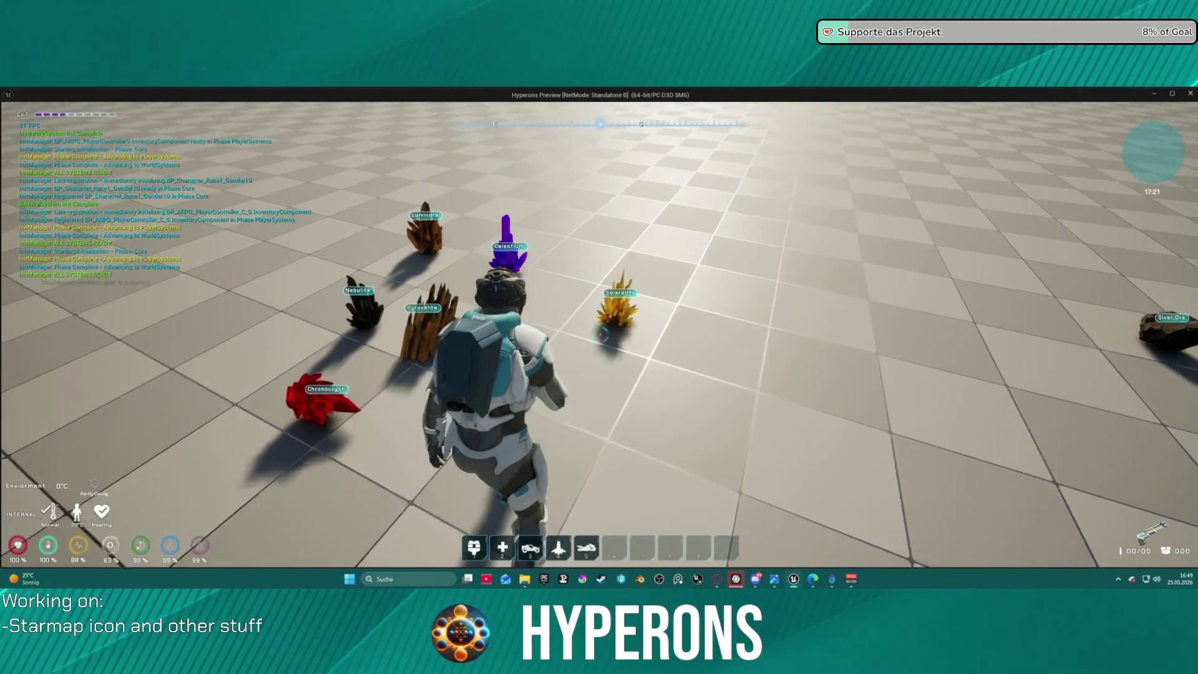
{"action": "key", "text": "w"}
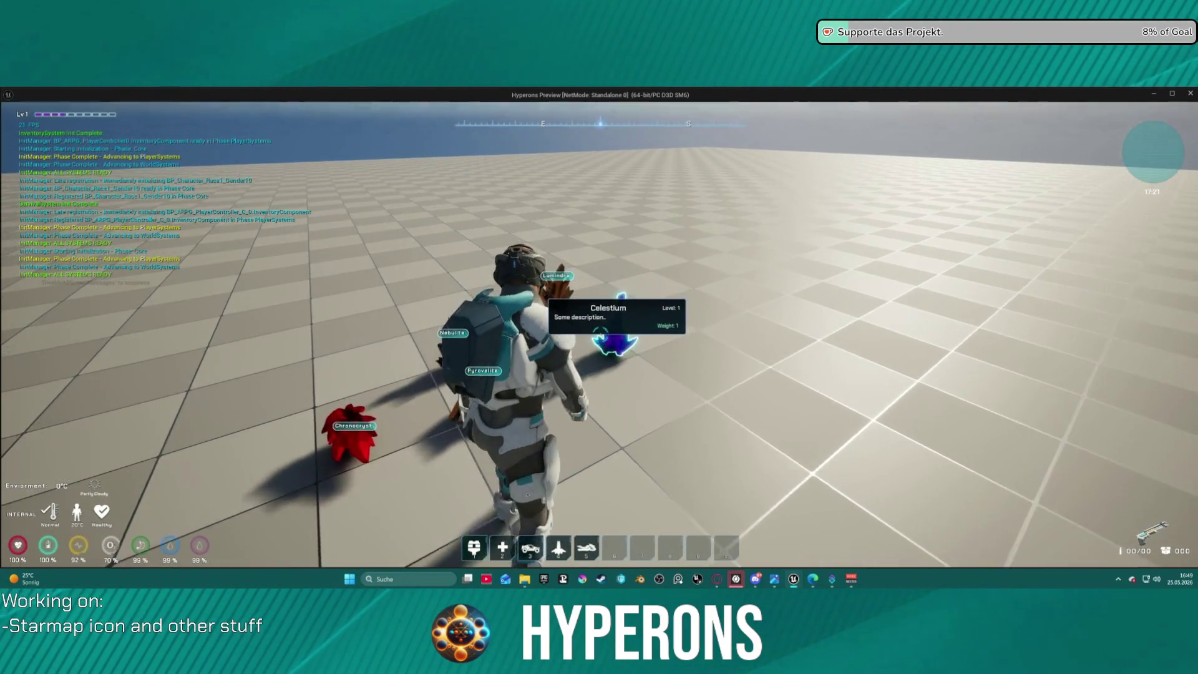
{"action": "key", "text": "w"}
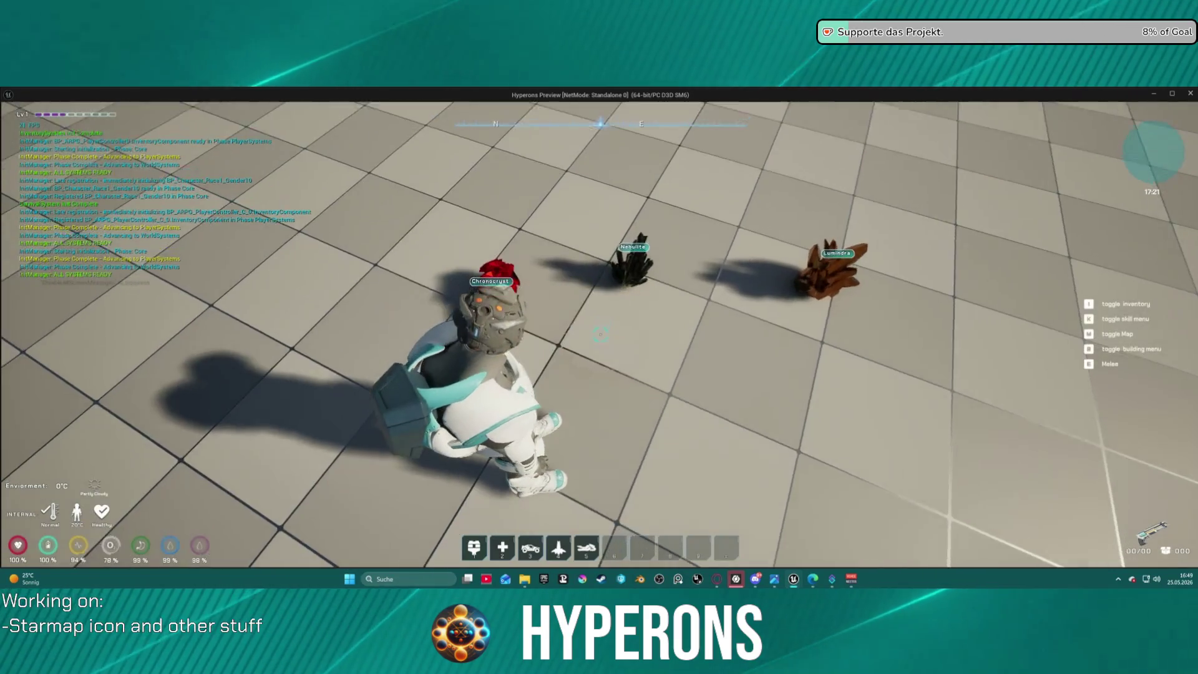
{"action": "key", "text": "w"}
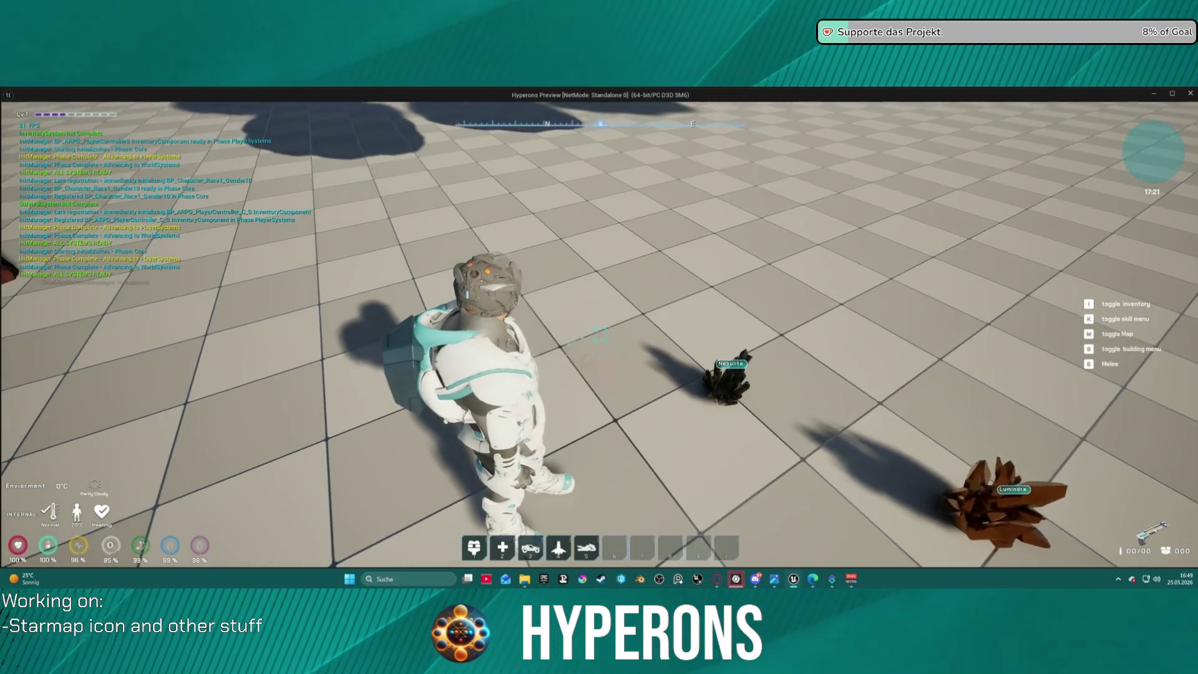
{"action": "key", "text": "w"}
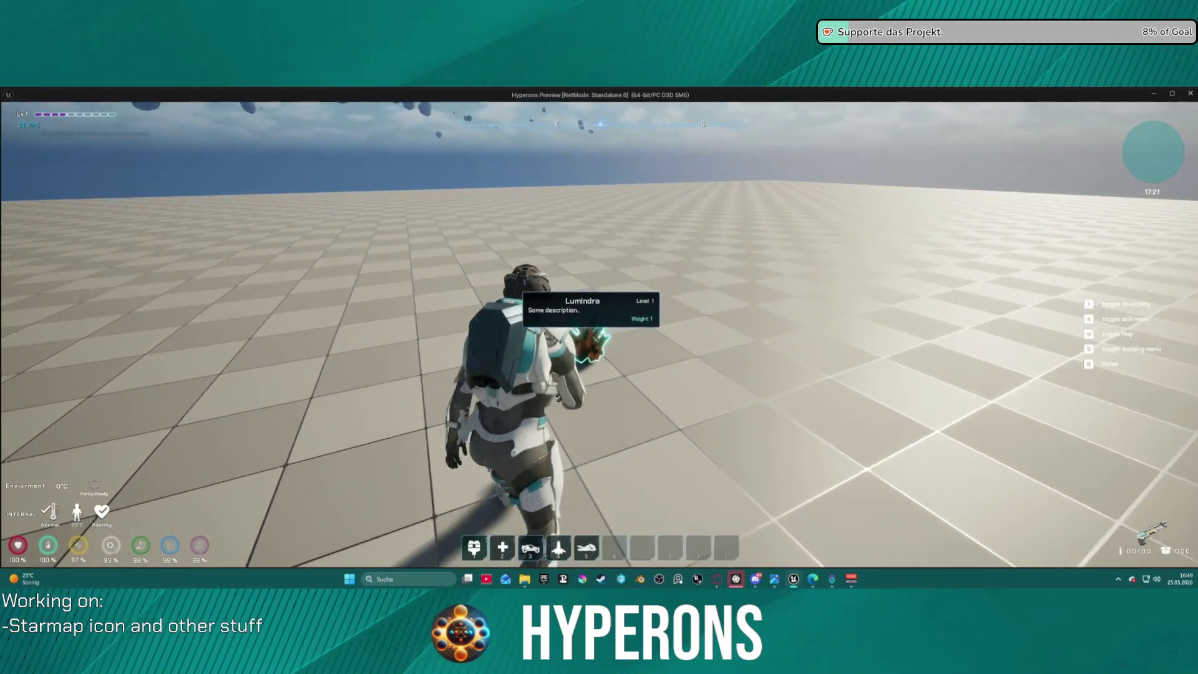
- Check the in-game inventory, stop the play session, and open the GetOreColor graph
{"action": "key", "text": "i"}
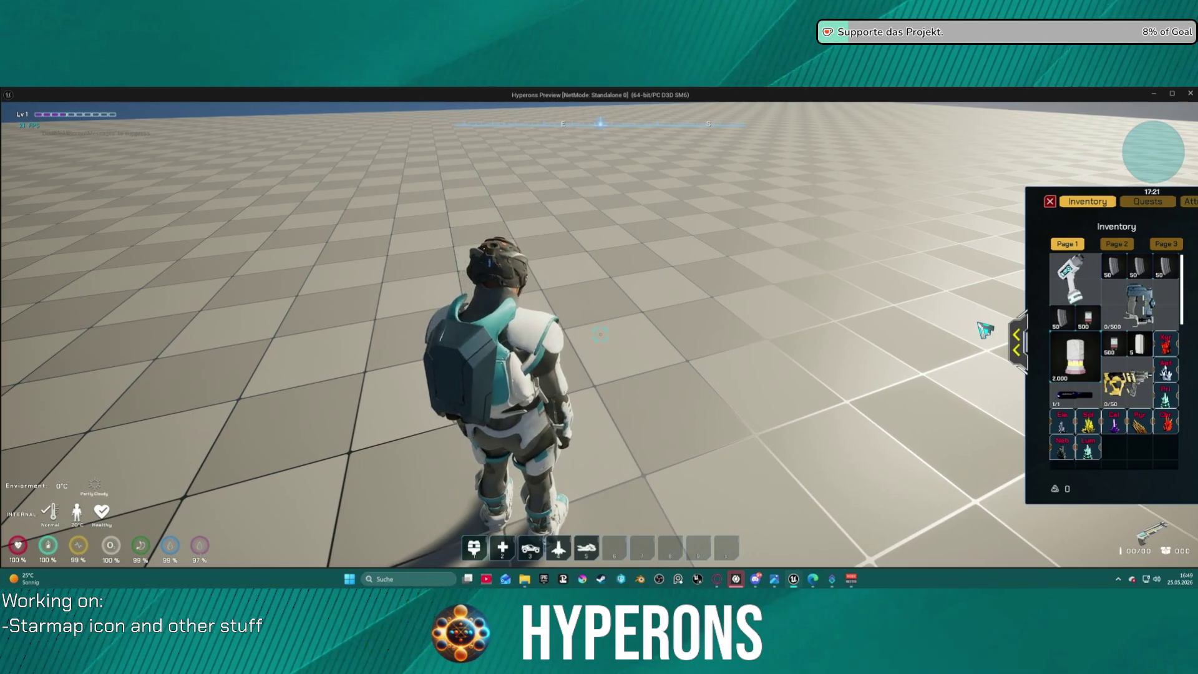
{"action": "key", "text": "Escape"}
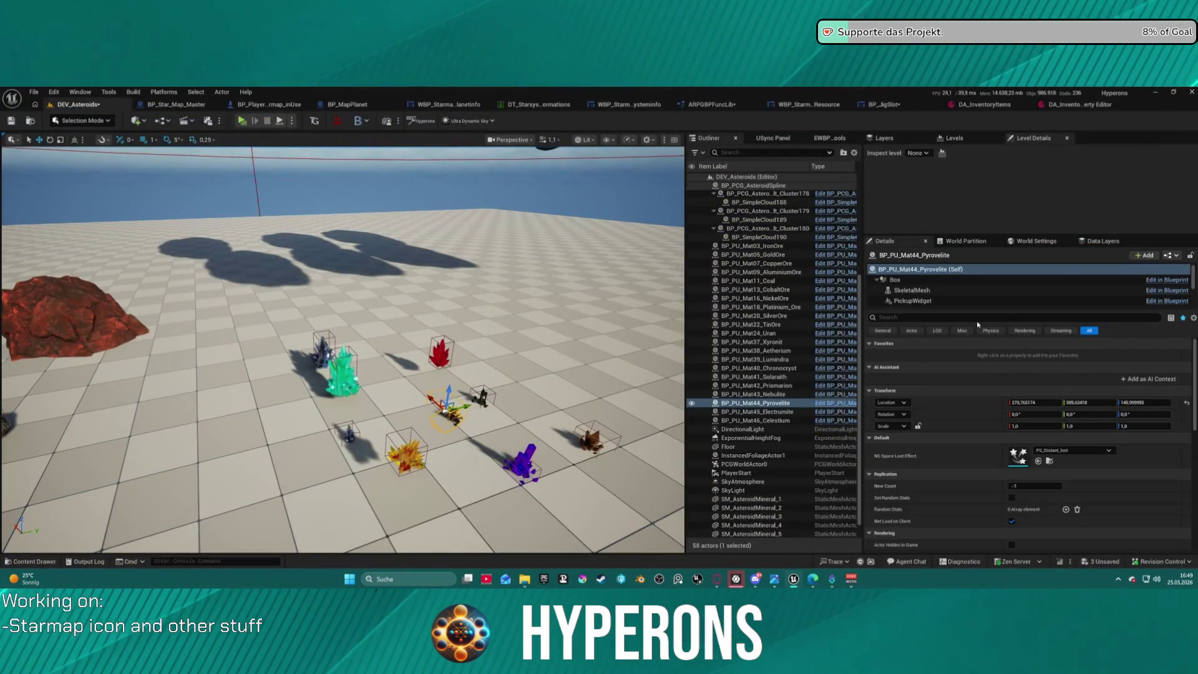
{"action": "left_click", "coordinate": [729, 104]}
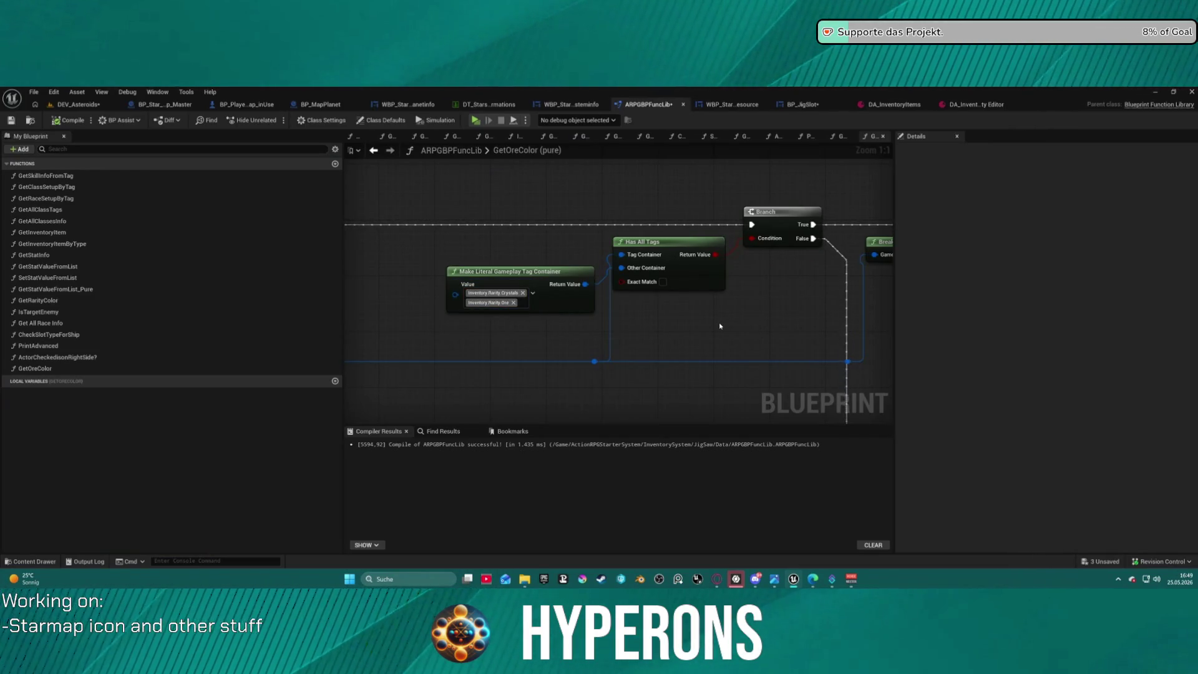
- Move the Make Literal Gameplay Tag Container node up-left and frame the tag-check and Switch nodes
{"action": "mouse_move", "coordinate": [508, 275]}
{"action": "left_mouse_down"}
{"action": "mouse_move", "coordinate": [495, 250]}
{"action": "mouse_move", "coordinate": [608, 215]}
{"action": "mouse_move", "coordinate": [533, 229]}
{"action": "mouse_move", "coordinate": [51, 231]}
{"action": "mouse_move", "coordinate": [221, 235]}
{"action": "left_mouse_up"}
{"action": "mouse_move", "coordinate": [74, 232]}
{"action": "left_mouse_down"}
{"action": "mouse_move", "coordinate": [455, 249]}
{"action": "mouse_move", "coordinate": [2, 238]}
{"action": "left_mouse_up"}
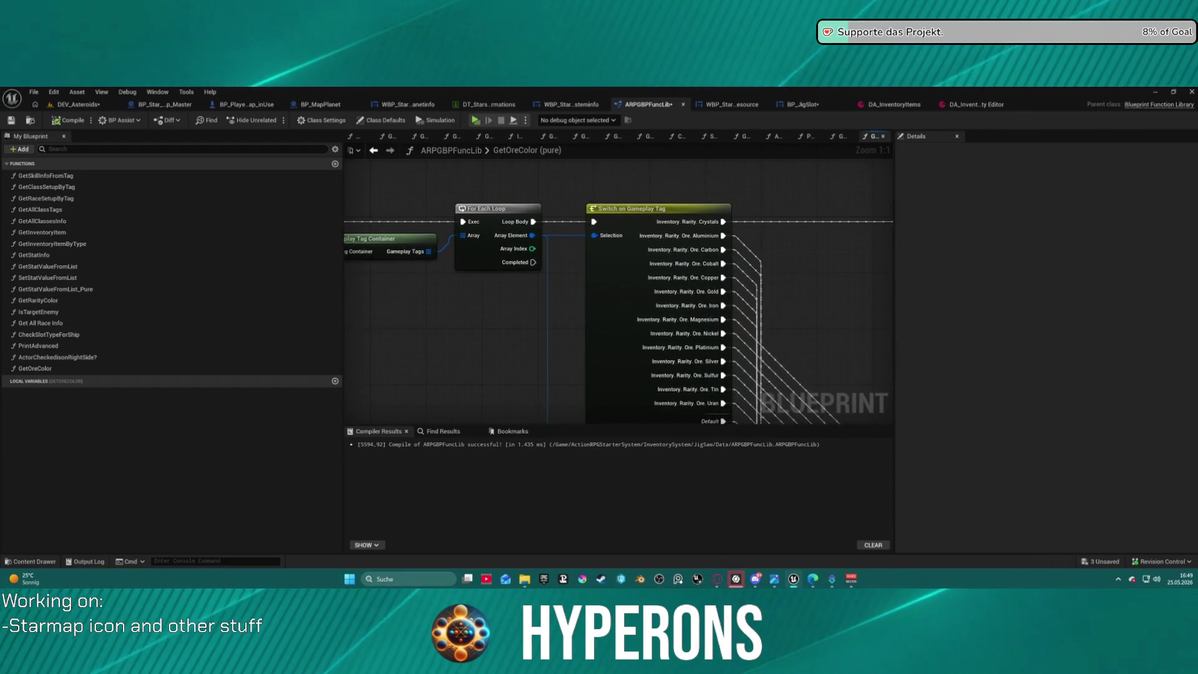
{"action": "left_click_drag", "start_coordinate": [378, 239], "coordinate": [353, 194]}
{"action": "scroll", "coordinate": [353, 194], "scroll_direction": "down", "scroll_amount": 6}
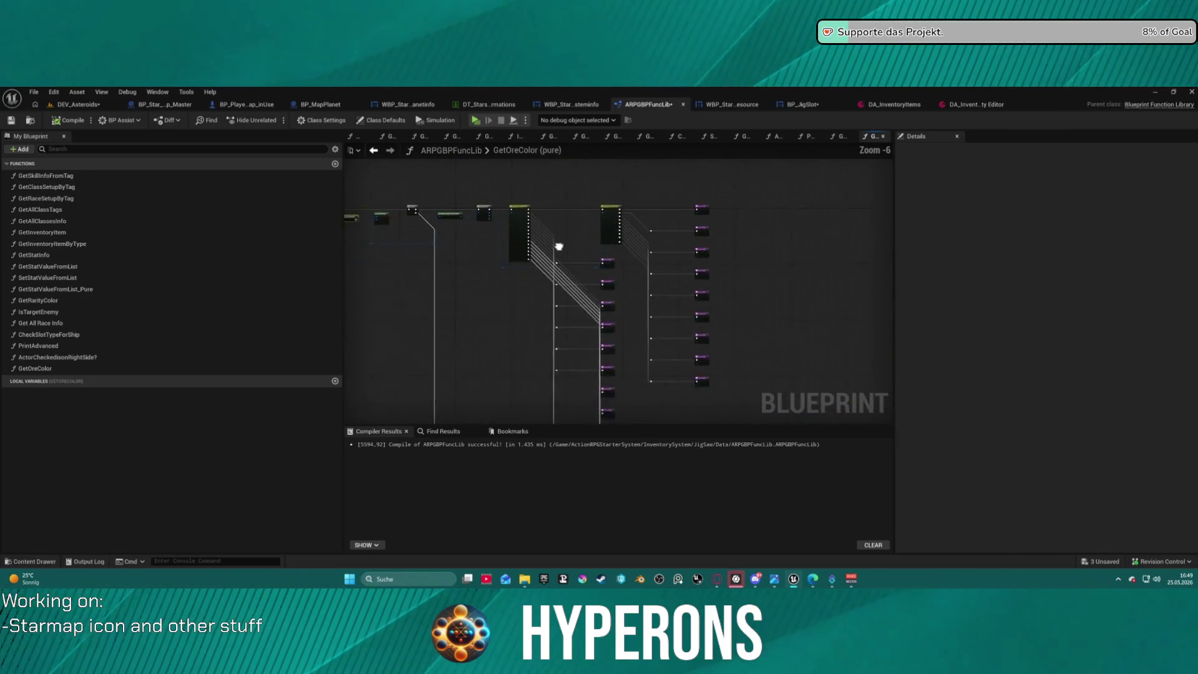
{"action": "scroll", "coordinate": [477, 222], "scroll_direction": "up", "scroll_amount": 5}
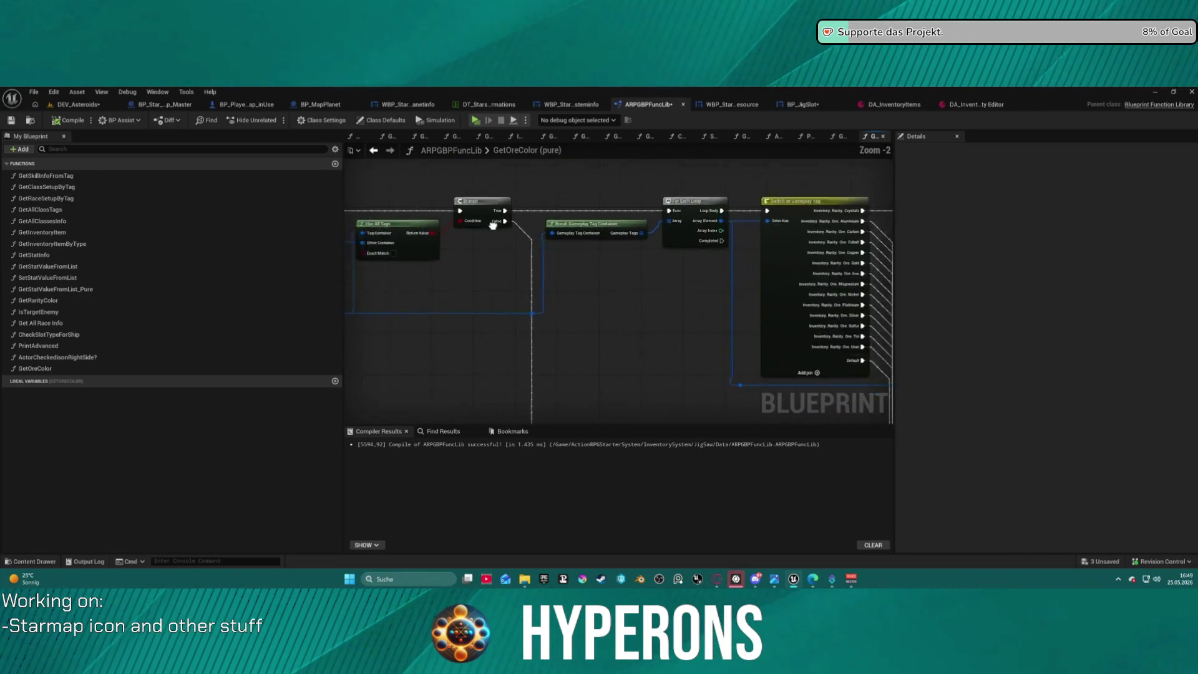
{"action": "scroll", "coordinate": [618, 274], "scroll_direction": "up", "scroll_amount": 1}
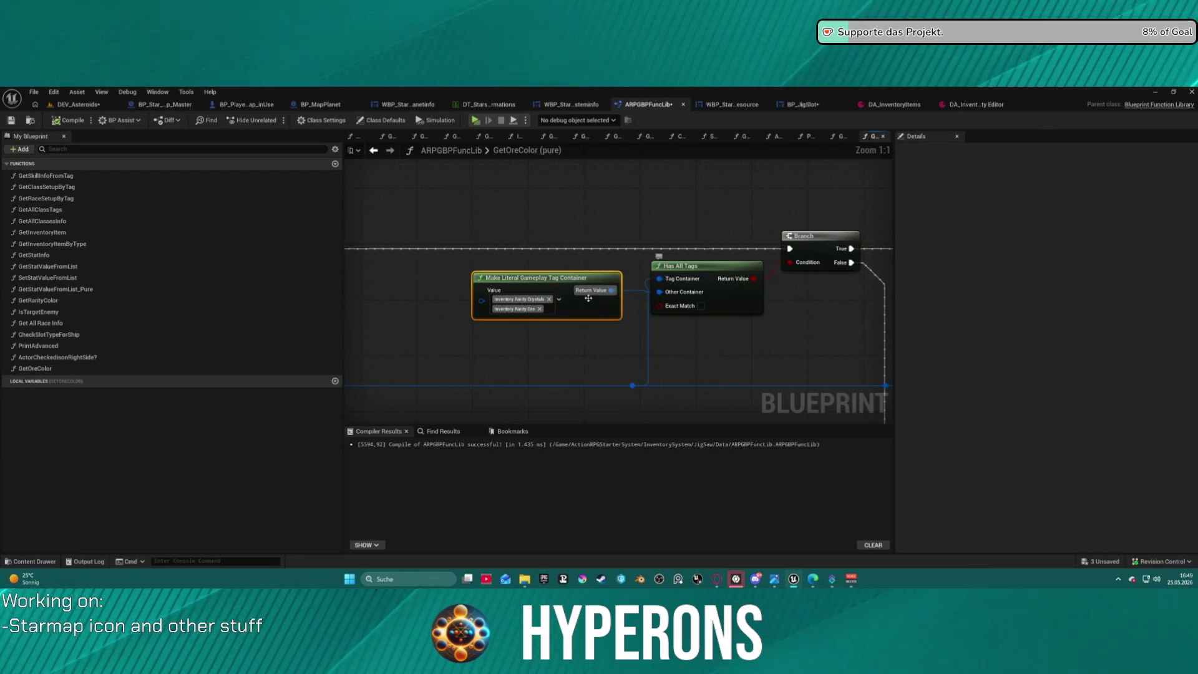
- Duplicate the Make Literal Gameplay Tag Container and Has All Tags nodes, then view BP_JigSlot's graph
{"action": "left_click_drag", "start_coordinate": [490, 249], "coordinate": [711, 319]}
{"action": "key", "text": "ctrl+c"}
{"action": "key", "text": "ctrl+v"}
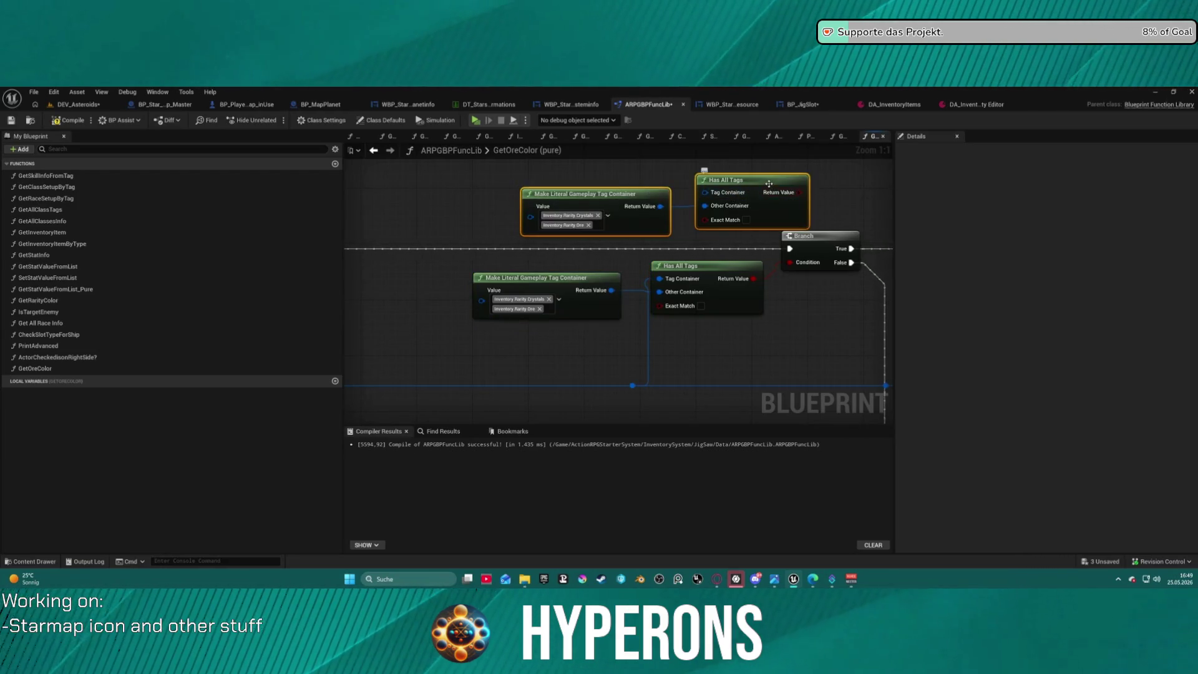
{"action": "left_click_drag", "start_coordinate": [769, 183], "coordinate": [740, 184]}
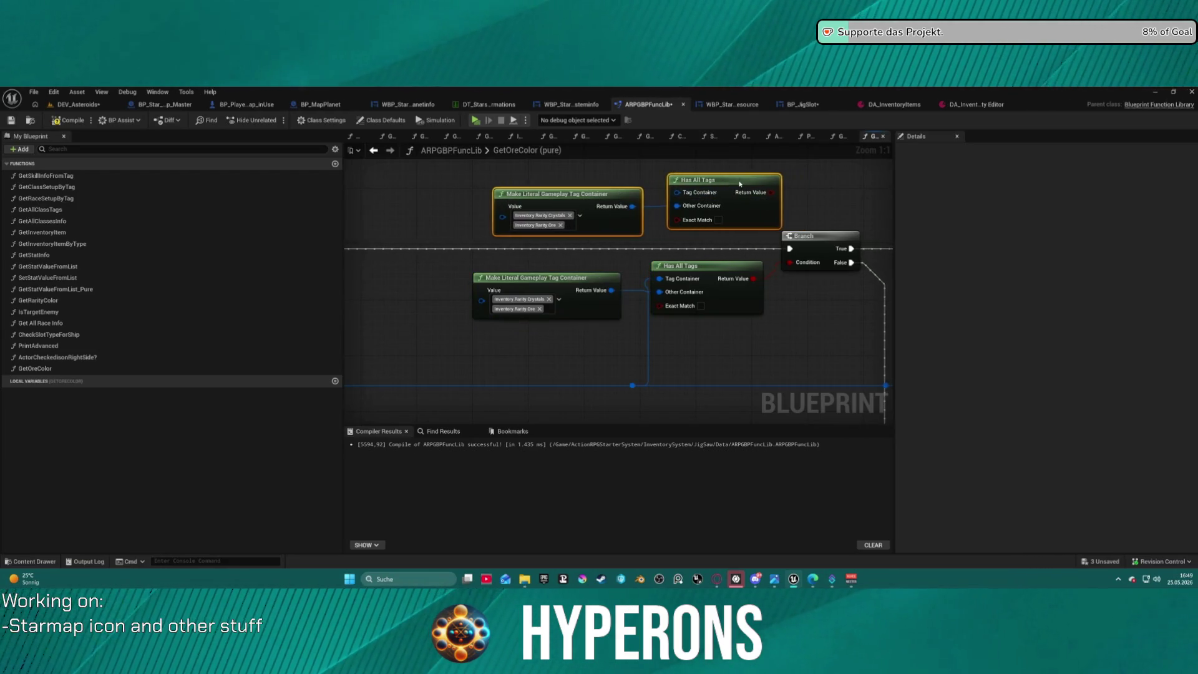
{"action": "left_click", "coordinate": [800, 105]}
{"action": "left_click_drag", "start_coordinate": [930, 331], "coordinate": [620, 332]}
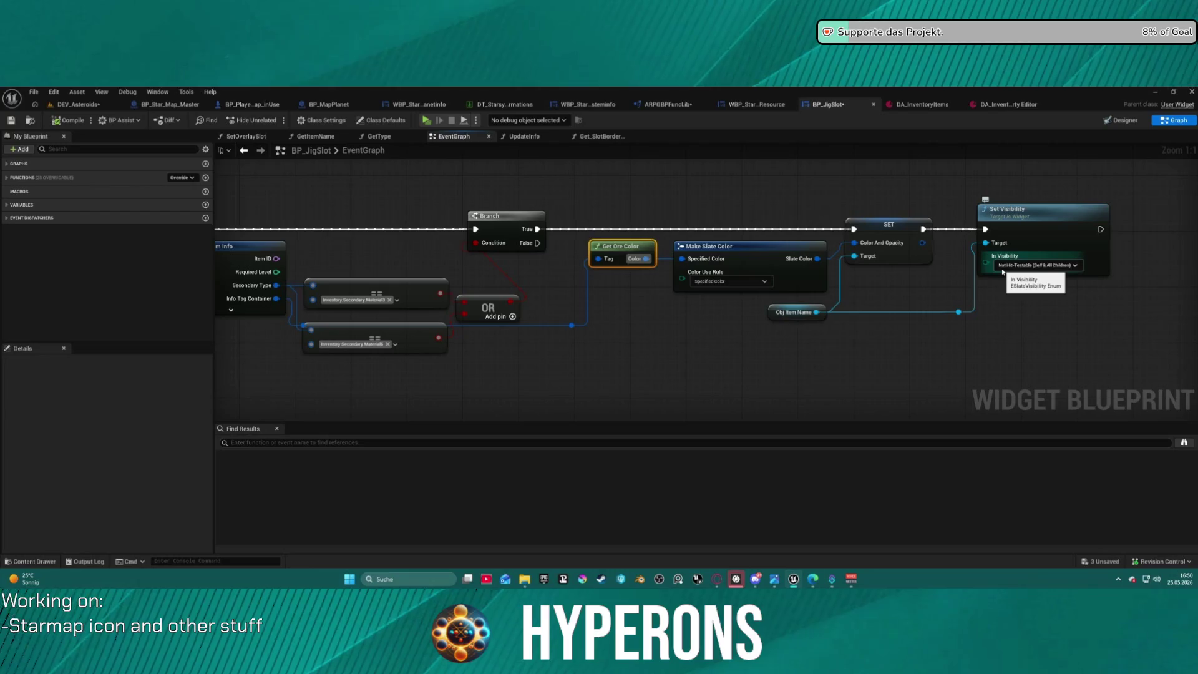
- Inspect the ObjItemName text block in BP_JigSlot's Designer, then nudge the lower == node
{"action": "left_click", "coordinate": [1101, 122]}
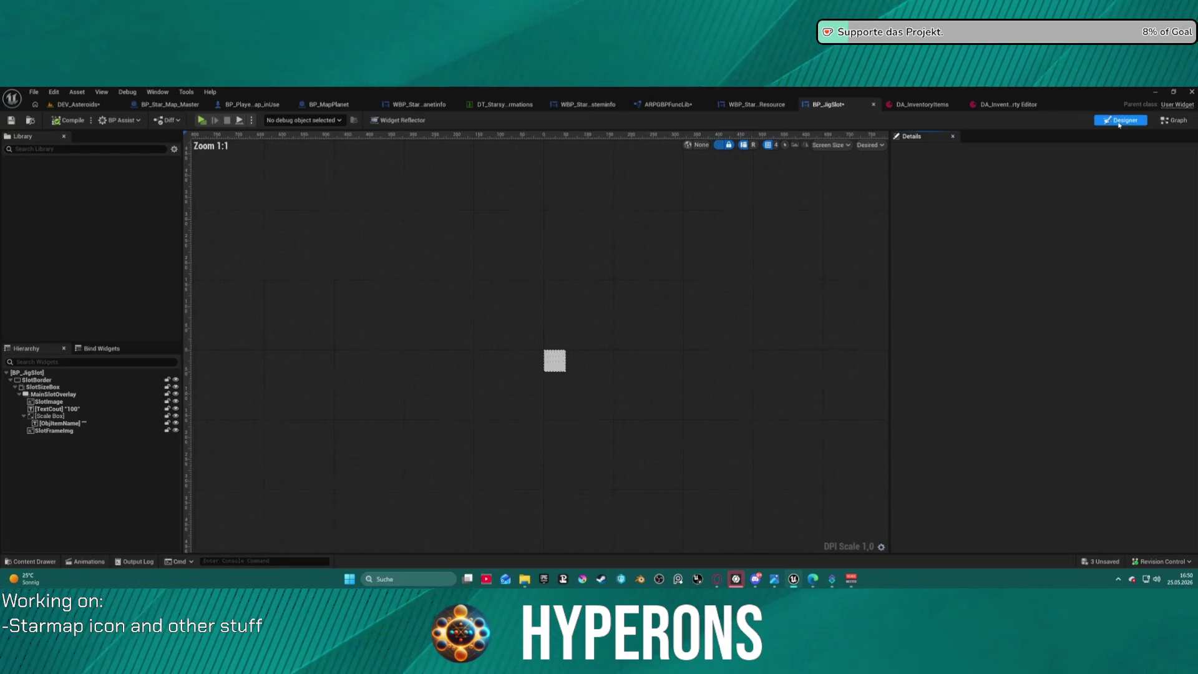
{"action": "left_click", "coordinate": [556, 359]}
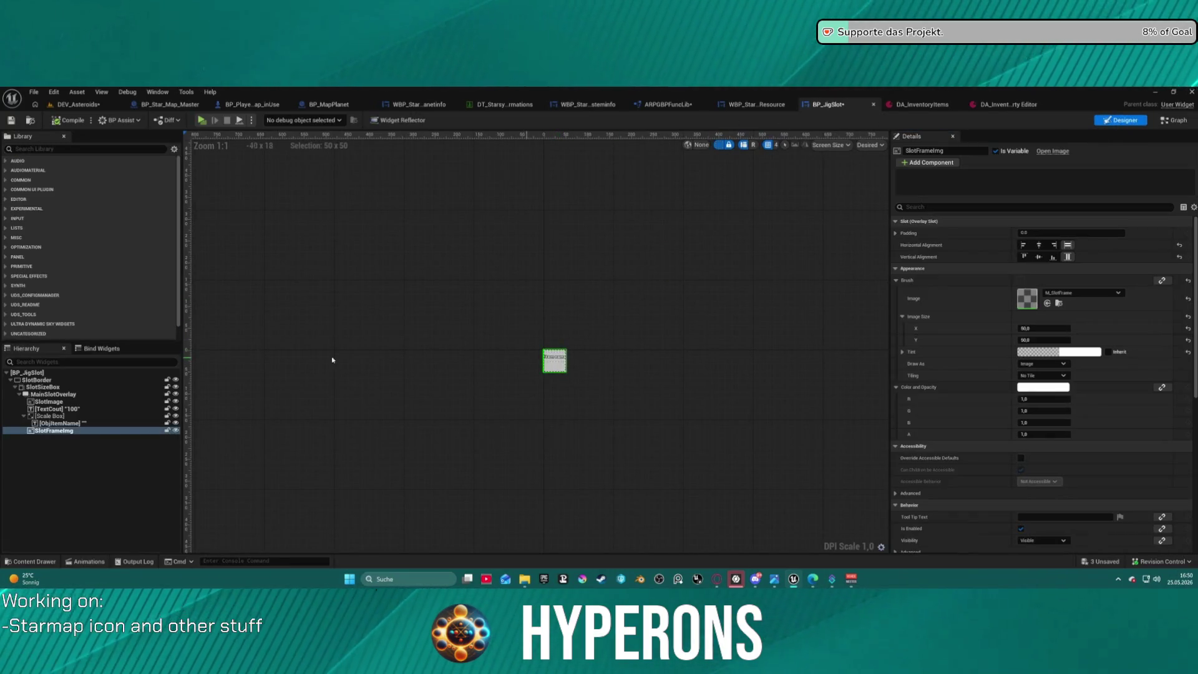
{"action": "left_click", "coordinate": [59, 423]}
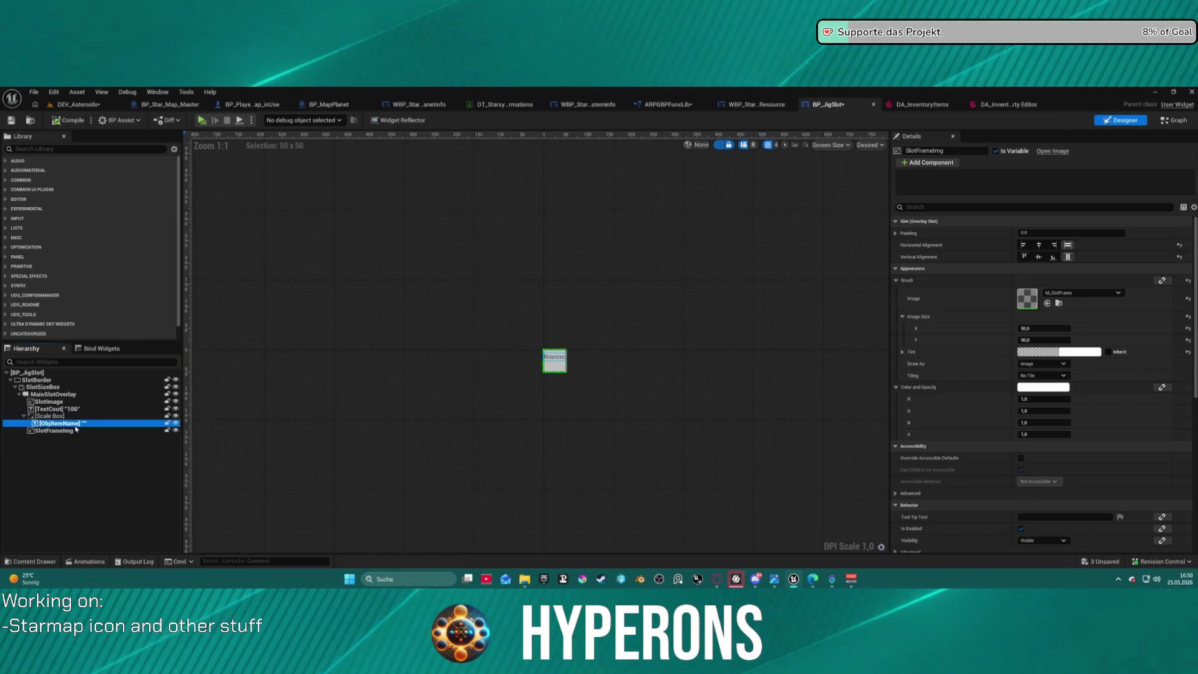
{"action": "scroll", "coordinate": [998, 437], "scroll_direction": "down", "scroll_amount": 7}
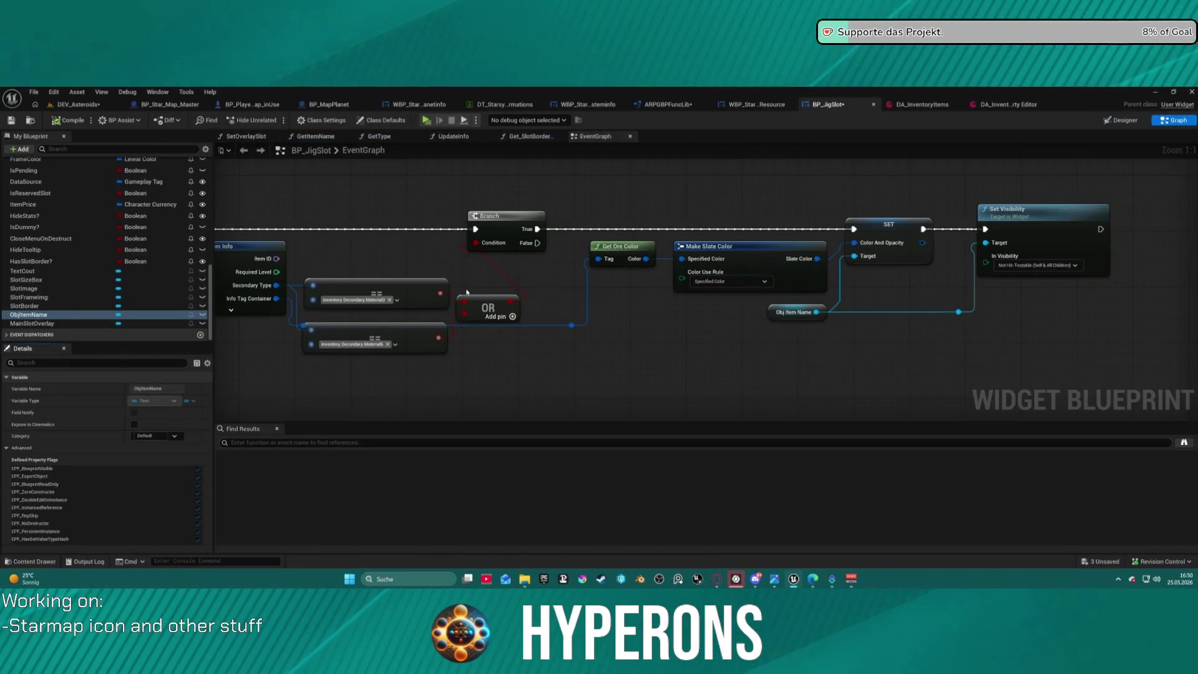
{"action": "left_click_drag", "start_coordinate": [467, 292], "coordinate": [692, 297]}
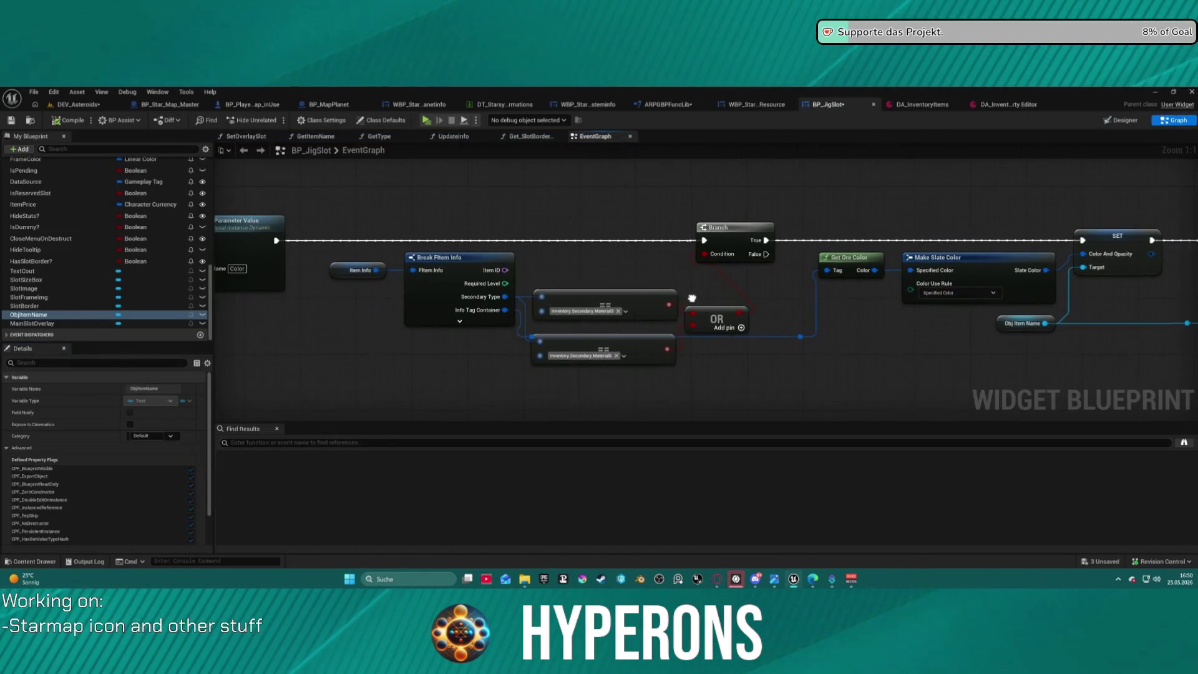
{"action": "mouse_move", "coordinate": [571, 347]}
{"action": "left_mouse_down"}
{"action": "mouse_move", "coordinate": [603, 363]}
{"action": "mouse_move", "coordinate": [599, 343]}
{"action": "mouse_move", "coordinate": [360, 338]}
{"action": "left_mouse_up"}
- Add a breakpoint to the Branch node inside the GetOreColor function
{"action": "left_click_drag", "start_coordinate": [644, 306], "coordinate": [536, 246]}
{"action": "double_click", "coordinate": [536, 246]}
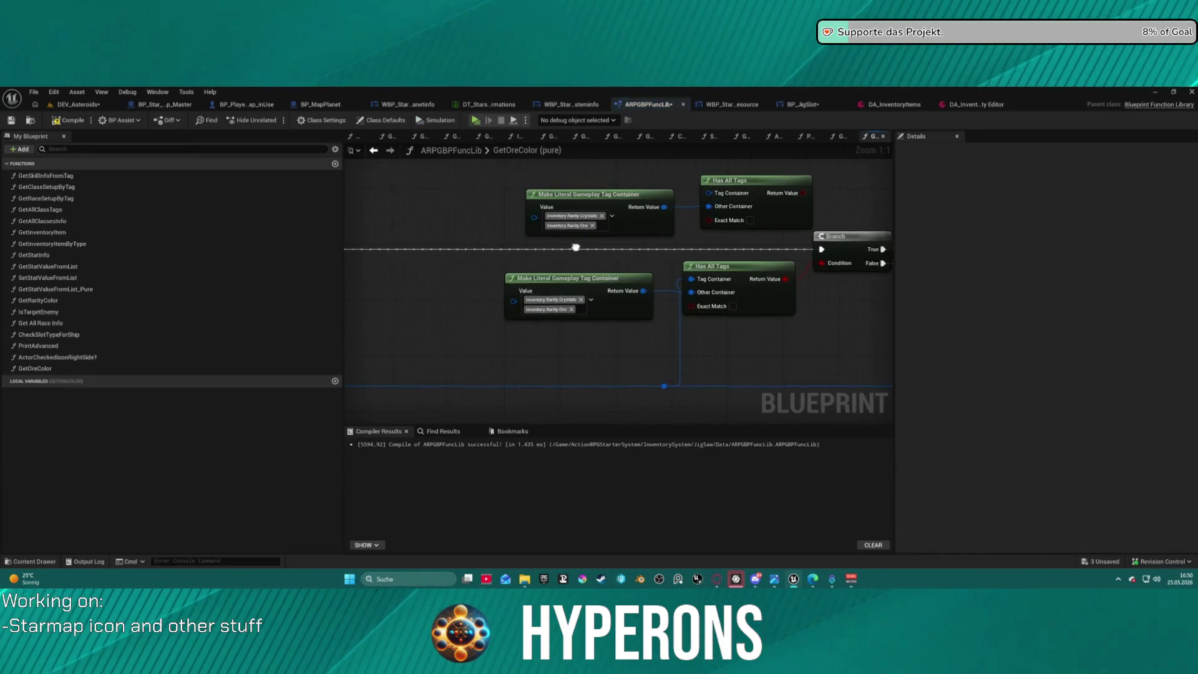
{"action": "left_click_drag", "start_coordinate": [698, 253], "coordinate": [666, 256]}
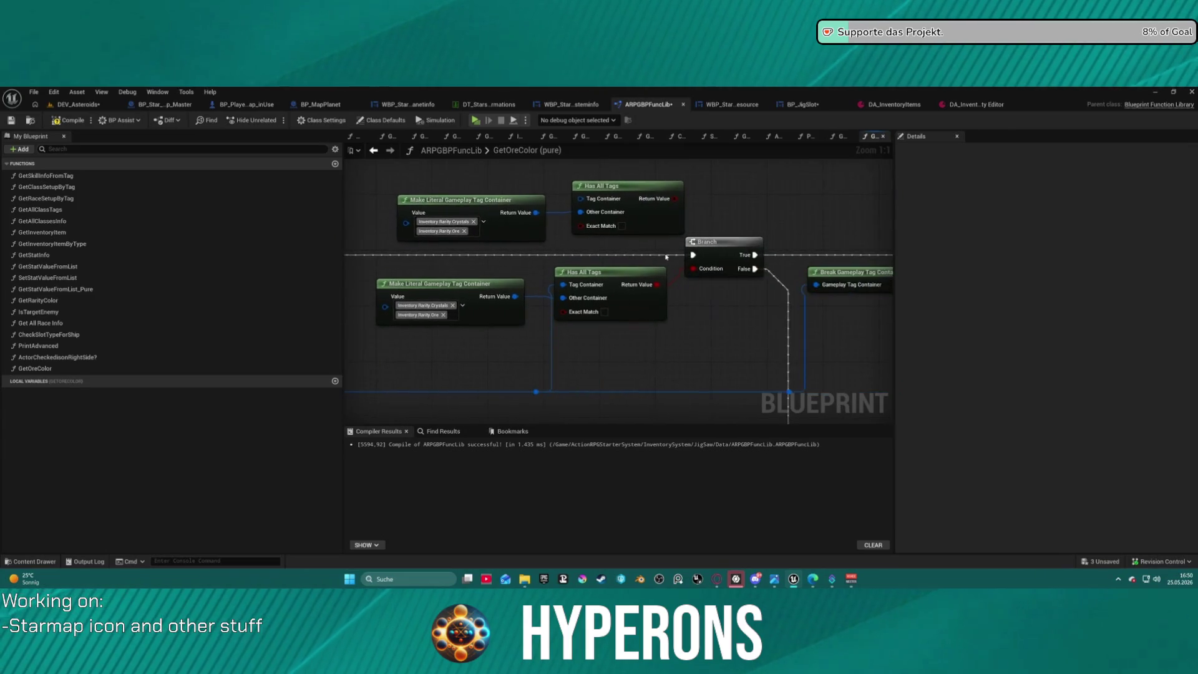
{"action": "right_click", "coordinate": [706, 244]}
{"action": "left_click", "coordinate": [744, 437]}
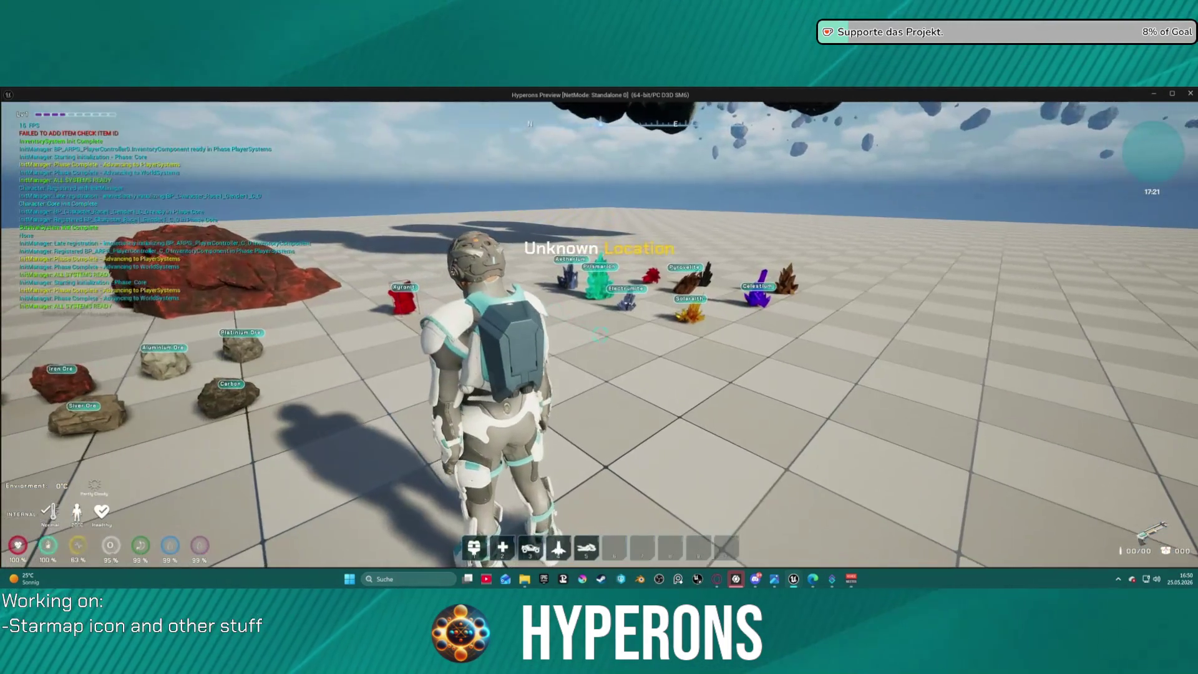
- Walk to the crystals to hit the breakpoint and read the Tag Container's Prismarion value
{"action": "key", "text": "w"}
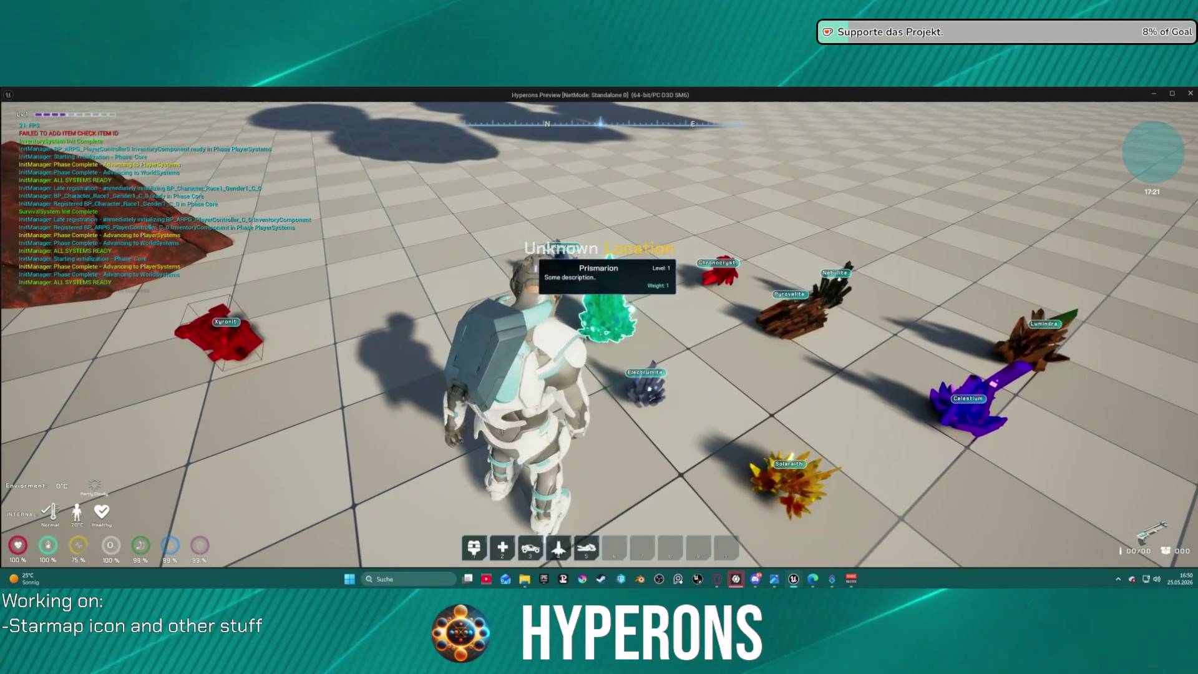
{"action": "key", "text": "alt+Tab"}
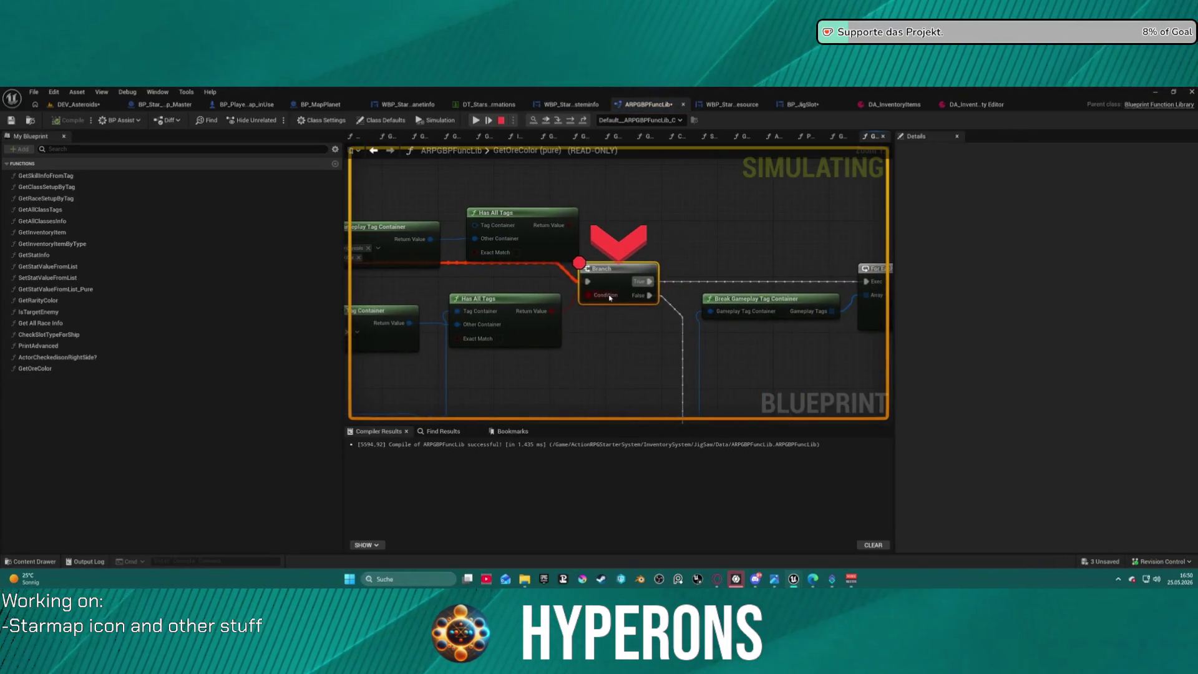
{"action": "left_click_drag", "start_coordinate": [610, 298], "coordinate": [618, 286]}
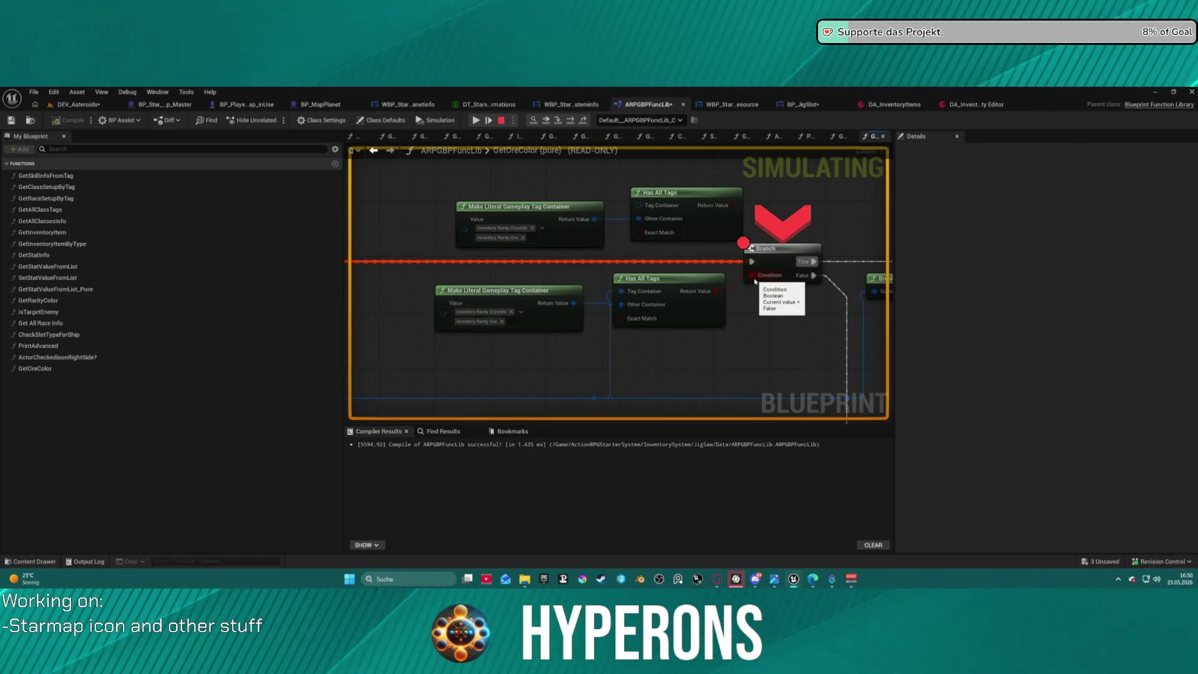
{"action": "mouse_move", "coordinate": [638, 297]}
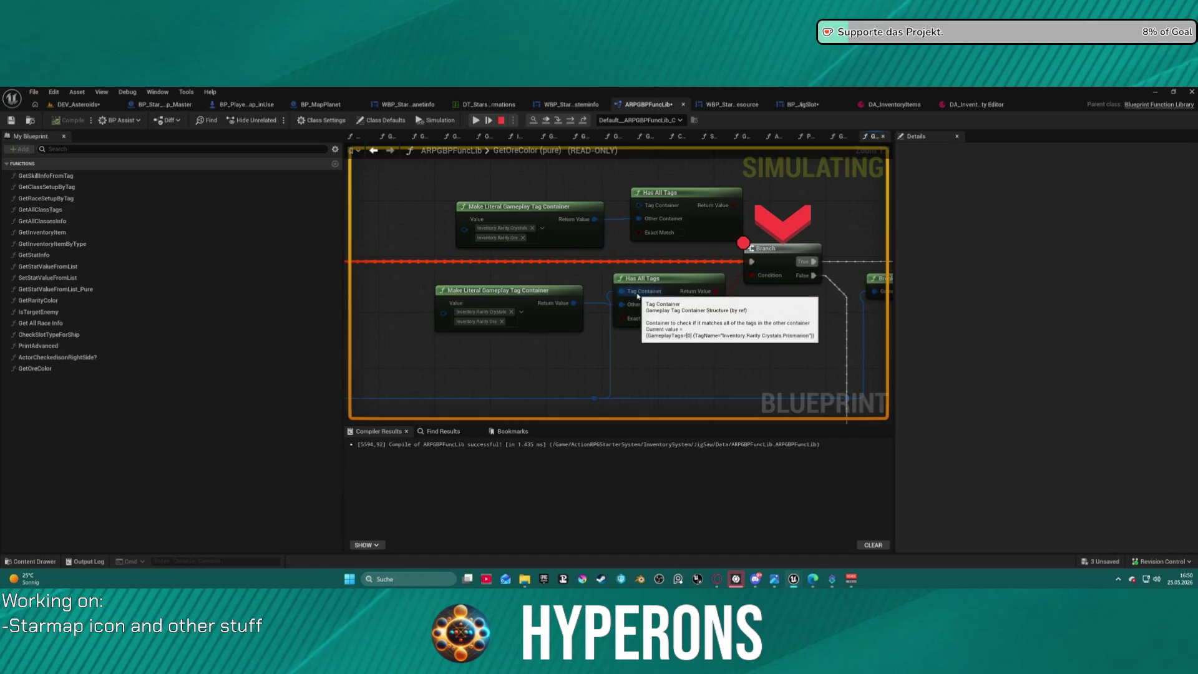
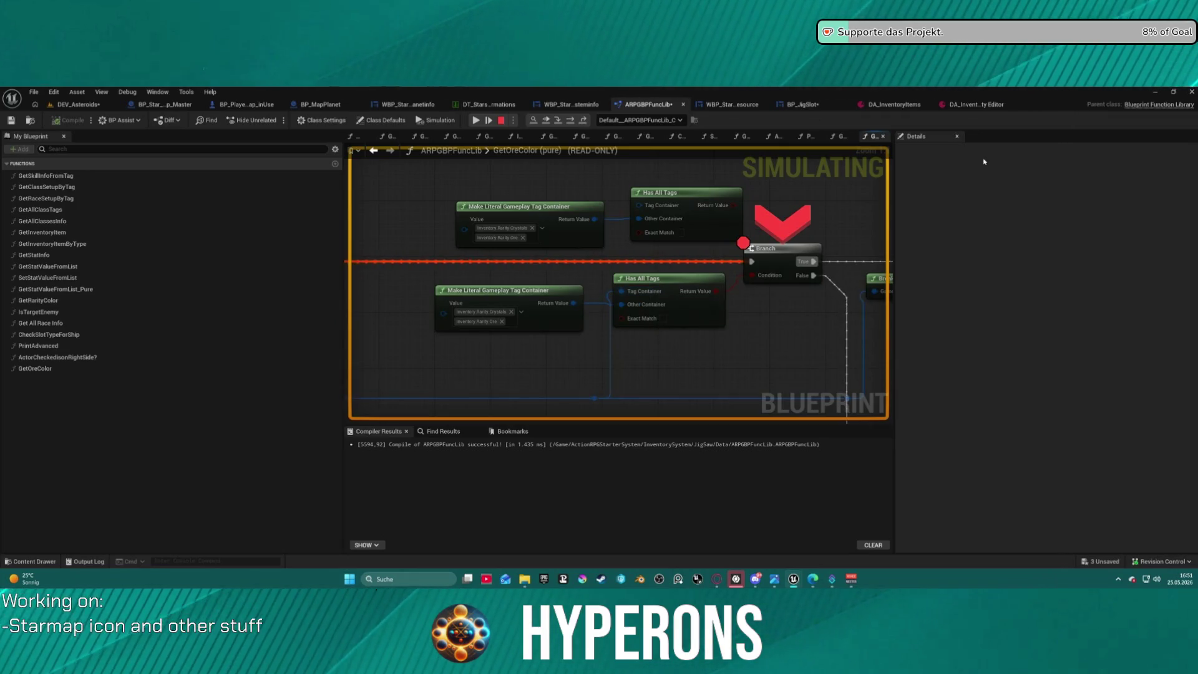
- Inspect the Branch and tag-check debug values, then stop the running simulation
{"action": "left_click", "coordinate": [575, 122]}
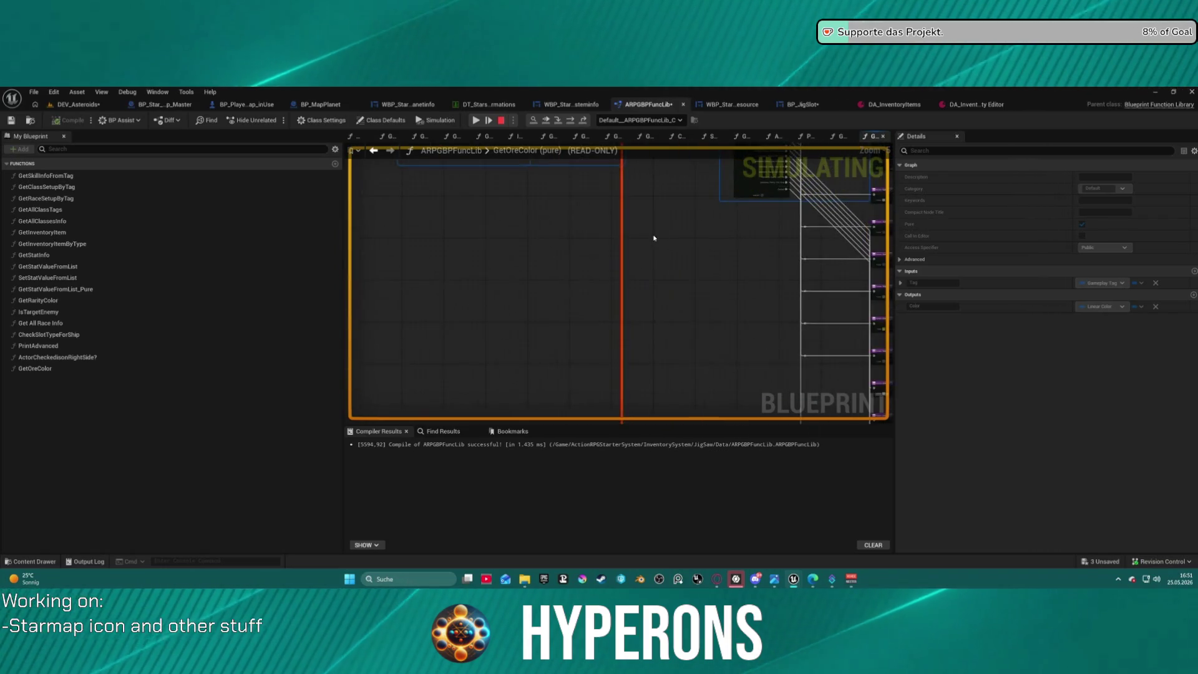
{"action": "left_click_drag", "start_coordinate": [602, 365], "coordinate": [609, 264]}
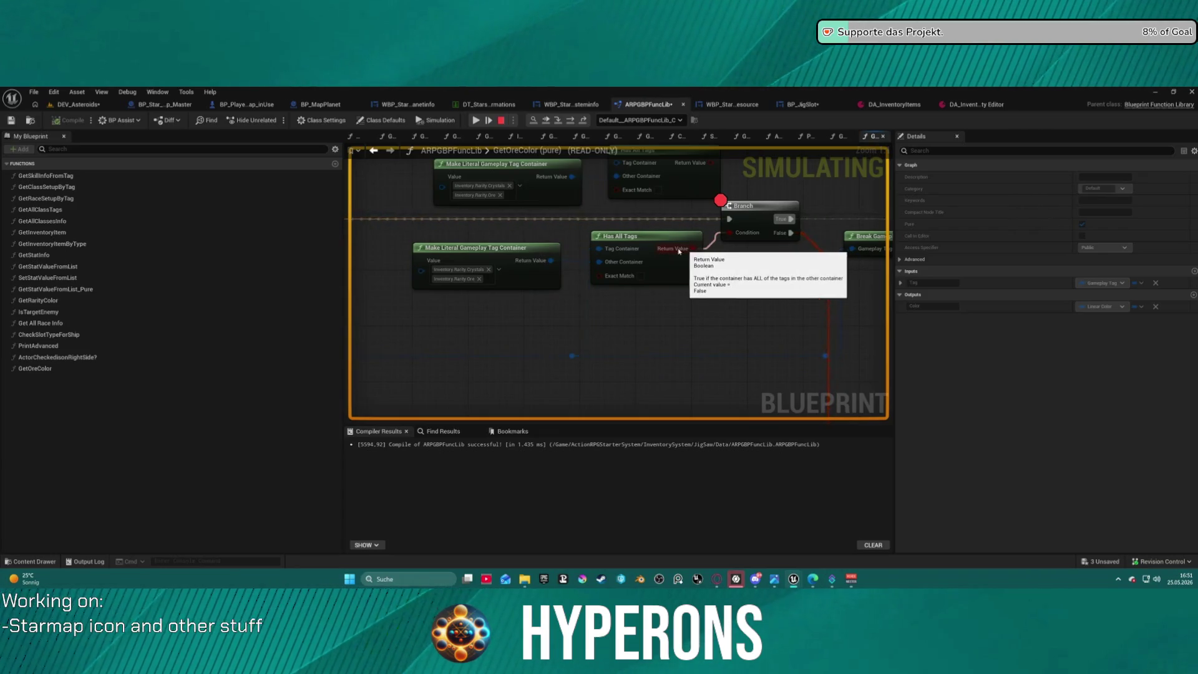
{"action": "mouse_move", "coordinate": [610, 263]}
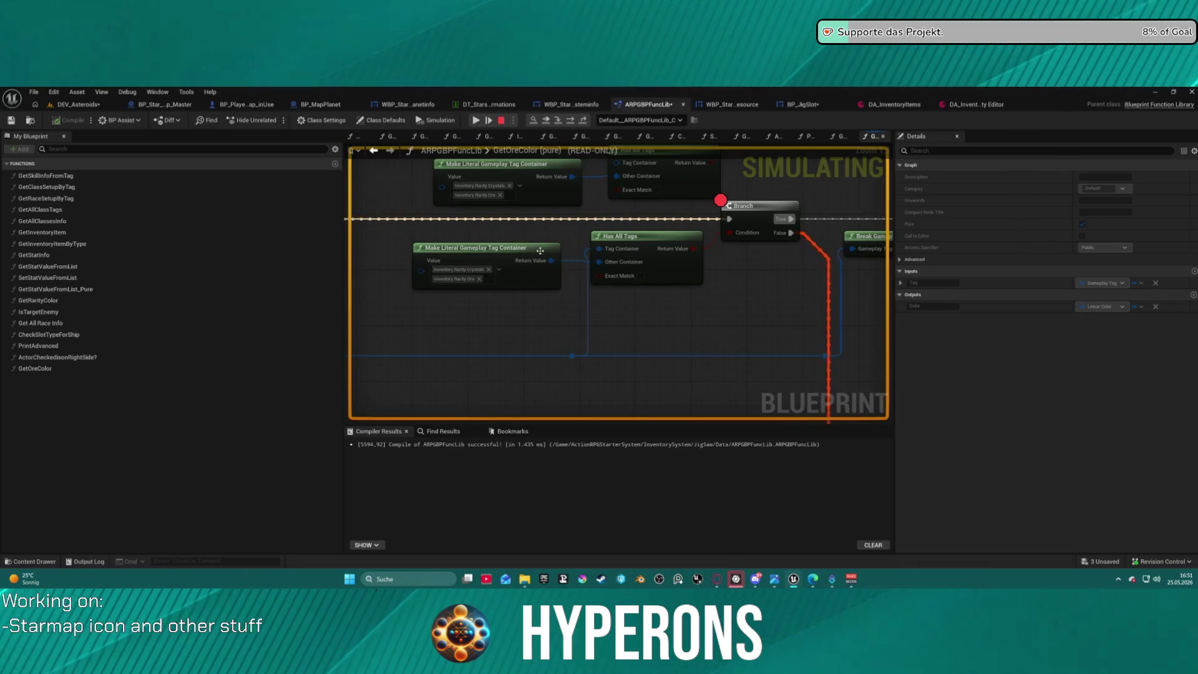
{"action": "mouse_move", "coordinate": [545, 263]}
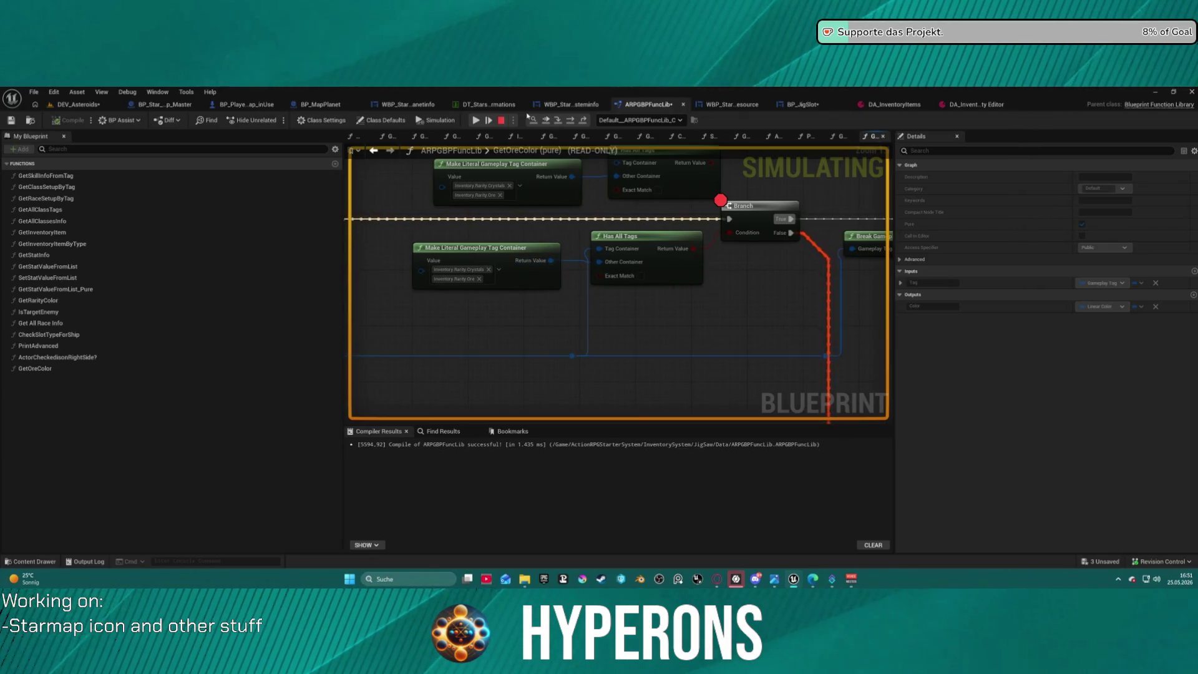
{"action": "left_click", "coordinate": [501, 120]}
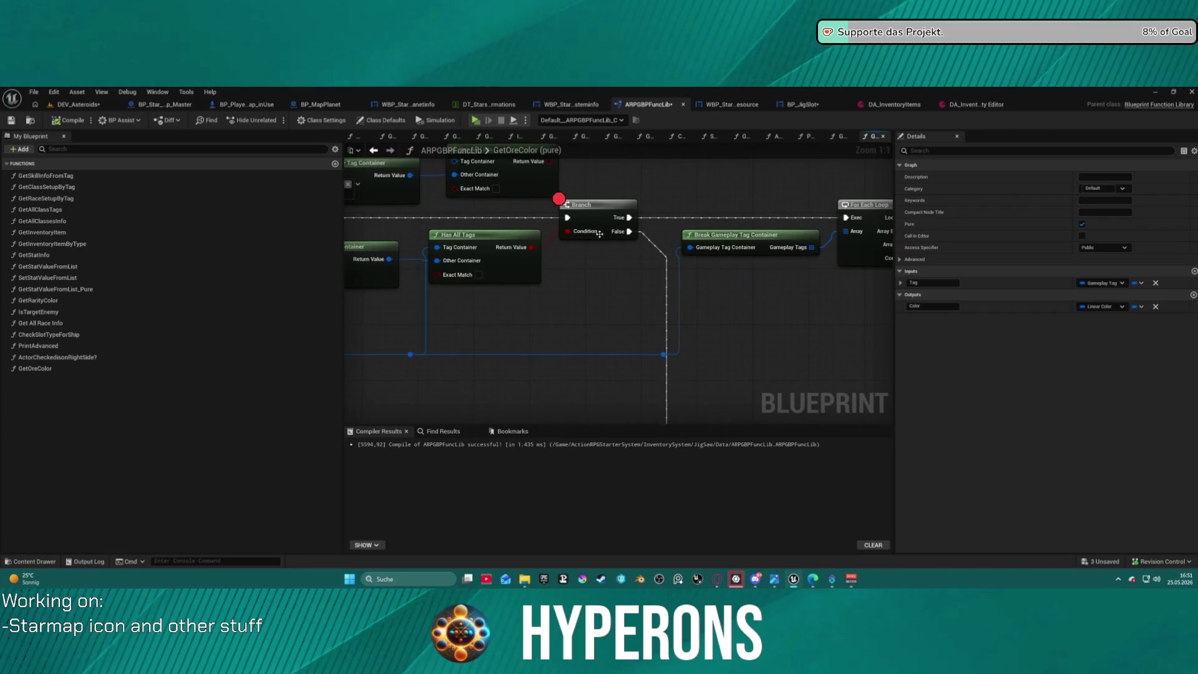
- Remove Crystals from the lower tag container literal and Ore from the upper one
{"action": "left_click_drag", "start_coordinate": [344, 299], "coordinate": [454, 355]}
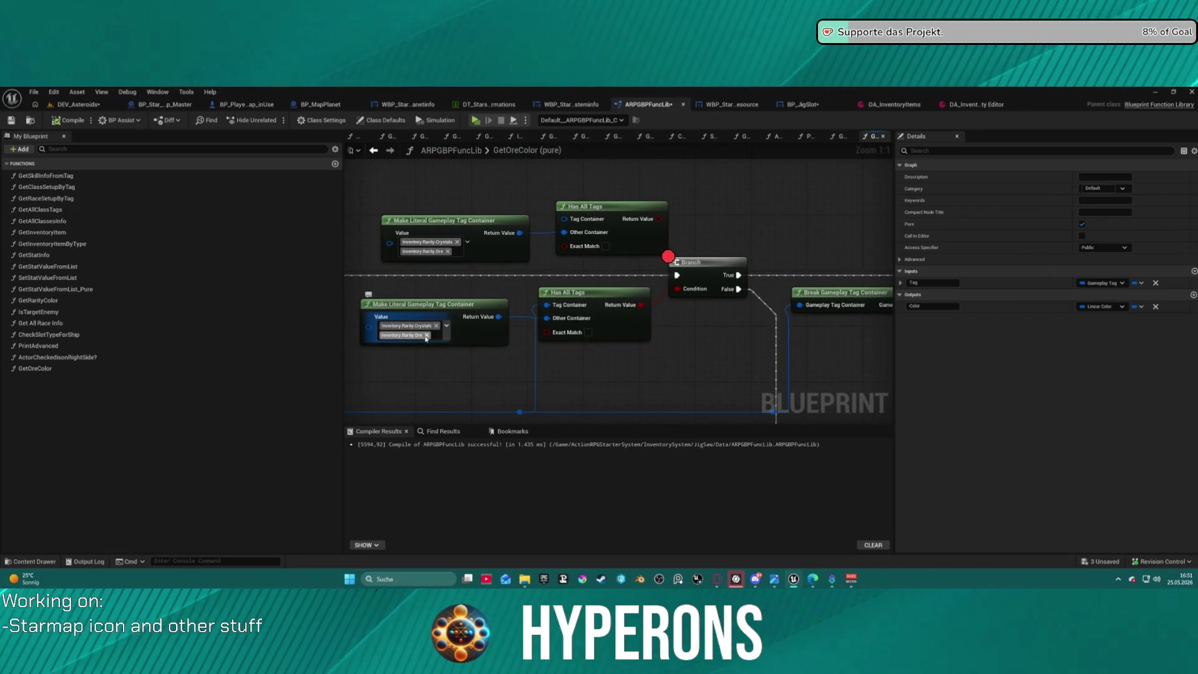
{"action": "left_click", "coordinate": [427, 338]}
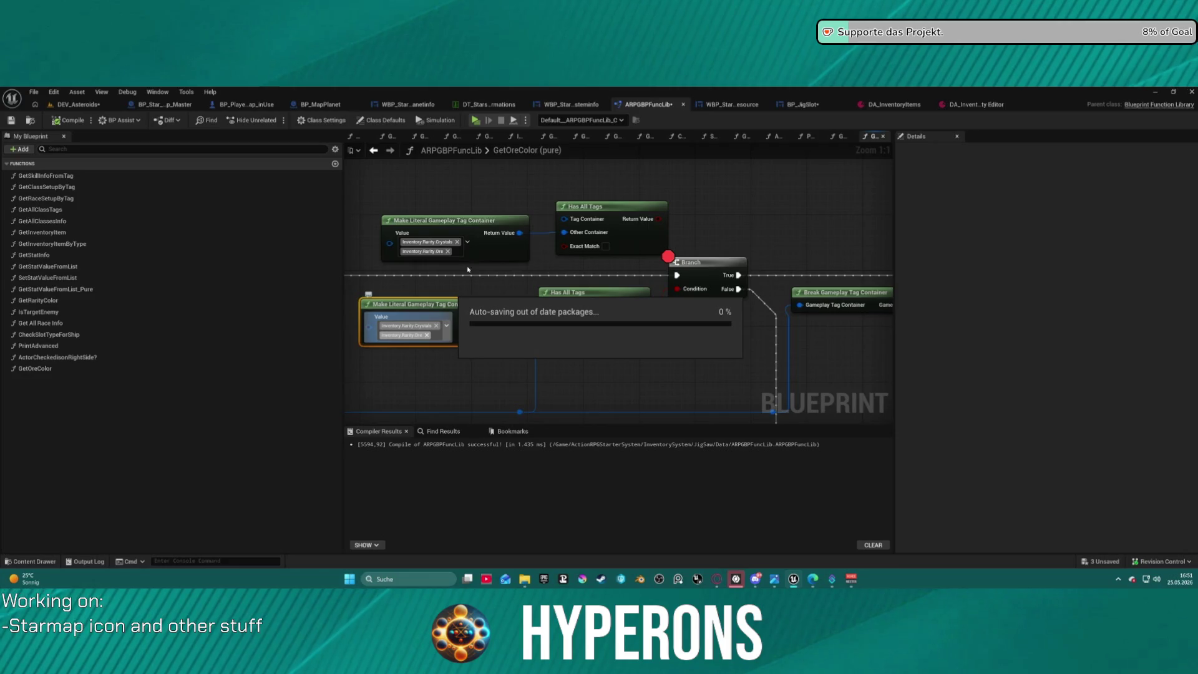
{"action": "left_click", "coordinate": [427, 335]}
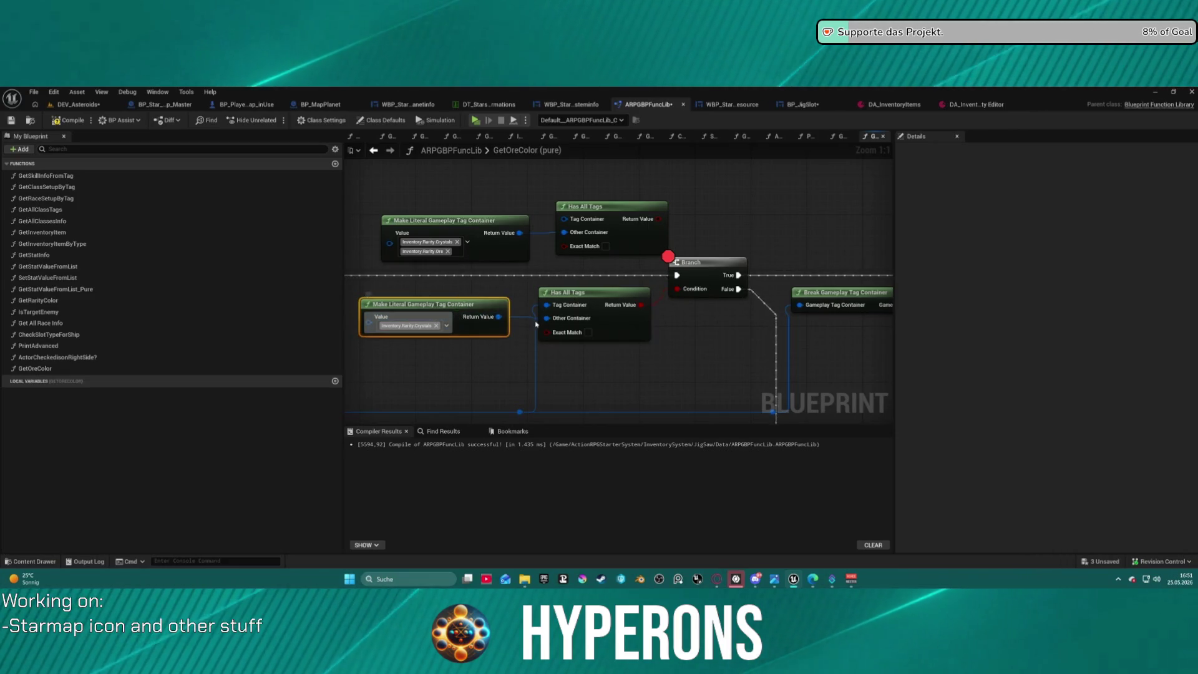
{"action": "key", "text": "ctrl+z"}
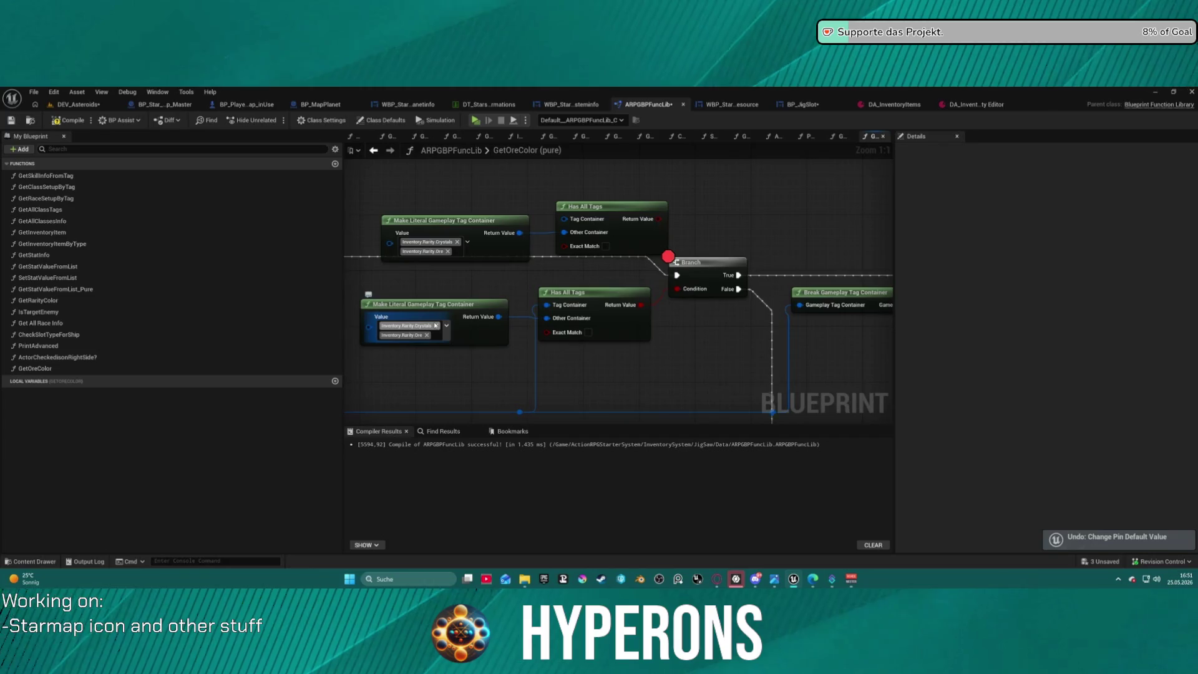
{"action": "left_click", "coordinate": [436, 326]}
{"action": "left_click", "coordinate": [436, 326]}
{"action": "left_click", "coordinate": [437, 326]}
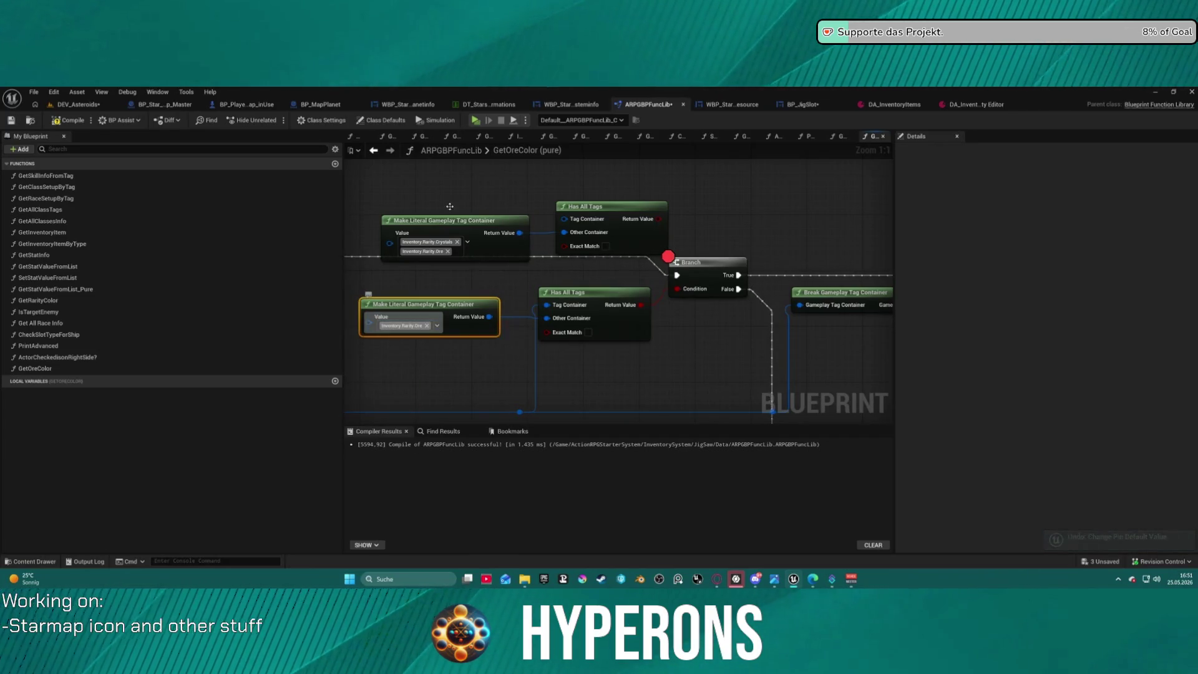
{"action": "left_click", "coordinate": [447, 252]}
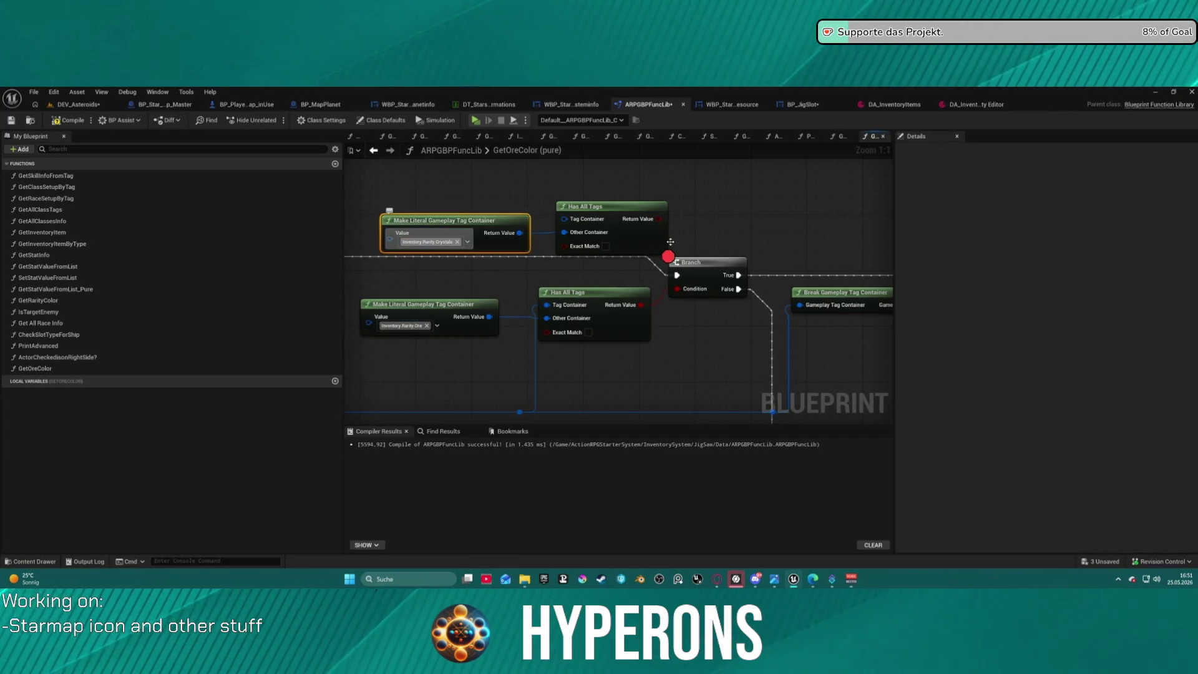
- Add a second Branch on the first Branch's False output, fed by a Has All Tags condition
{"action": "left_click", "coordinate": [691, 280]}
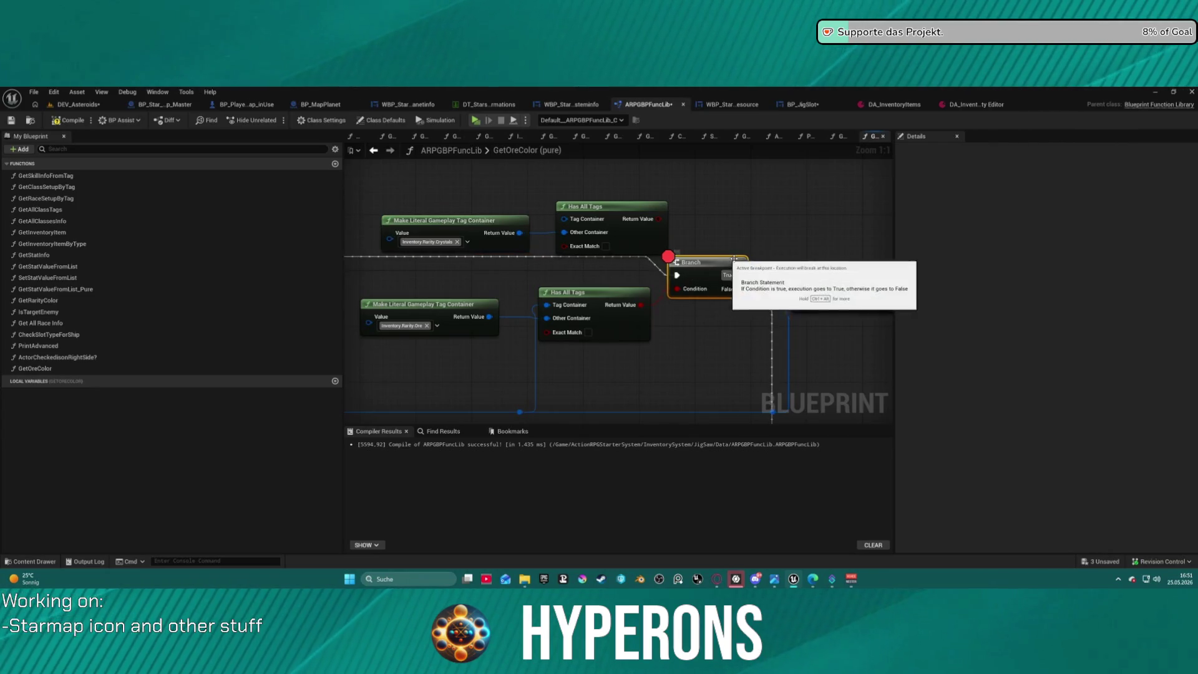
{"action": "left_click", "coordinate": [707, 353]}
{"action": "left_click_drag", "start_coordinate": [739, 289], "coordinate": [718, 359]}
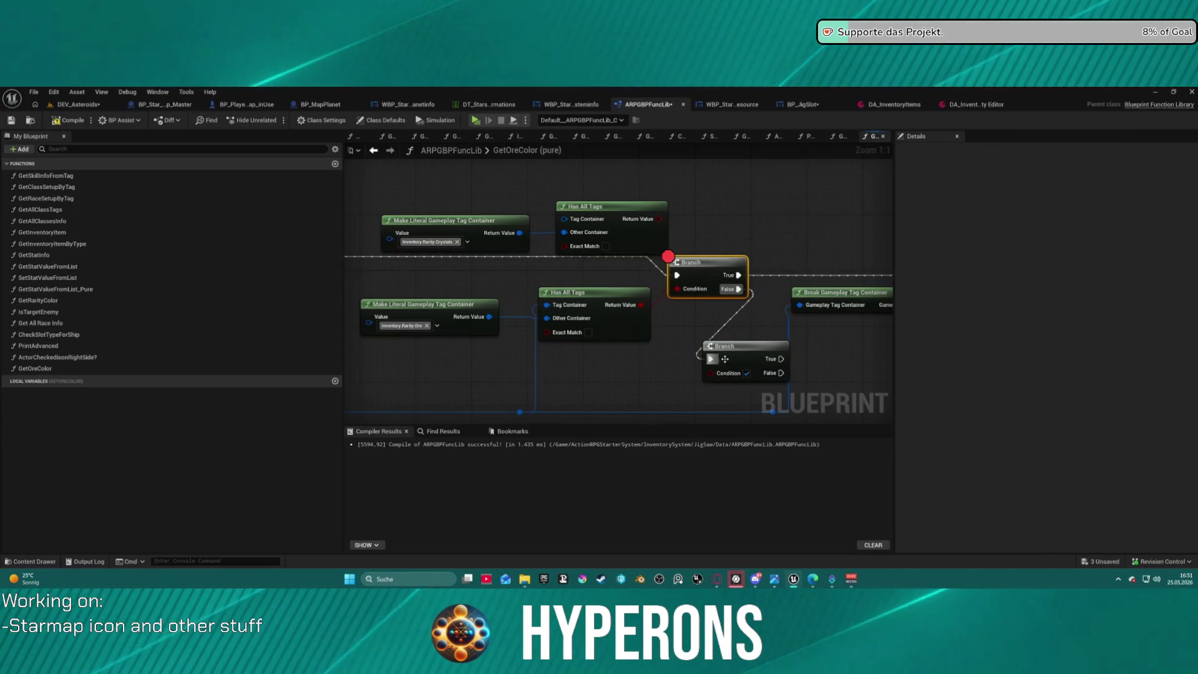
{"action": "left_click_drag", "start_coordinate": [659, 219], "coordinate": [715, 374]}
{"action": "left_click", "coordinate": [724, 362]}
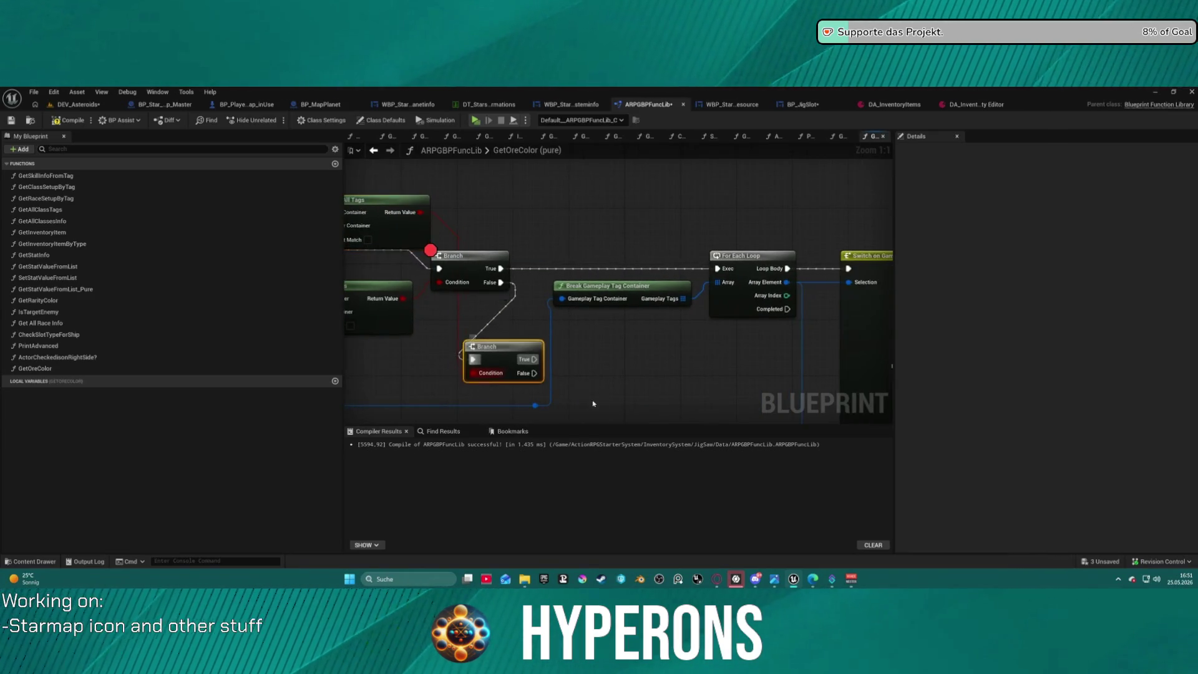
- Duplicate the Break Gameplay Tag Container and For Each Loop nodes
{"action": "scroll", "coordinate": [648, 343], "scroll_direction": "down", "scroll_amount": 2}
{"action": "left_click_drag", "start_coordinate": [540, 289], "coordinate": [472, 219]}
{"action": "mouse_move", "coordinate": [392, 190]}
{"action": "left_mouse_down"}
{"action": "mouse_move", "coordinate": [425, 225]}
{"action": "mouse_move", "coordinate": [503, 453]}
{"action": "mouse_move", "coordinate": [711, 388]}
{"action": "mouse_move", "coordinate": [728, 423]}
{"action": "mouse_move", "coordinate": [701, 348]}
{"action": "mouse_move", "coordinate": [598, 289]}
{"action": "mouse_move", "coordinate": [580, 255]}
{"action": "mouse_move", "coordinate": [603, 246]}
{"action": "left_mouse_up"}
{"action": "scroll", "coordinate": [499, 447], "scroll_direction": "down", "scroll_amount": 3}
{"action": "scroll", "coordinate": [701, 348], "scroll_direction": "up", "scroll_amount": 1}
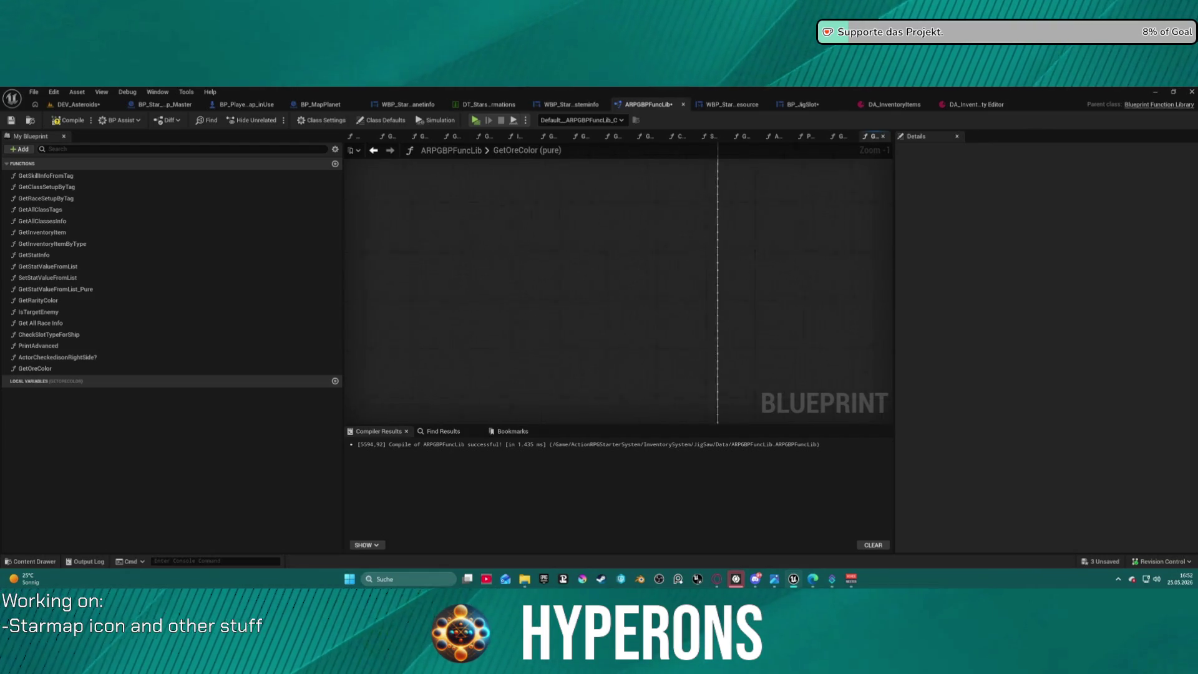
{"action": "mouse_move", "coordinate": [691, 407]}
{"action": "left_mouse_down"}
{"action": "mouse_move", "coordinate": [686, 206]}
{"action": "mouse_move", "coordinate": [819, 293]}
{"action": "mouse_move", "coordinate": [820, 280]}
{"action": "left_mouse_up"}
{"action": "key", "text": "ctrl+d"}
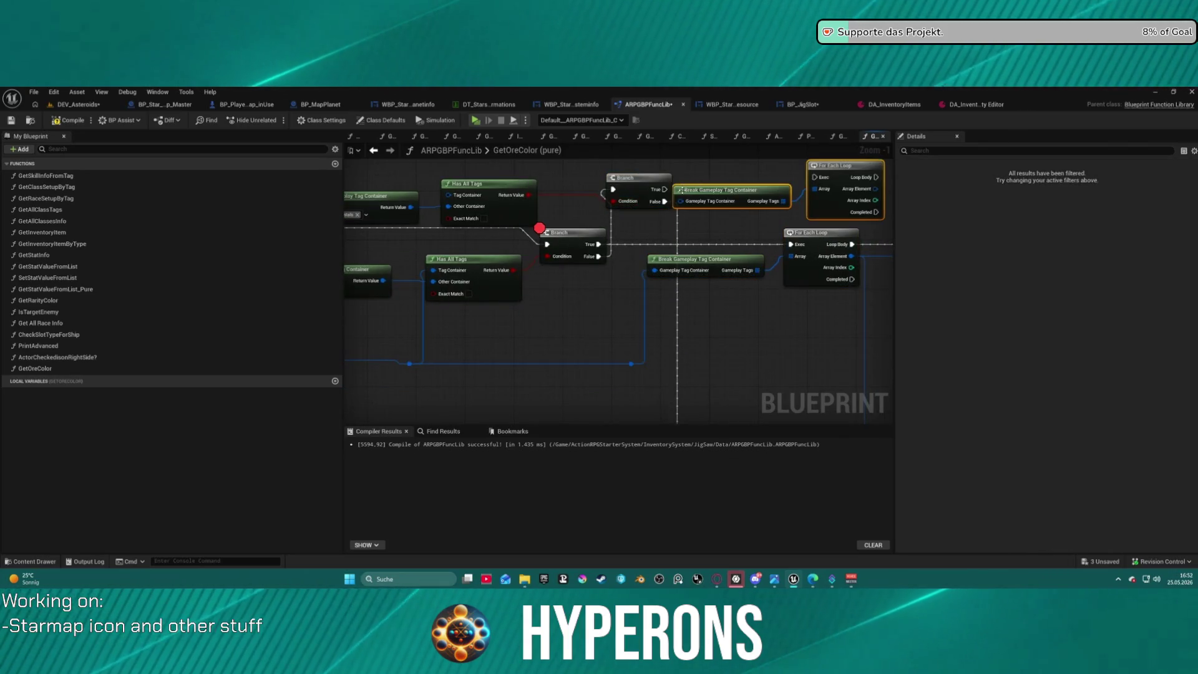
- Wire the new Branch's True into the copied loop, its element into the second switch, and unlink Crystals
{"action": "double_click", "coordinate": [633, 363]}
{"action": "mouse_move", "coordinate": [661, 189]}
{"action": "left_mouse_down"}
{"action": "mouse_move", "coordinate": [728, 195]}
{"action": "mouse_move", "coordinate": [818, 178]}
{"action": "mouse_move", "coordinate": [523, 207]}
{"action": "left_mouse_up"}
{"action": "mouse_move", "coordinate": [472, 177]}
{"action": "left_mouse_down"}
{"action": "mouse_move", "coordinate": [819, 245]}
{"action": "mouse_move", "coordinate": [683, 193]}
{"action": "mouse_move", "coordinate": [470, 165]}
{"action": "left_mouse_up"}
{"action": "left_click", "coordinate": [699, 236], "text": "alt"}
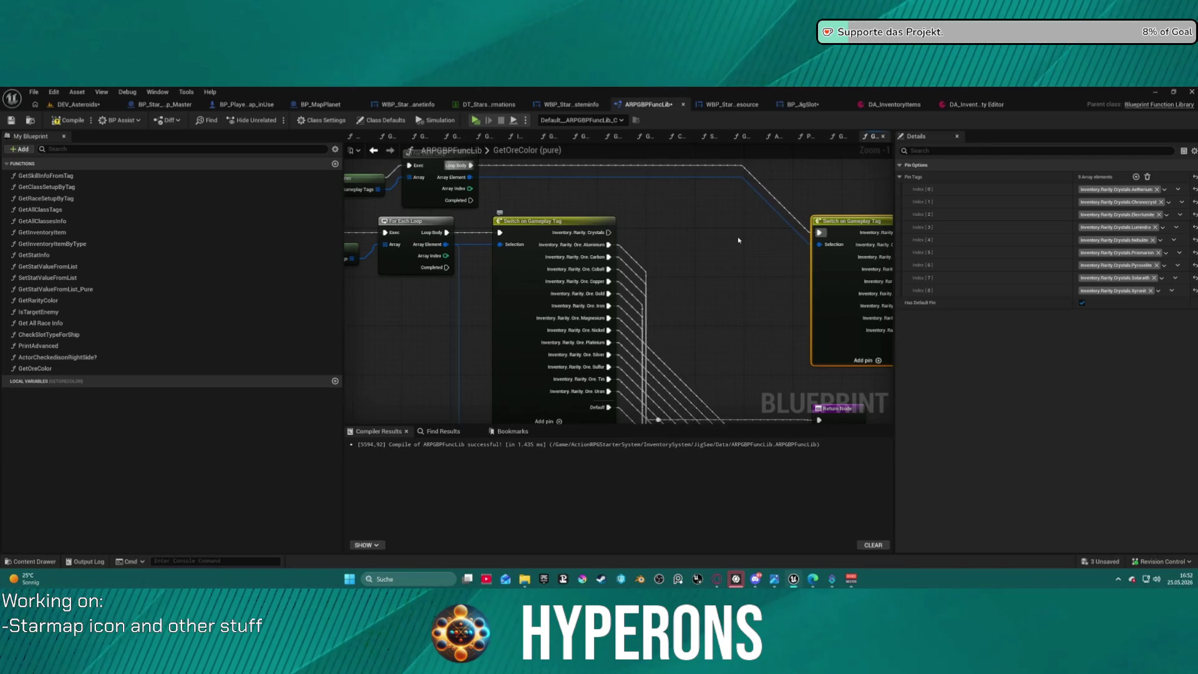
- Start a Play in Editor session, which warns of unresolved compile errors
{"action": "left_click_drag", "start_coordinate": [738, 241], "coordinate": [538, 203]}
{"action": "scroll", "coordinate": [635, 203], "scroll_direction": "down", "scroll_amount": 2}
{"action": "left_click_drag", "start_coordinate": [635, 203], "coordinate": [822, 296]}
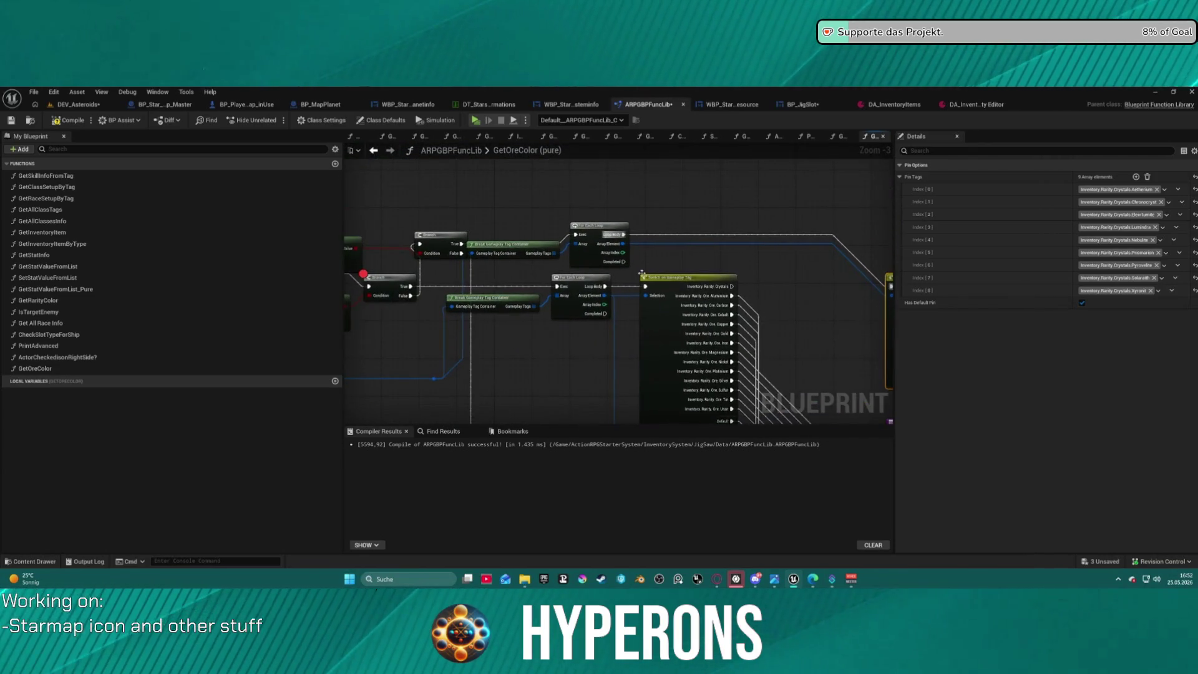
{"action": "scroll", "coordinate": [571, 375], "scroll_direction": "down", "scroll_amount": 3}
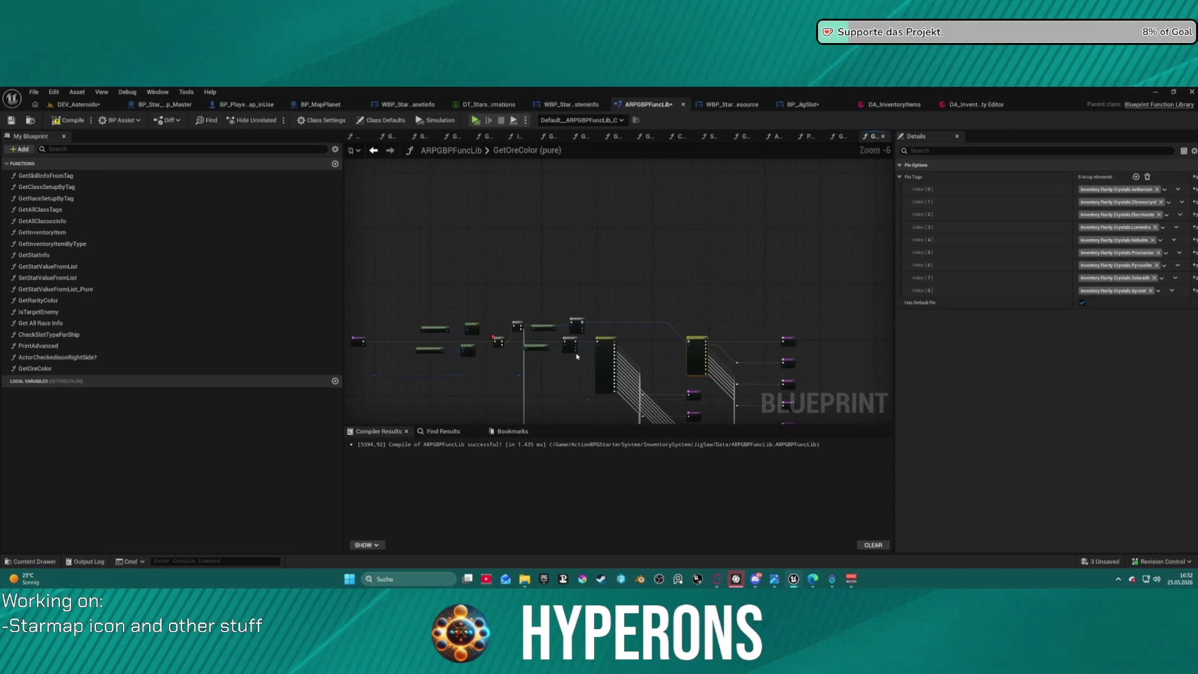
{"action": "scroll", "coordinate": [577, 356], "scroll_direction": "up", "scroll_amount": 4}
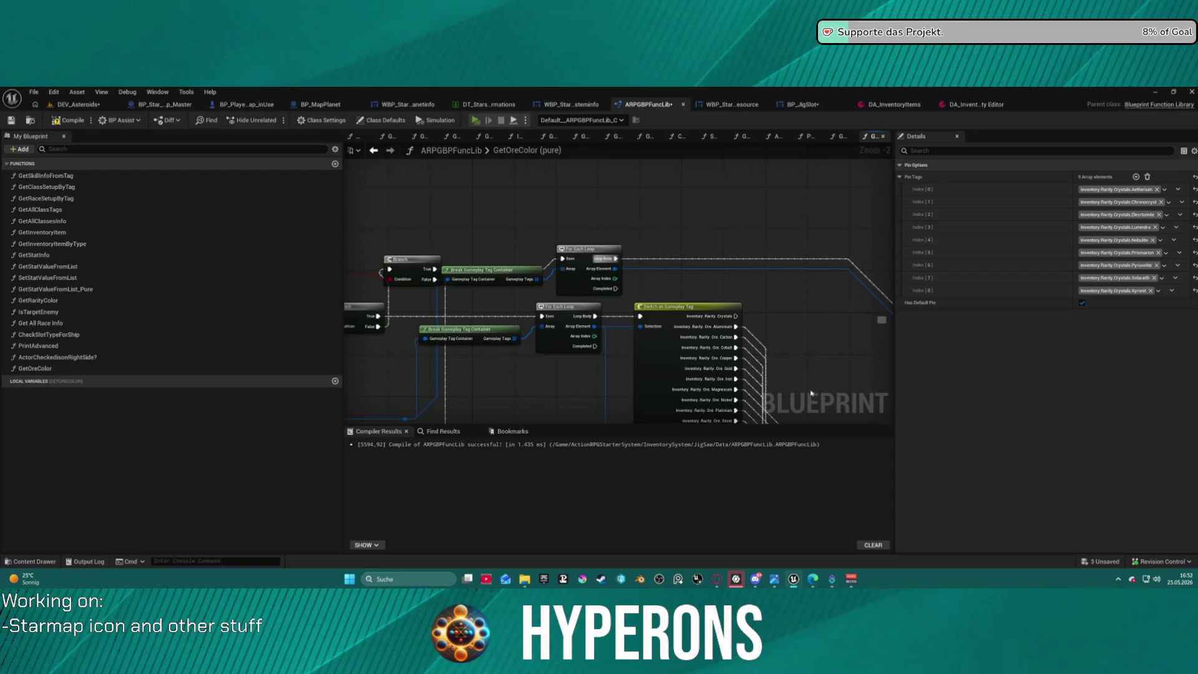
{"action": "key", "text": "alt+p"}
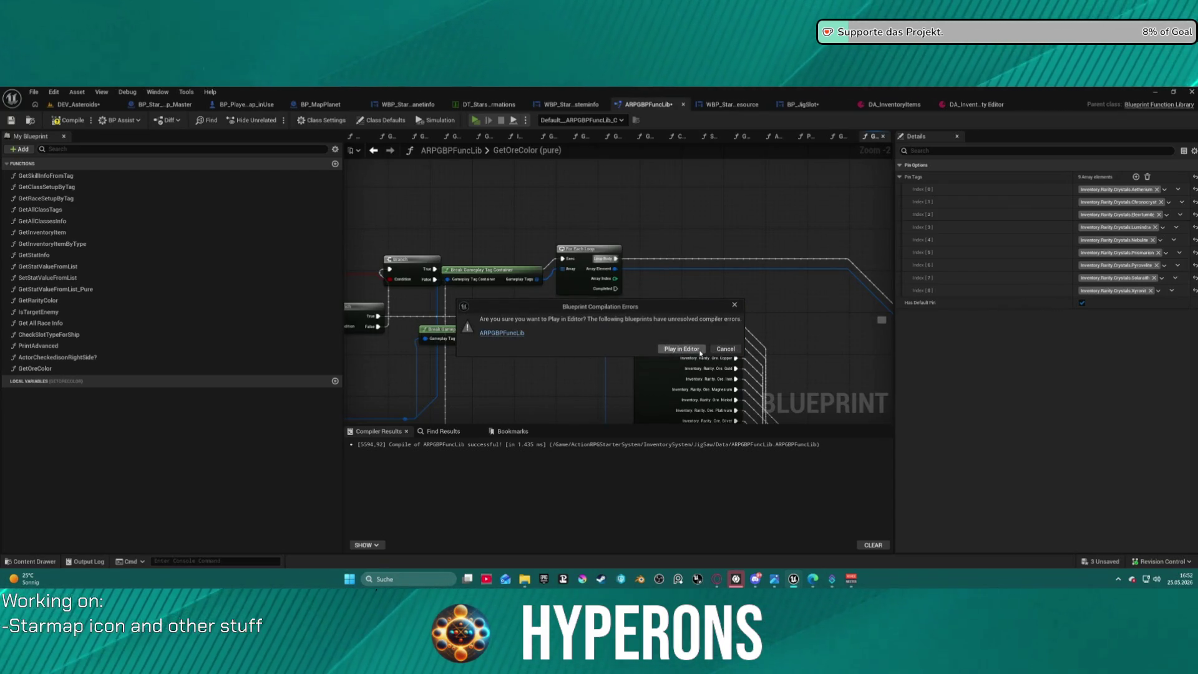
- Cancel the play prompt, close the Message Log, and recompile ARPGBPFuncLib with the reroute selected
{"action": "left_click", "coordinate": [724, 350]}
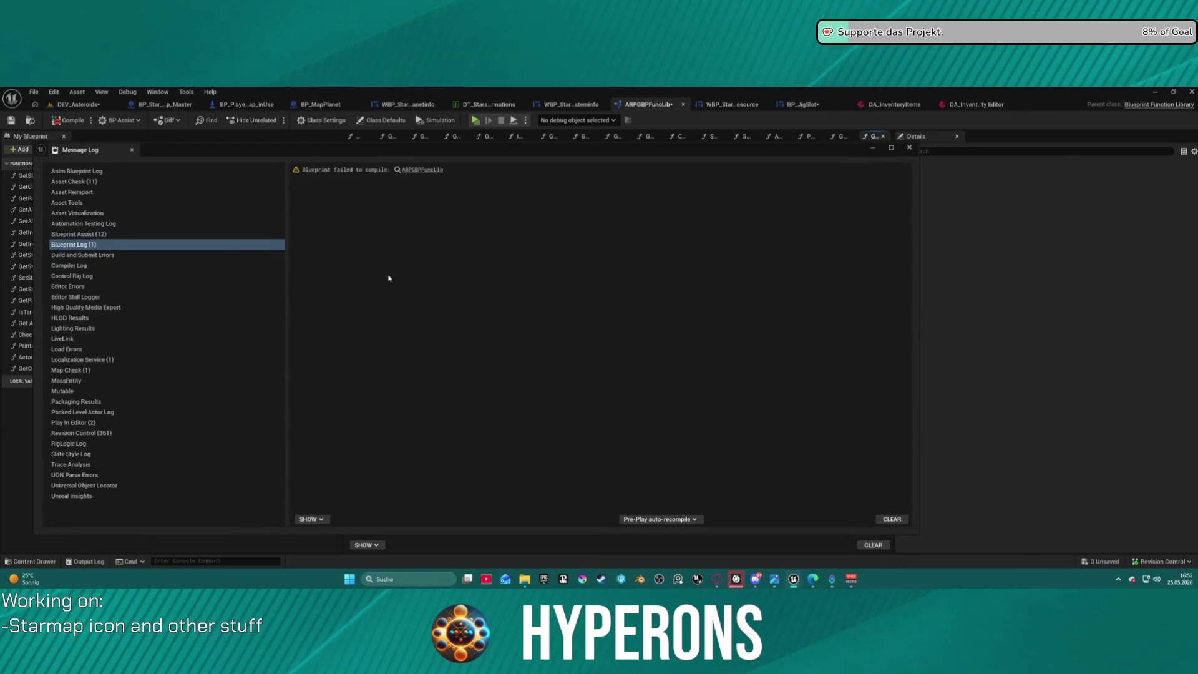
{"action": "left_click", "coordinate": [910, 147]}
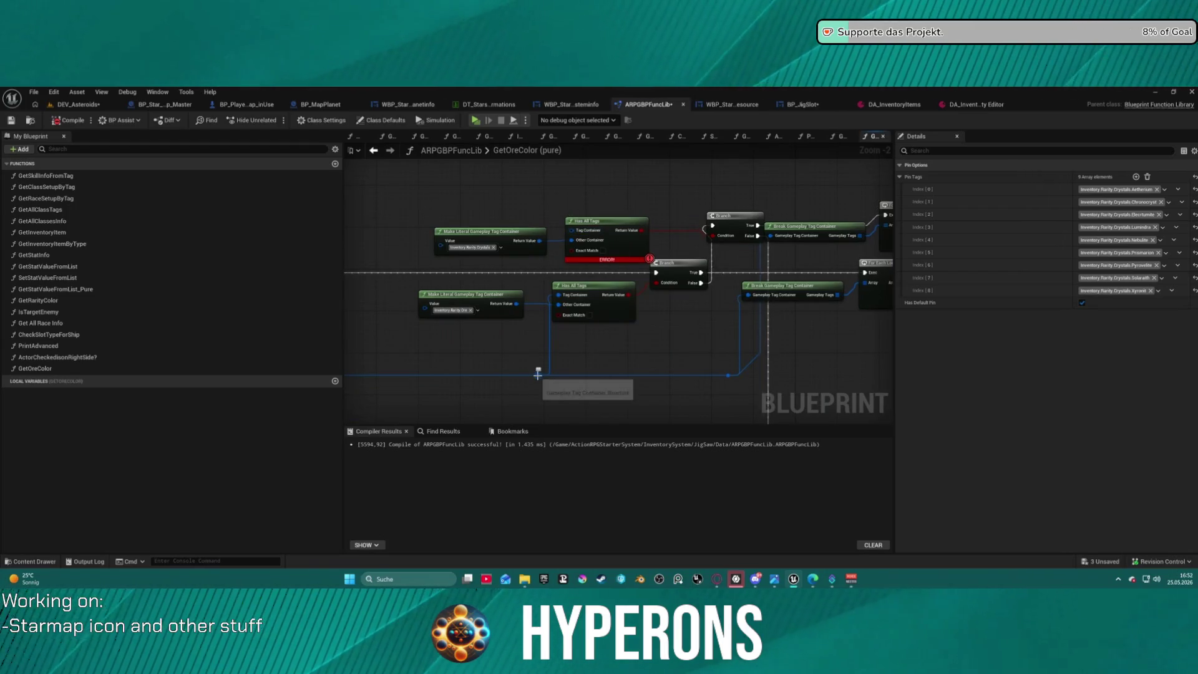
{"action": "left_click", "coordinate": [538, 375]}
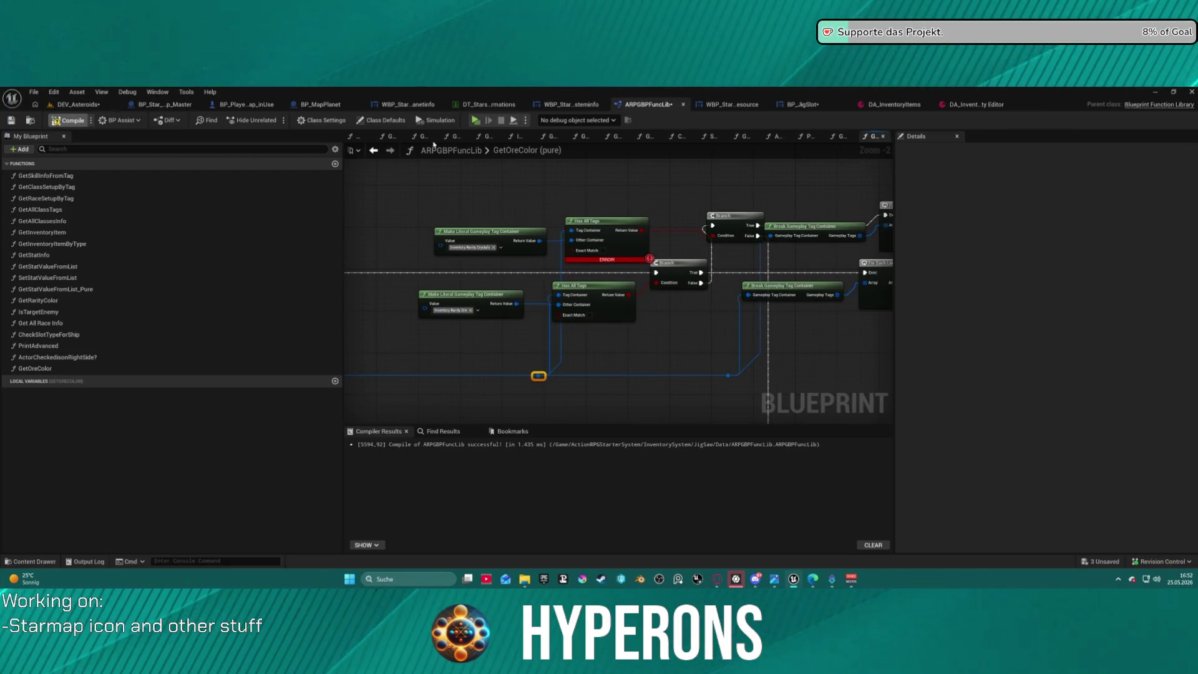
{"action": "key", "text": "F7"}
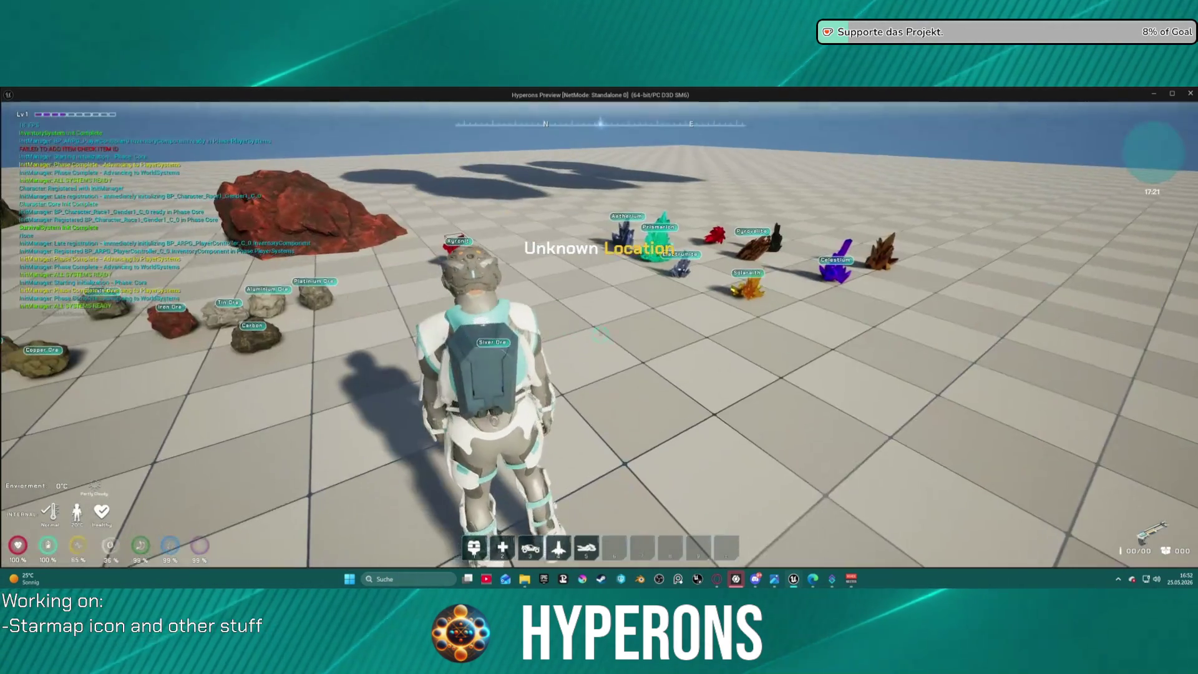
- Exit the game preview, step over to the next Branch, and pan to the Make Literal tag nodes
{"action": "key", "text": "Escape"}
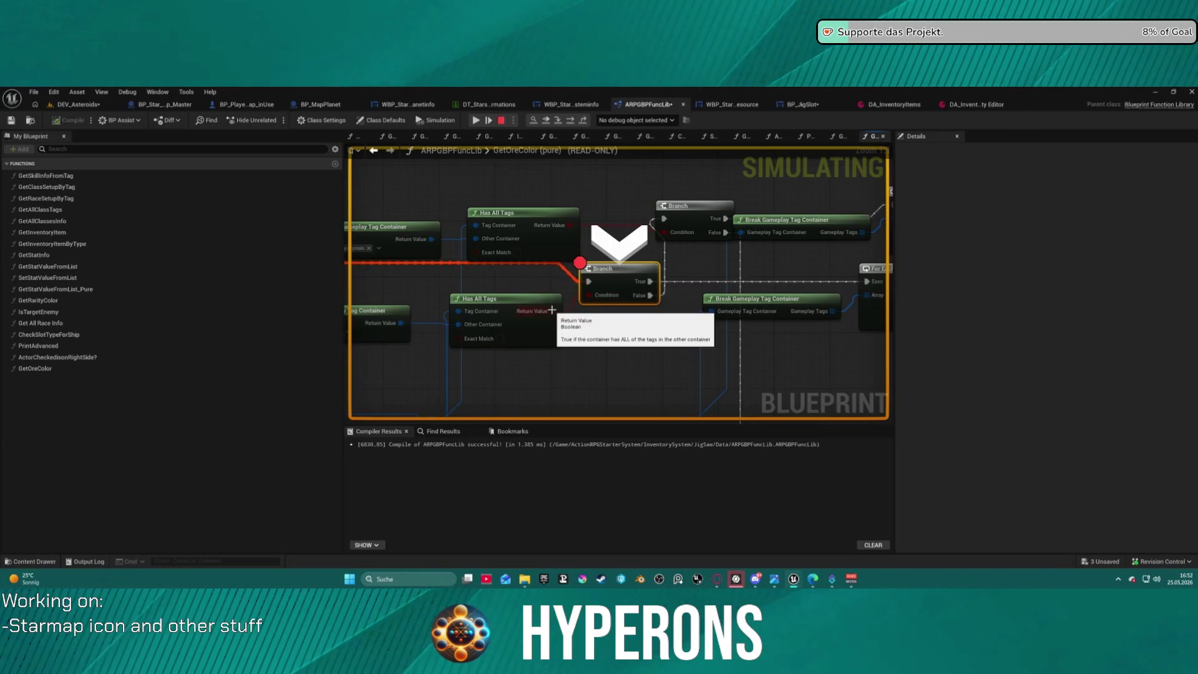
{"action": "left_click", "coordinate": [570, 123]}
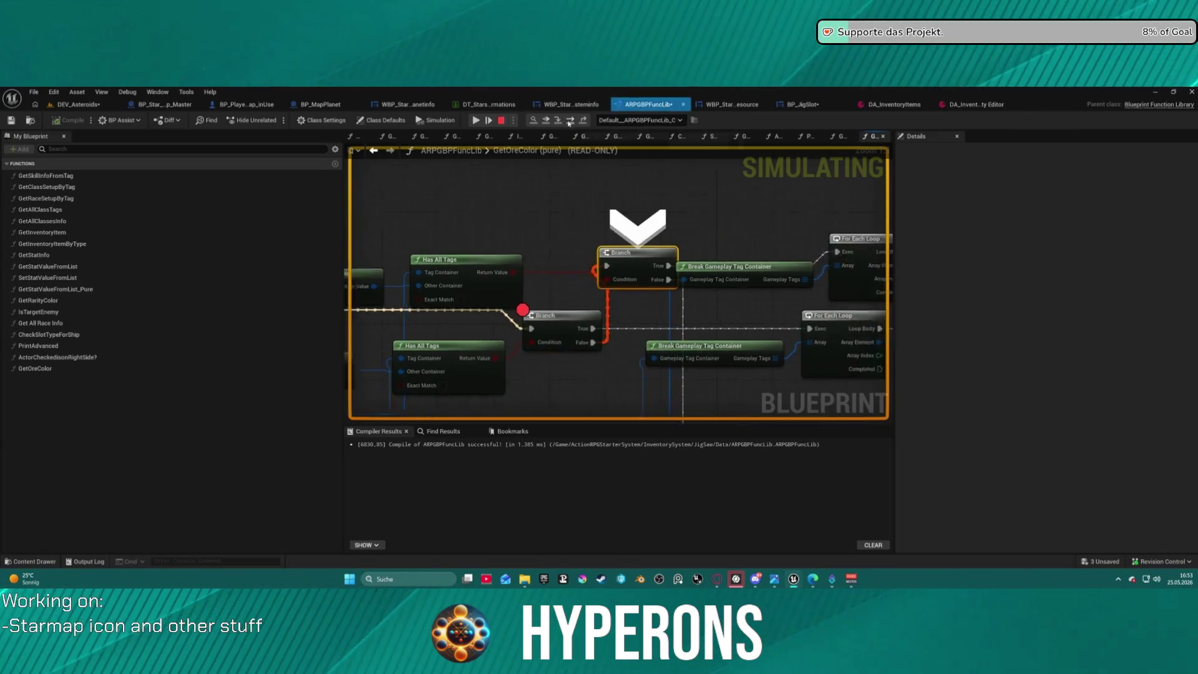
{"action": "mouse_move", "coordinate": [610, 297]}
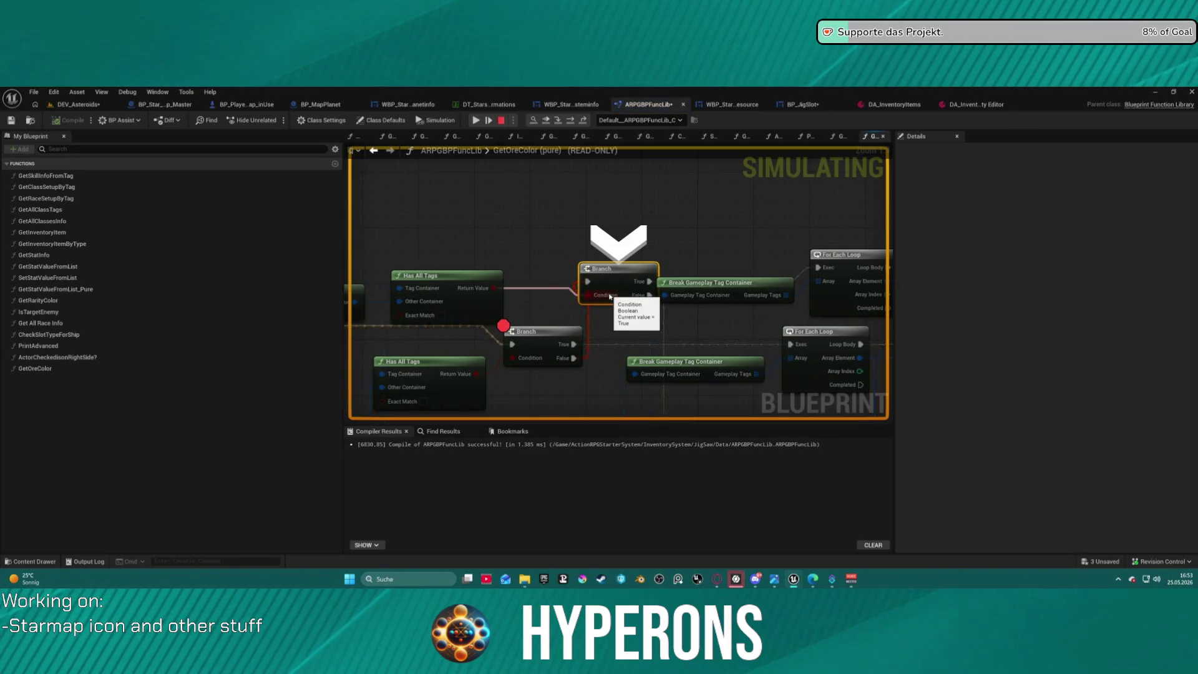
{"action": "left_click_drag", "start_coordinate": [611, 297], "coordinate": [848, 275]}
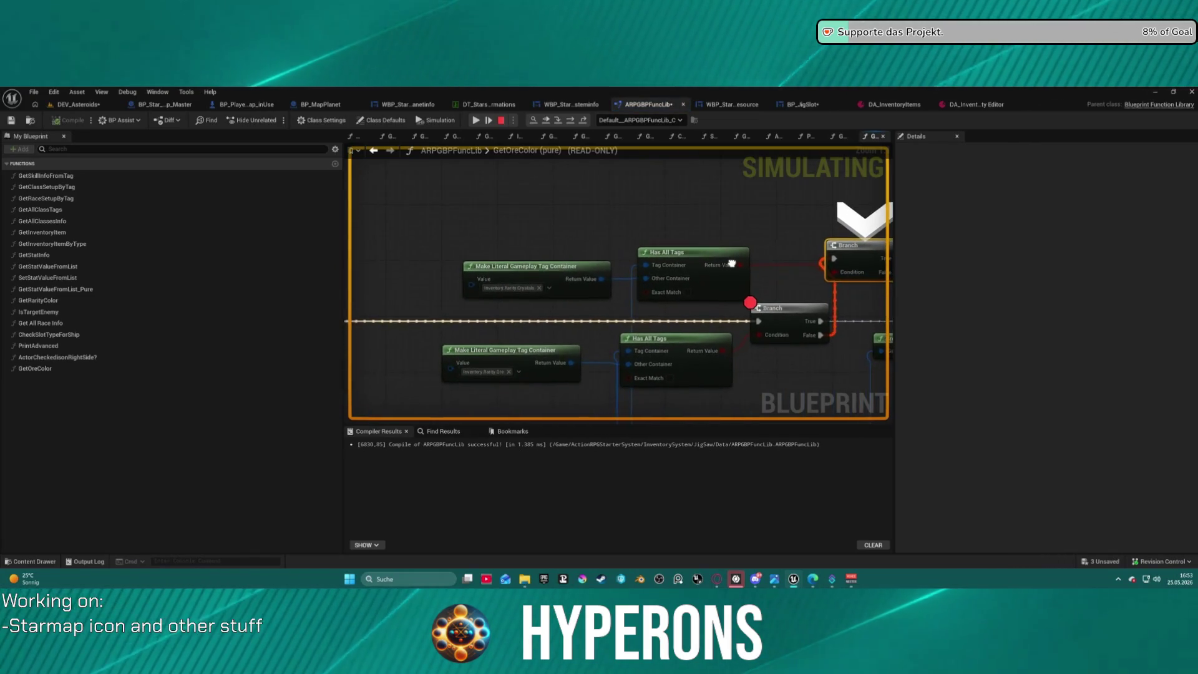
{"action": "left_click_drag", "start_coordinate": [734, 263], "coordinate": [735, 264]}
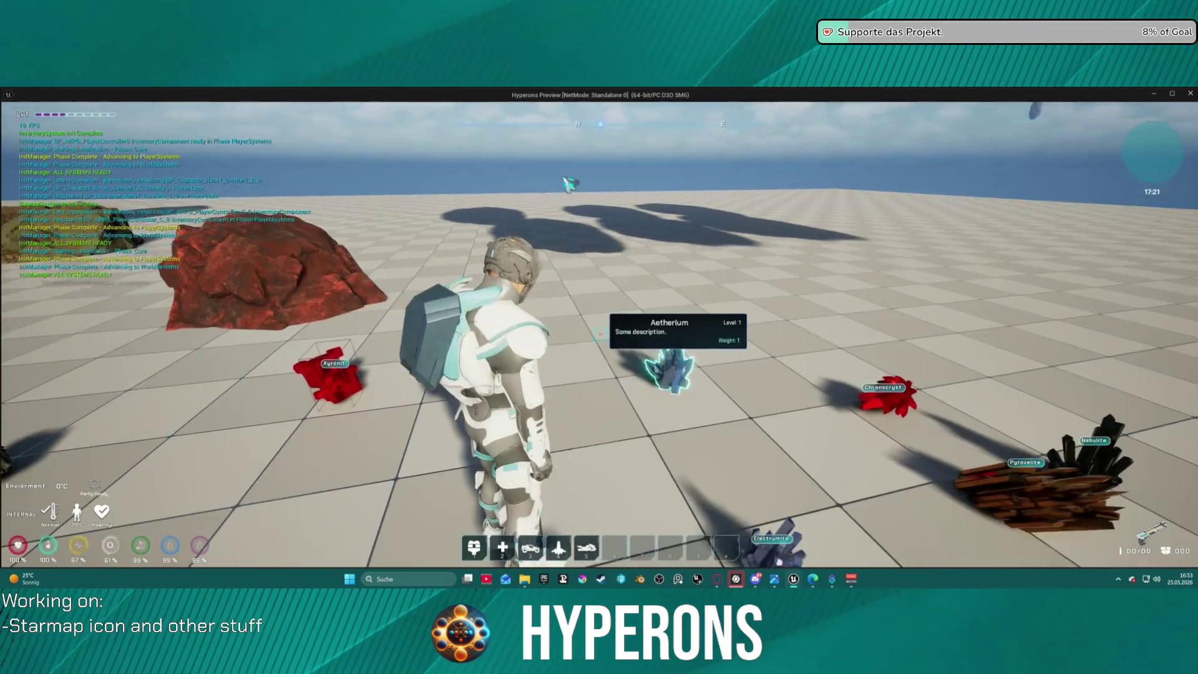
- Check the inventory, then walk the character toward the Aetherium crystal
{"action": "key", "text": "i"}
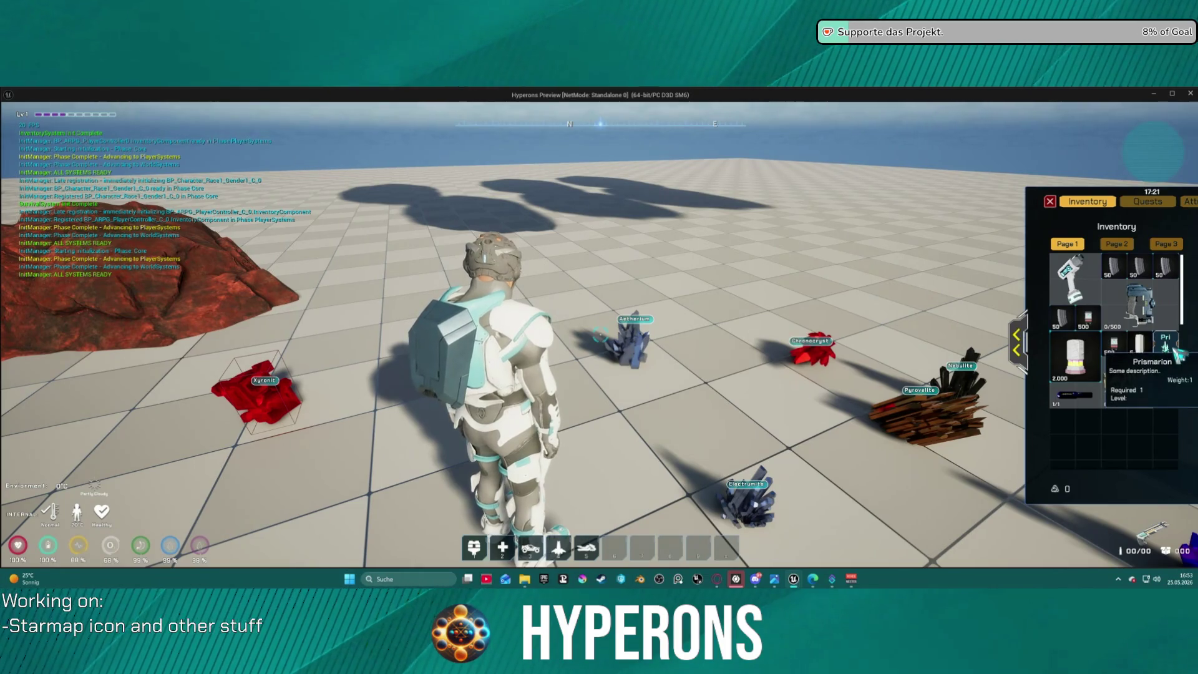
{"action": "key", "text": "i"}
{"action": "key", "text": "w"}
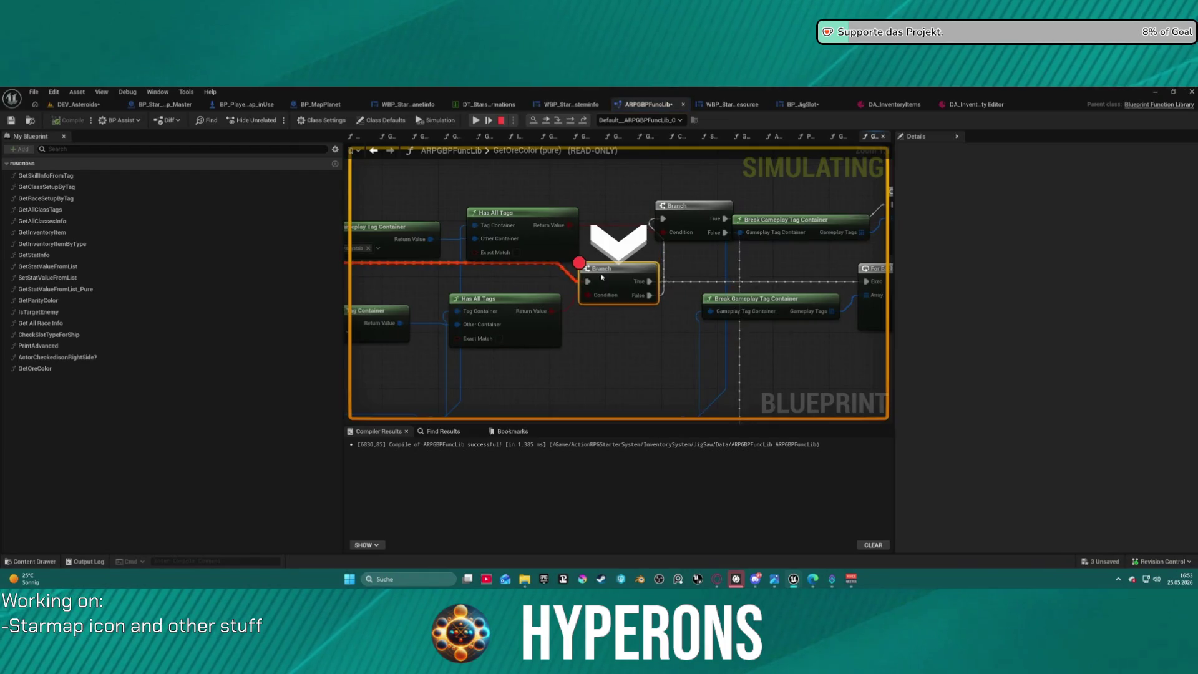
- Remove the Branch node's breakpoint and resume the paused preview
{"action": "right_click", "coordinate": [602, 278]}
{"action": "left_click", "coordinate": [634, 347]}
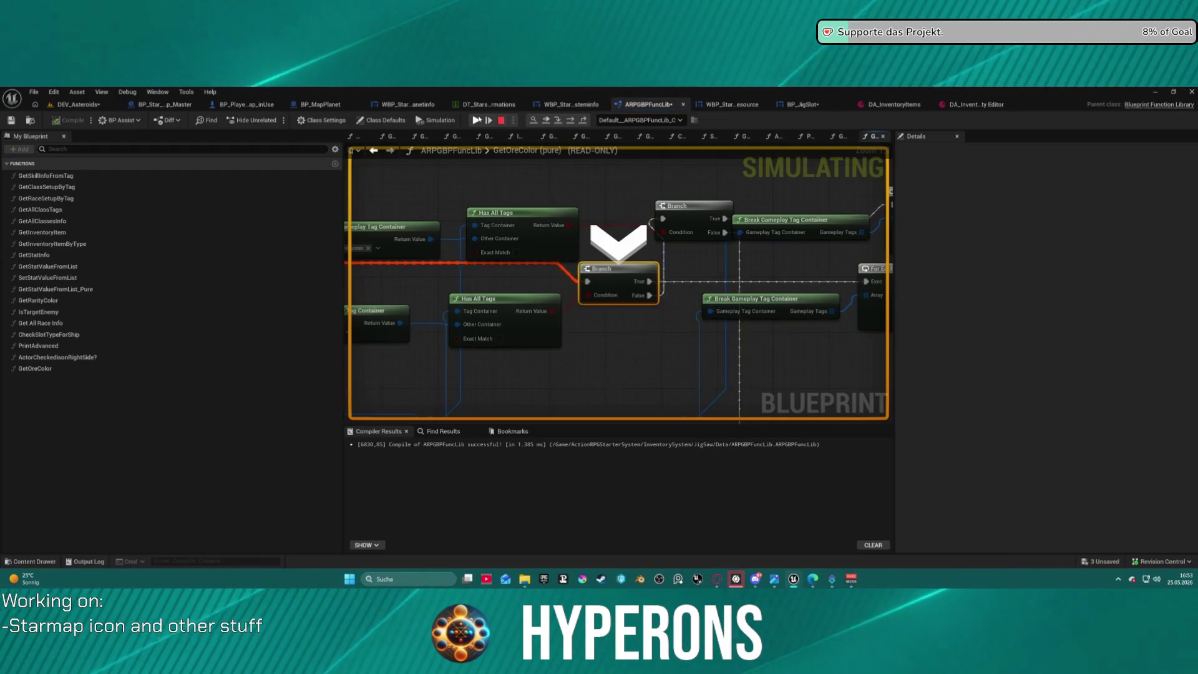
{"action": "key", "text": "F8"}
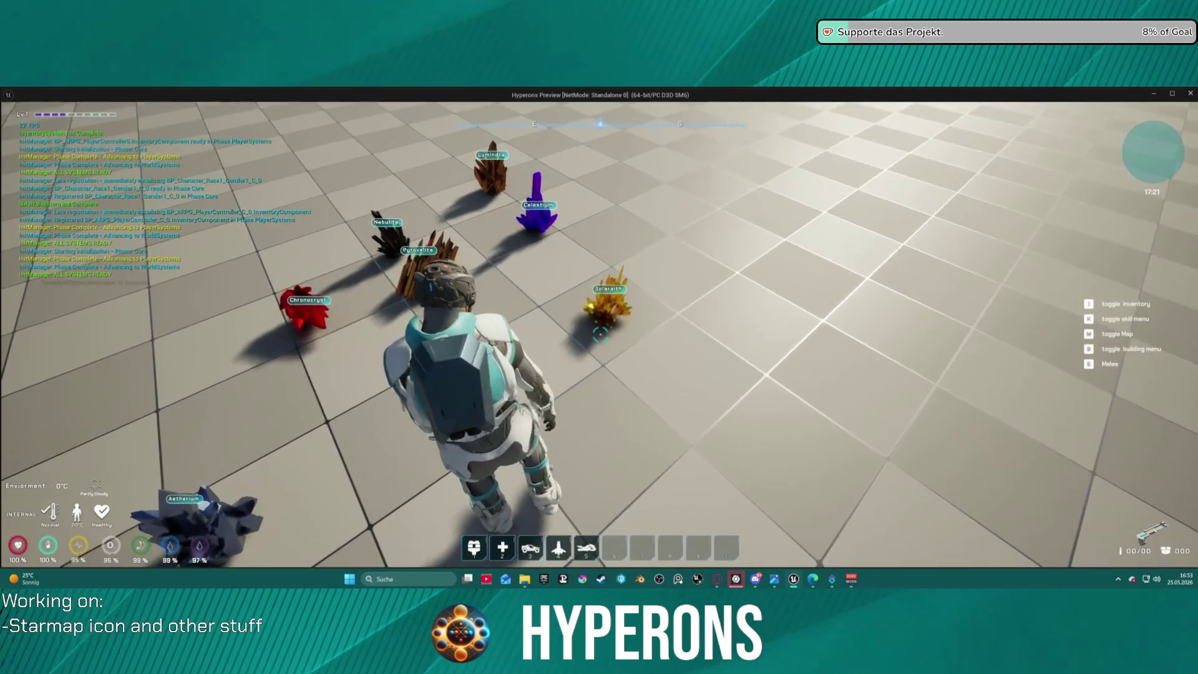
- Collect the Celestium crystal, walk toward the ore rocks, and open the inventory
{"action": "key", "text": "w"}
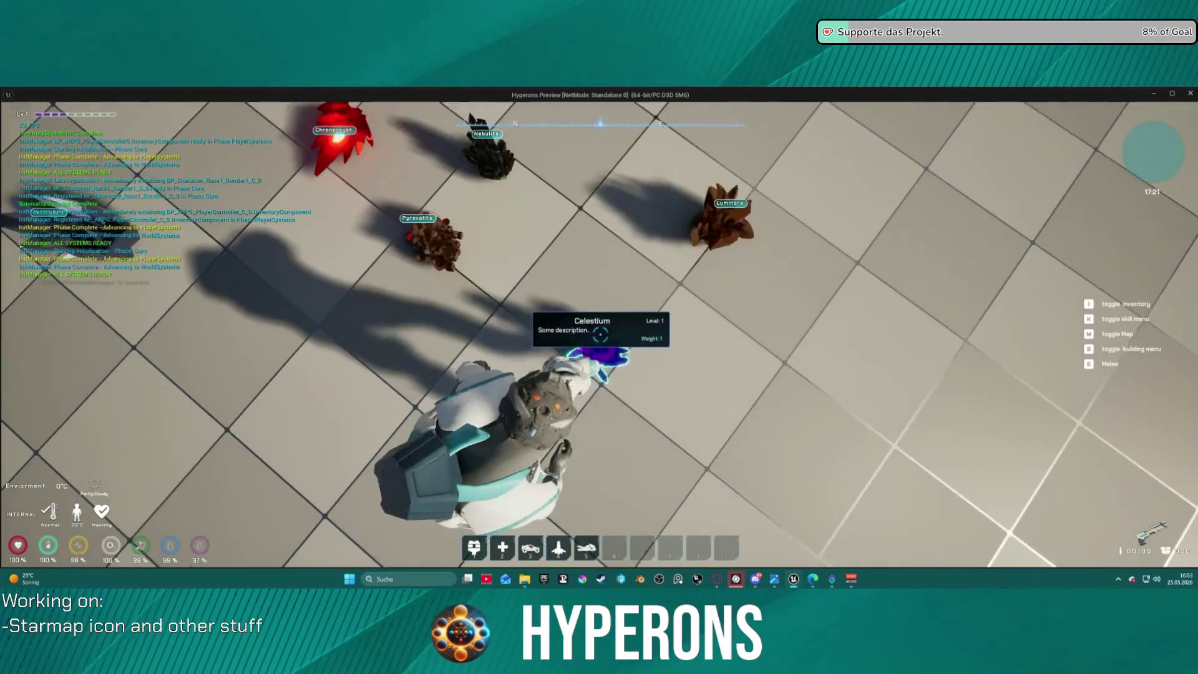
{"action": "key", "text": "e"}
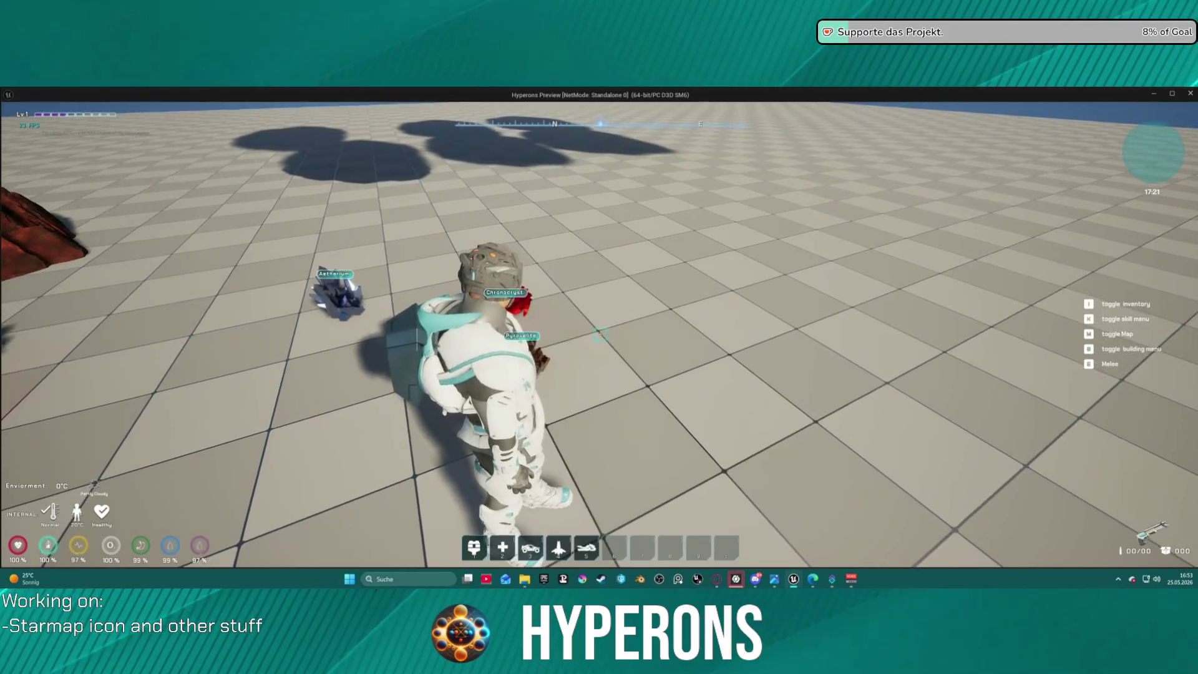
{"action": "key", "text": "w"}
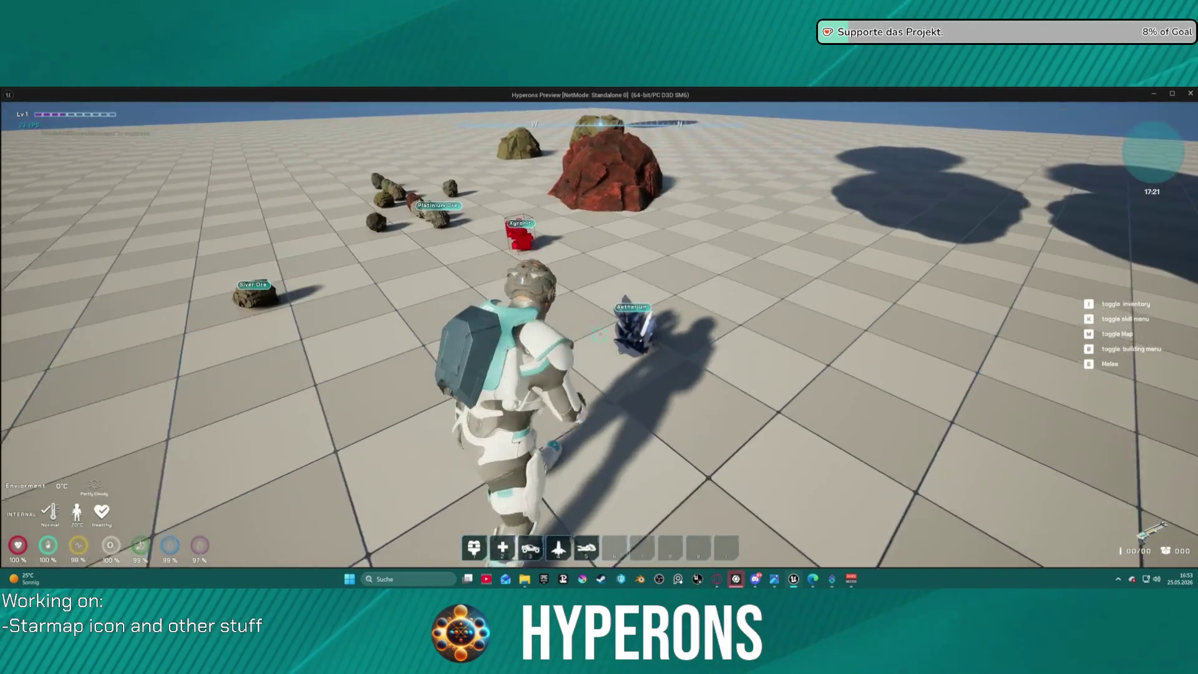
{"action": "key", "text": "w"}
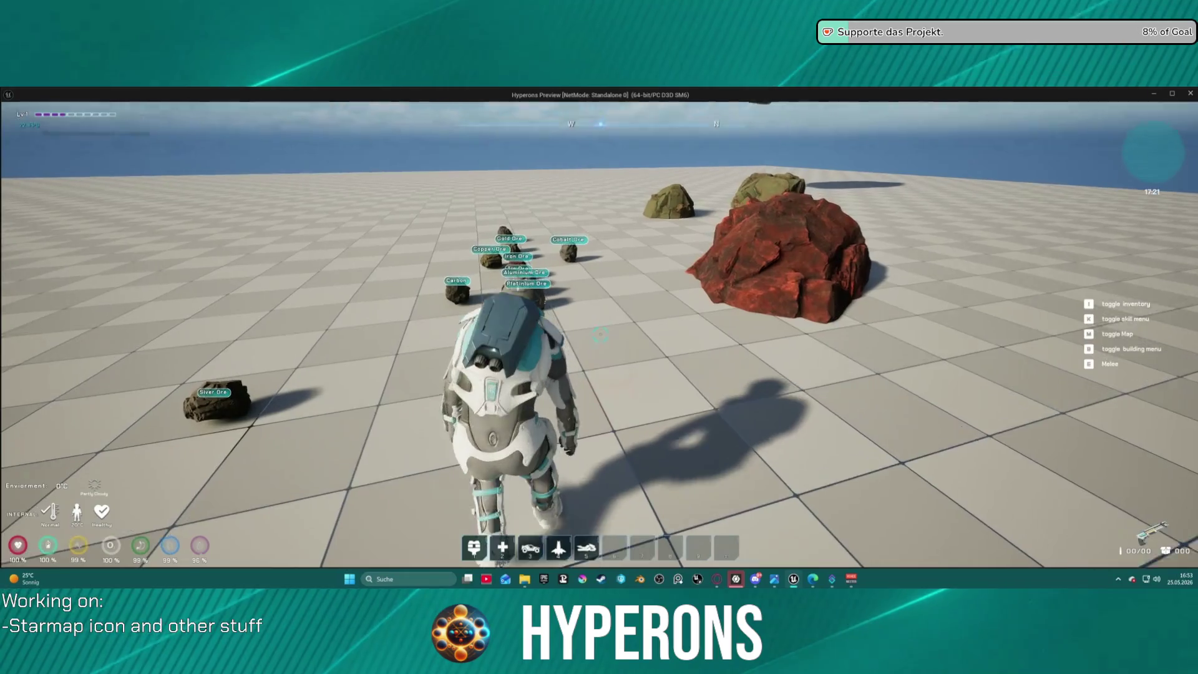
{"action": "key", "text": "i"}
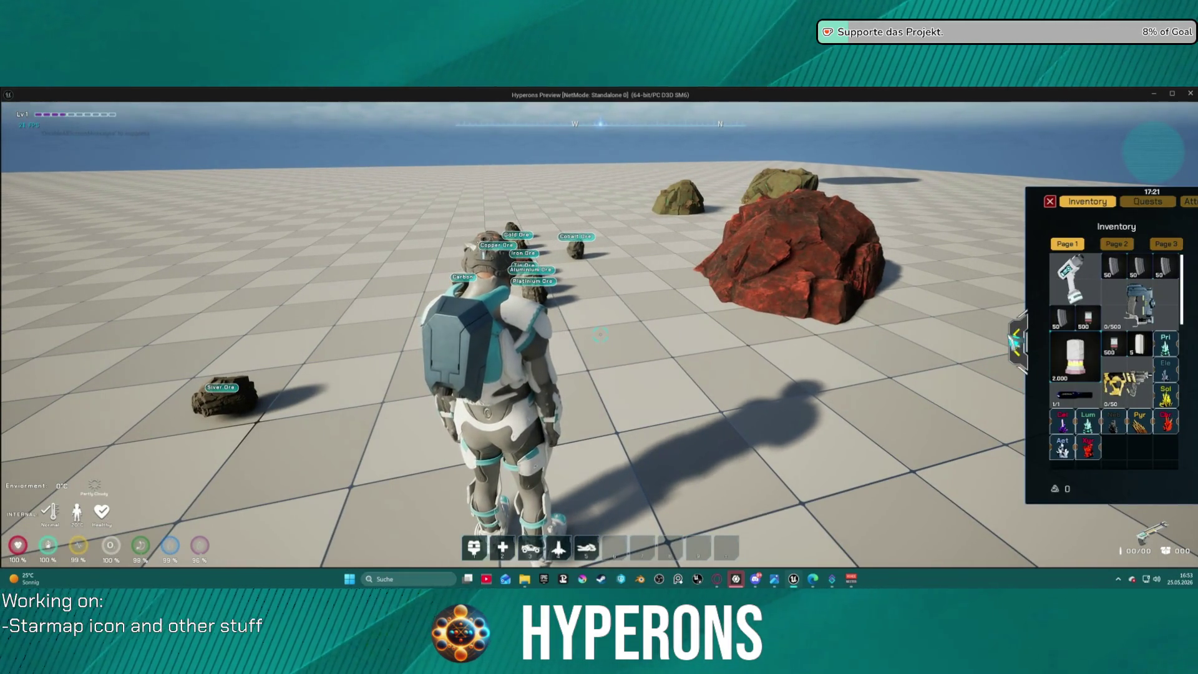
- Expand the inventory to show equipment slots, read the crystal info cards, and return to the editor
{"action": "left_click", "coordinate": [1017, 341]}
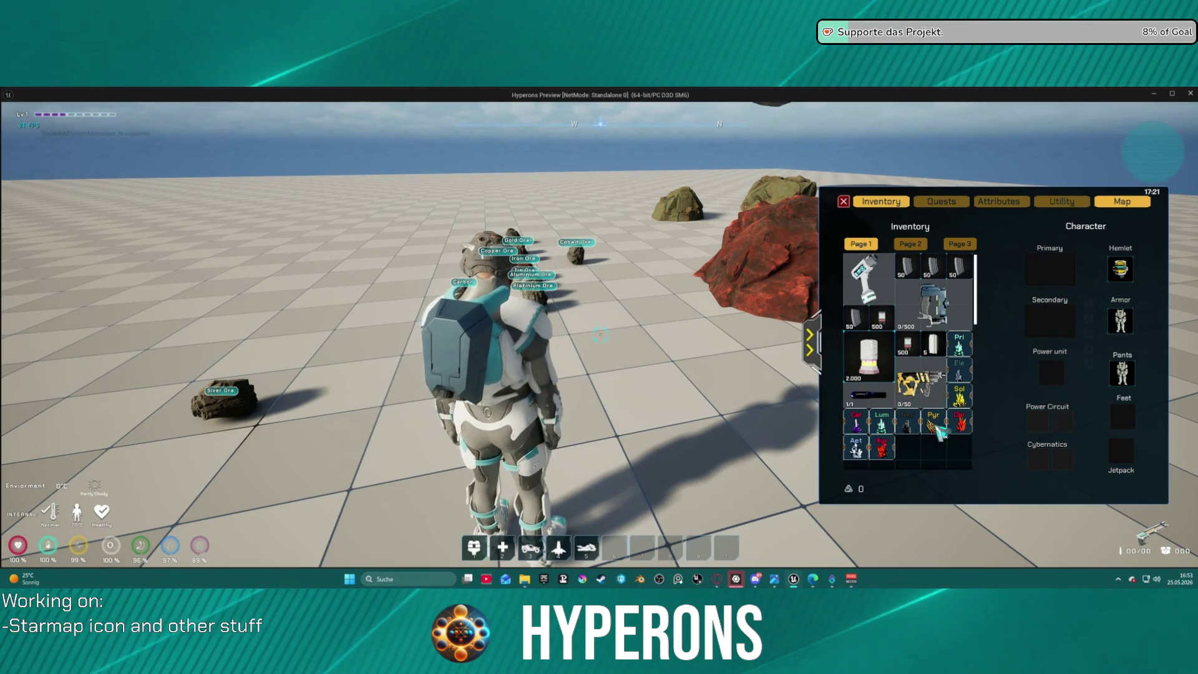
{"action": "mouse_move", "coordinate": [860, 429]}
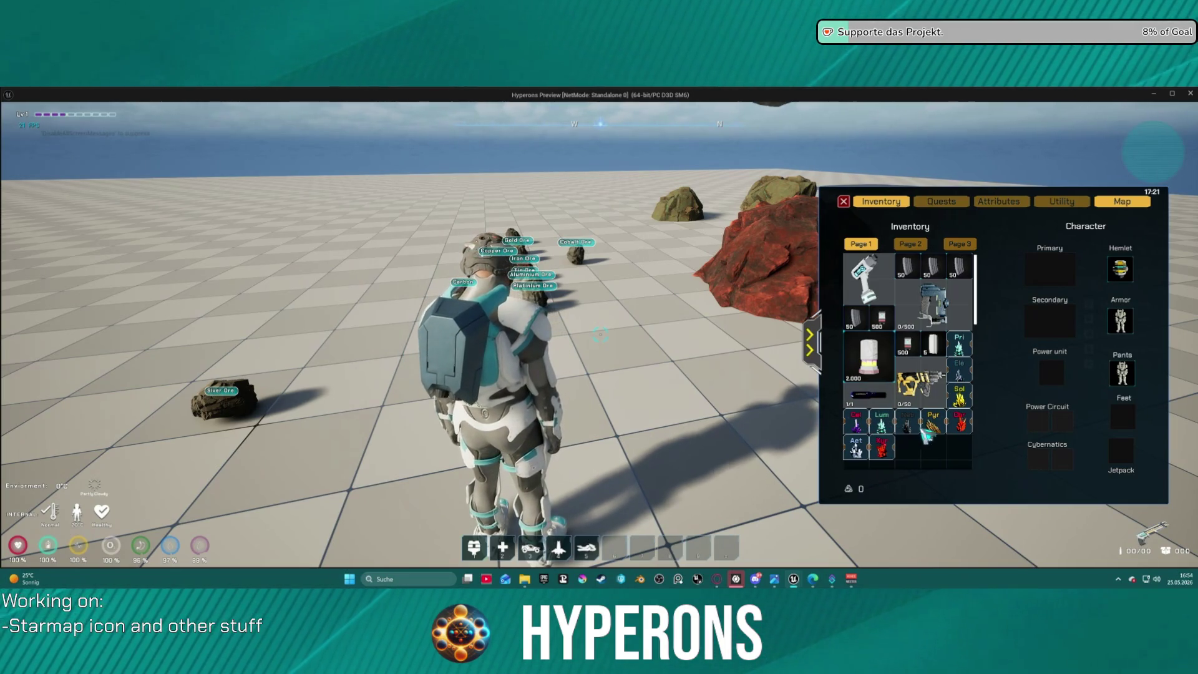
{"action": "mouse_move", "coordinate": [955, 425]}
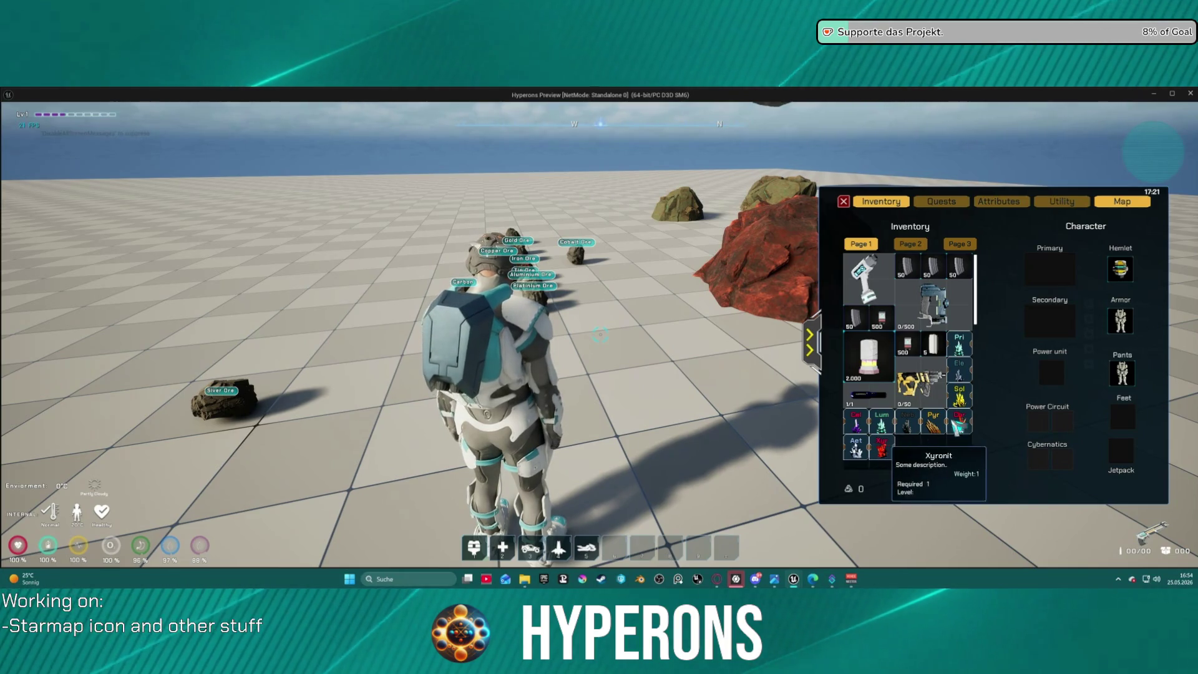
{"action": "key", "text": "alt+Tab"}
- Add a tenth pin tag (index 9) to the crystal switch, copying the Xyronit tag
{"action": "key", "text": "Escape"}
{"action": "scroll", "coordinate": [618, 287], "scroll_direction": "down", "scroll_amount": 3}
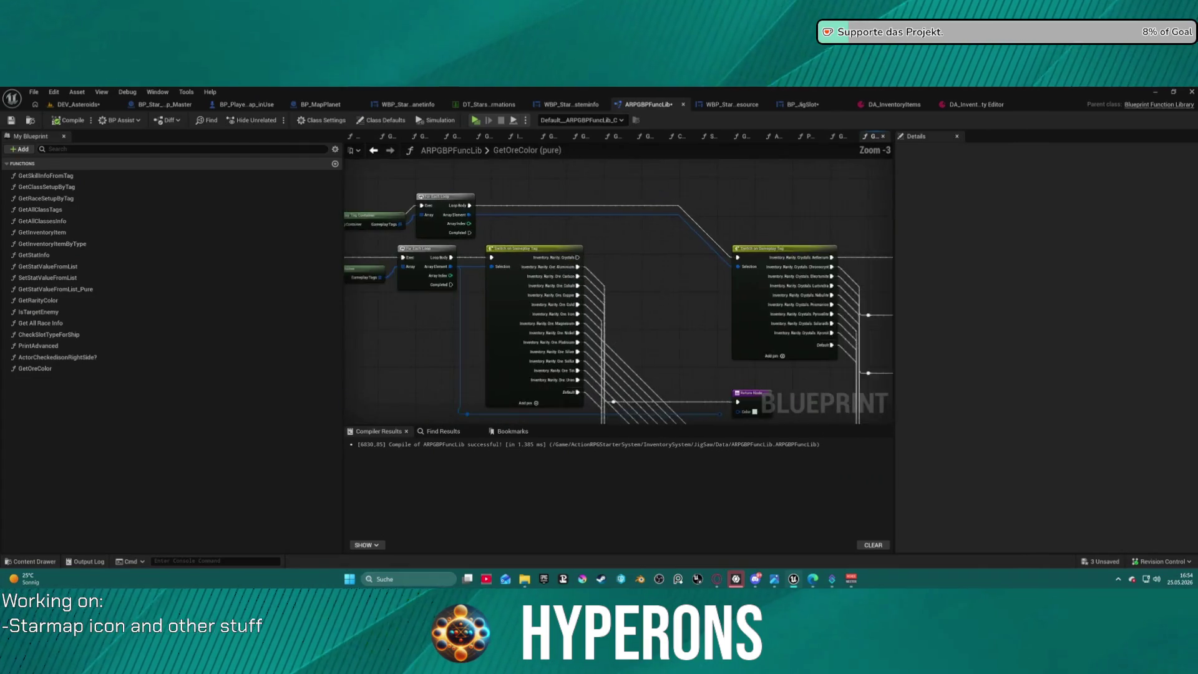
{"action": "scroll", "coordinate": [588, 280], "scroll_direction": "up", "scroll_amount": 3}
{"action": "left_click", "coordinate": [520, 214]}
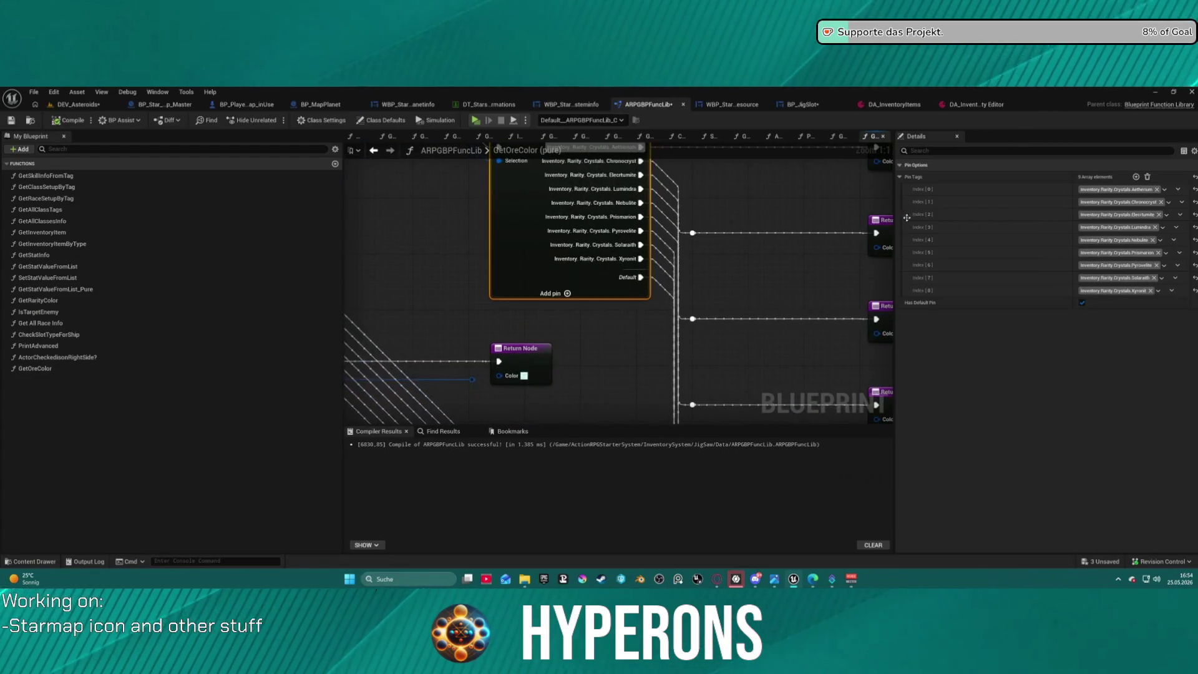
{"action": "left_click", "coordinate": [1137, 177]}
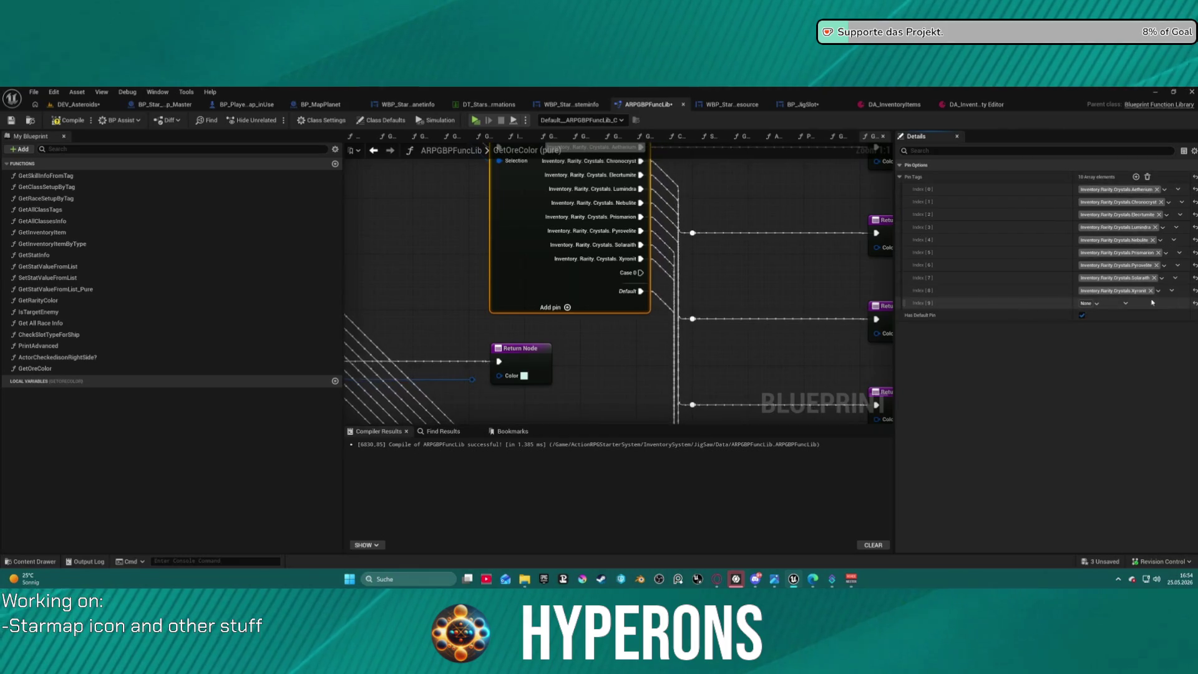
{"action": "right_click", "coordinate": [1099, 290], "text": "shift"}
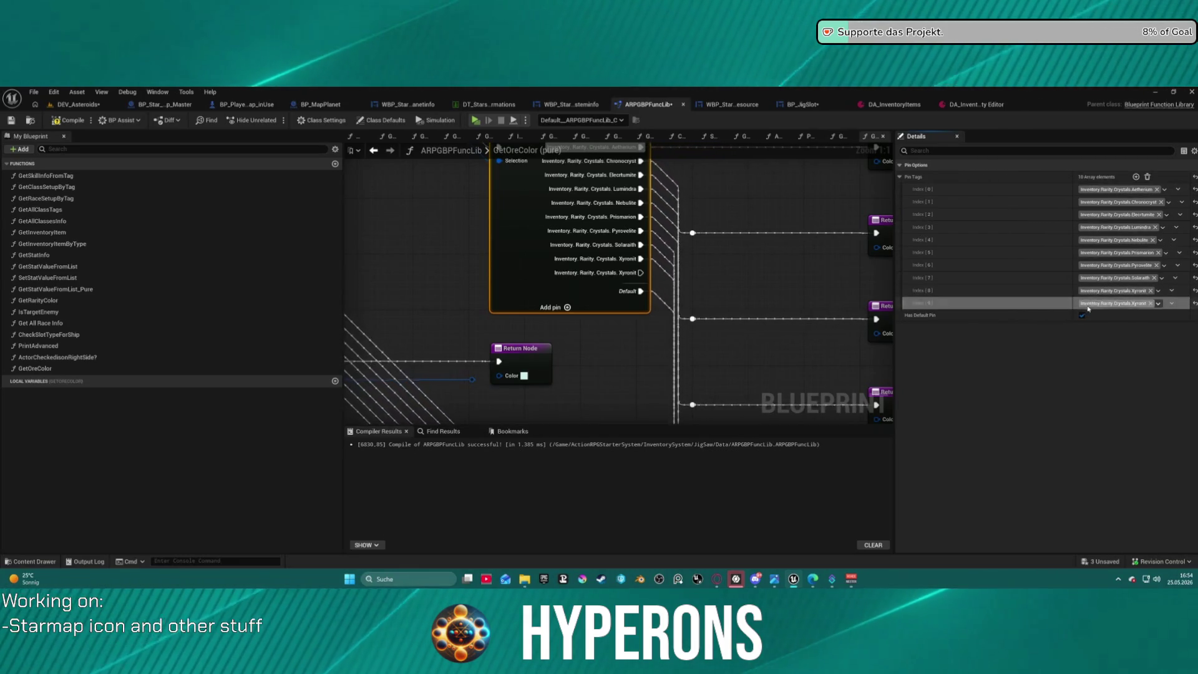
{"action": "left_click", "coordinate": [1098, 304], "text": "shift"}
{"action": "left_click", "coordinate": [1098, 306]}
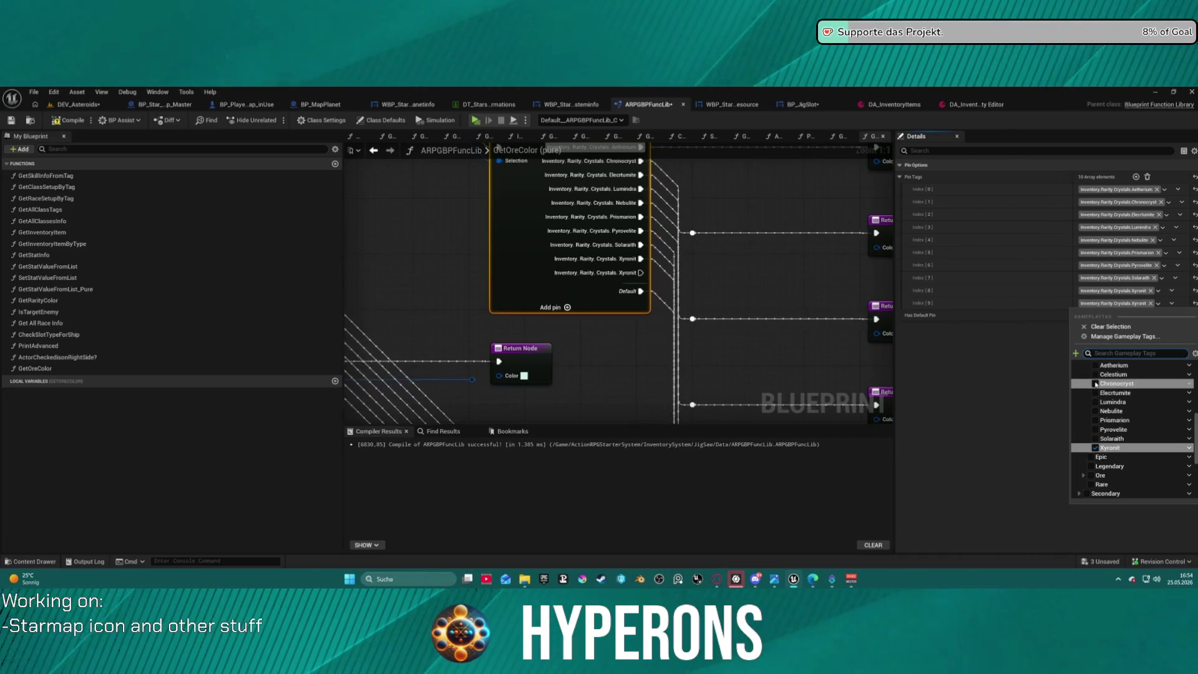
- Route Xyronit to the red return and Celestium to a duplicated return with a new purple colour
{"action": "mouse_move", "coordinate": [791, 309]}
{"action": "left_mouse_down"}
{"action": "mouse_move", "coordinate": [645, 284]}
{"action": "mouse_move", "coordinate": [682, 283]}
{"action": "mouse_move", "coordinate": [662, 249]}
{"action": "mouse_move", "coordinate": [593, 300]}
{"action": "mouse_move", "coordinate": [559, 276]}
{"action": "left_mouse_up"}
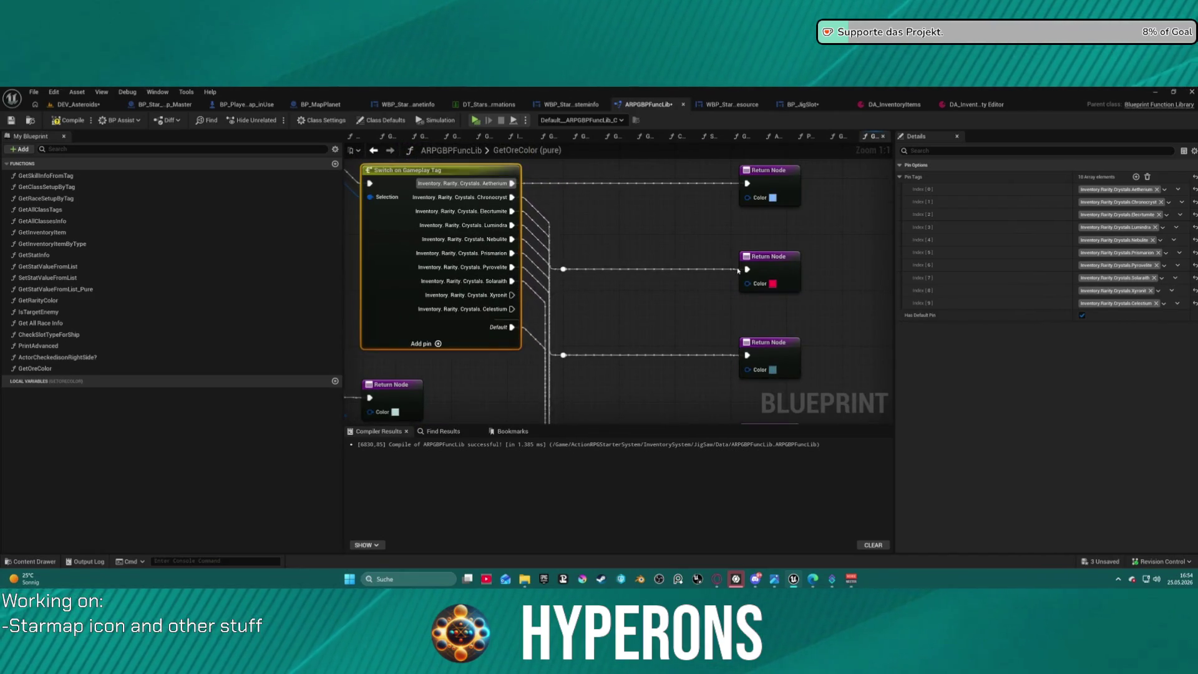
{"action": "mouse_move", "coordinate": [748, 269]}
{"action": "left_mouse_down"}
{"action": "mouse_move", "coordinate": [535, 302]}
{"action": "mouse_move", "coordinate": [493, 296]}
{"action": "mouse_move", "coordinate": [509, 295]}
{"action": "left_mouse_up"}
{"action": "left_click", "coordinate": [765, 347]}
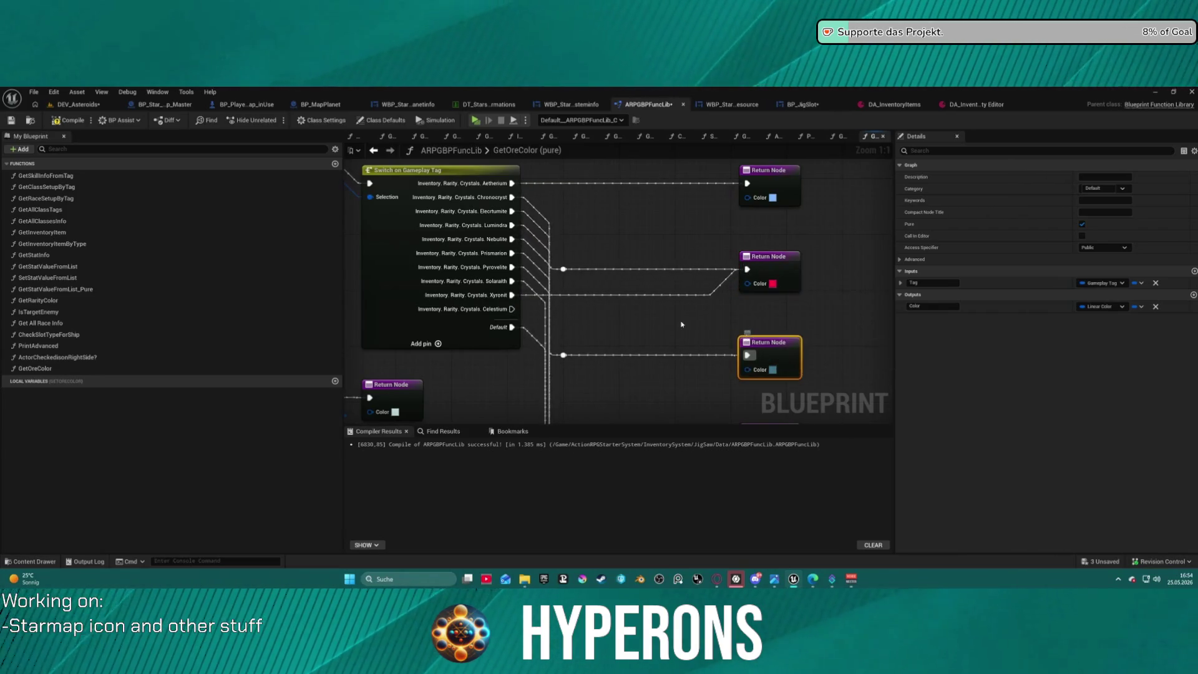
{"action": "key", "text": "ctrl+d"}
{"action": "left_click_drag", "start_coordinate": [512, 310], "coordinate": [679, 338]}
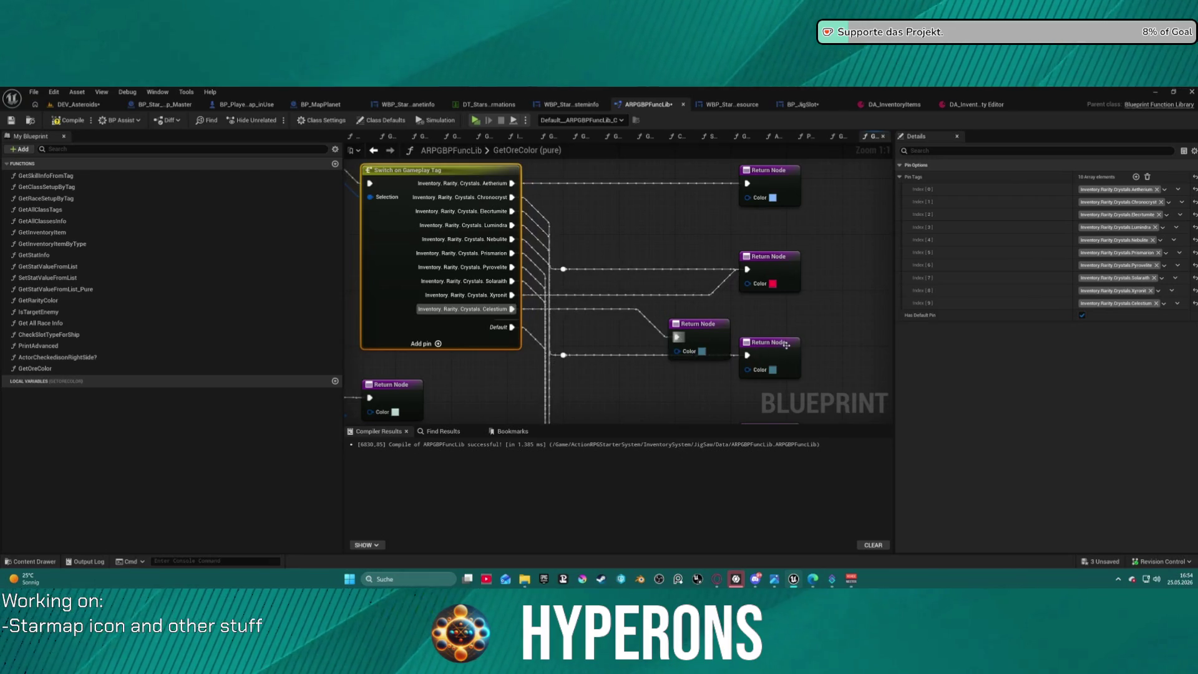
{"action": "left_click", "coordinate": [708, 353]}
{"action": "left_click", "coordinate": [704, 352]}
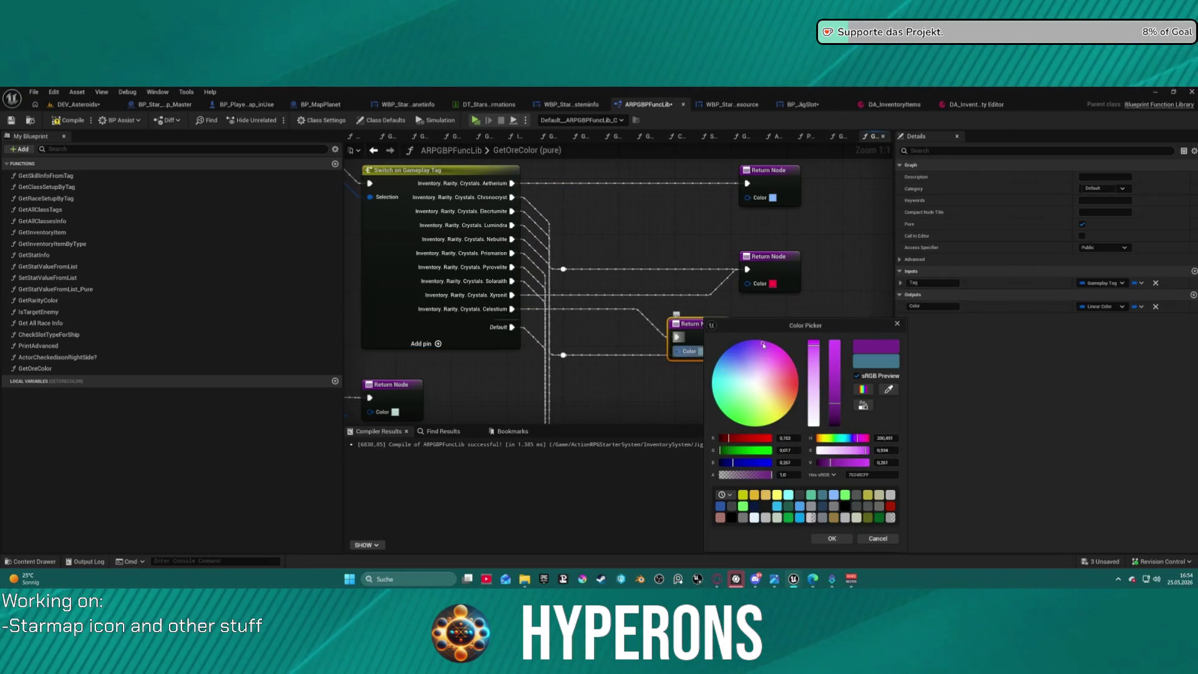
{"action": "left_click_drag", "start_coordinate": [757, 343], "coordinate": [752, 344]}
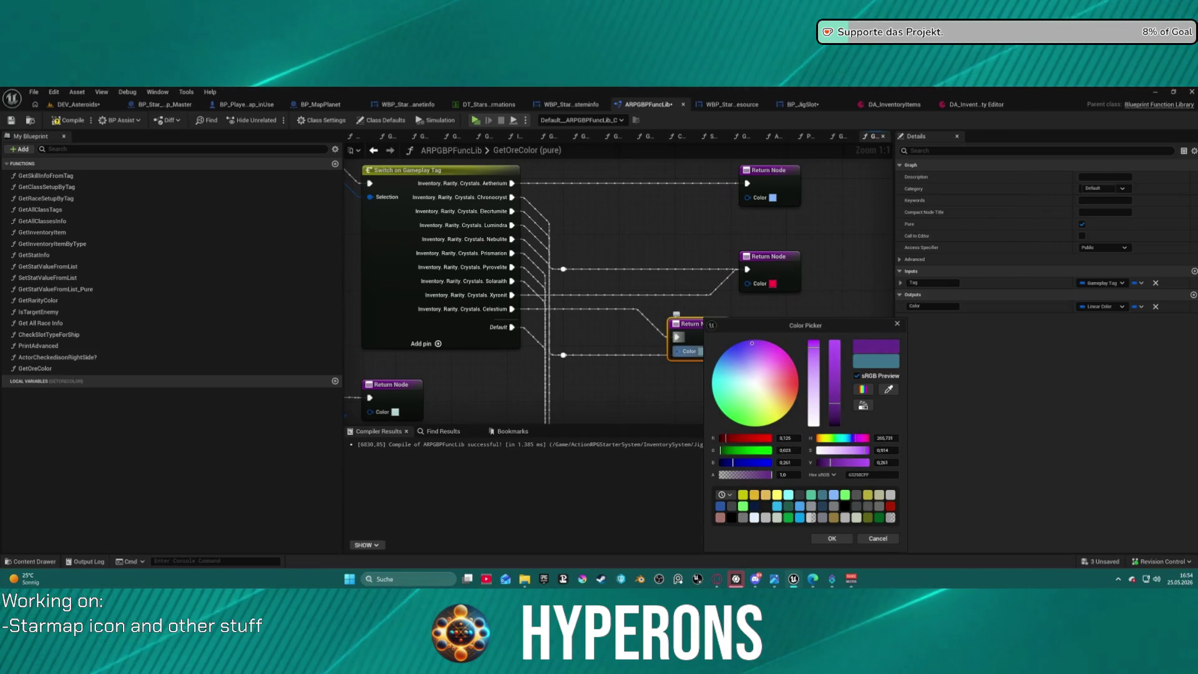
{"action": "left_click", "coordinate": [819, 539]}
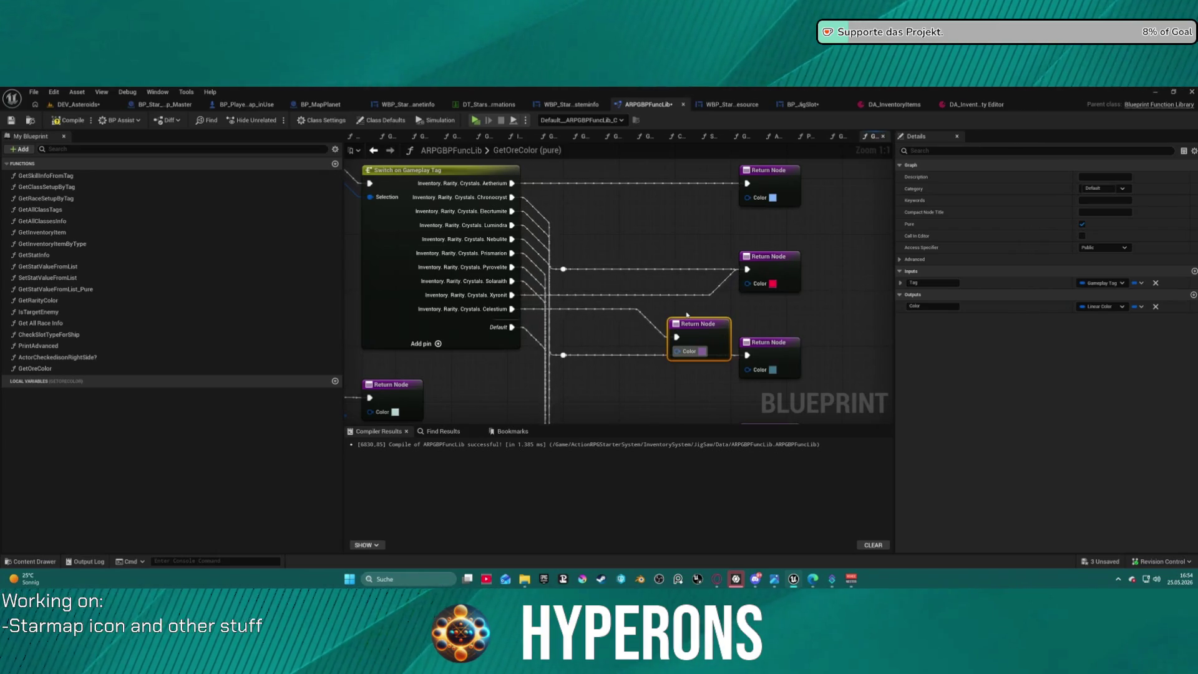
- Compile ARPGBPFuncLib and close its editor tab
{"action": "scroll", "coordinate": [686, 313], "scroll_direction": "down", "scroll_amount": 1}
{"action": "scroll", "coordinate": [686, 313], "scroll_direction": "down", "scroll_amount": 12}
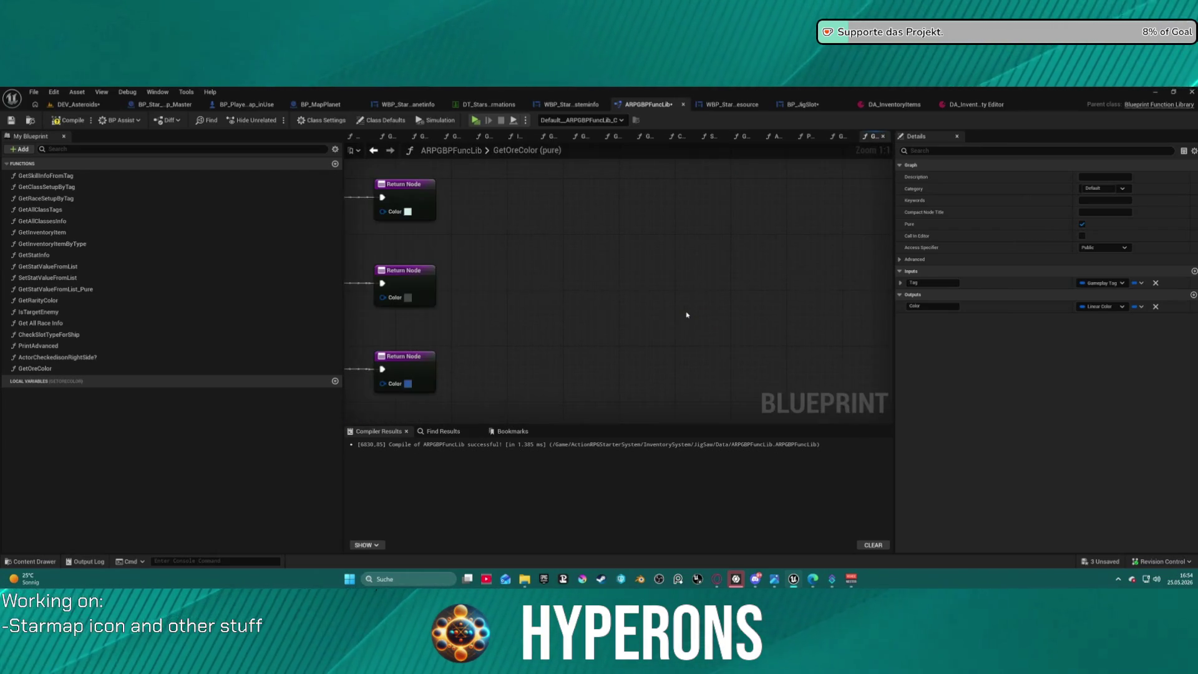
{"action": "scroll", "coordinate": [557, 245], "scroll_direction": "up", "scroll_amount": 5}
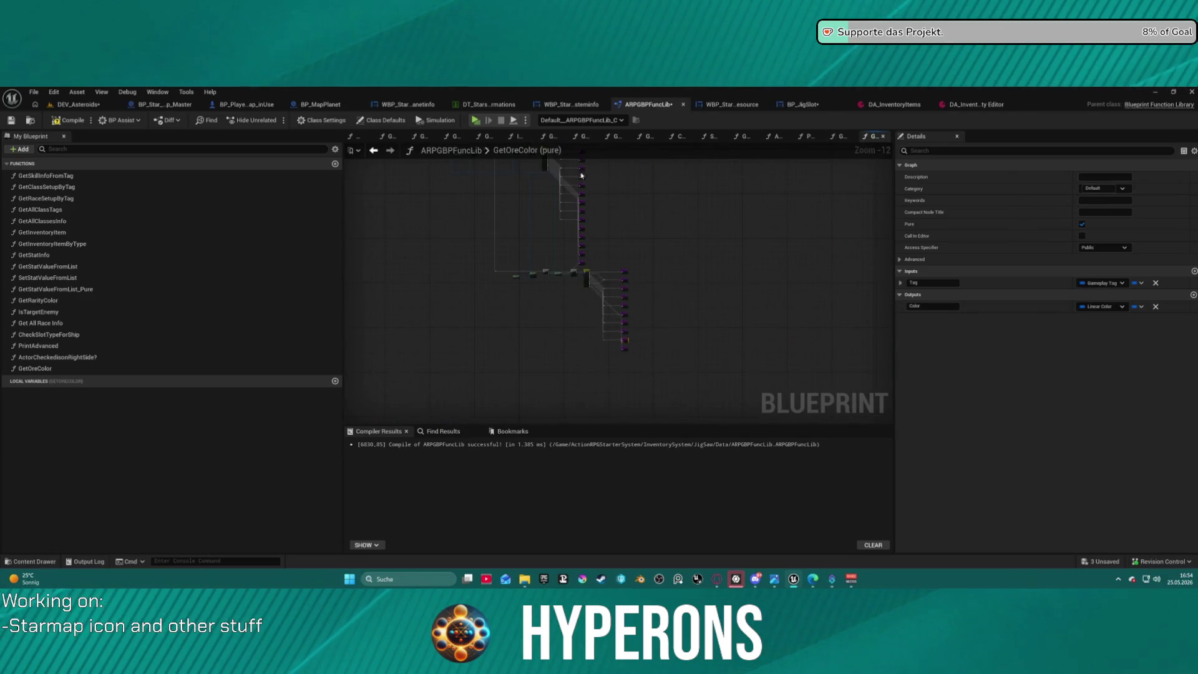
{"action": "mouse_move", "coordinate": [557, 245]}
{"action": "left_mouse_down"}
{"action": "mouse_move", "coordinate": [636, 220]}
{"action": "mouse_move", "coordinate": [686, 281]}
{"action": "mouse_move", "coordinate": [661, 254]}
{"action": "mouse_move", "coordinate": [683, 171]}
{"action": "left_mouse_up"}
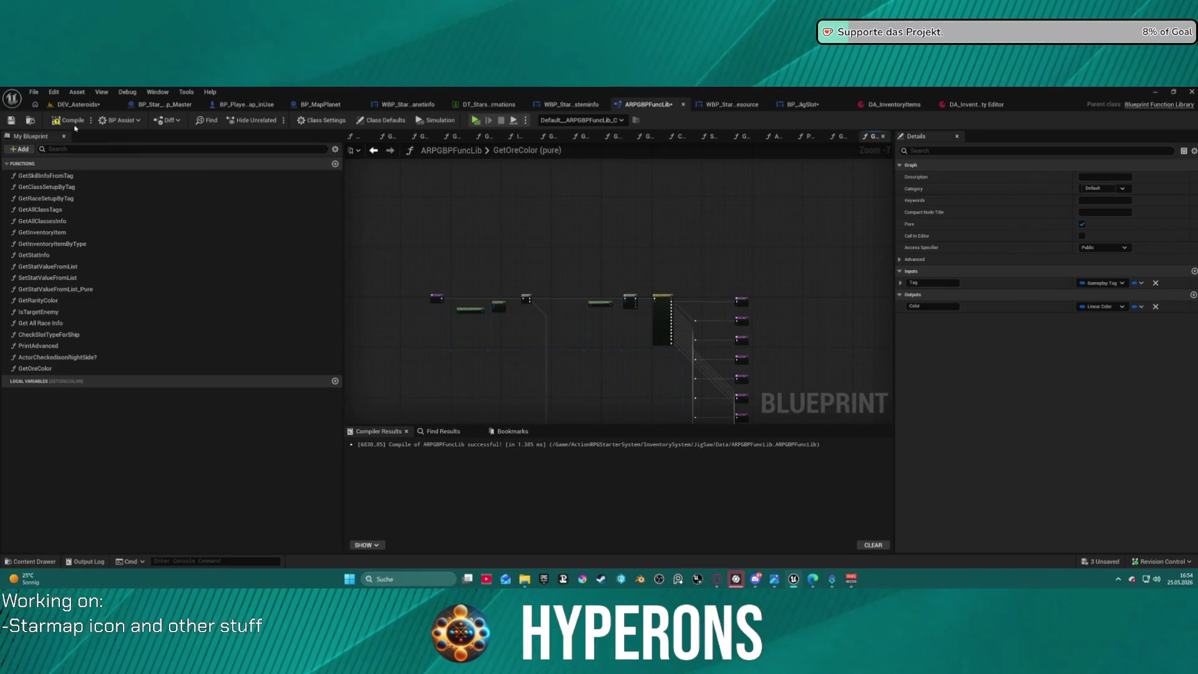
{"action": "key", "text": "F7"}
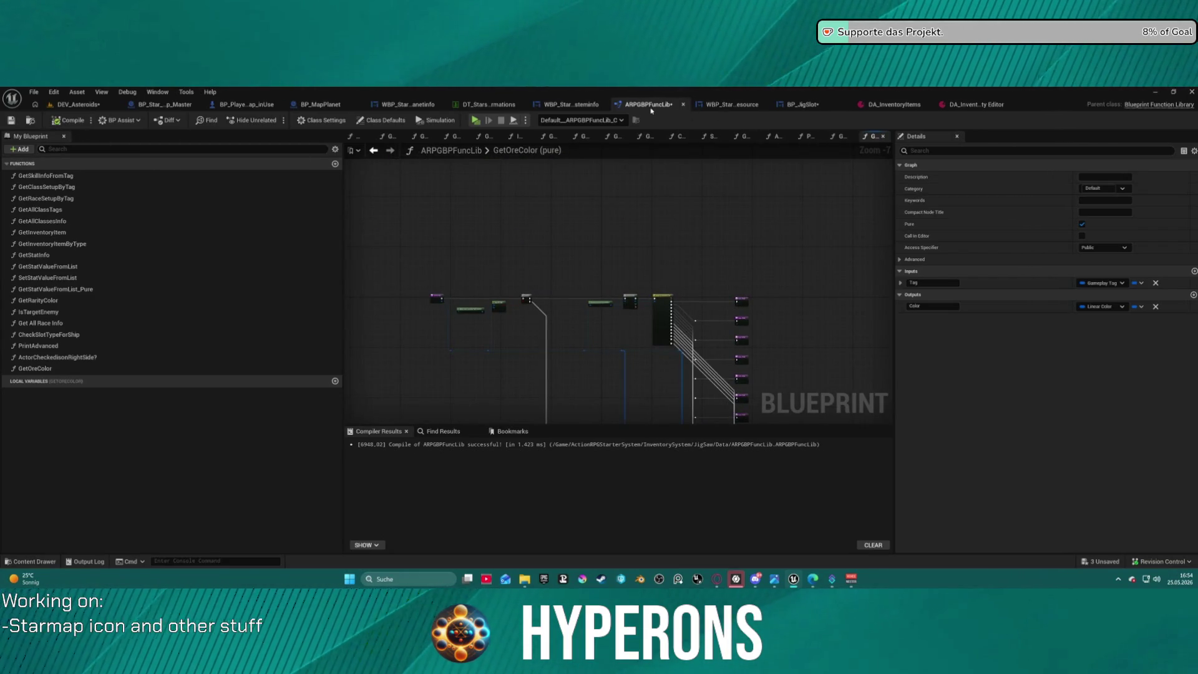
{"action": "middle_click", "coordinate": [650, 107]}
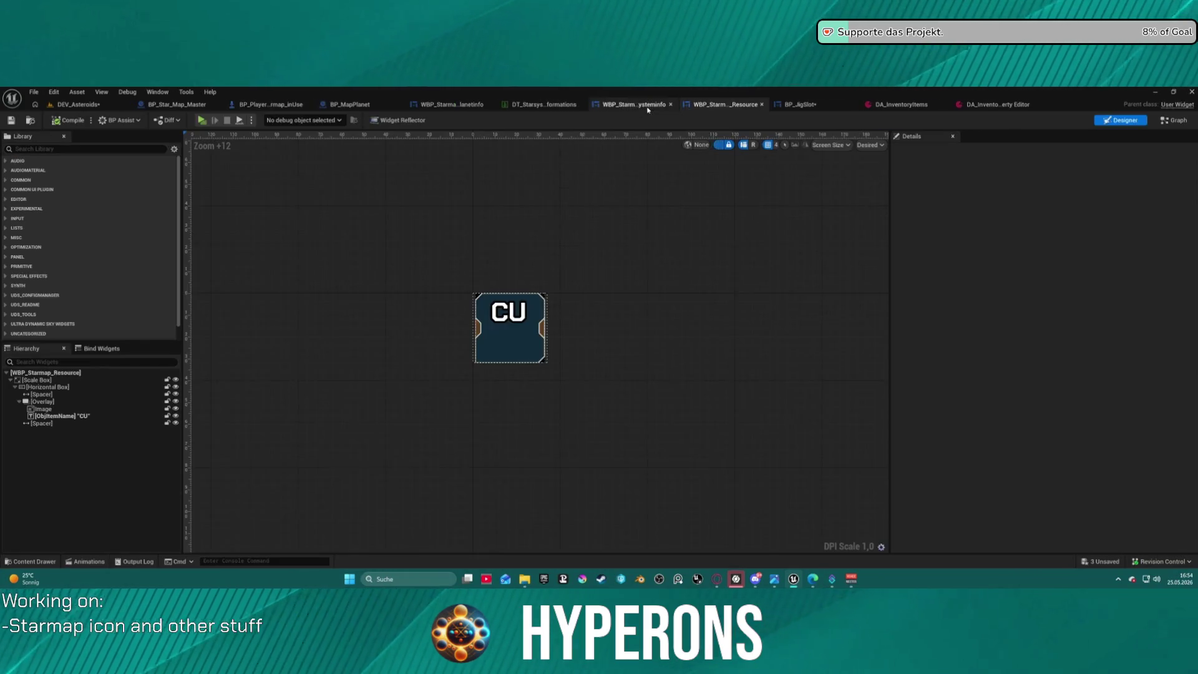
- Add two new elements to New Eden's Resources2 list in the star system data table
{"action": "left_click", "coordinate": [531, 106]}
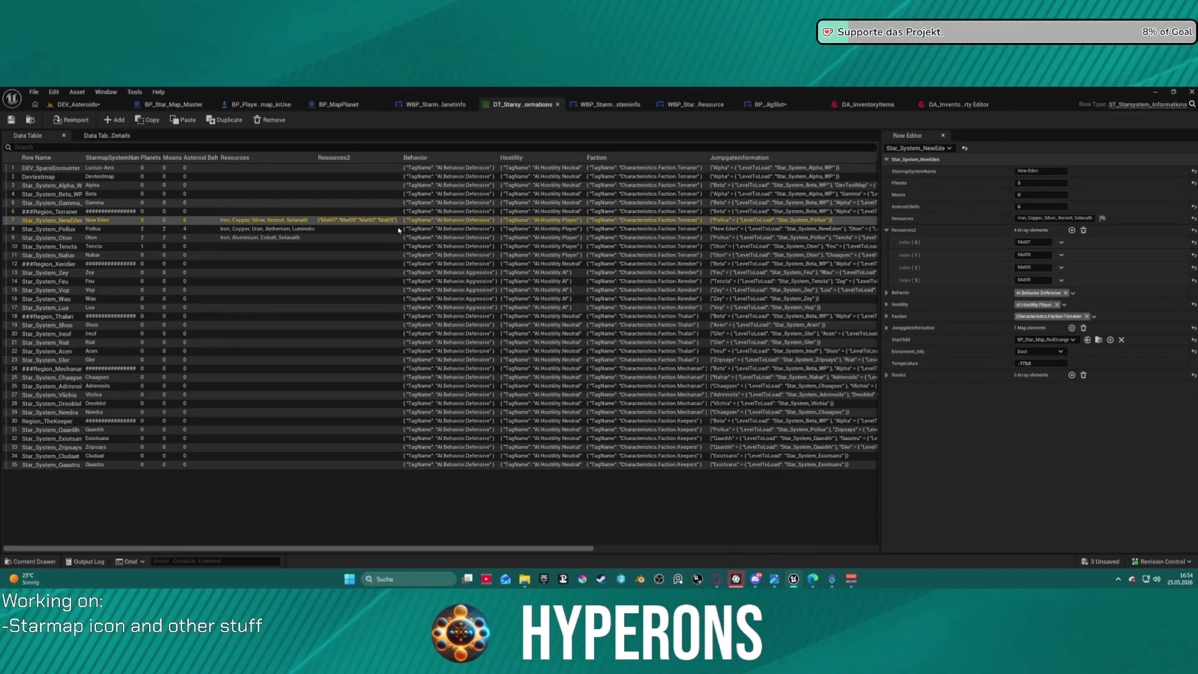
{"action": "left_click", "coordinate": [1072, 230]}
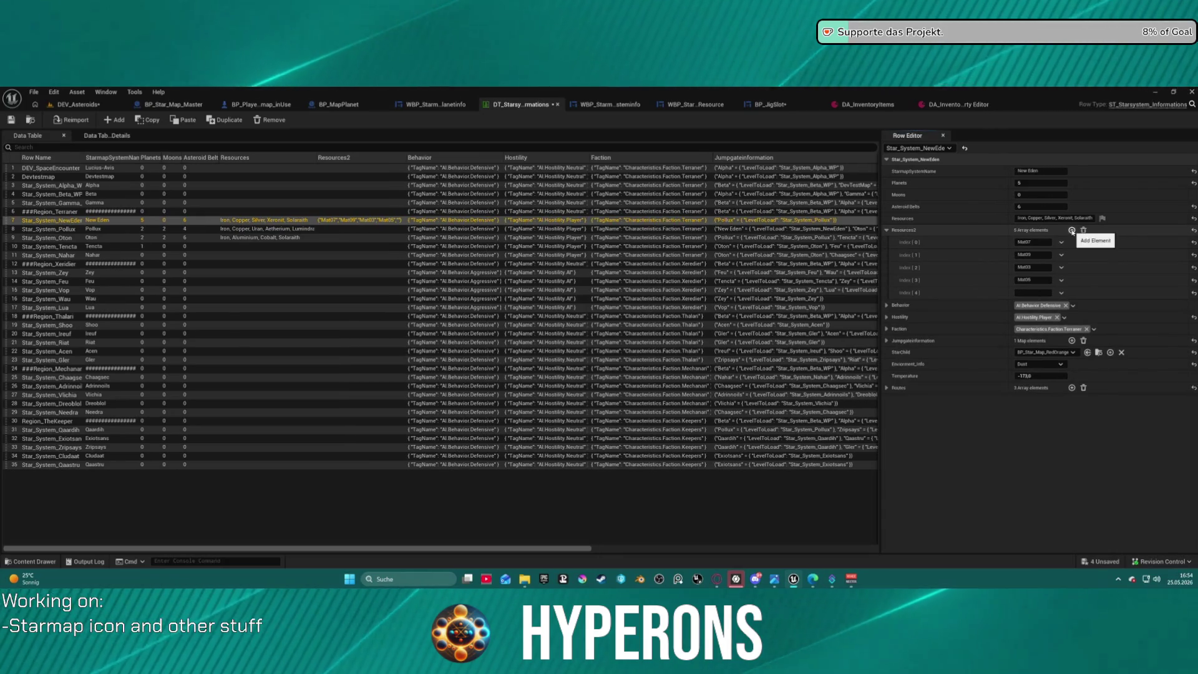
{"action": "left_click", "coordinate": [1073, 230]}
{"action": "left_click", "coordinate": [1024, 294]}
{"action": "type", "text": "Mat"}
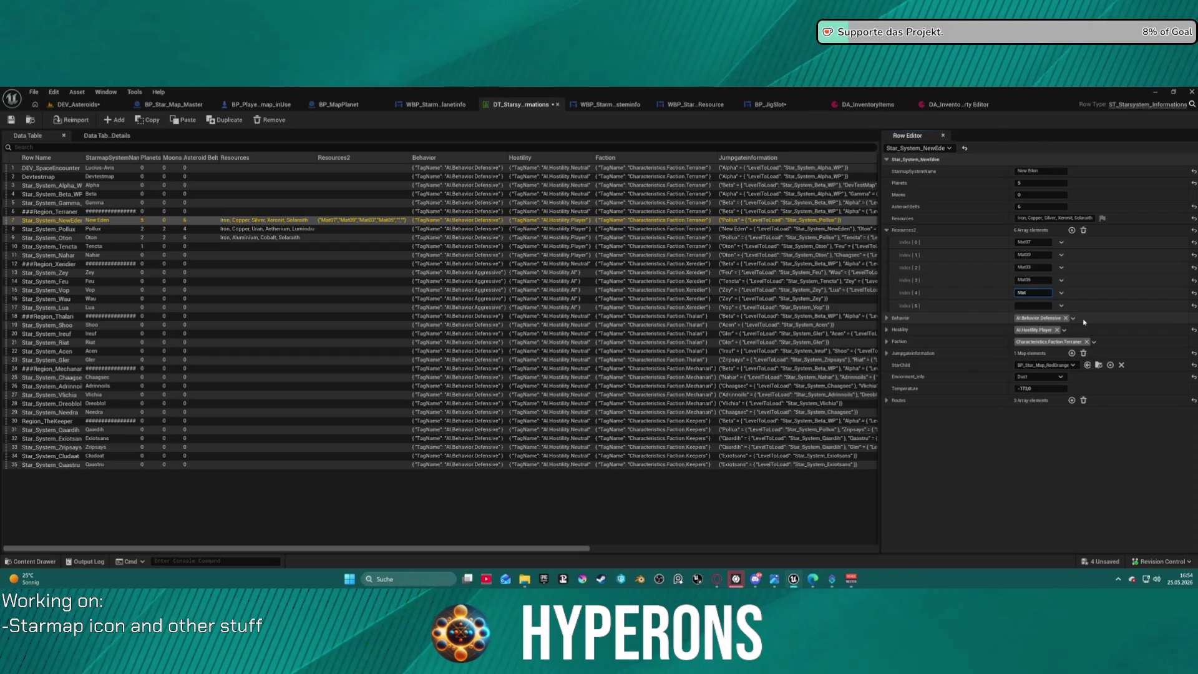
- Look up the ore item ids in the DA_InventoryItems asset
{"action": "left_click", "coordinate": [874, 104]}
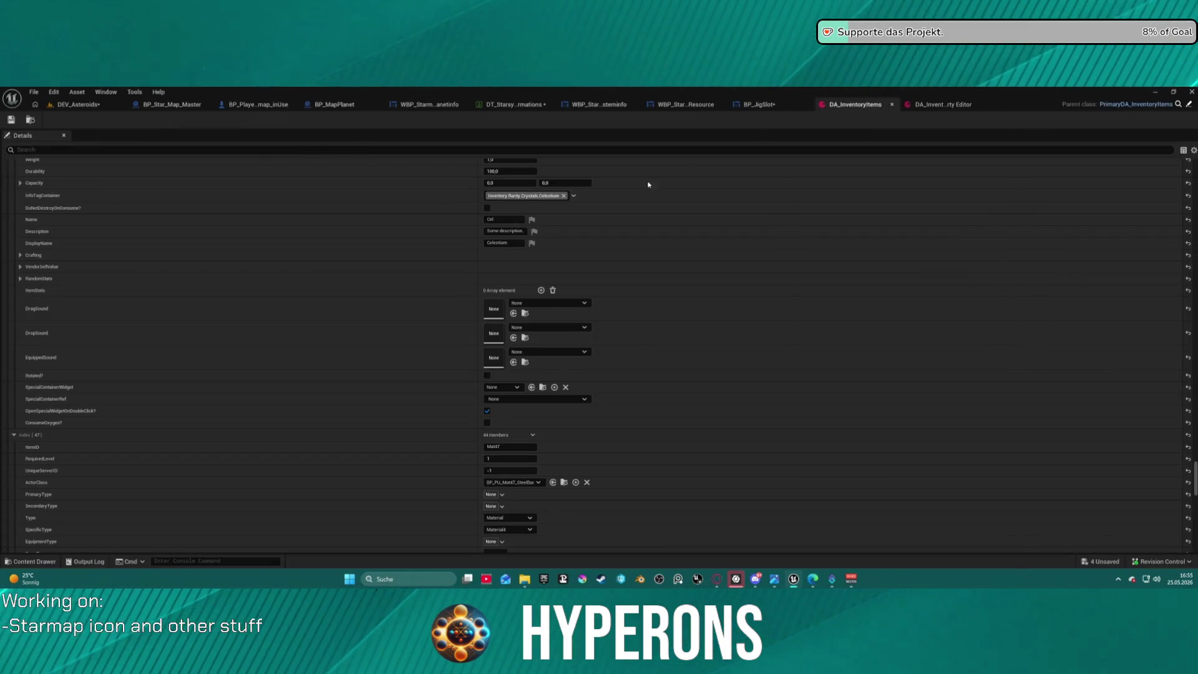
{"action": "scroll", "coordinate": [547, 336], "scroll_direction": "down", "scroll_amount": 3}
{"action": "scroll", "coordinate": [547, 336], "scroll_direction": "up", "scroll_amount": 3}
{"action": "scroll", "coordinate": [548, 336], "scroll_direction": "up", "scroll_amount": 10}
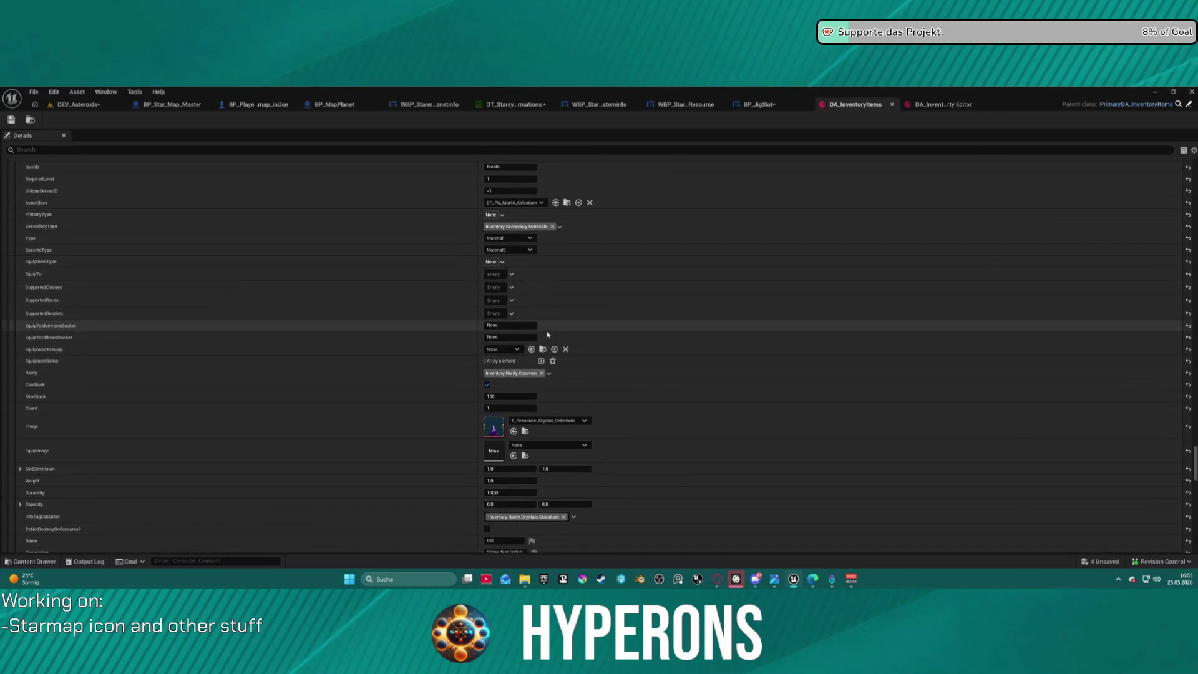
{"action": "scroll", "coordinate": [521, 241], "scroll_direction": "up", "scroll_amount": 10}
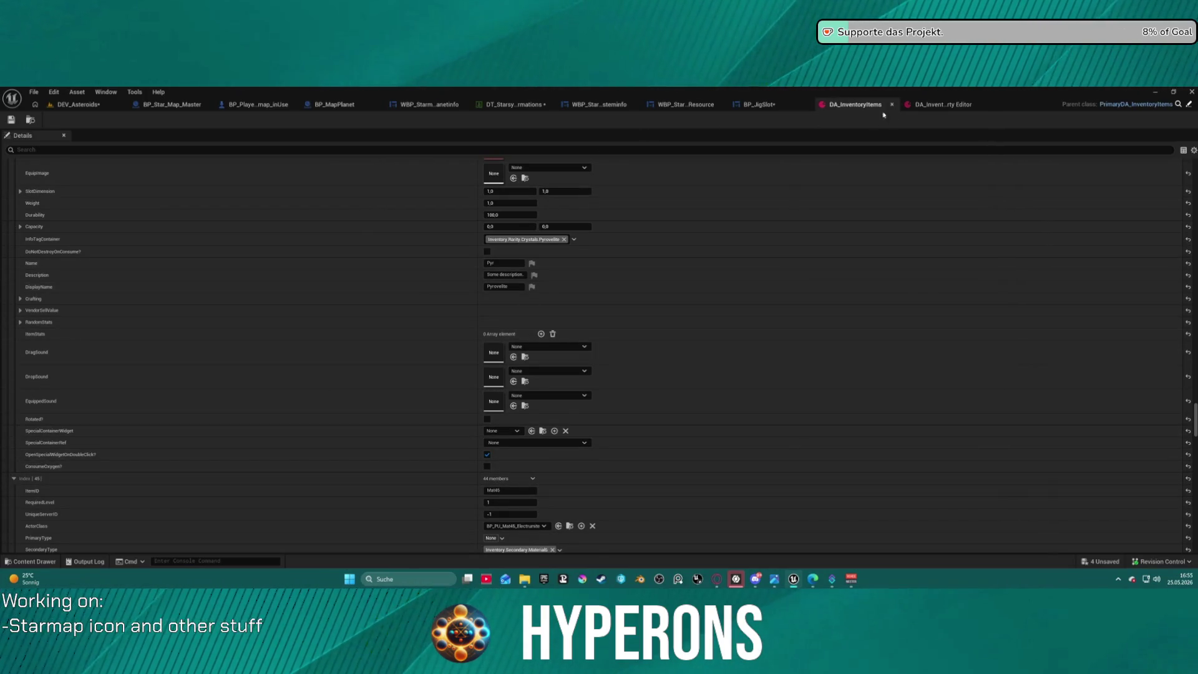
{"action": "left_click", "coordinate": [779, 108]}
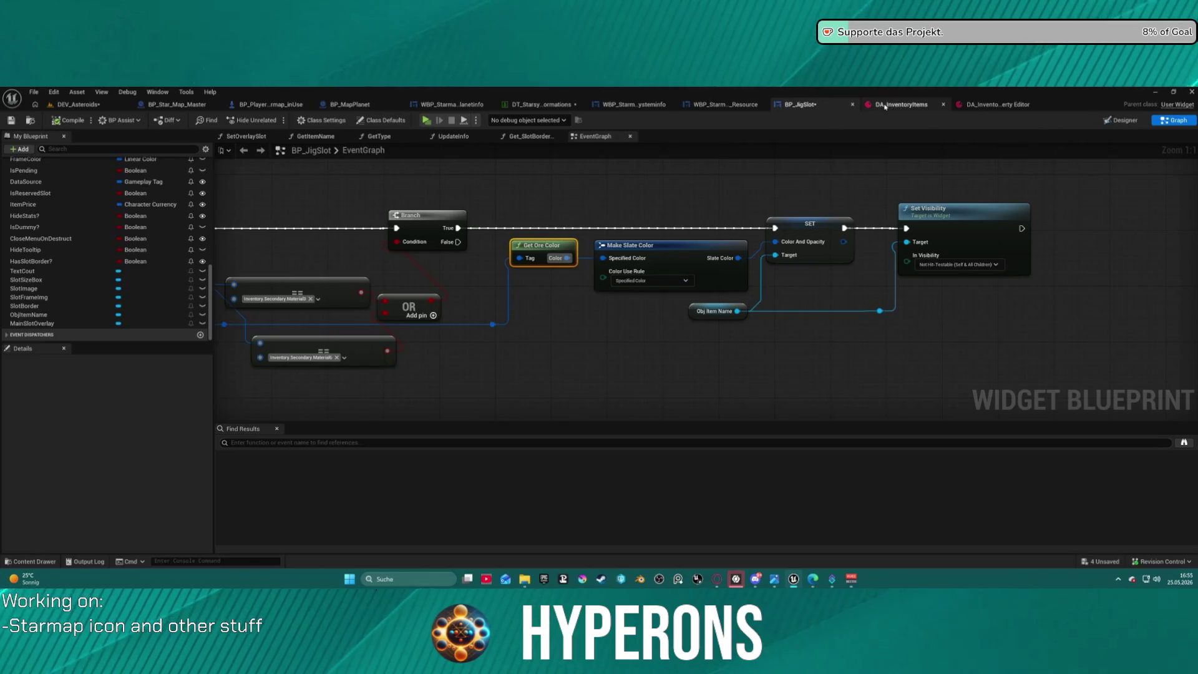
{"action": "left_click", "coordinate": [887, 106]}
{"action": "left_click", "coordinate": [515, 104]}
- Enter Mat45 at index 4 and Mat47 at index 5, then save the data table
{"action": "left_click", "coordinate": [1038, 293]}
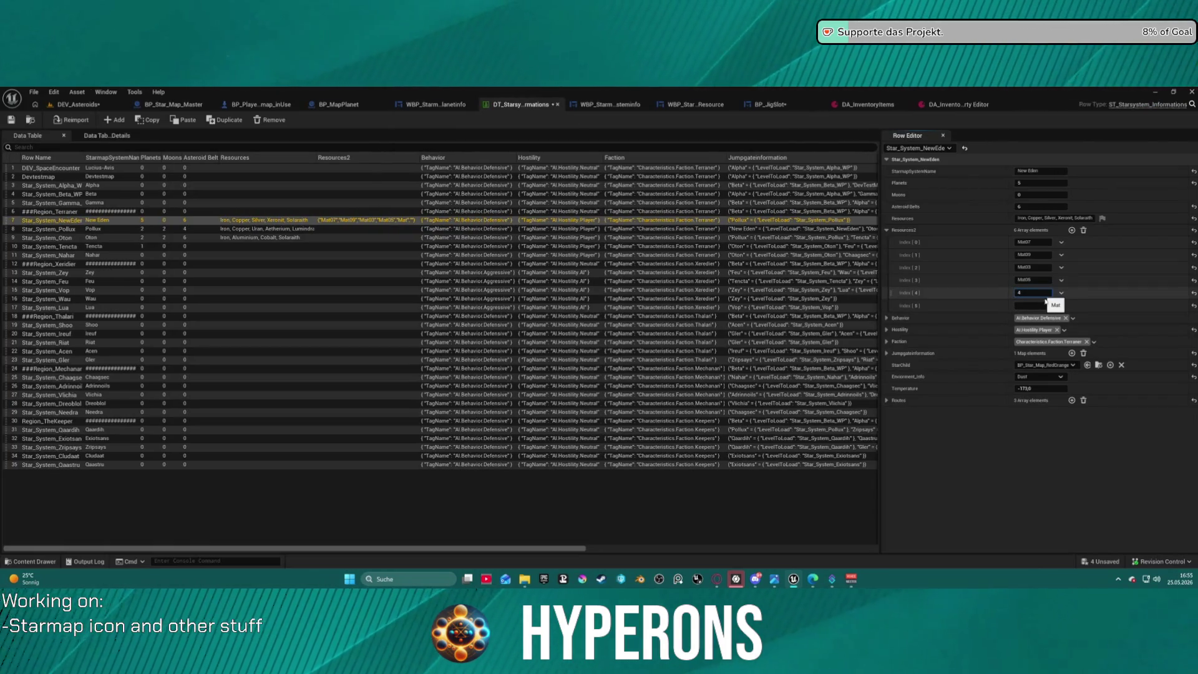
{"action": "type", "text": "Mat45"}
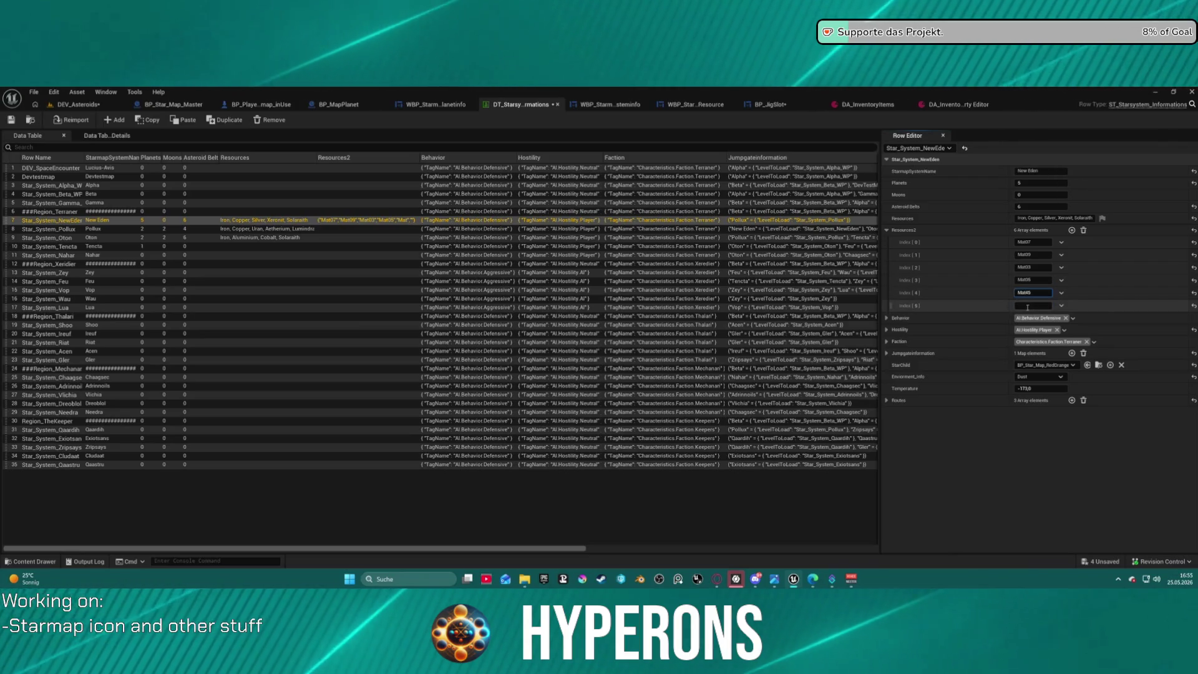
{"action": "key", "text": "ctrl+a"}
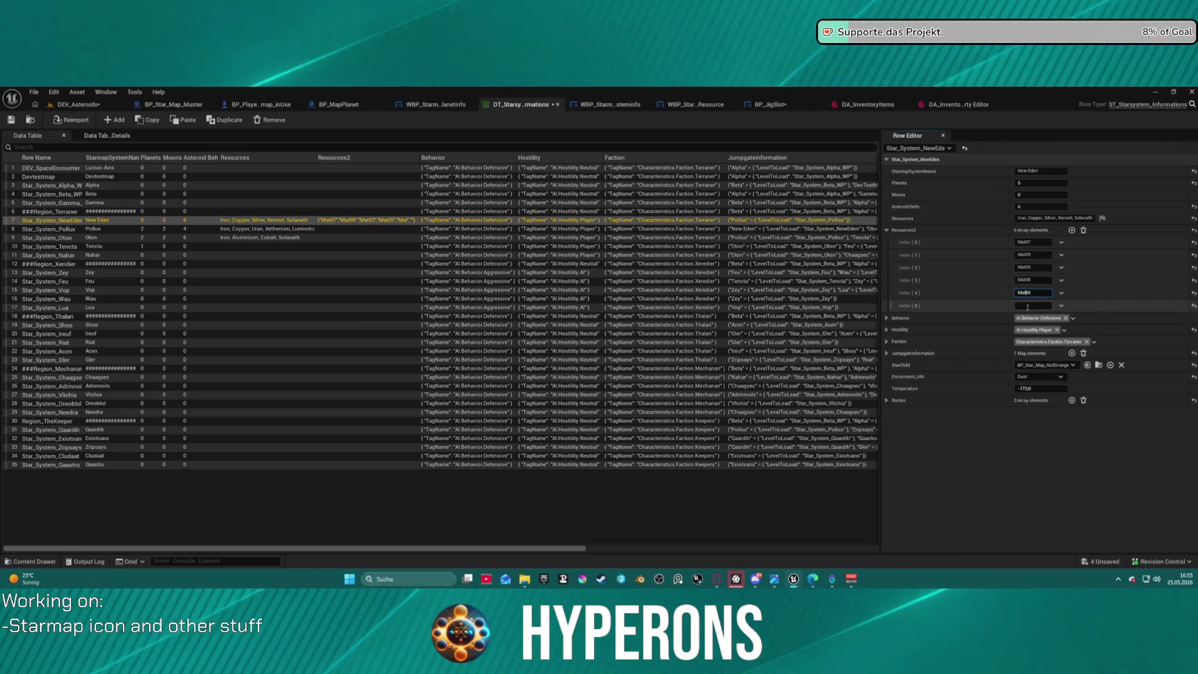
{"action": "left_click", "coordinate": [1028, 306]}
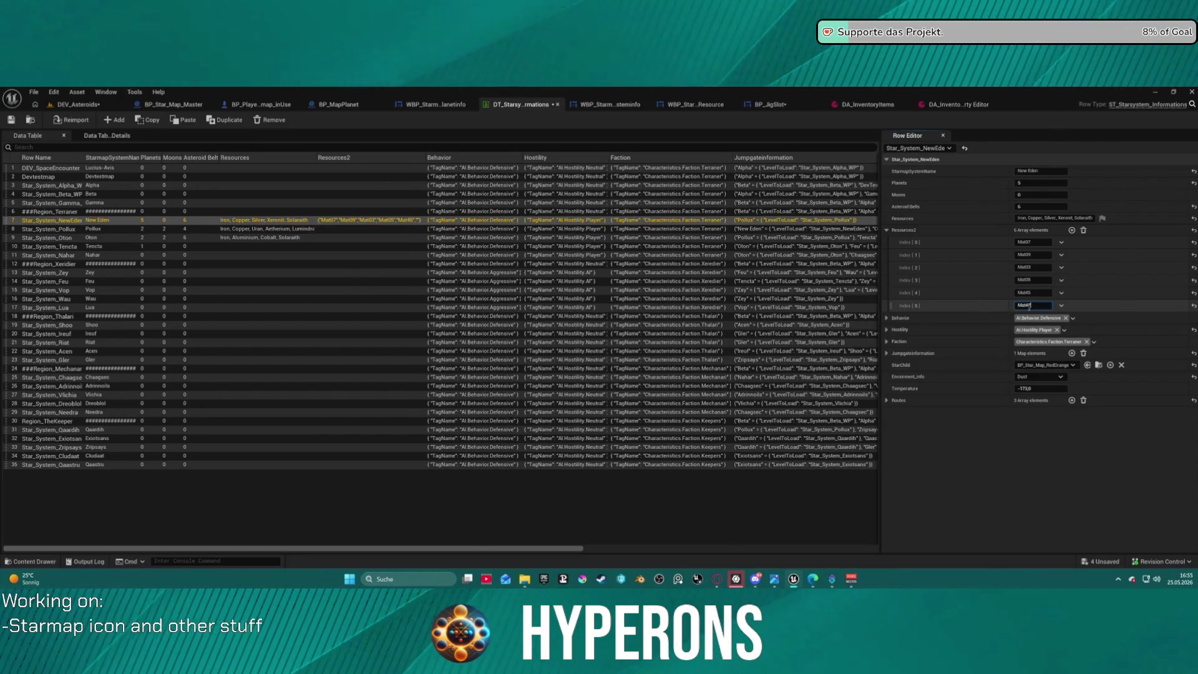
{"action": "key", "text": "BackSpace"}
{"action": "type", "text": "7"}
{"action": "key", "text": "Return"}
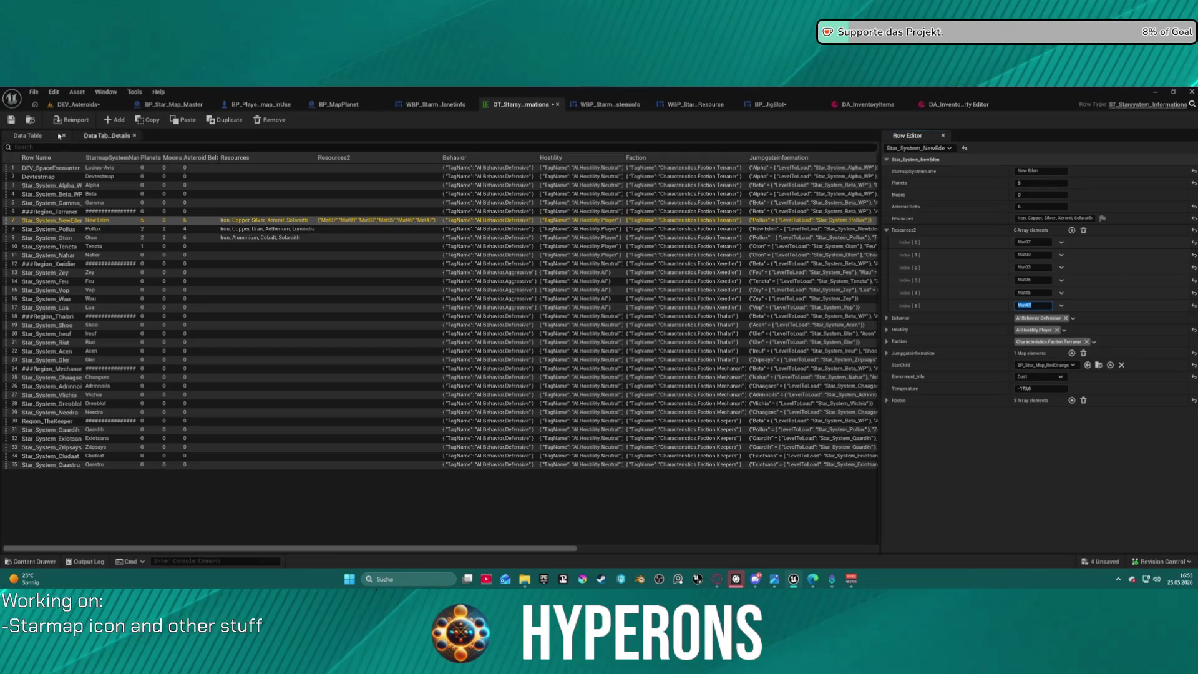
{"action": "left_click", "coordinate": [15, 123]}
{"action": "left_click", "coordinate": [595, 430]}
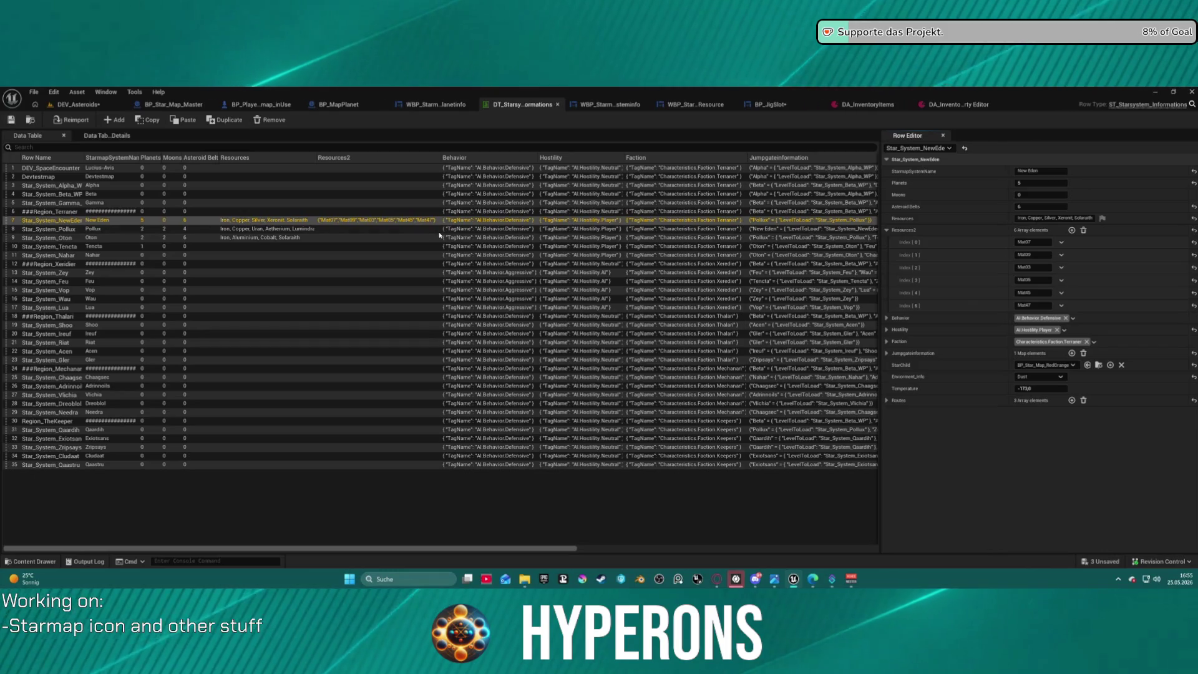
- Open Map_Lobby0 from File > Recent Levels and dismiss the map check Message Log
{"action": "left_click", "coordinate": [73, 105]}
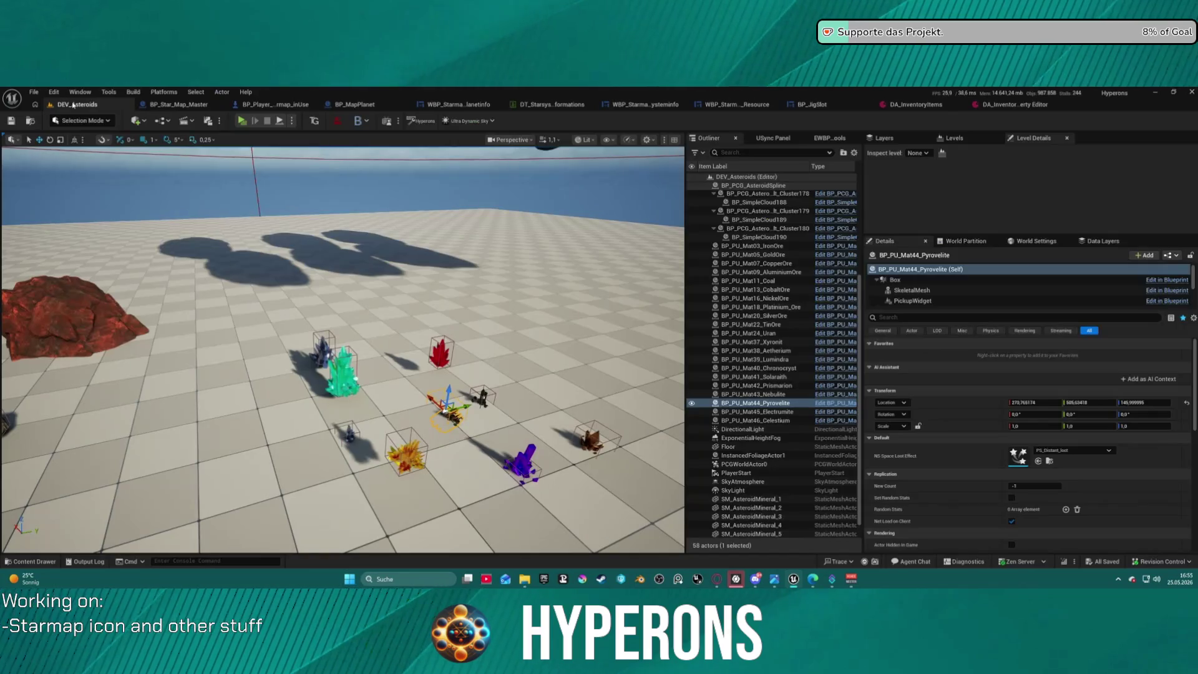
{"action": "left_click", "coordinate": [34, 91]}
{"action": "mouse_move", "coordinate": [100, 156]}
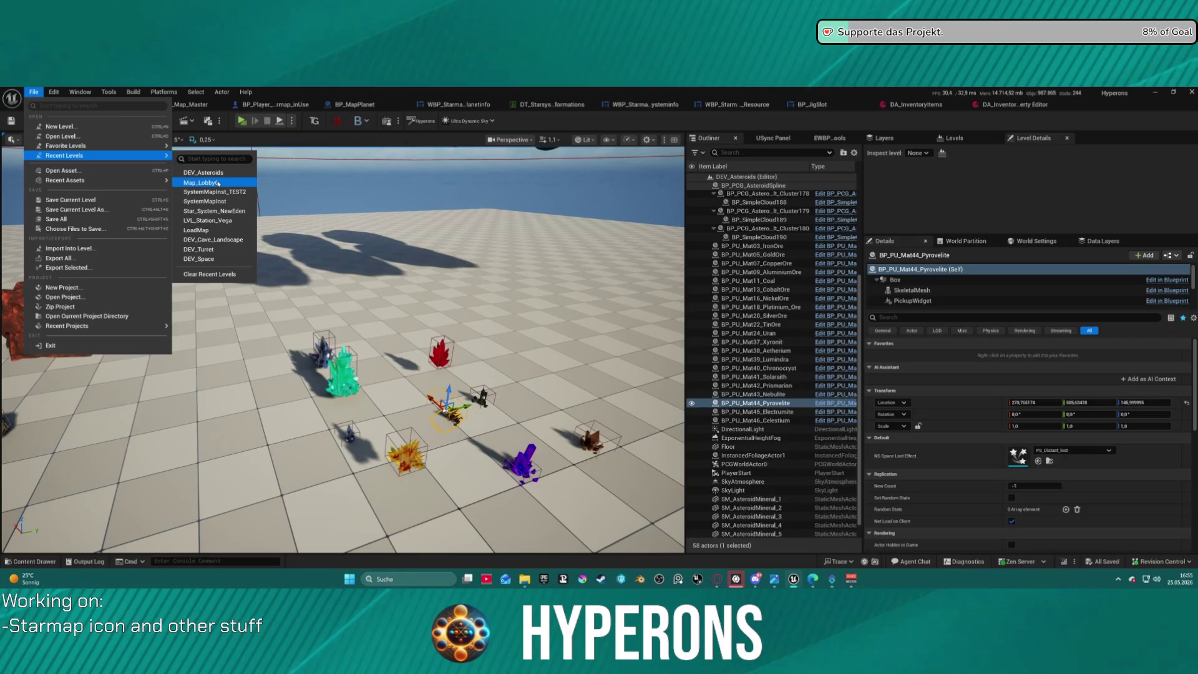
{"action": "left_click", "coordinate": [375, 272]}
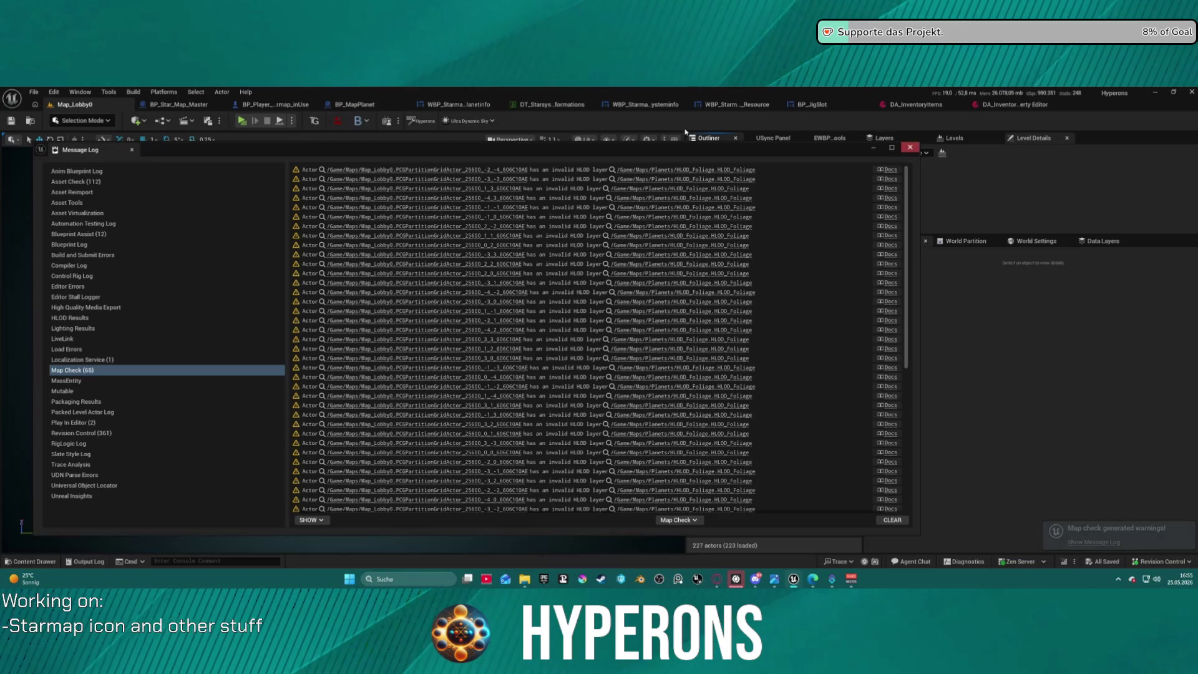
{"action": "left_click", "coordinate": [912, 148]}
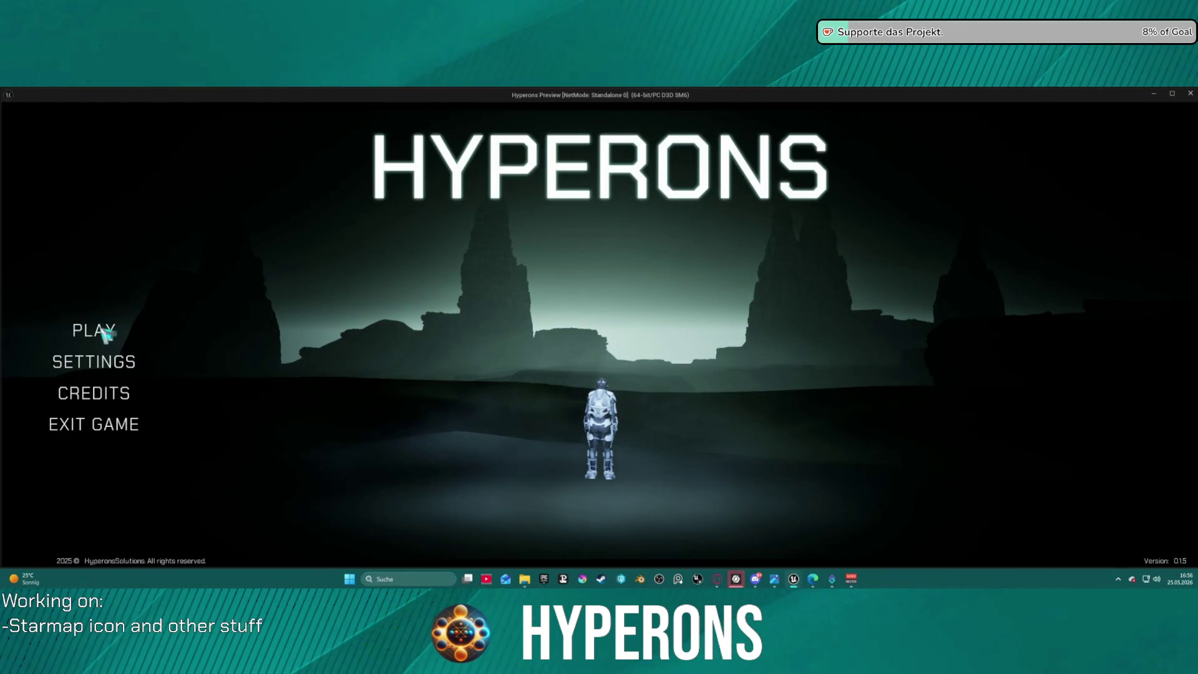
- Start a Hyperons session as the Mining character in System New Eden
{"action": "left_click", "coordinate": [106, 334]}
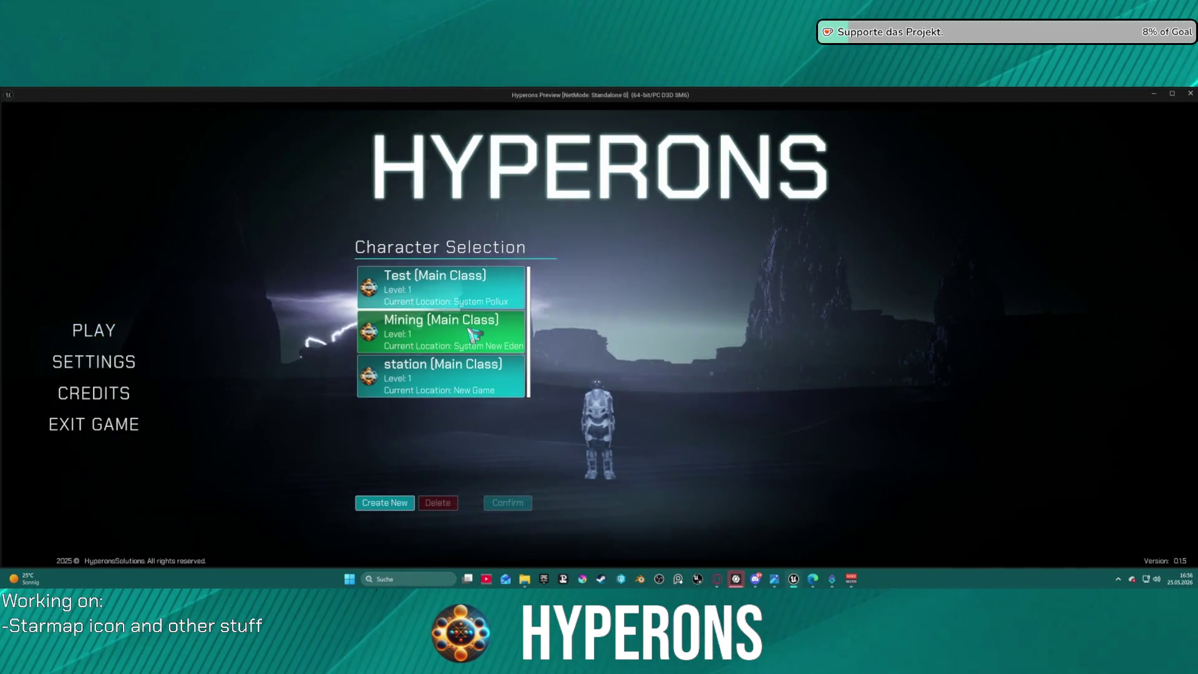
{"action": "left_click", "coordinate": [475, 336]}
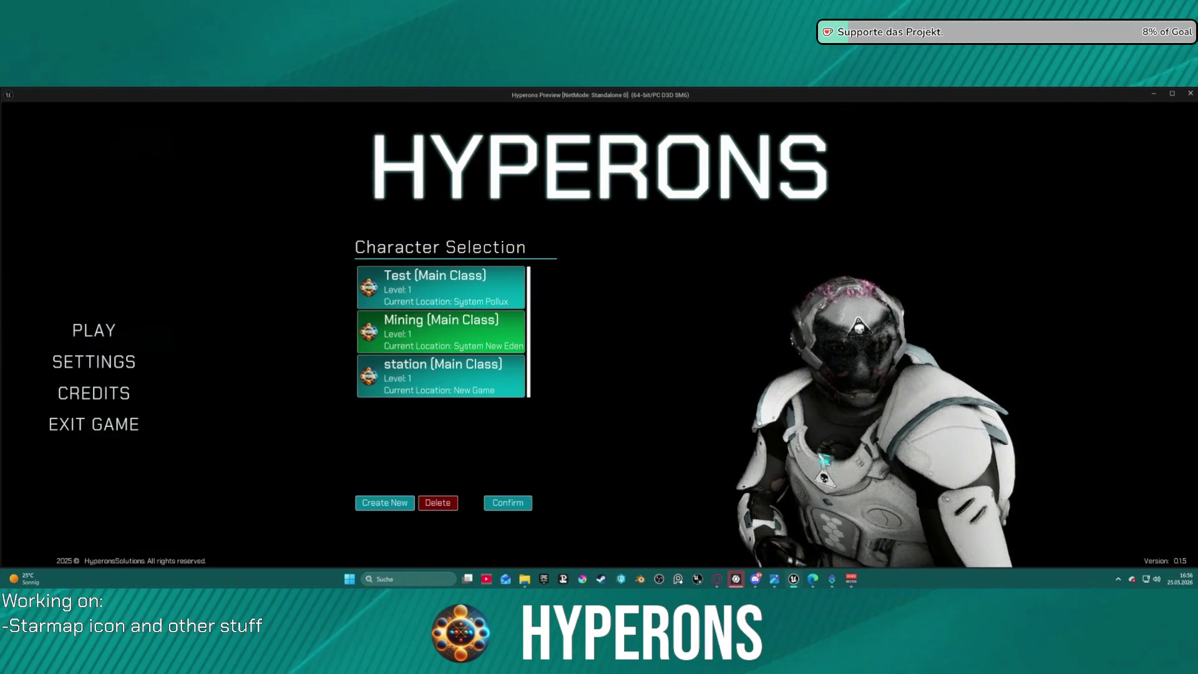
{"action": "left_click", "coordinate": [515, 508]}
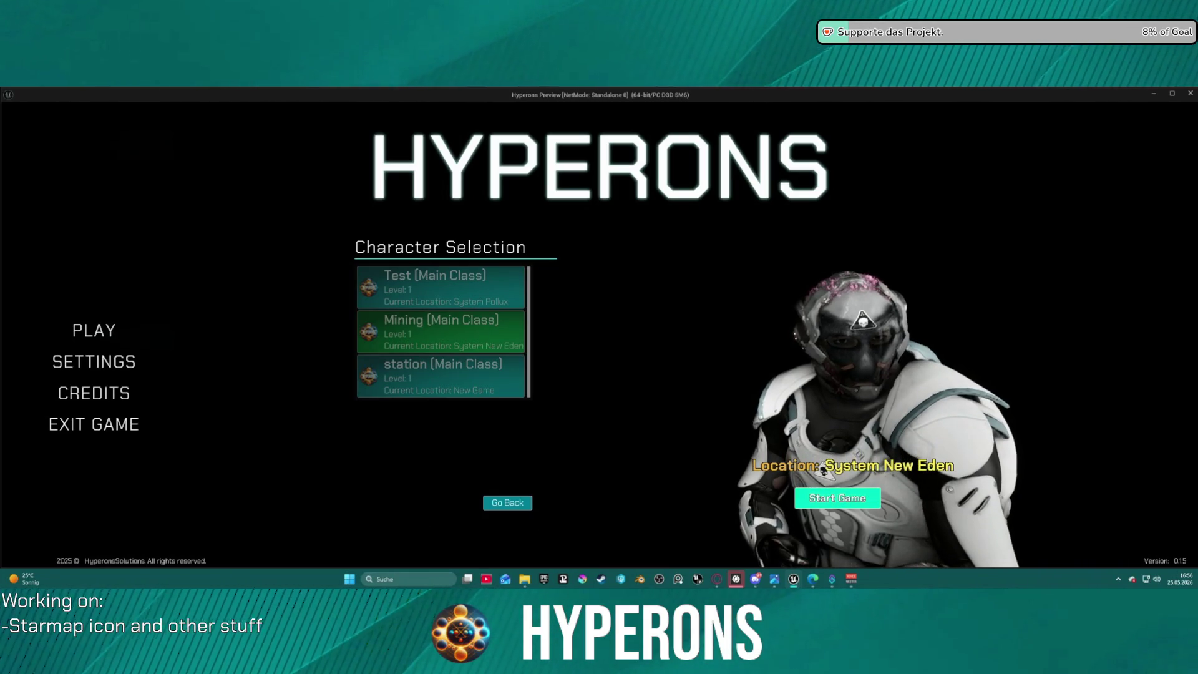
{"action": "left_click", "coordinate": [831, 498]}
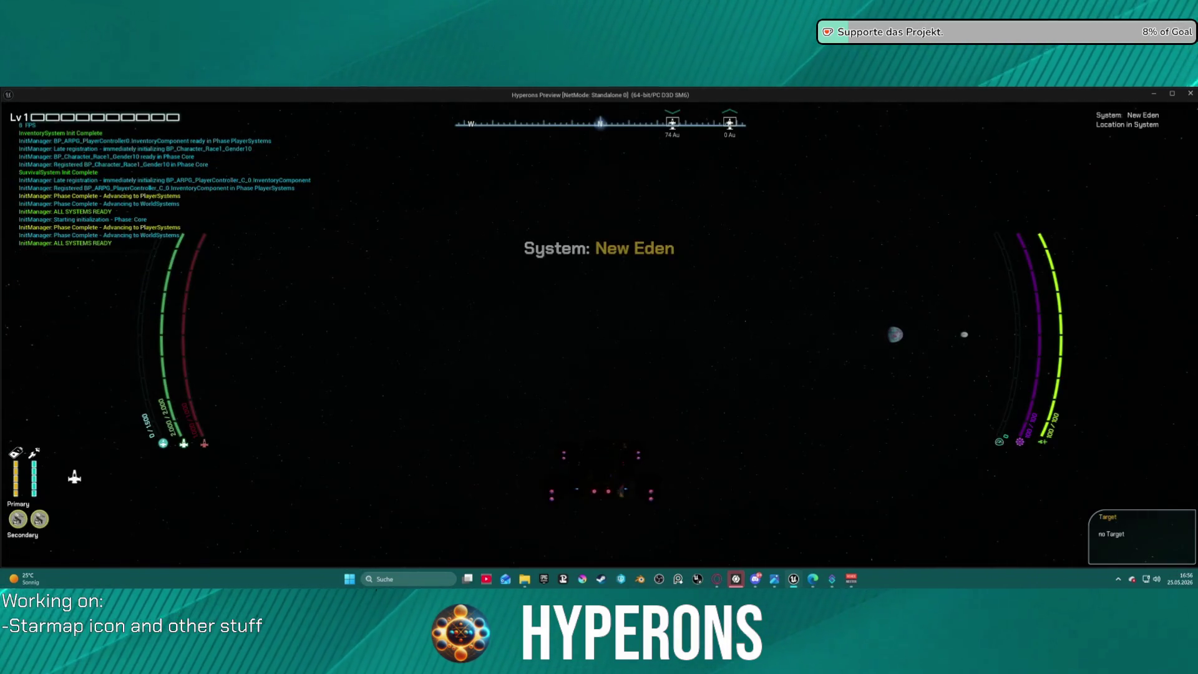
- Check New Eden's resource icons on the starmap, then close the game preview
{"action": "key", "text": "i"}
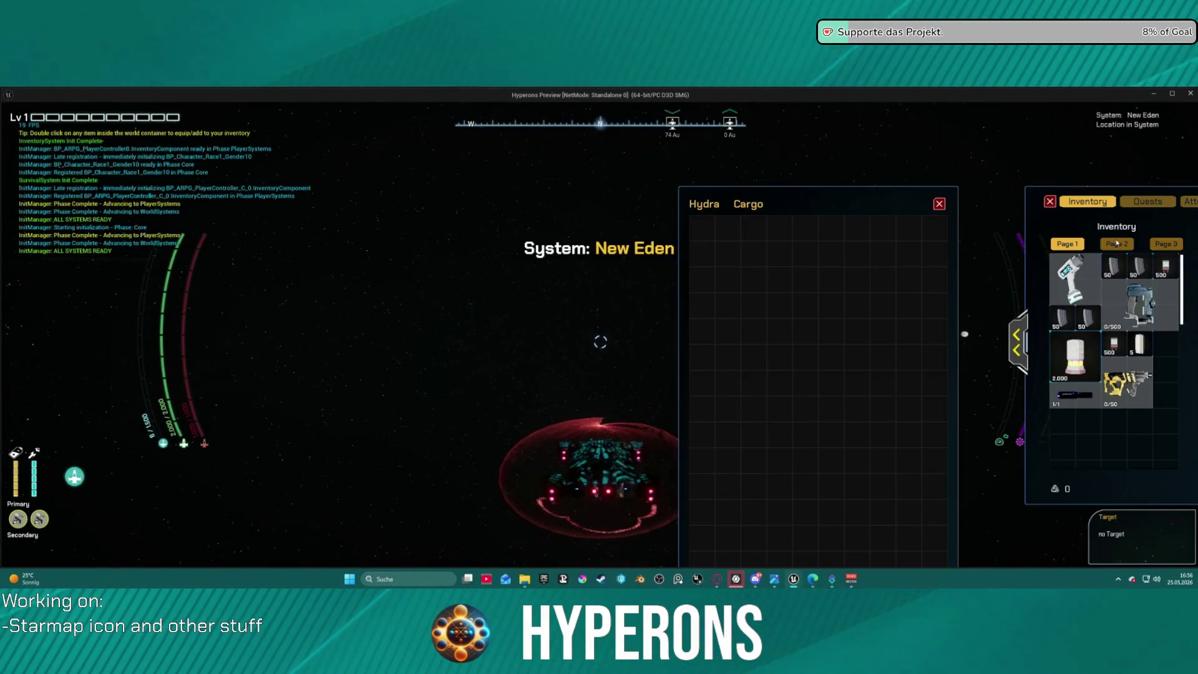
{"action": "key", "text": "i"}
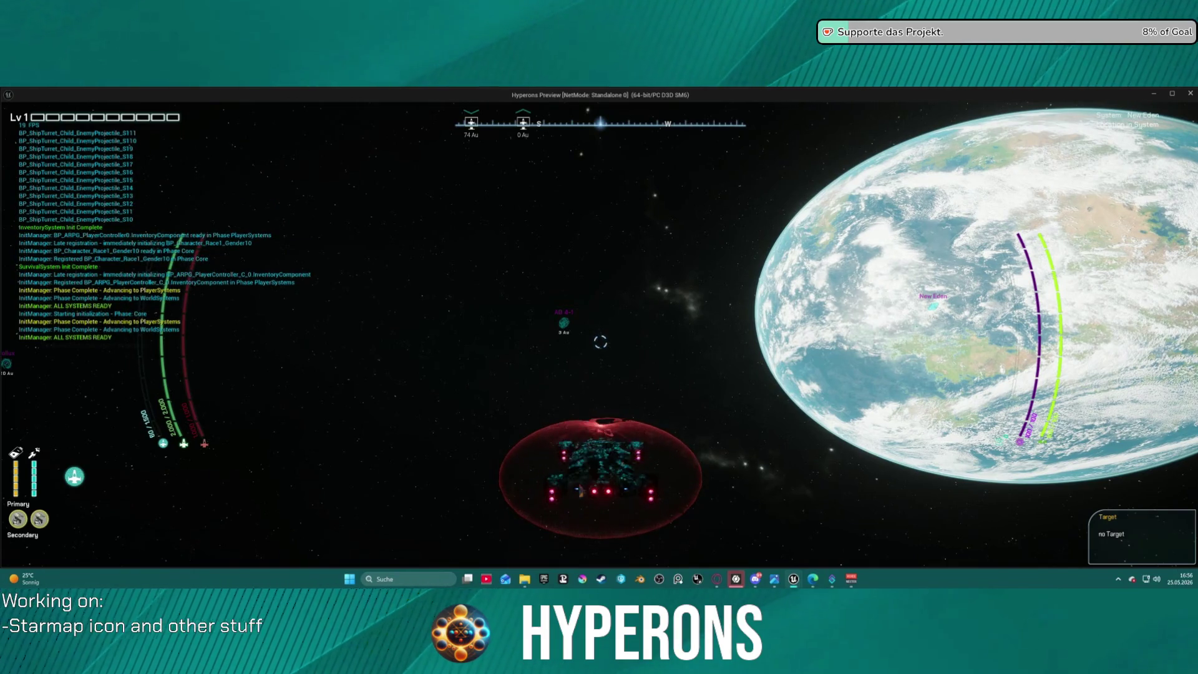
{"action": "key", "text": "m"}
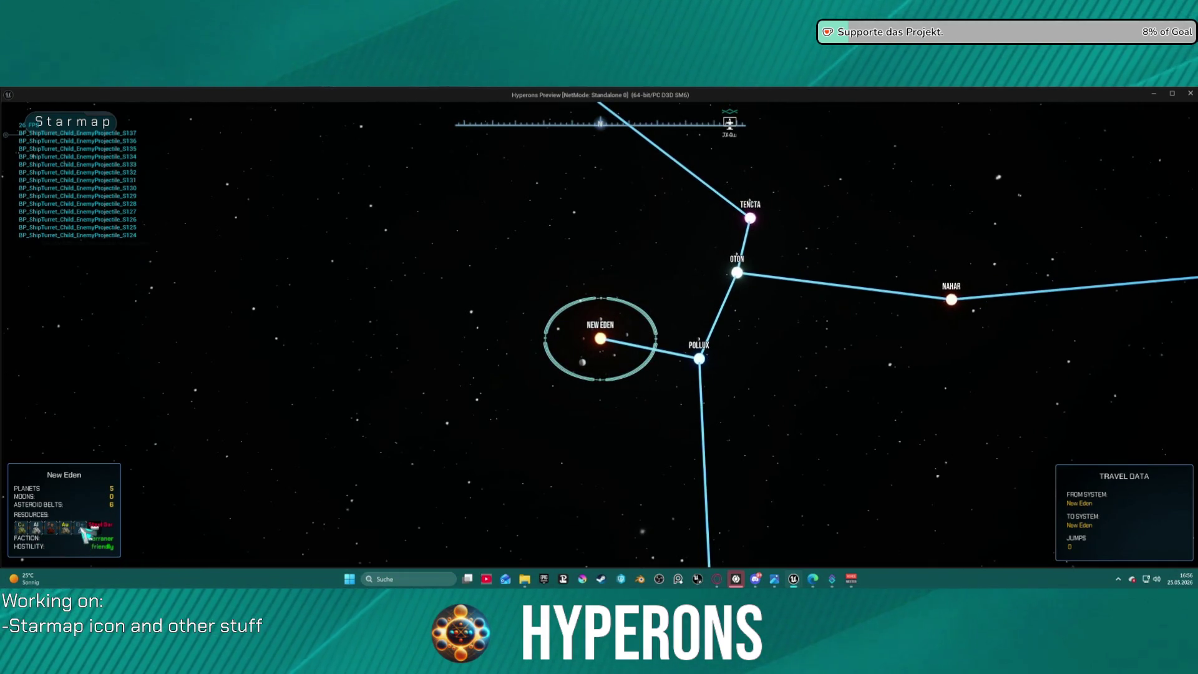
{"action": "key", "text": "Escape"}
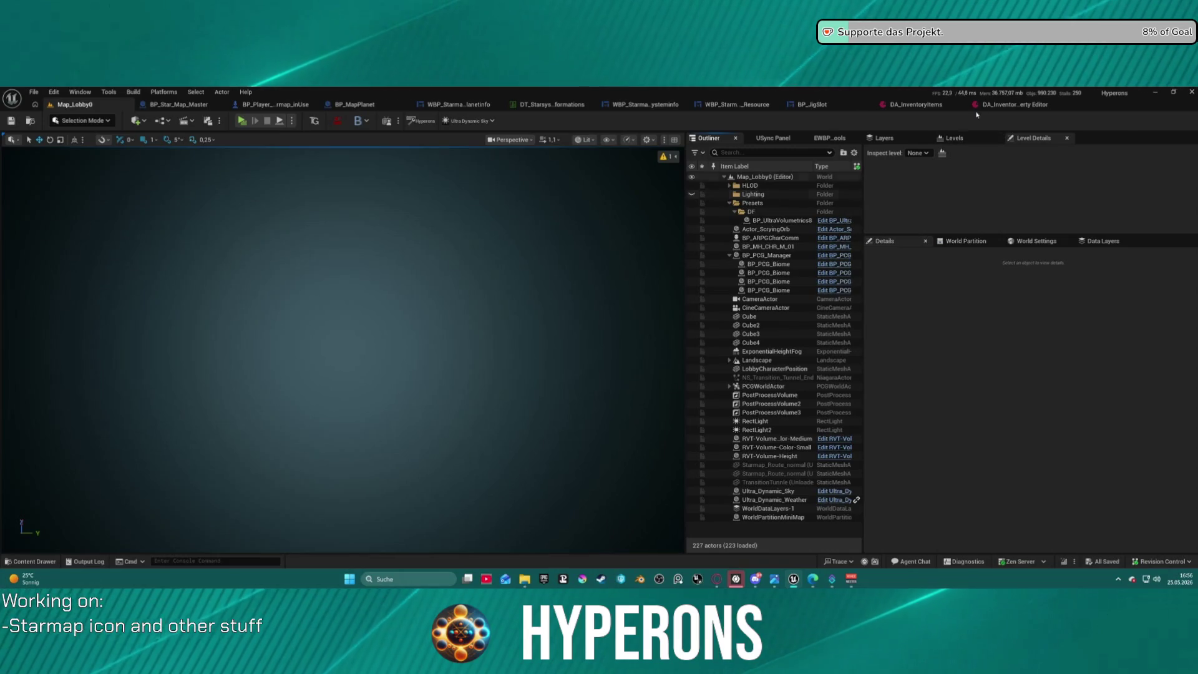
- Look up the crystal item IDs around Index 37–41 (e.g. Mat37) in DA_InventoryItems
{"action": "left_click", "coordinate": [917, 104]}
{"action": "scroll", "coordinate": [634, 267], "scroll_direction": "down", "scroll_amount": 10}
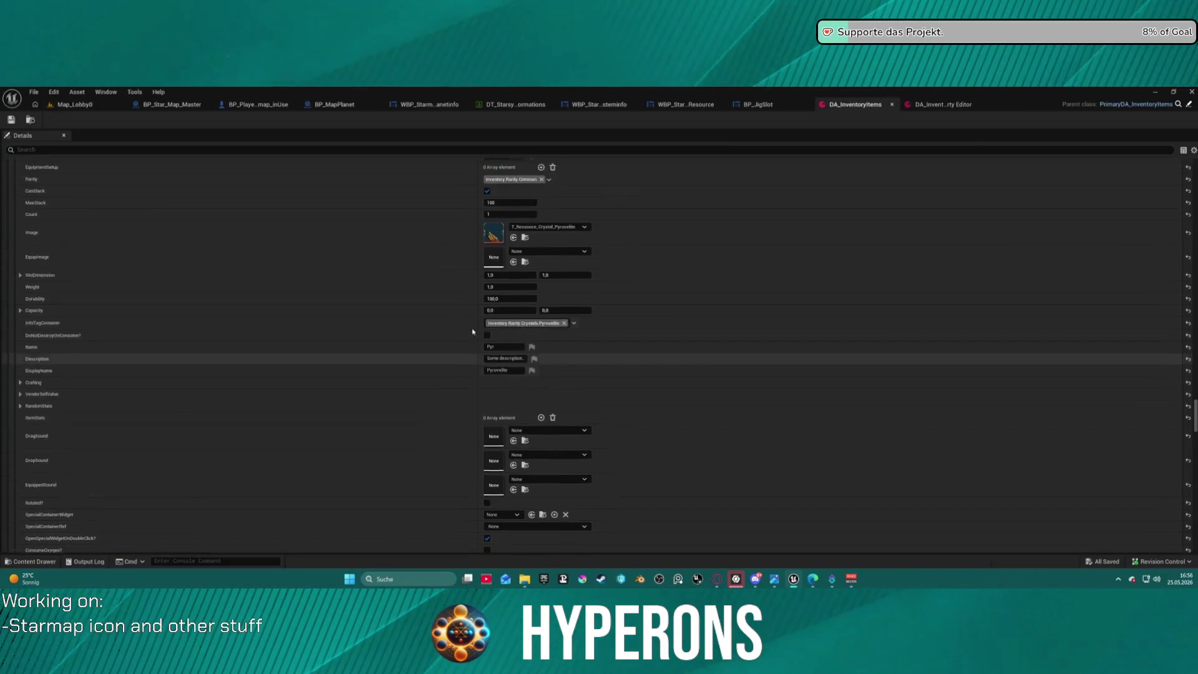
{"action": "scroll", "coordinate": [482, 320], "scroll_direction": "up", "scroll_amount": 10}
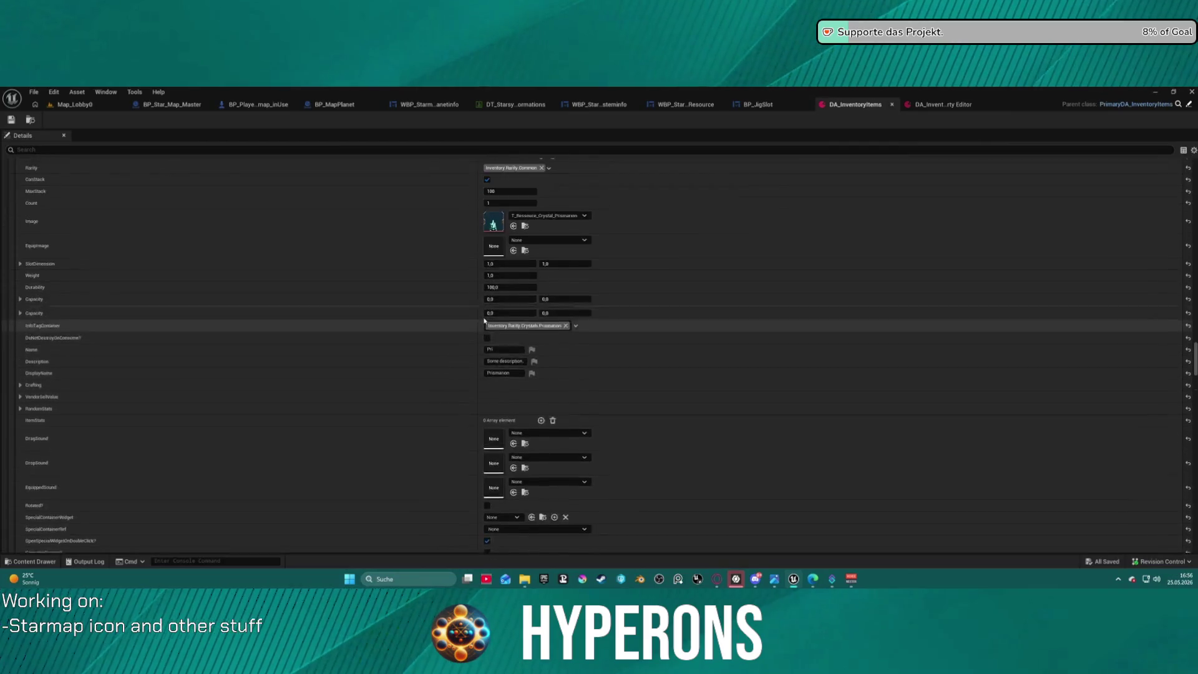
{"action": "scroll", "coordinate": [486, 315], "scroll_direction": "up", "scroll_amount": 5}
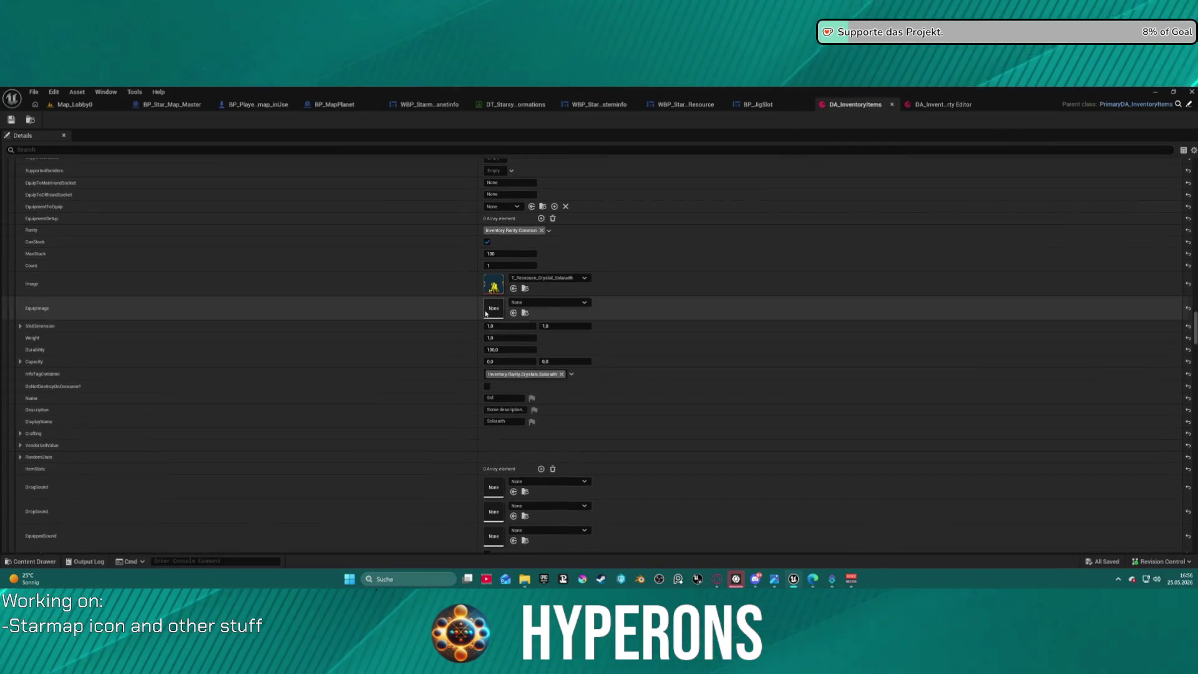
{"action": "scroll", "coordinate": [486, 315], "scroll_direction": "up", "scroll_amount": 6}
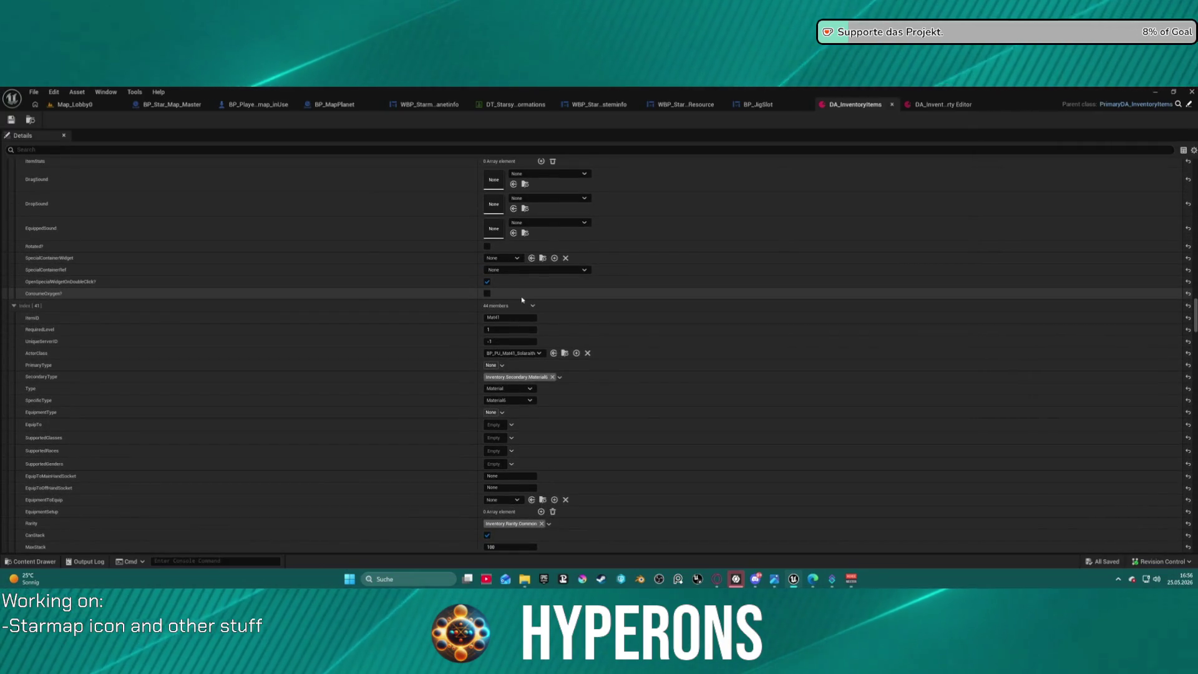
{"action": "scroll", "coordinate": [455, 309], "scroll_direction": "up", "scroll_amount": 20}
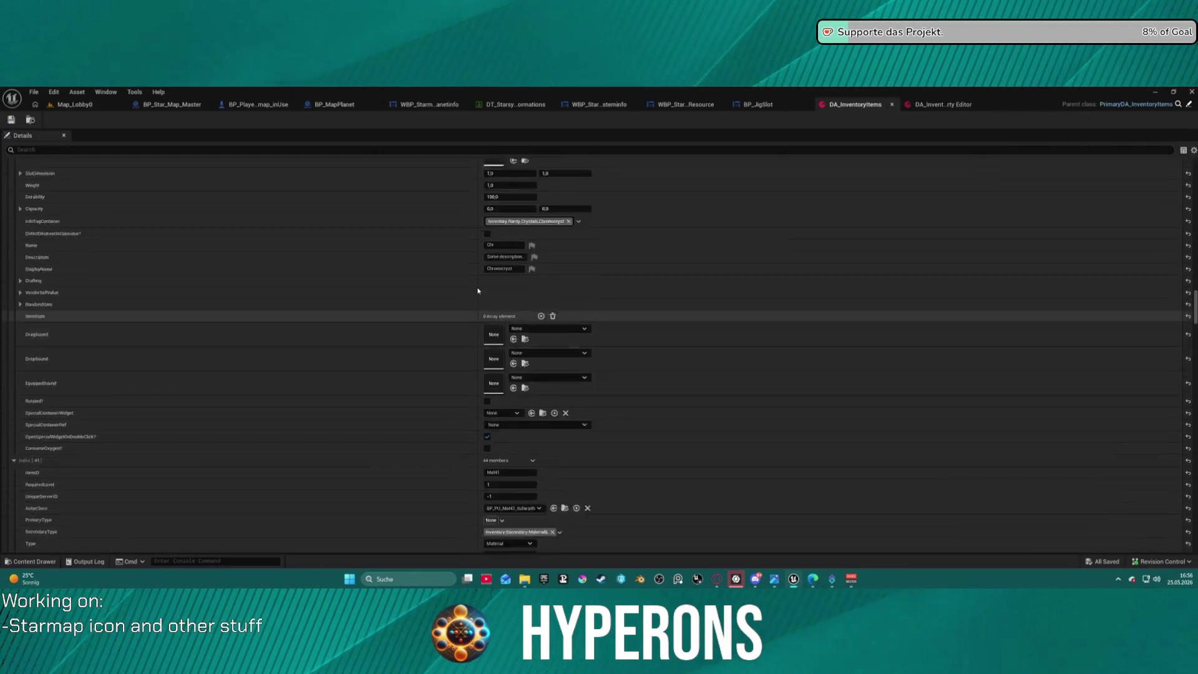
{"action": "scroll", "coordinate": [480, 282], "scroll_direction": "up", "scroll_amount": 10}
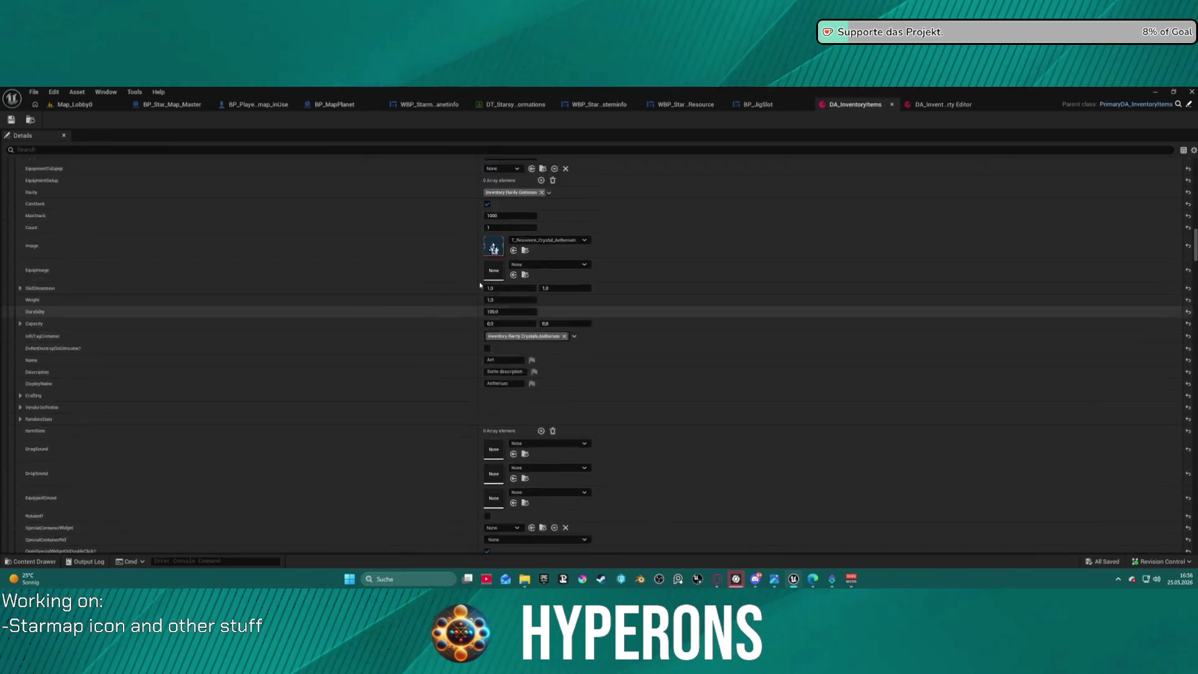
{"action": "scroll", "coordinate": [480, 284], "scroll_direction": "up", "scroll_amount": 5}
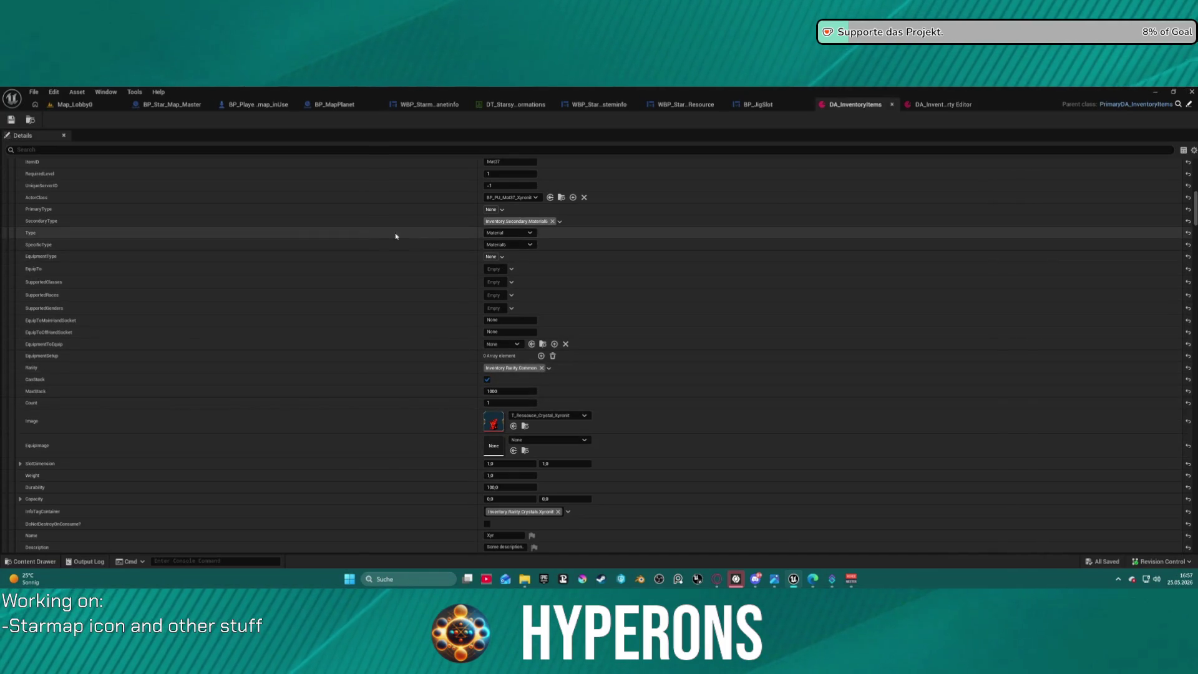
{"action": "scroll", "coordinate": [387, 235], "scroll_direction": "up", "scroll_amount": 3}
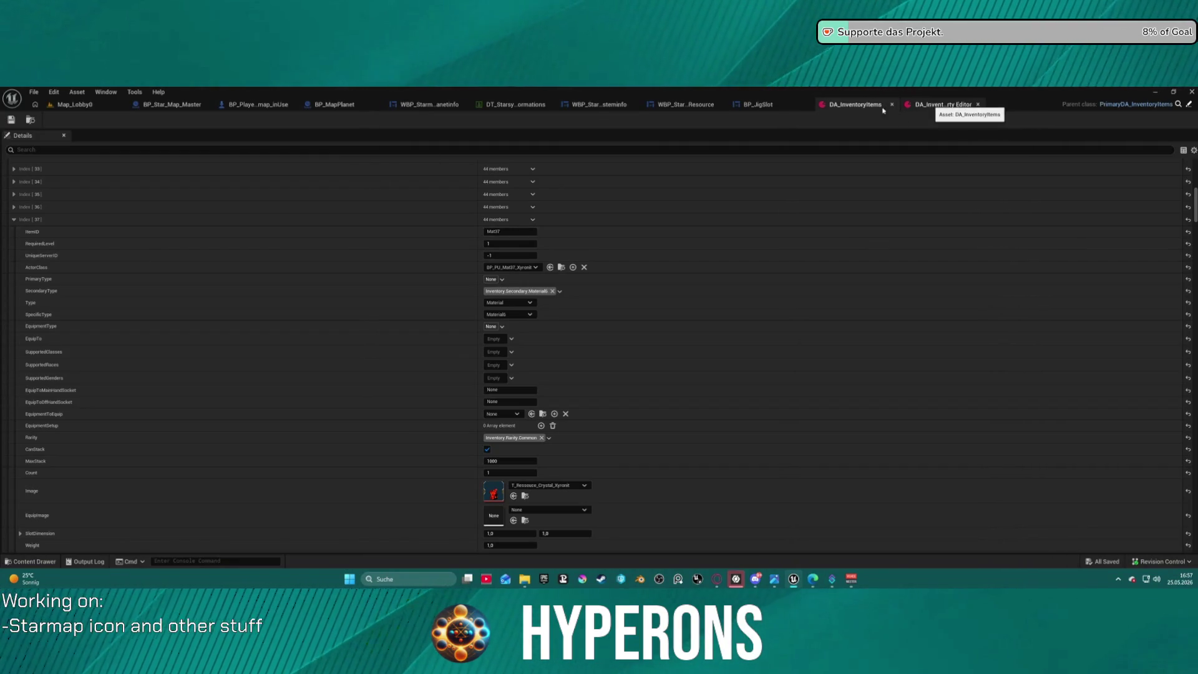
{"action": "left_click", "coordinate": [511, 105]}
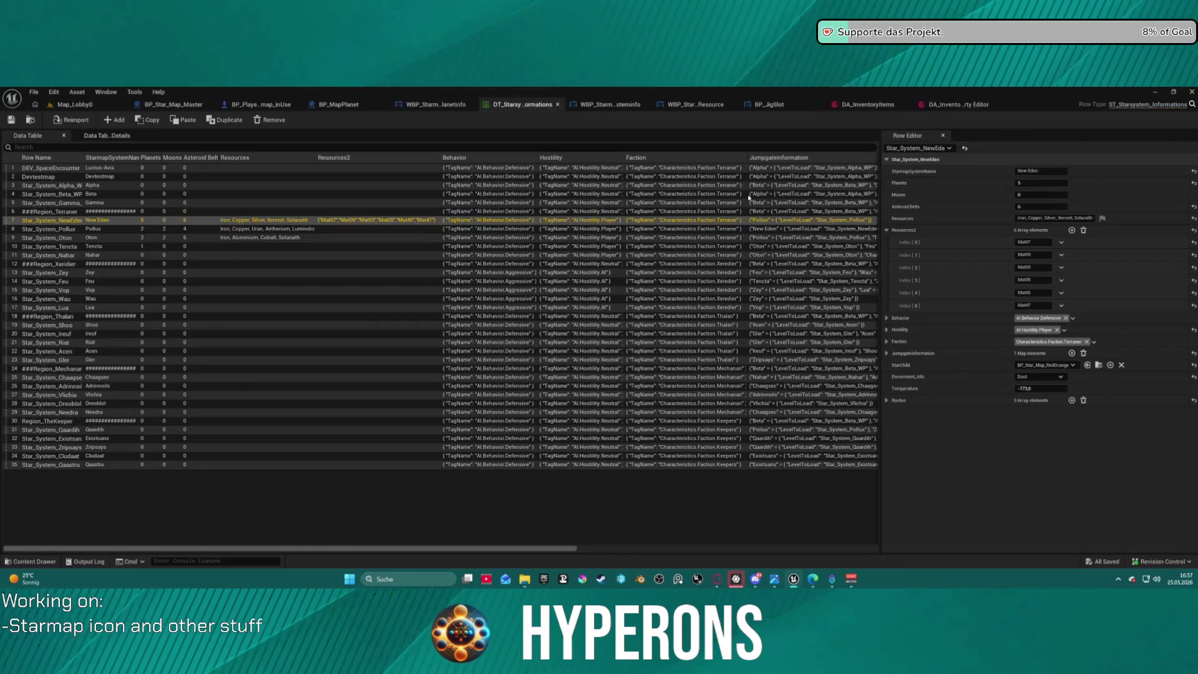
- Change a Resources2 entry's item ID to Mat45
{"action": "left_click", "coordinate": [1038, 306]}
{"action": "type", "text": "Mat4"}
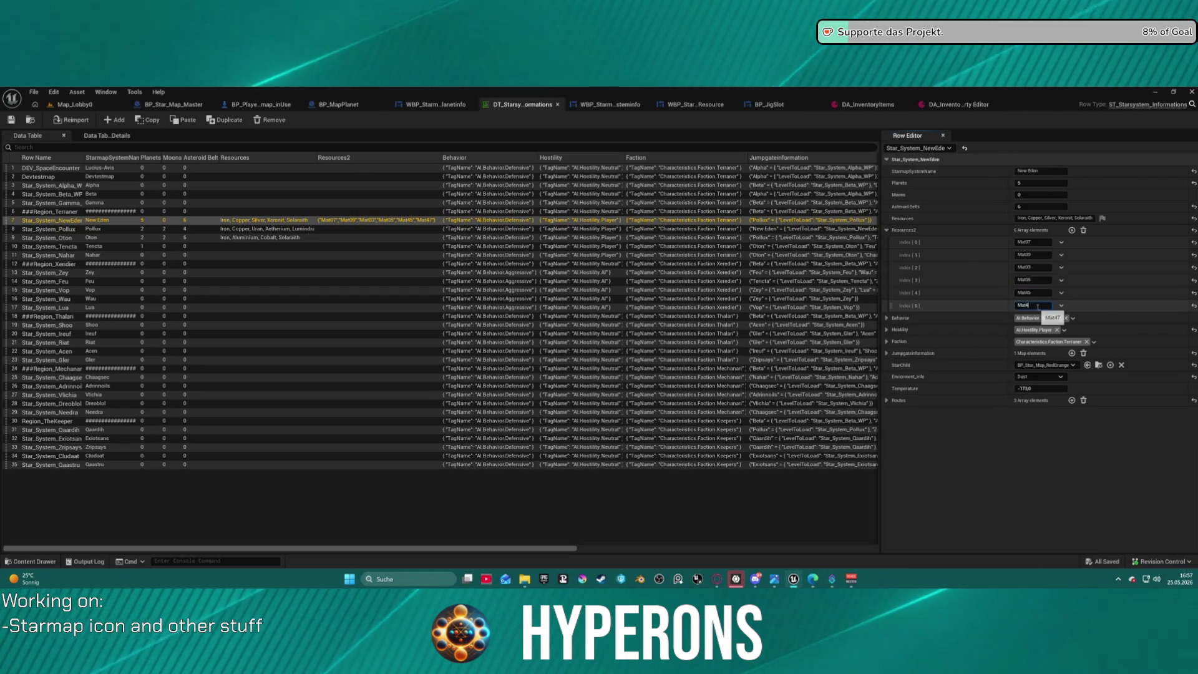
{"action": "type", "text": "5"}
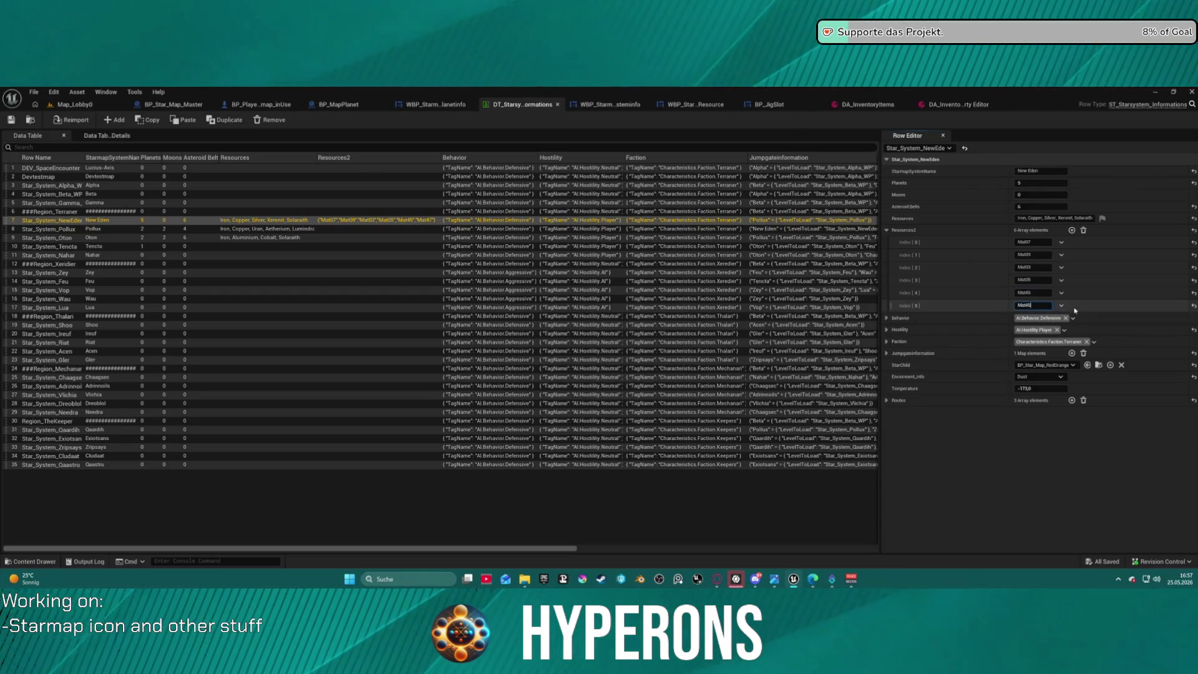
{"action": "left_click", "coordinate": [1037, 293]}
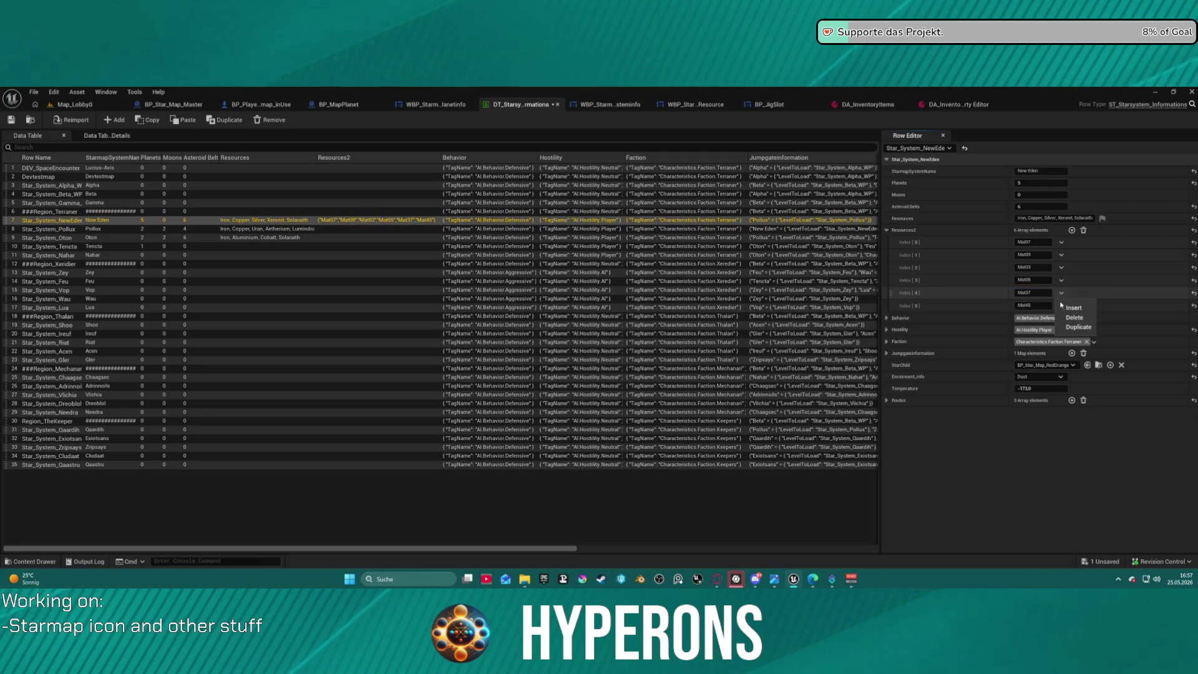
- Duplicate the Mat37 entry three times in New Eden's Resources2 array
{"action": "left_click", "coordinate": [1074, 327]}
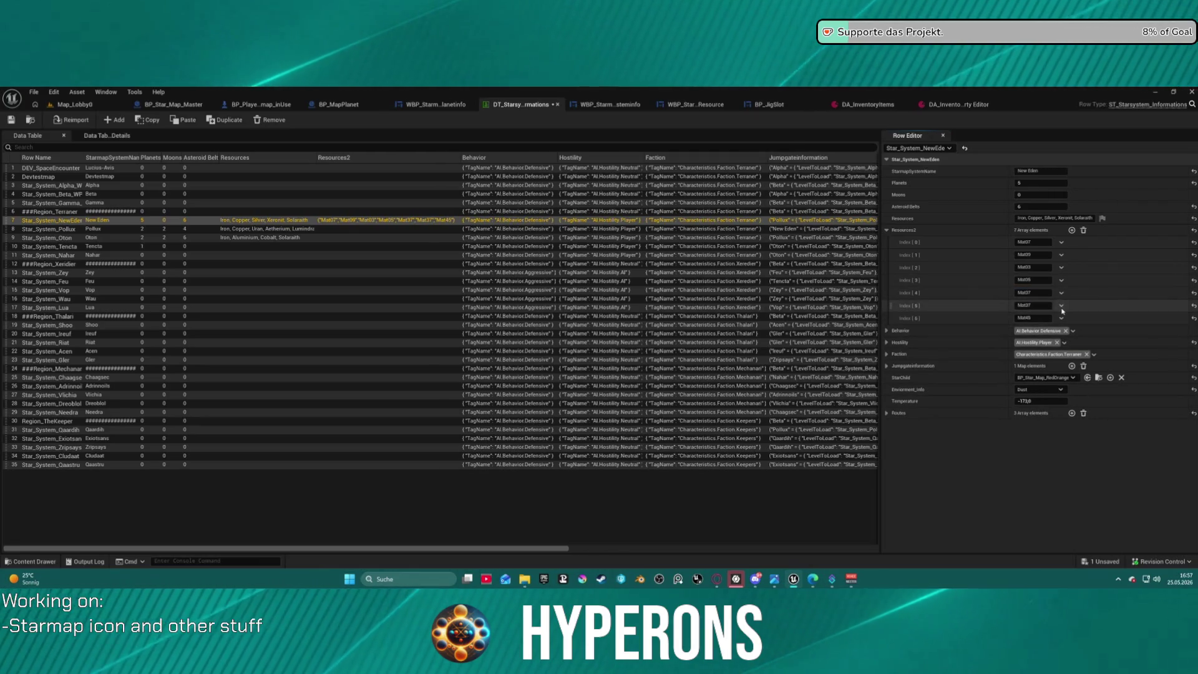
{"action": "left_click", "coordinate": [1061, 306]}
{"action": "left_click", "coordinate": [1041, 306]}
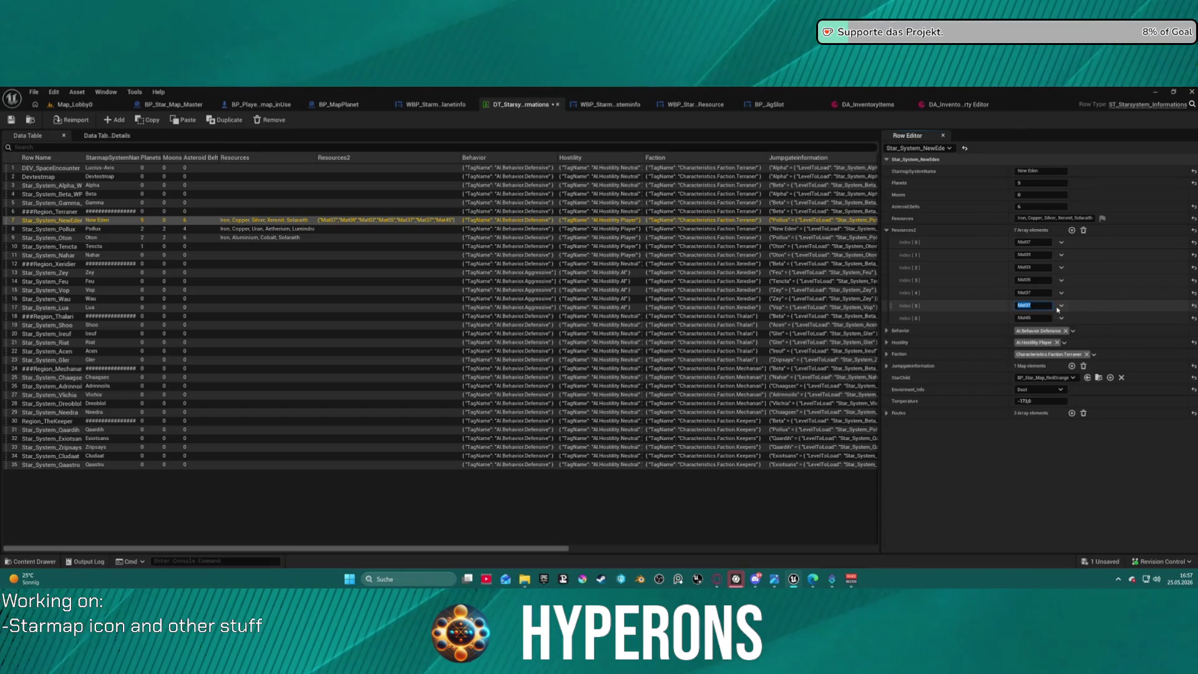
{"action": "left_click", "coordinate": [1060, 307]}
{"action": "left_click", "coordinate": [1077, 341]}
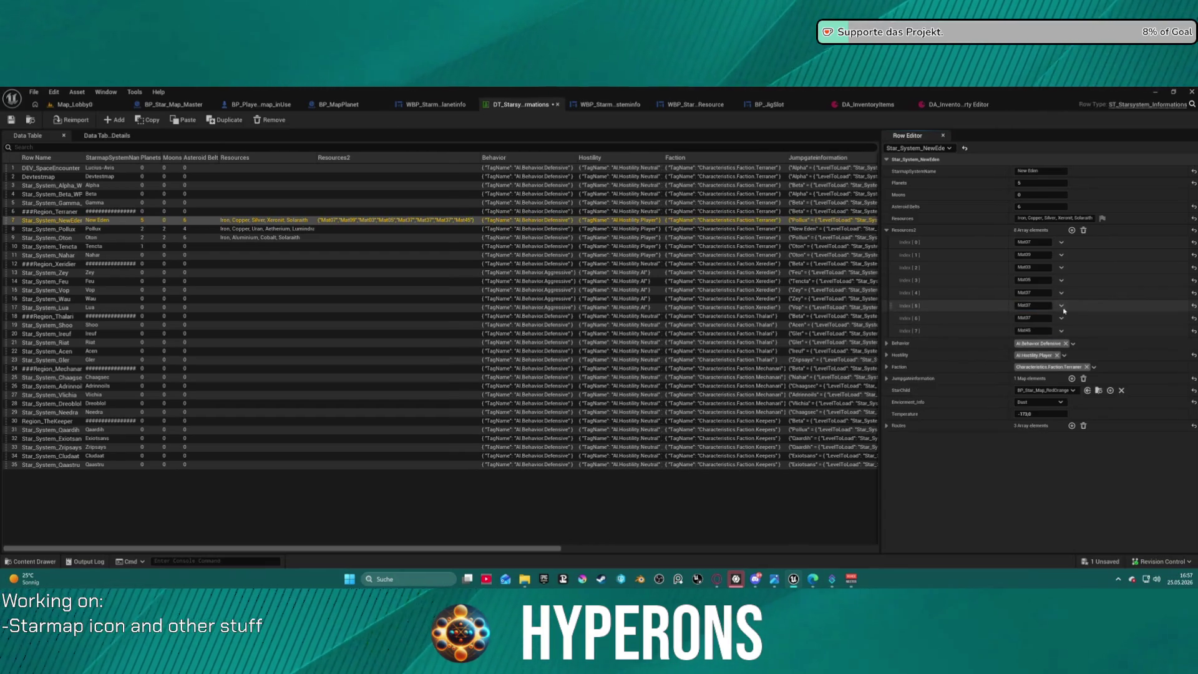
{"action": "left_click", "coordinate": [1062, 307]}
{"action": "left_click", "coordinate": [1081, 340]}
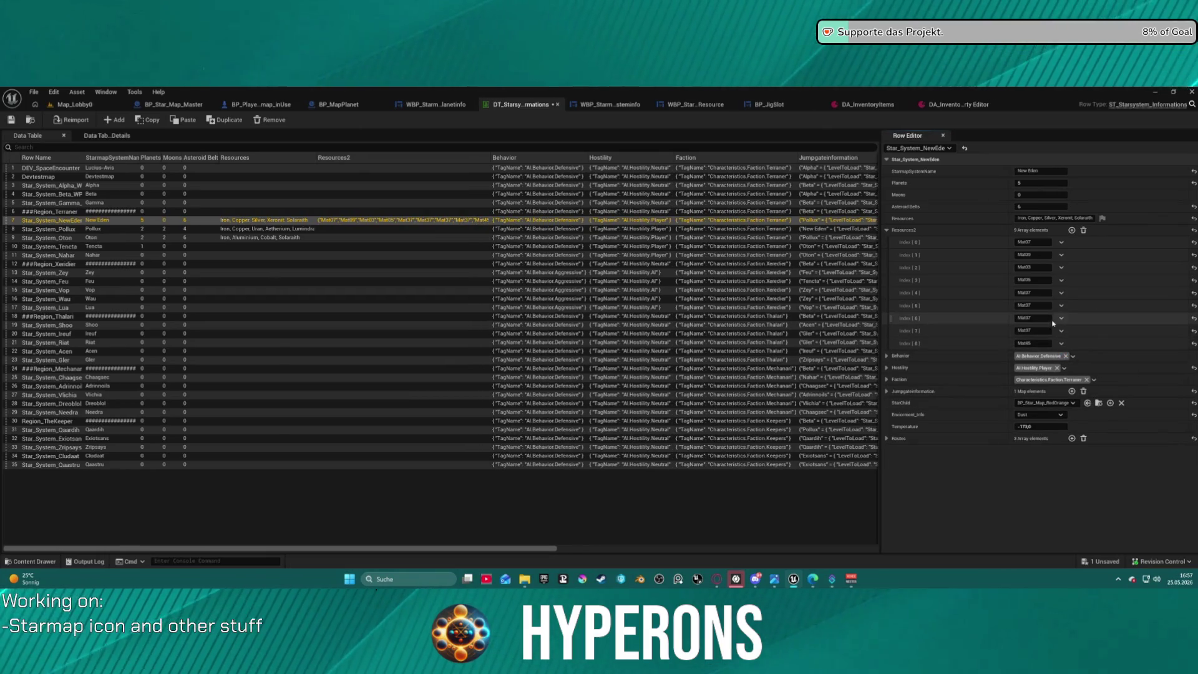
- Set the duplicated entries' item IDs to Mat38 and Mat40
{"action": "left_click", "coordinate": [1039, 306]}
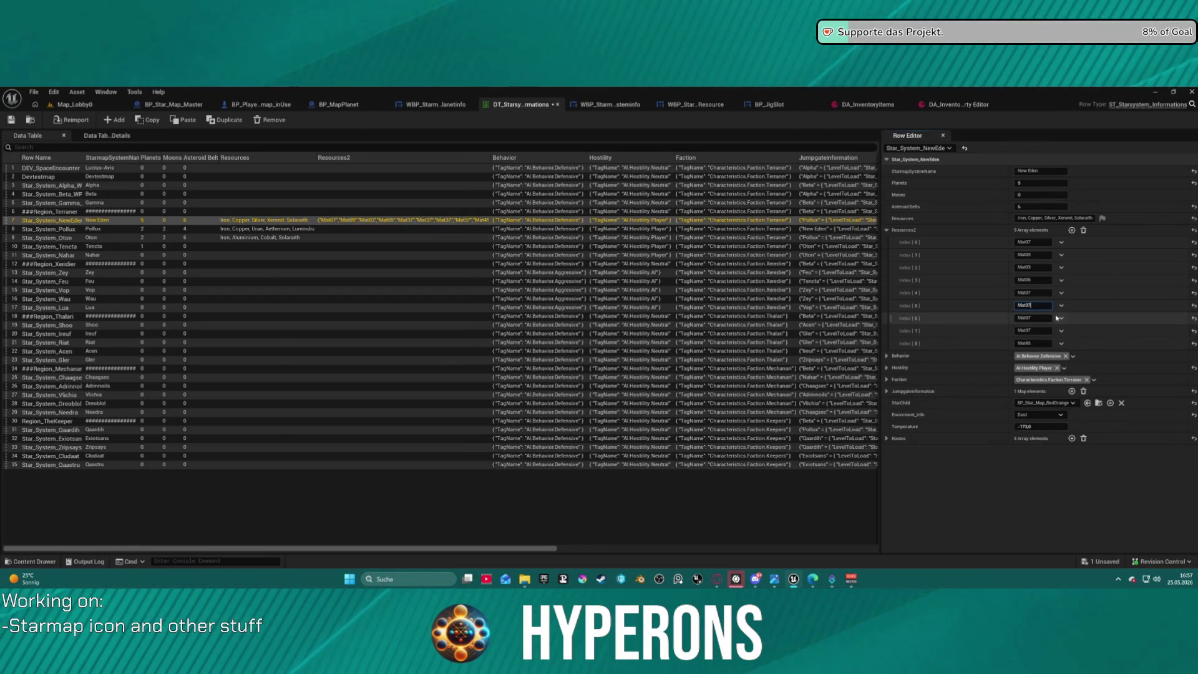
{"action": "type", "text": "8"}
{"action": "left_click", "coordinate": [1045, 319]}
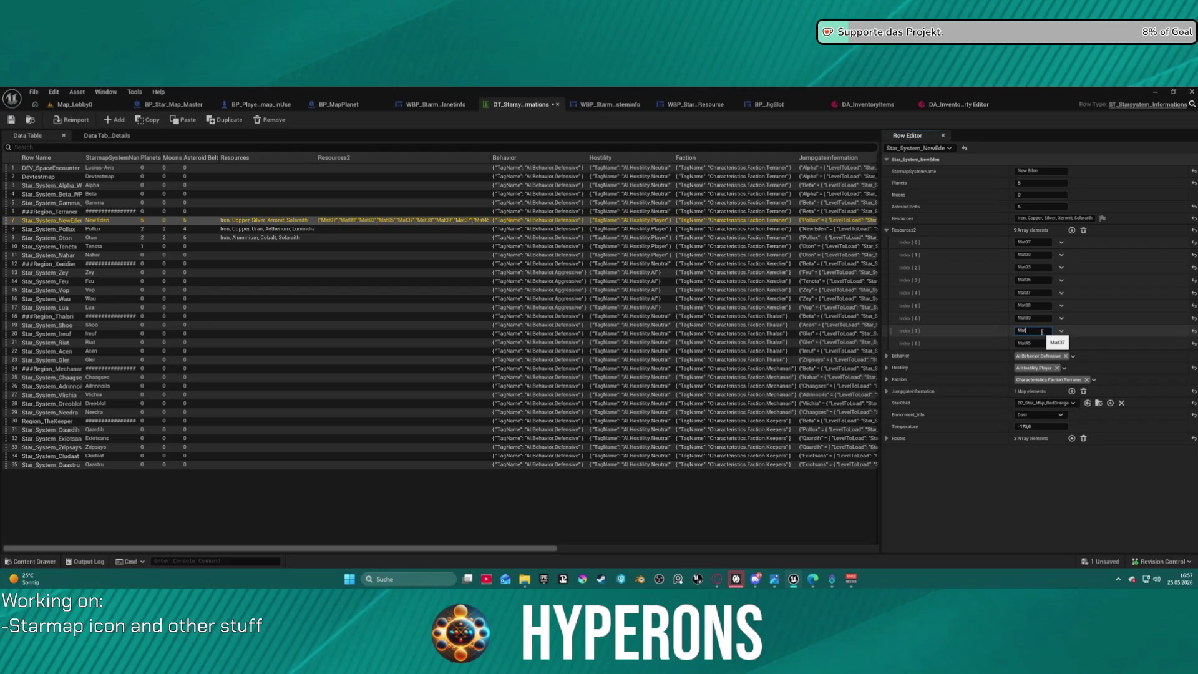
{"action": "type", "text": "40"}
{"action": "key", "text": "Return"}
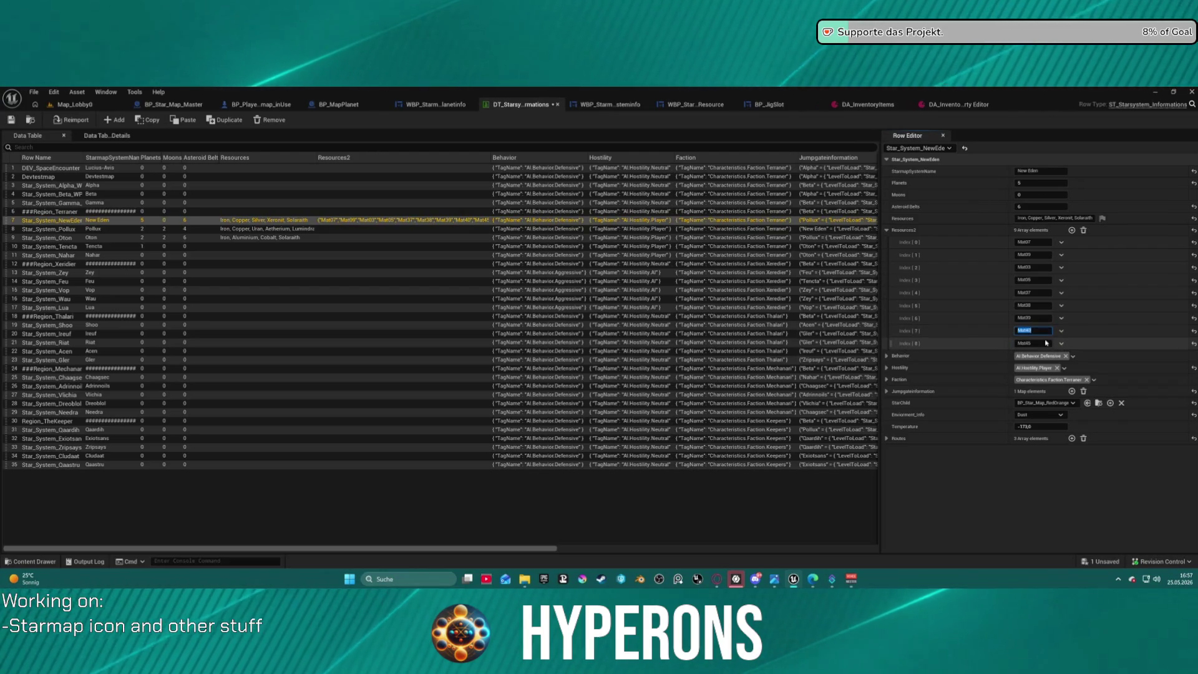
- Add duplicated Mat41 and Mat42 entries, extending the array to a twelfth element
{"action": "left_click", "coordinate": [1064, 331]}
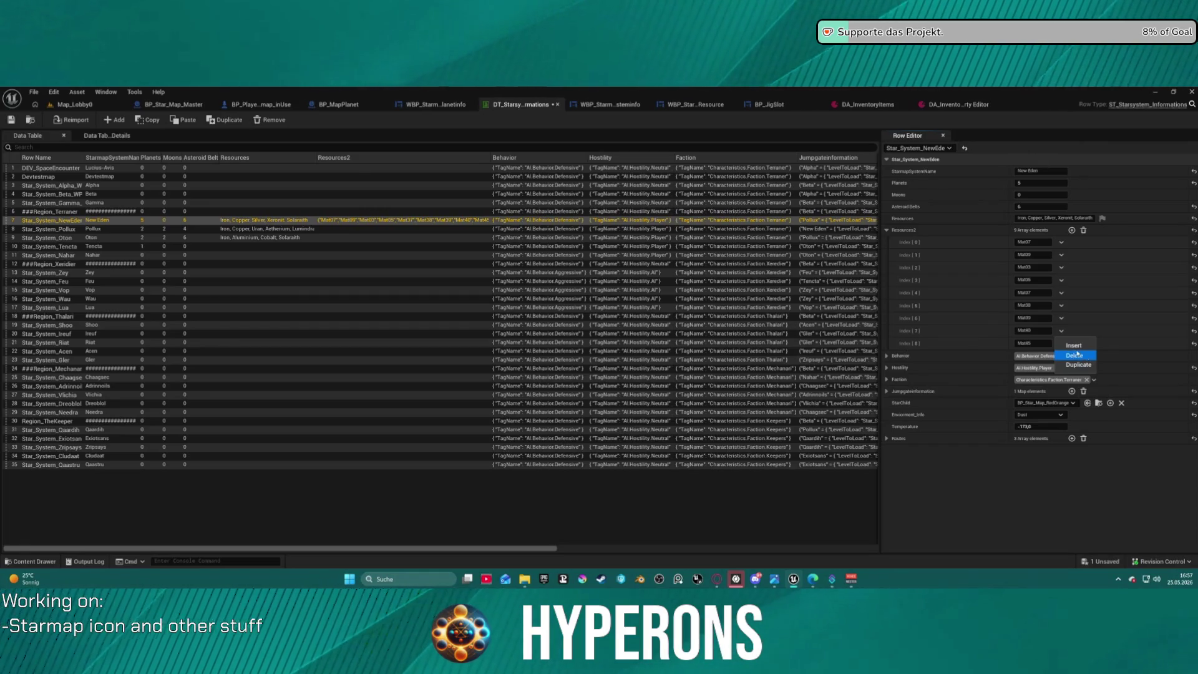
{"action": "left_click", "coordinate": [1083, 365]}
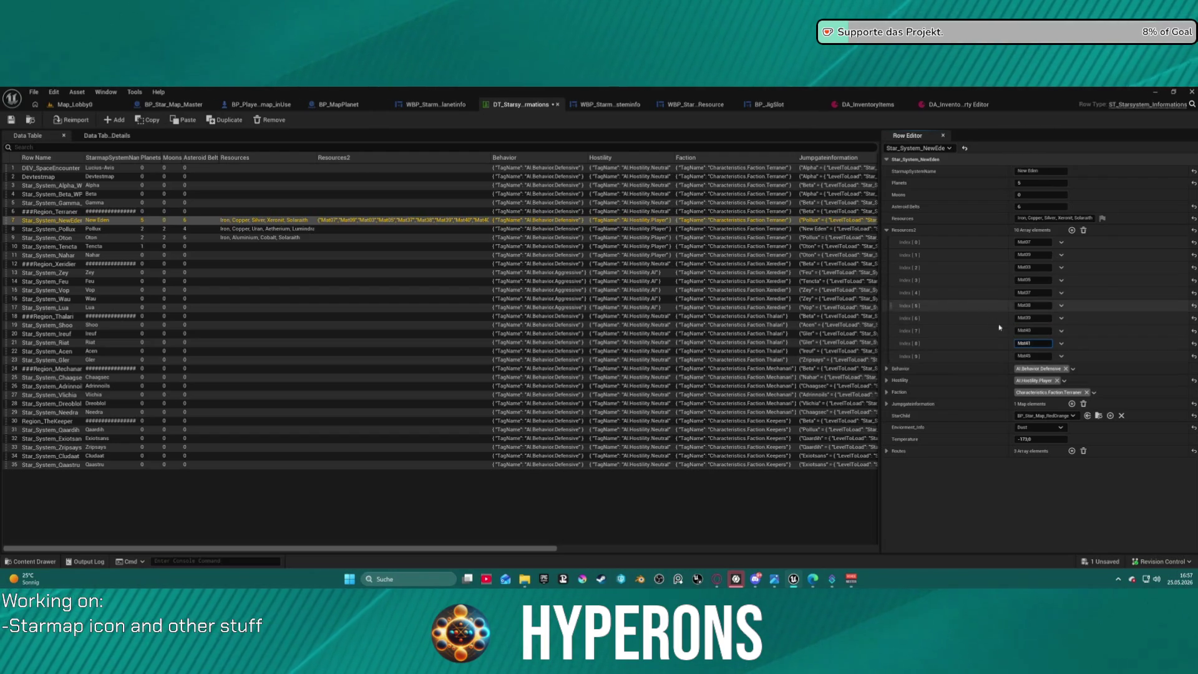
{"action": "left_click", "coordinate": [1062, 343]}
{"action": "left_click", "coordinate": [1084, 378]}
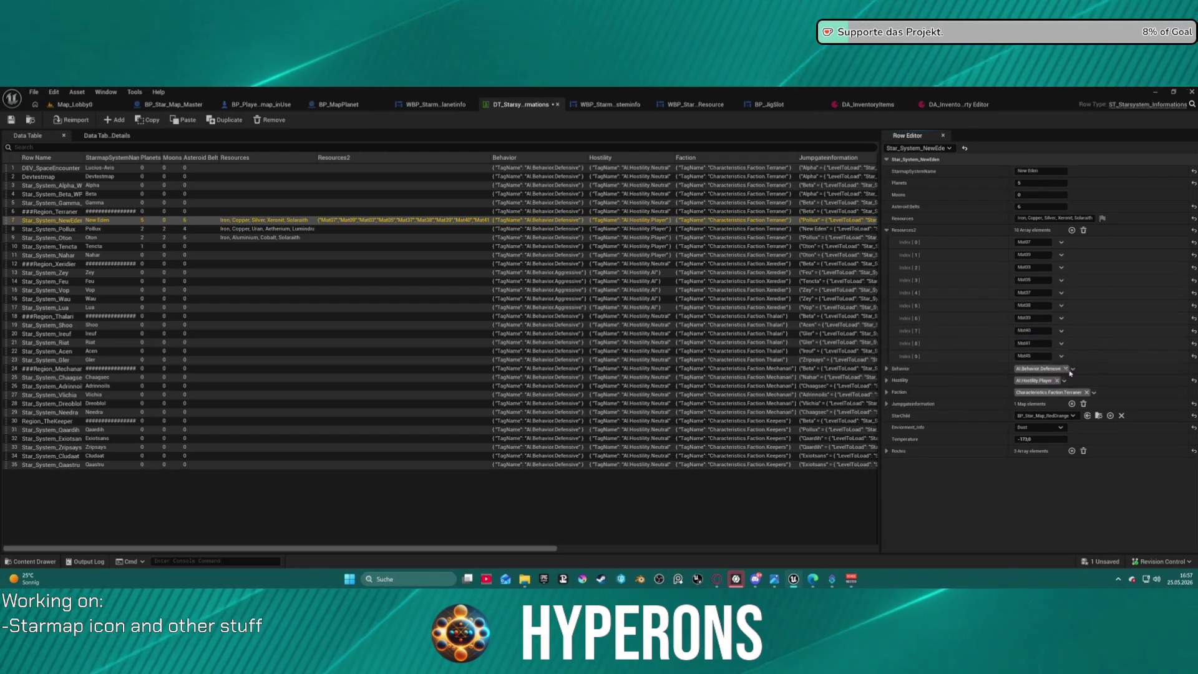
{"action": "type", "text": "Mat42"}
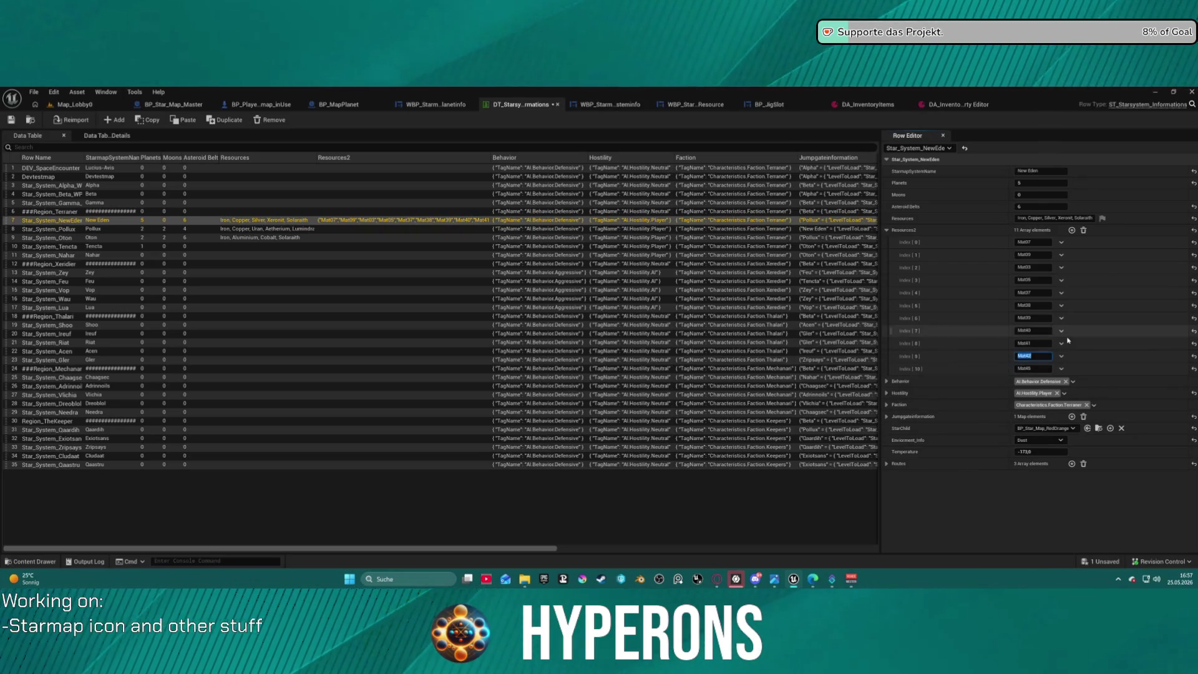
{"action": "left_click", "coordinate": [1061, 369]}
{"action": "left_click", "coordinate": [1077, 391]}
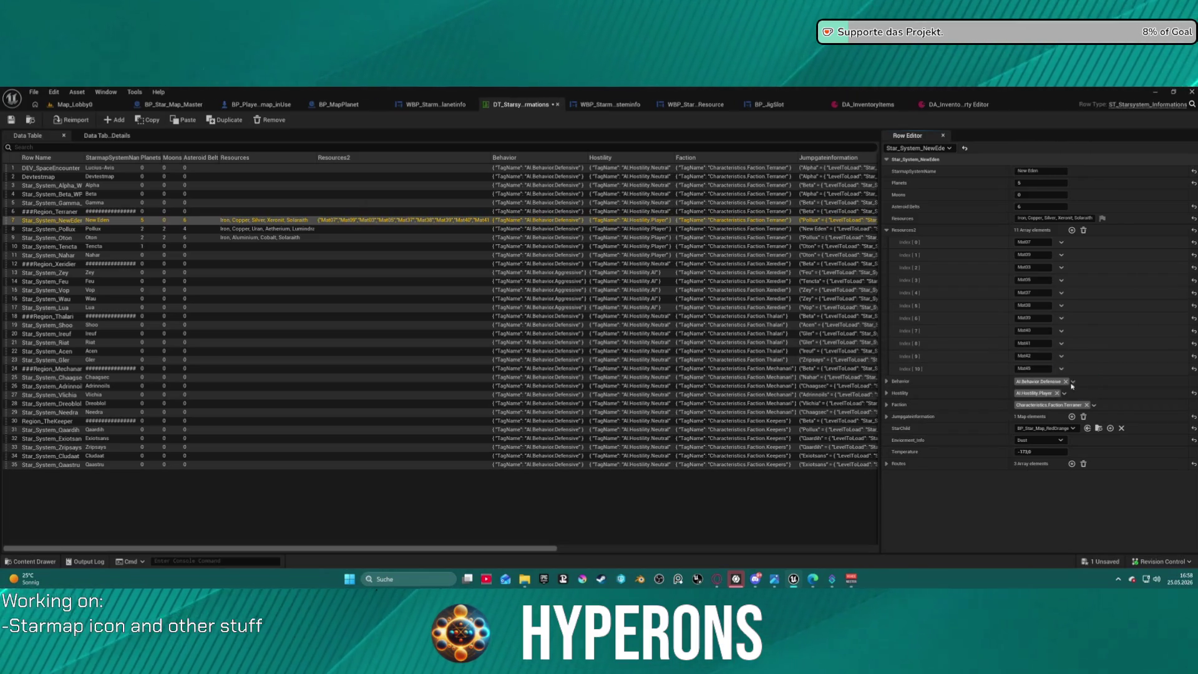
- Change entry 10 to Mat43, duplicate it into entry 11, and save the table
{"action": "double_click", "coordinate": [1037, 370]}
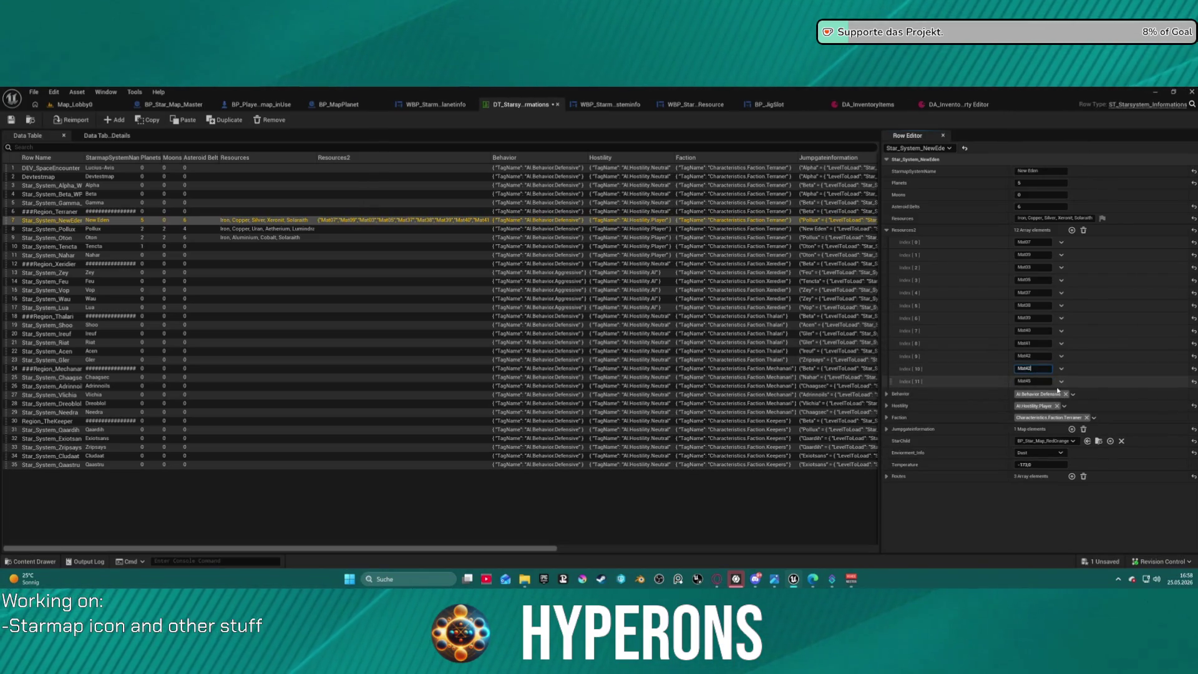
{"action": "type", "text": "3"}
{"action": "double_click", "coordinate": [1038, 368]}
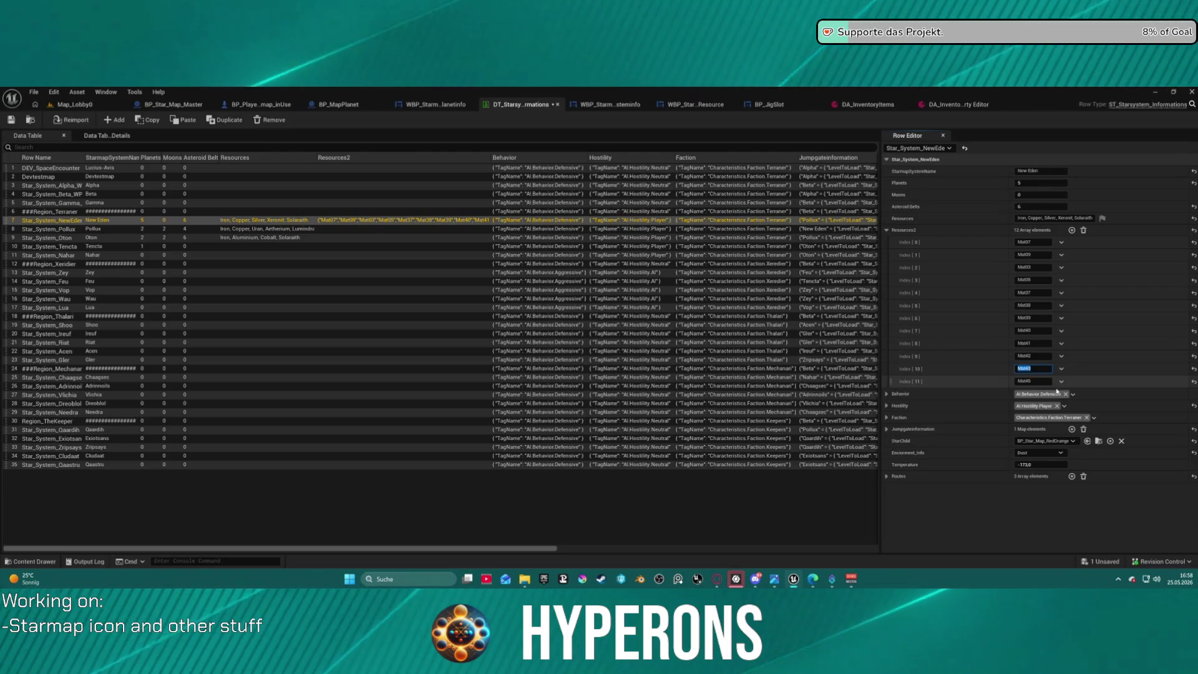
{"action": "left_click", "coordinate": [1061, 368]}
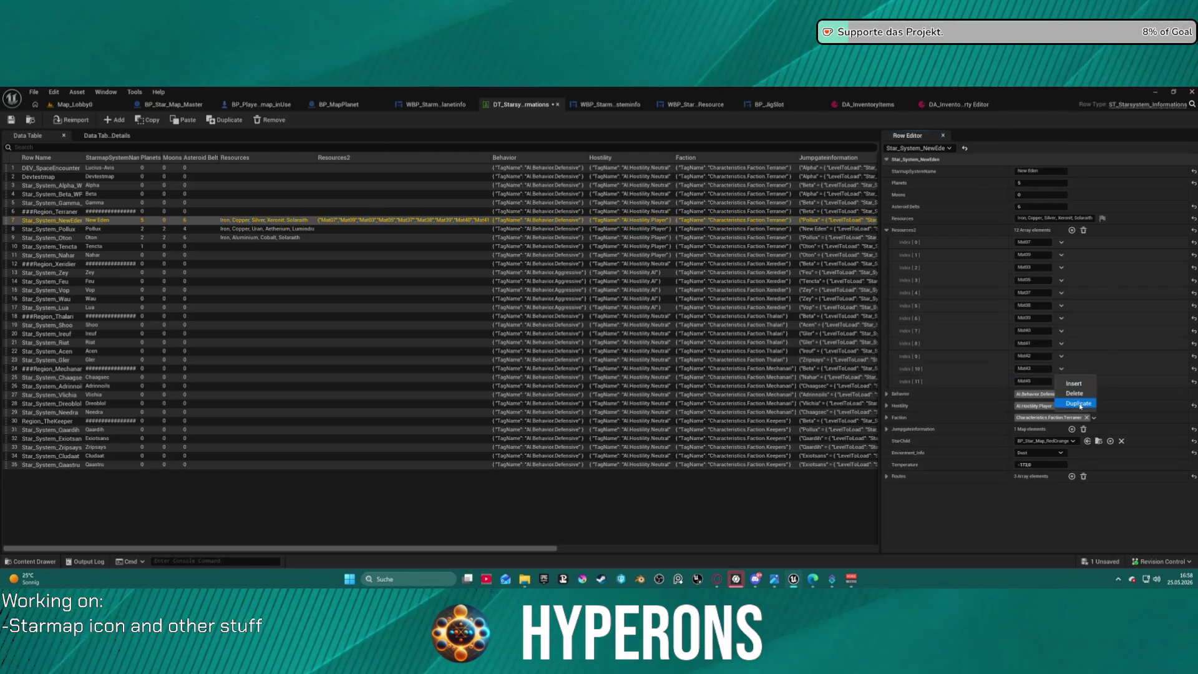
{"action": "left_click", "coordinate": [1058, 382]}
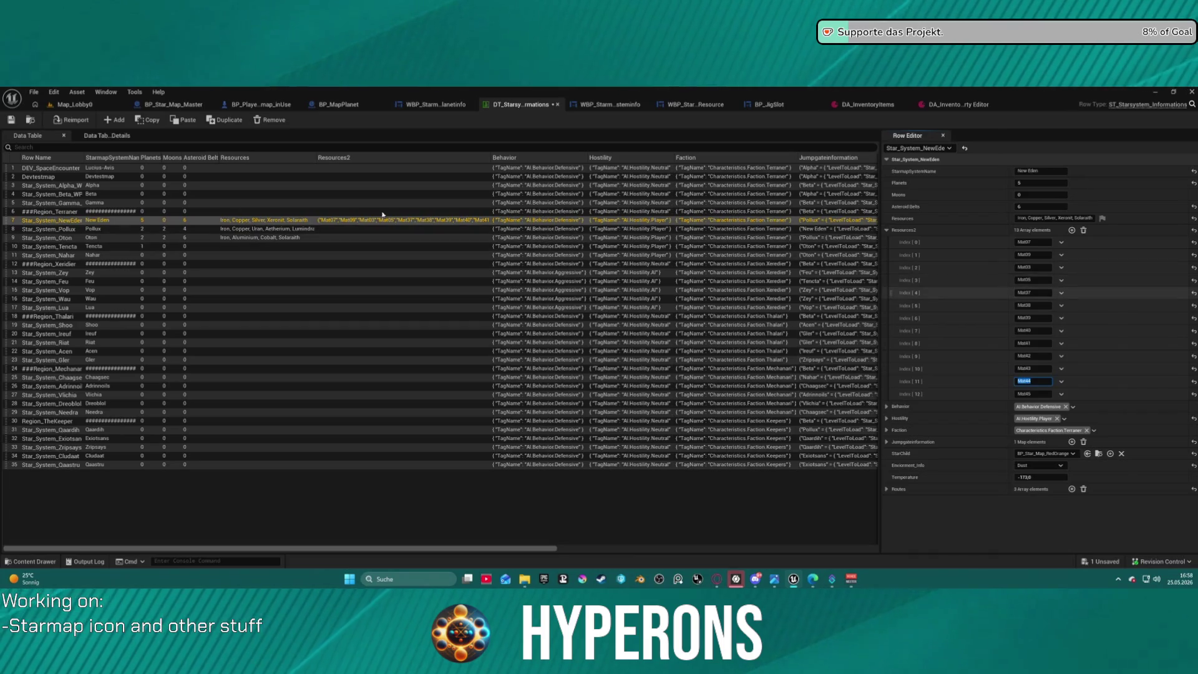
{"action": "key", "text": "ctrl+s"}
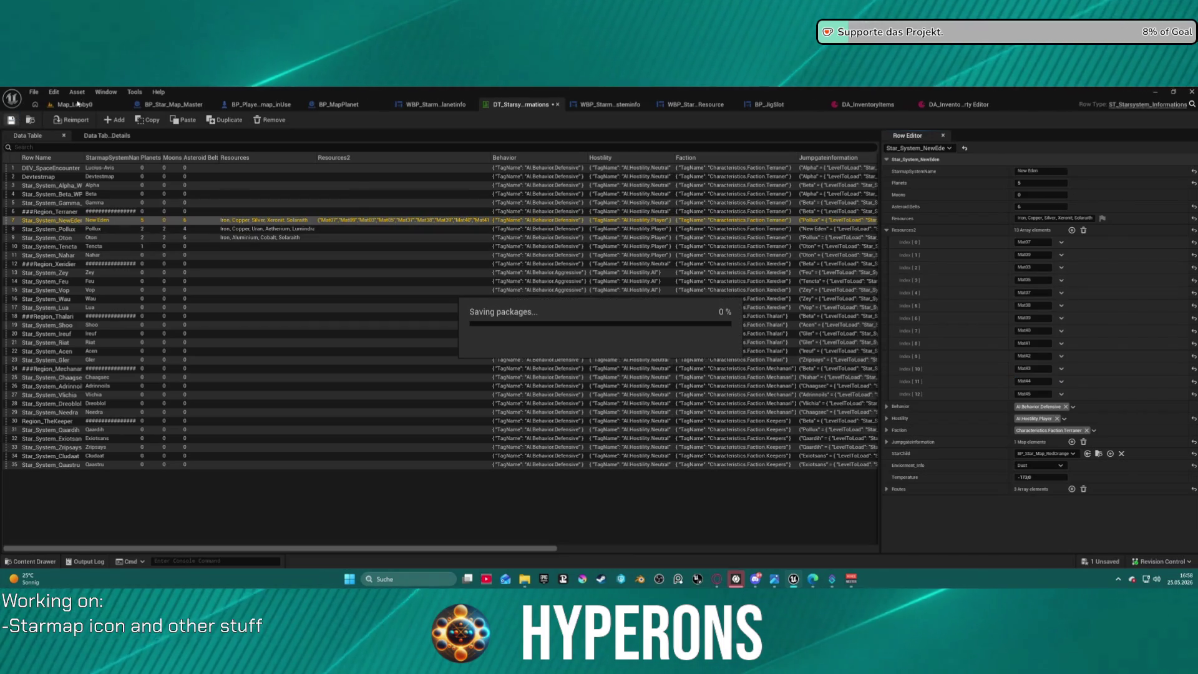
{"action": "left_click", "coordinate": [73, 107]}
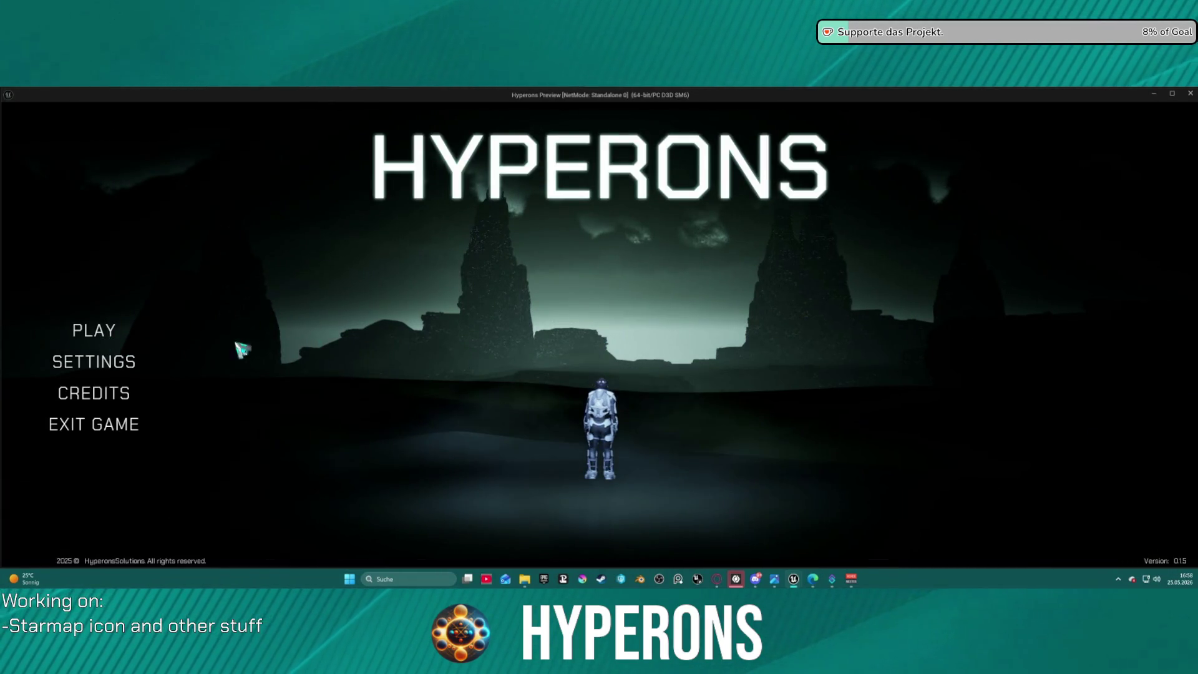
- Start the game as the Mining character in New Eden and bring up the starmap
{"action": "left_click", "coordinate": [80, 335]}
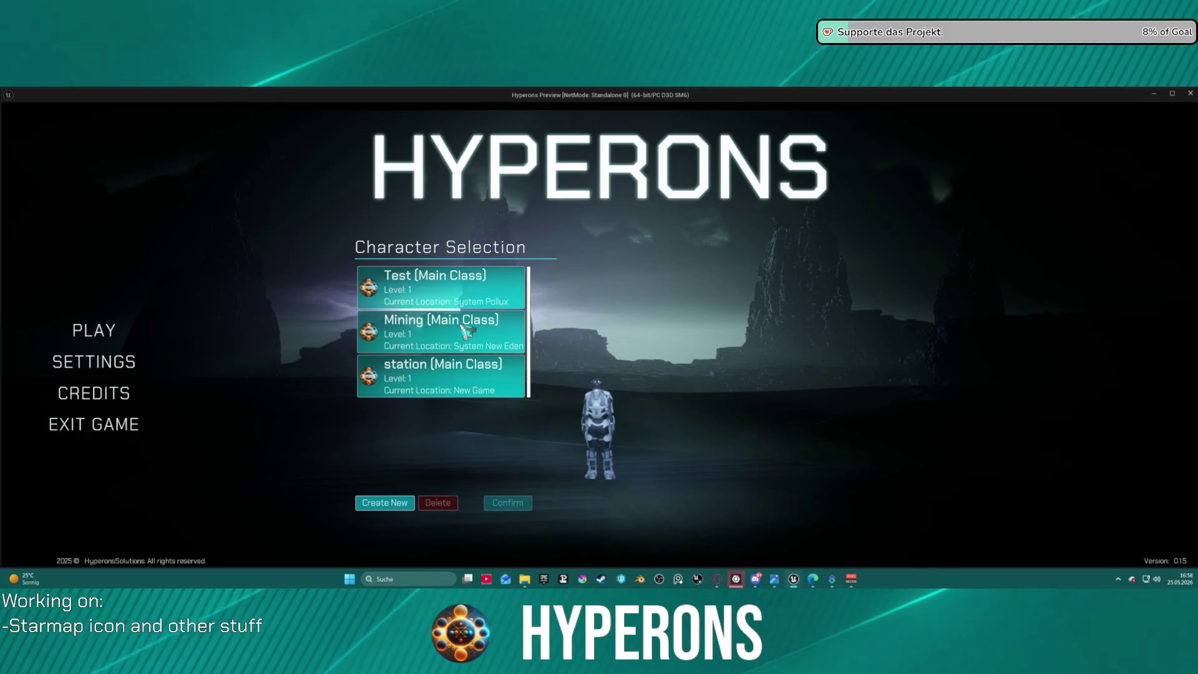
{"action": "left_click", "coordinate": [493, 345]}
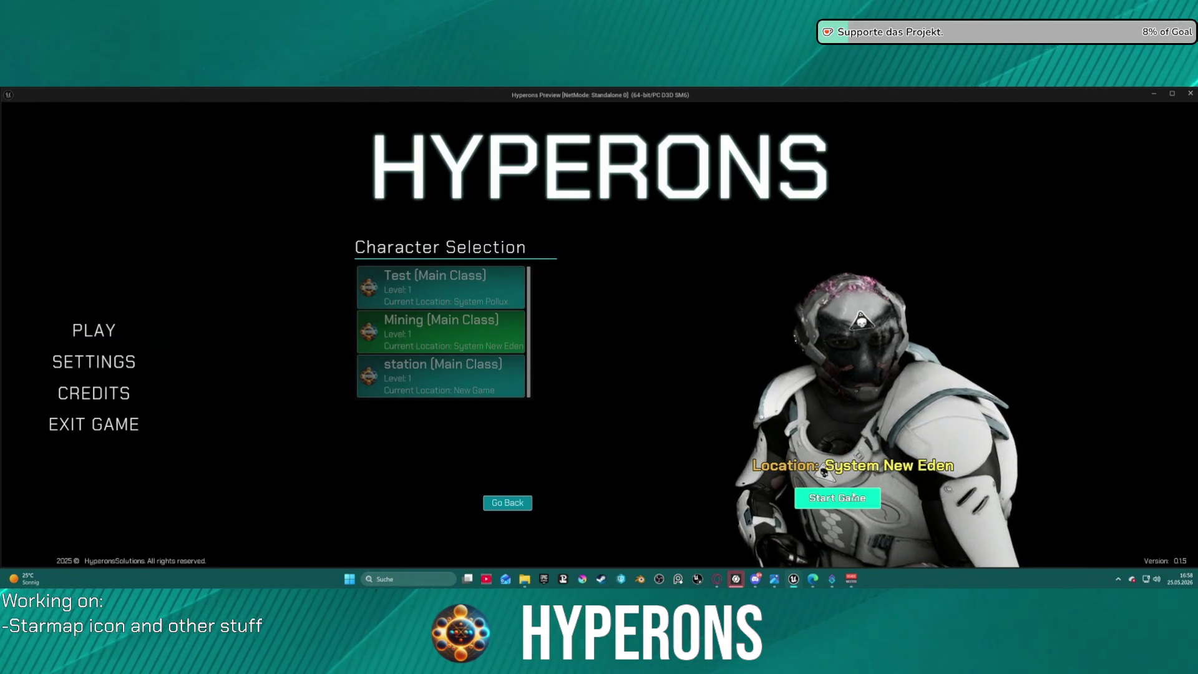
{"action": "left_click", "coordinate": [833, 497]}
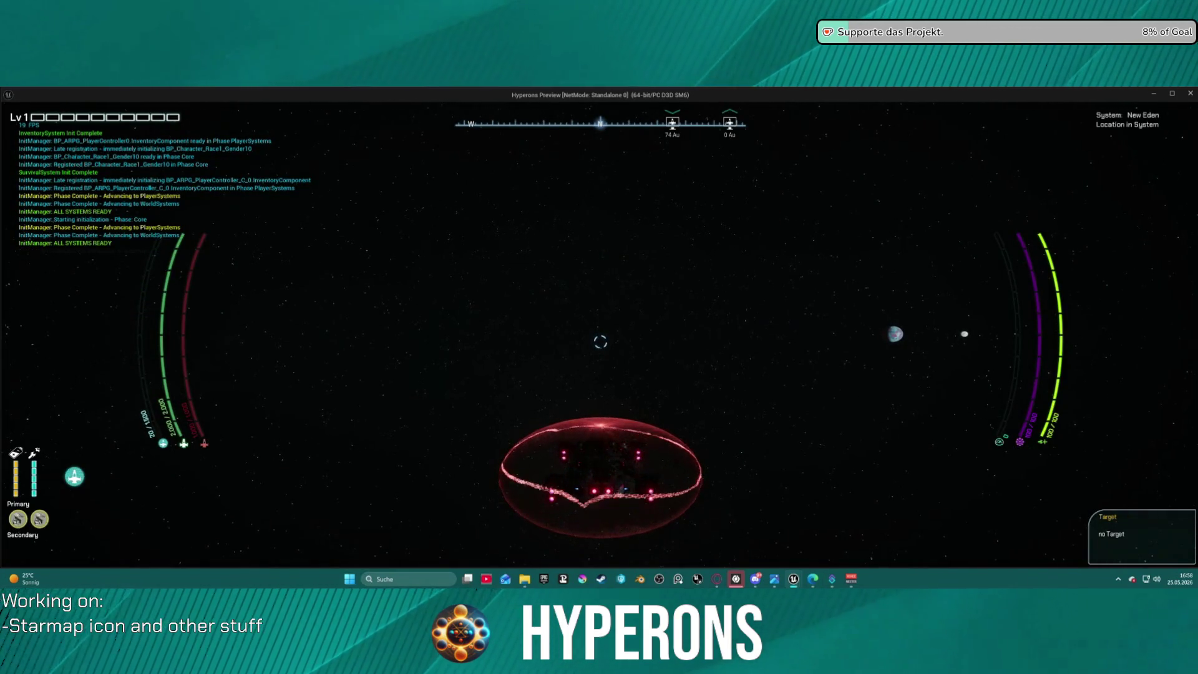
{"action": "key", "text": "m"}
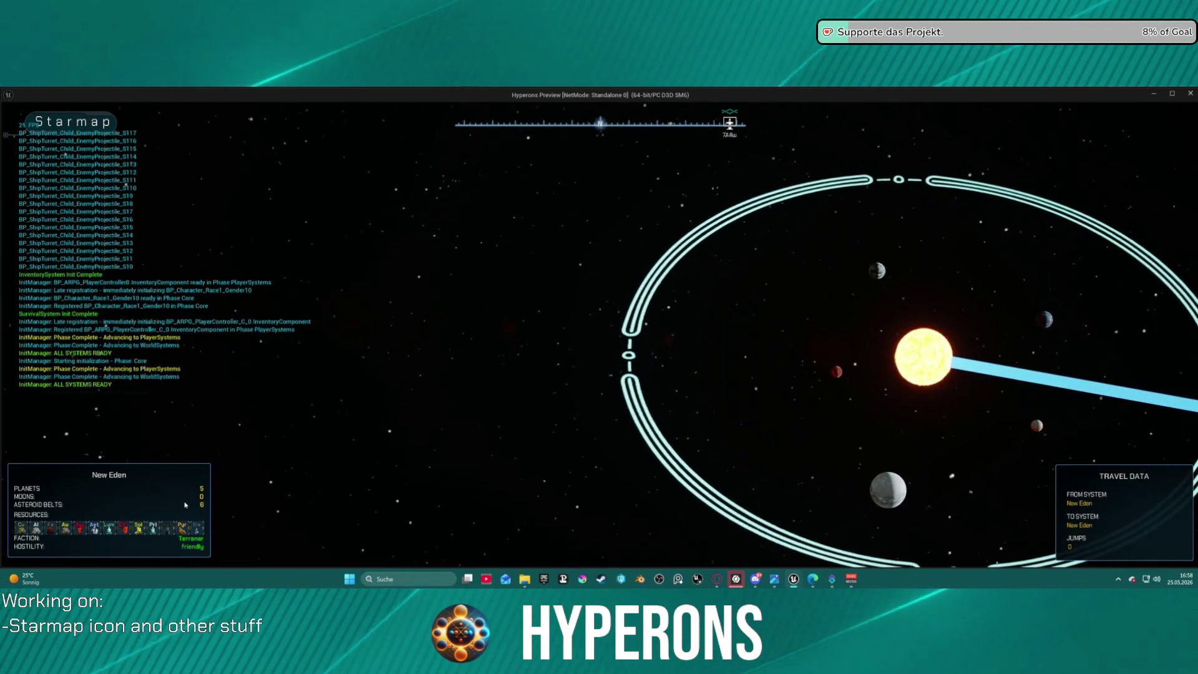
- Inspect New Eden's green, cold and desert planets plus Inongo, then recentre the map
{"action": "scroll", "coordinate": [737, 366], "scroll_direction": "down", "scroll_amount": 3}
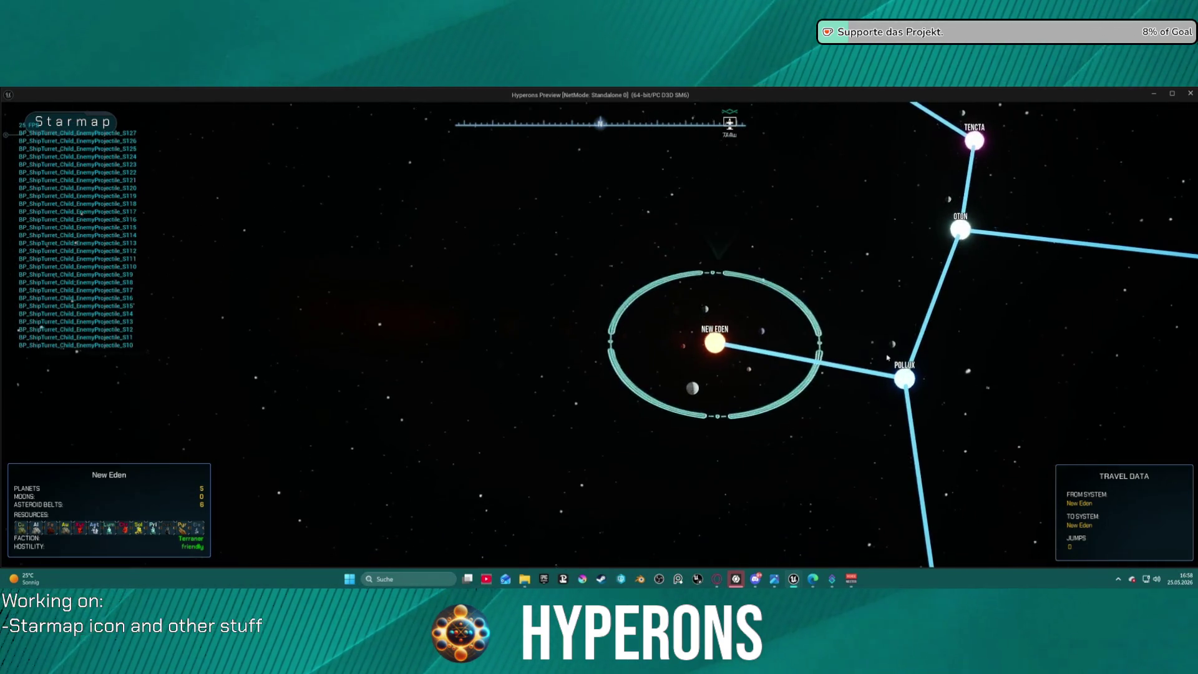
{"action": "scroll", "coordinate": [836, 303], "scroll_direction": "up", "scroll_amount": 2}
{"action": "left_click", "coordinate": [796, 301]}
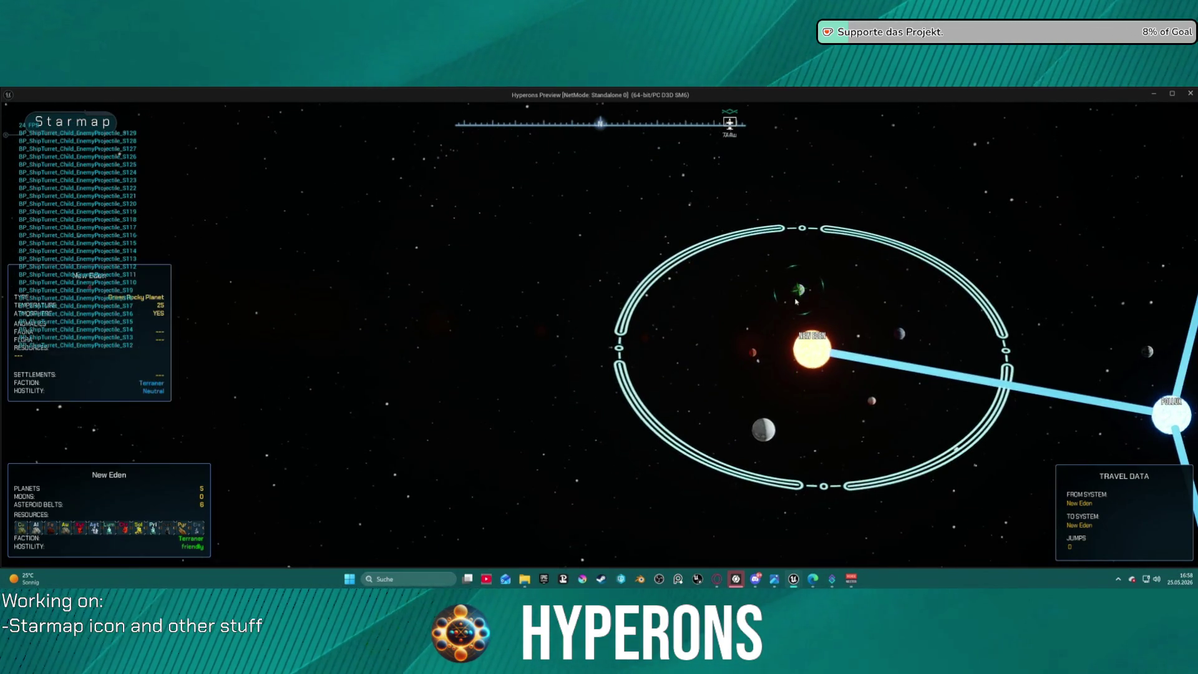
{"action": "left_click", "coordinate": [762, 434]}
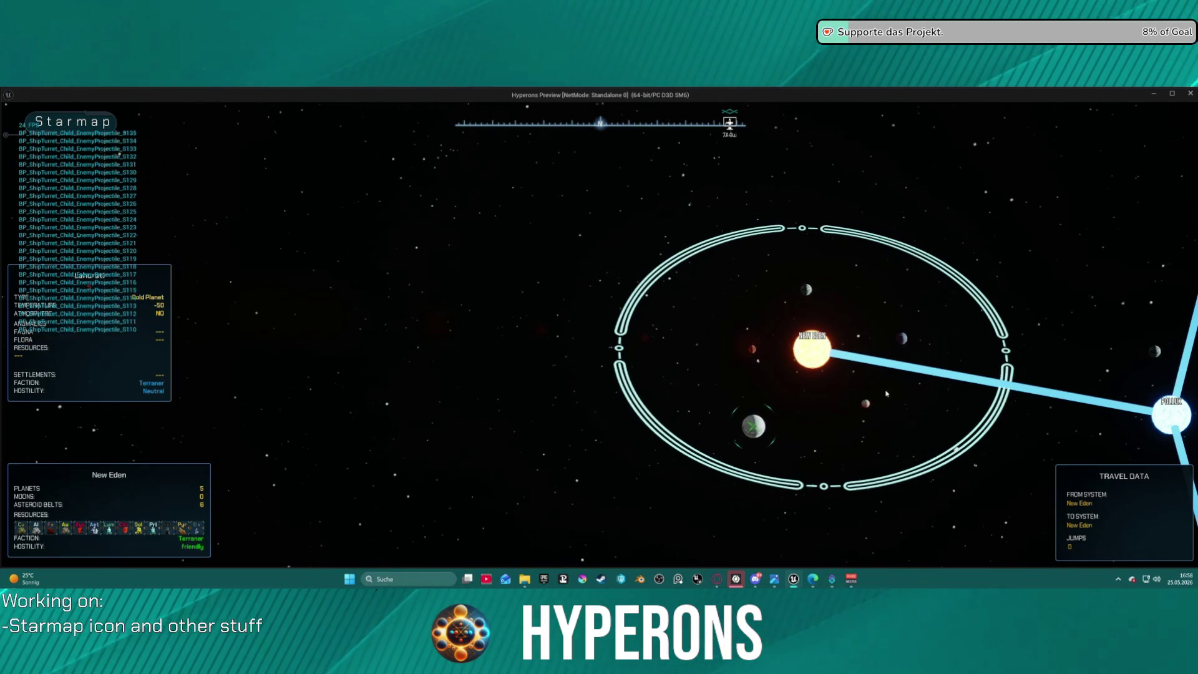
{"action": "left_click", "coordinate": [863, 405]}
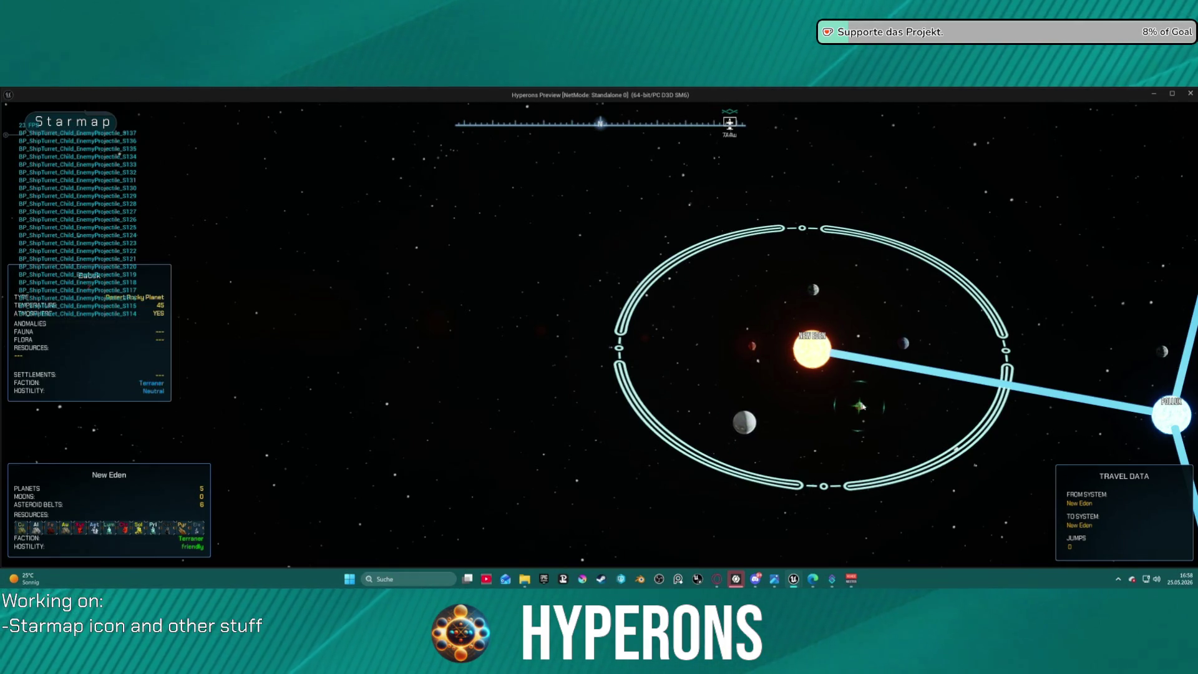
{"action": "left_click", "coordinate": [905, 349]}
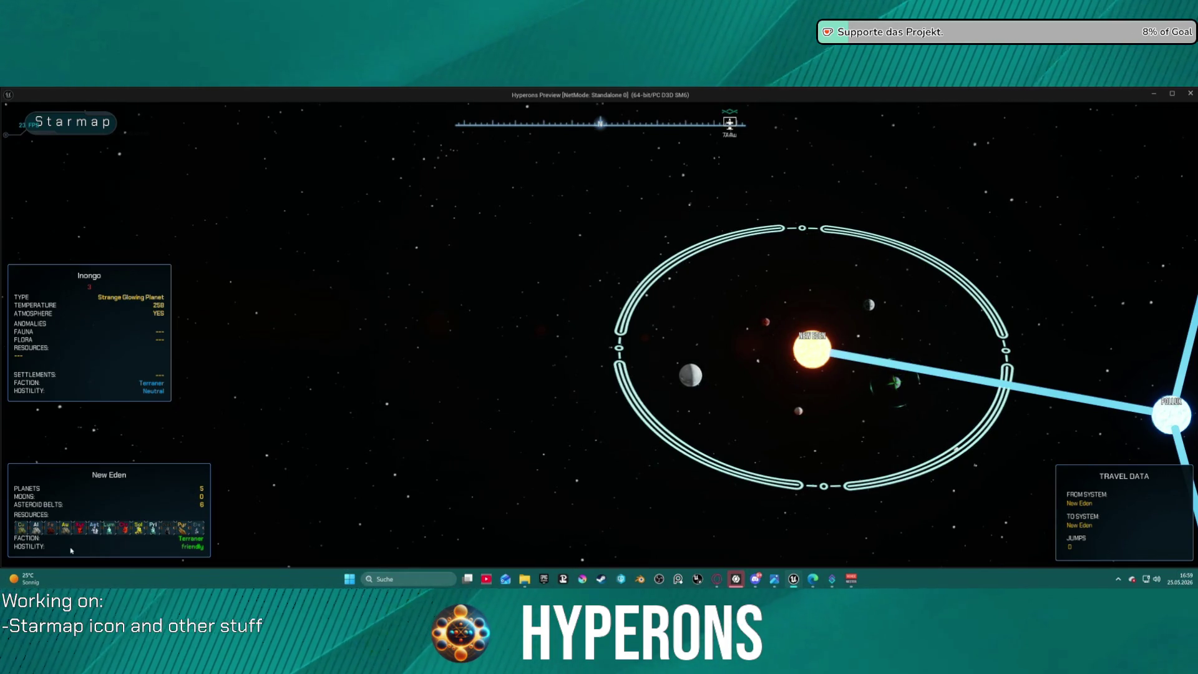
{"action": "mouse_move", "coordinate": [915, 349]}
{"action": "left_mouse_down"}
{"action": "mouse_move", "coordinate": [629, 402]}
{"action": "mouse_move", "coordinate": [702, 351]}
{"action": "left_mouse_up"}
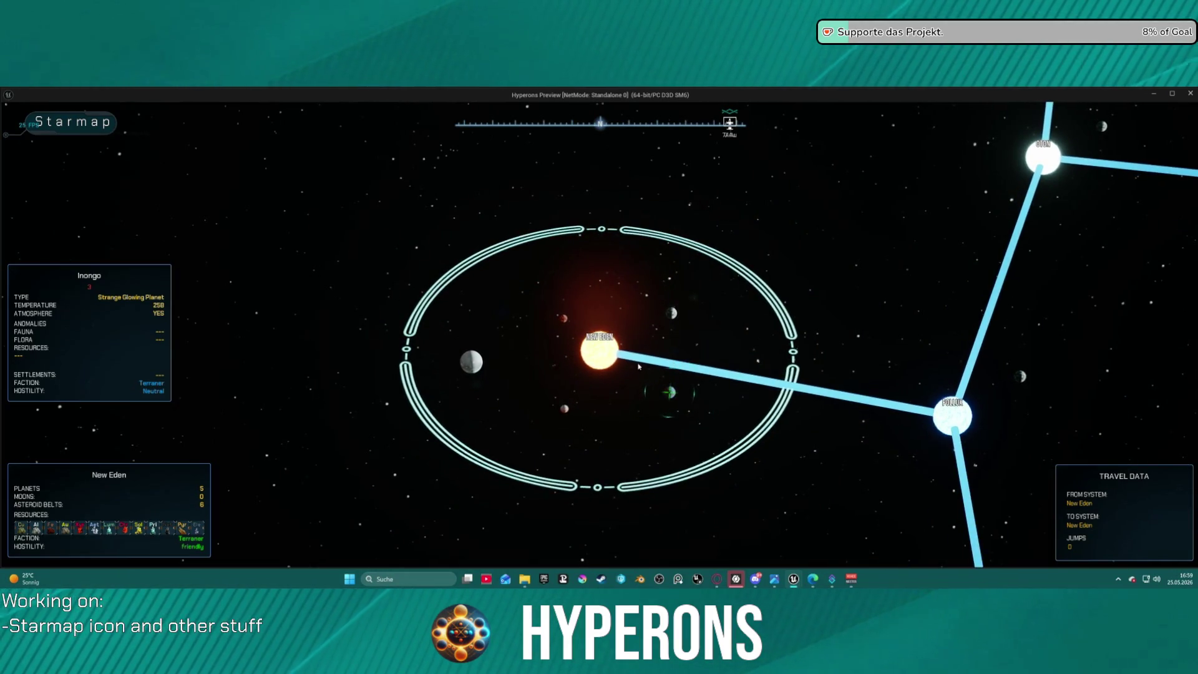
- Drag the Audio settings' Music slider to minimum and return to the starmap
{"action": "key", "text": "Escape"}
{"action": "left_click", "coordinate": [598, 374]}
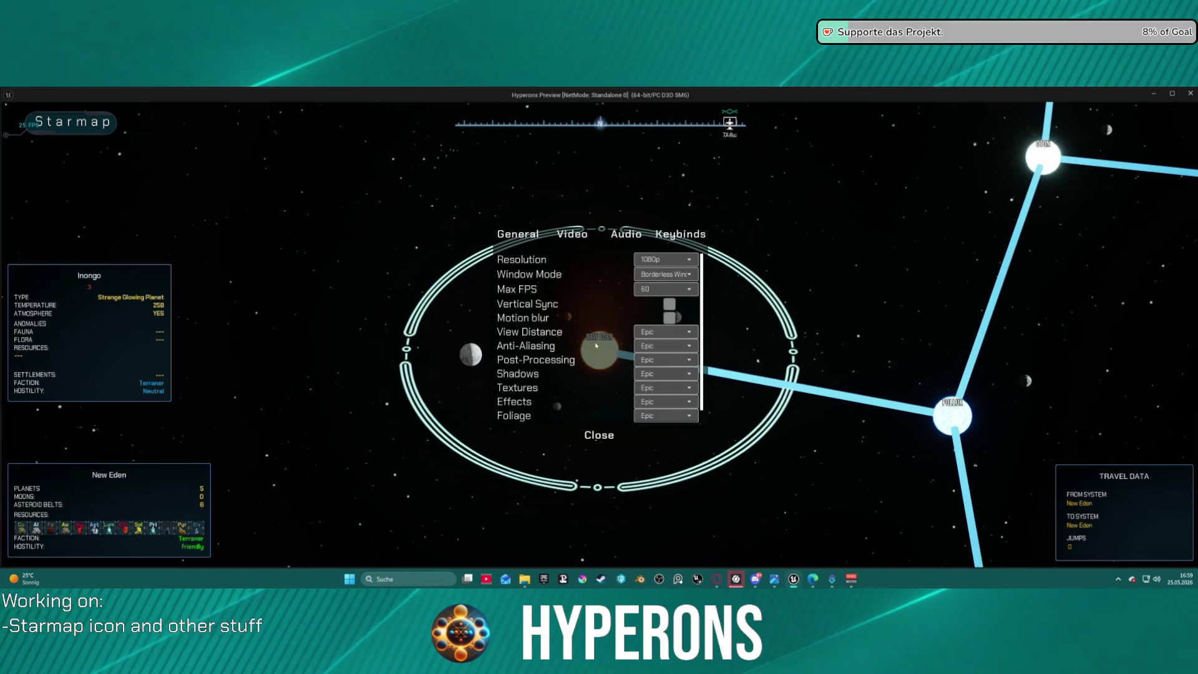
{"action": "left_click", "coordinate": [626, 234]}
{"action": "left_click_drag", "start_coordinate": [703, 274], "coordinate": [598, 273]}
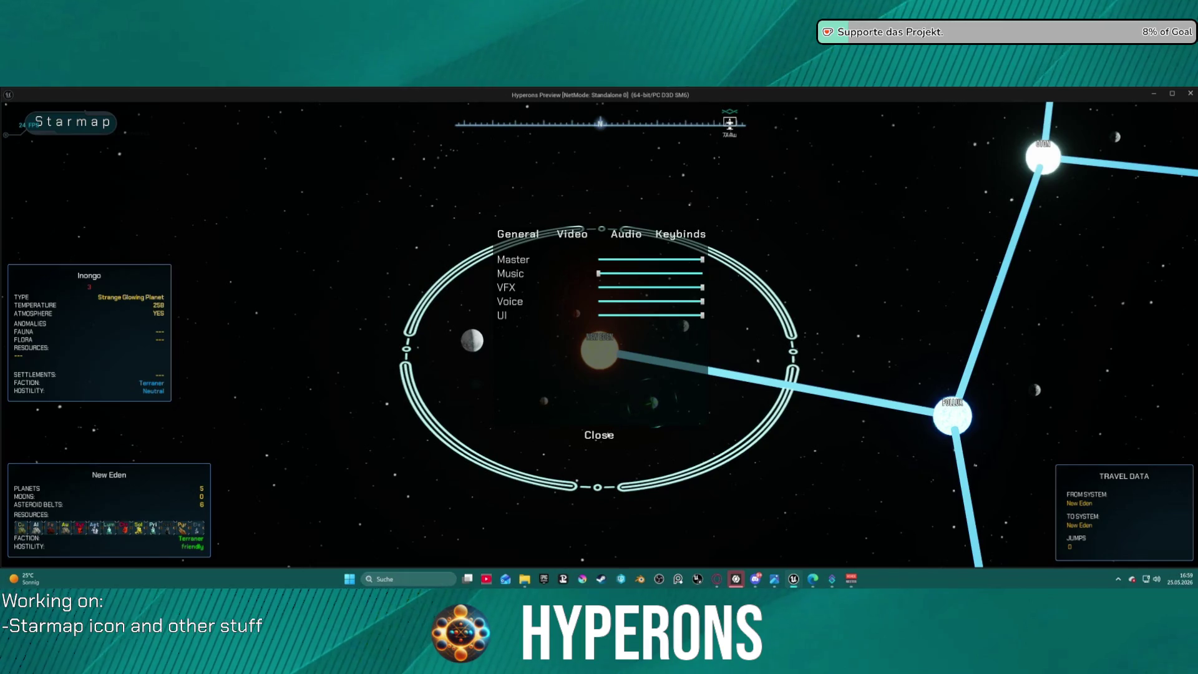
{"action": "left_click", "coordinate": [603, 436]}
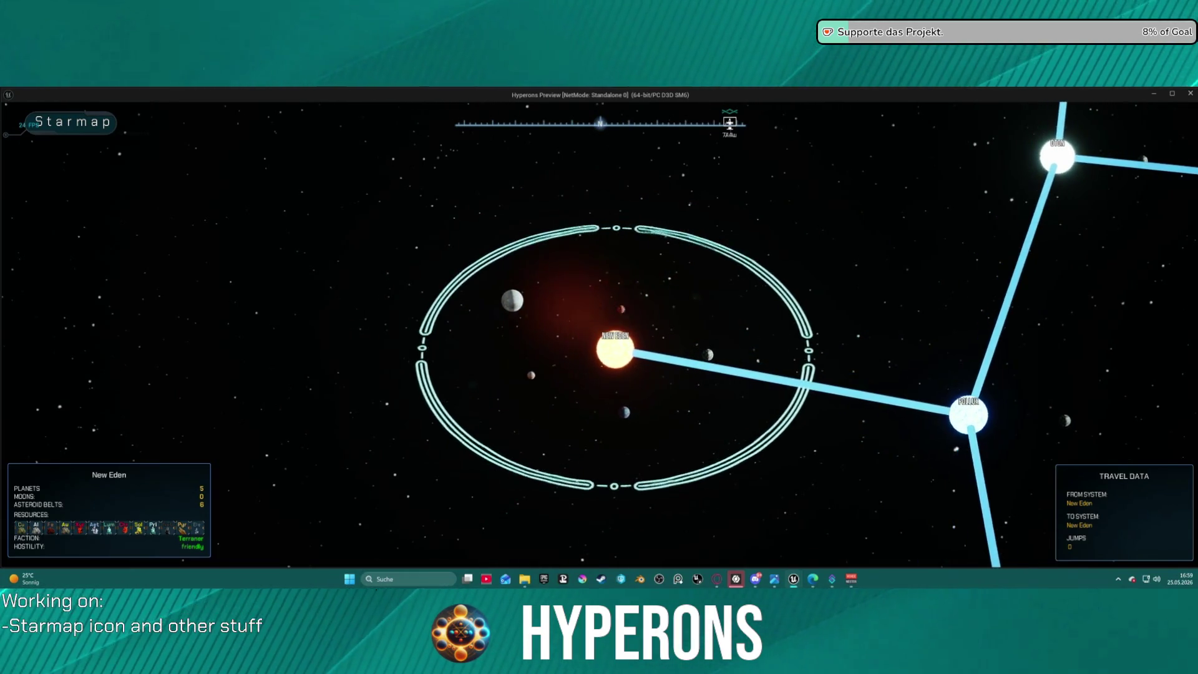
{"action": "key", "text": "Escape"}
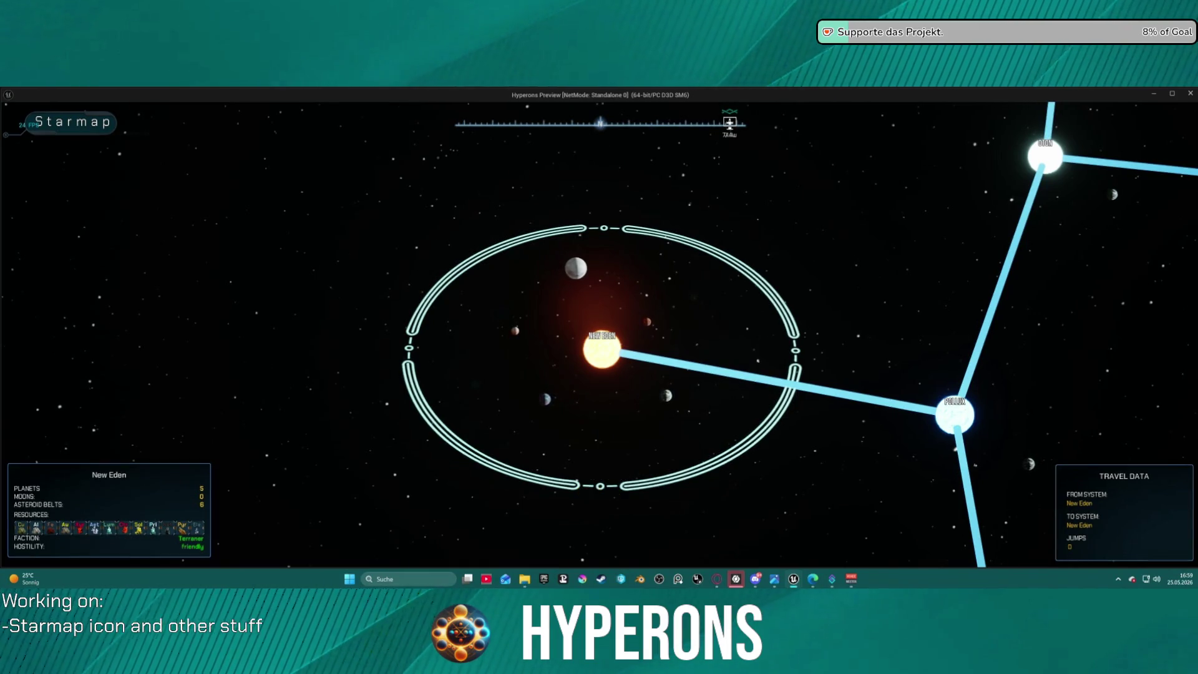
- Resume, zoom the New Eden starmap out and back in, then stop the preview
{"action": "left_click", "coordinate": [626, 412]}
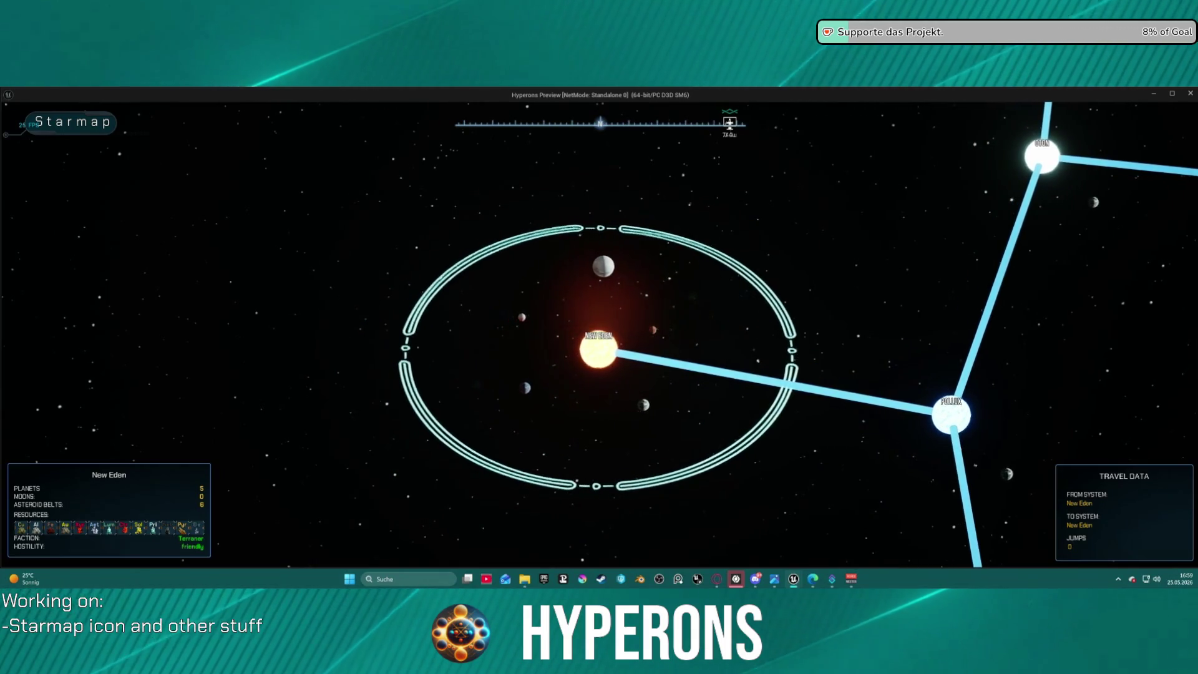
{"action": "scroll", "coordinate": [600, 337], "scroll_direction": "down", "scroll_amount": 5}
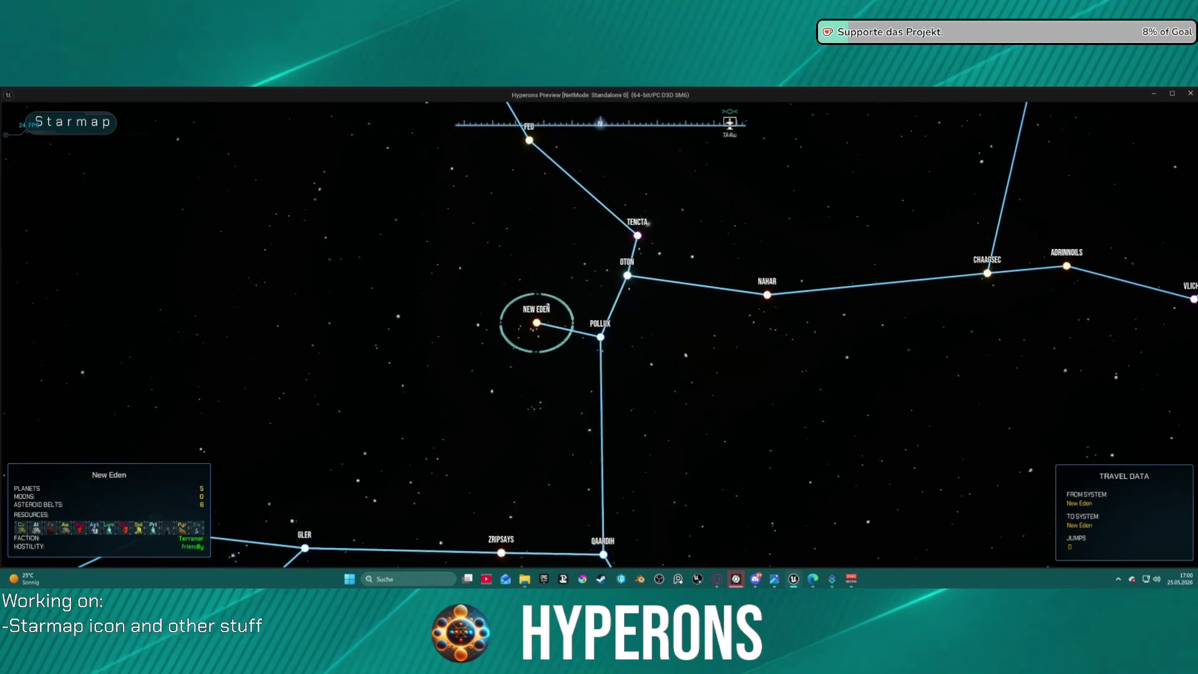
{"action": "scroll", "coordinate": [599, 337], "scroll_direction": "up", "scroll_amount": 3}
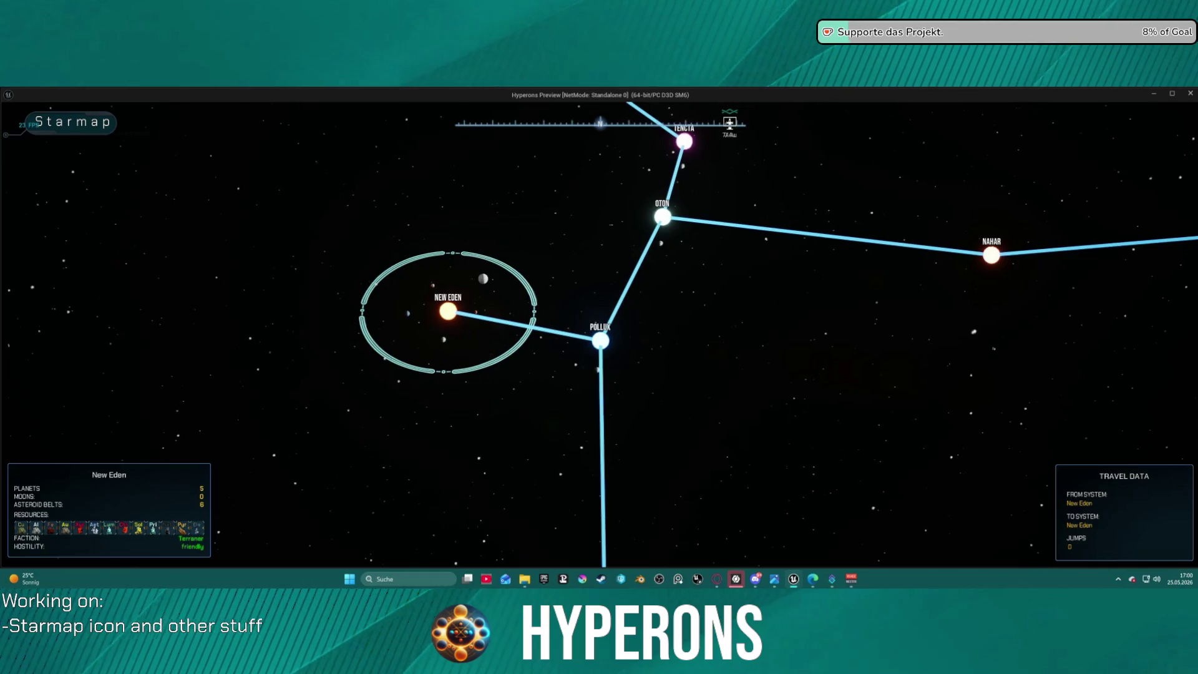
{"action": "key", "text": "Escape"}
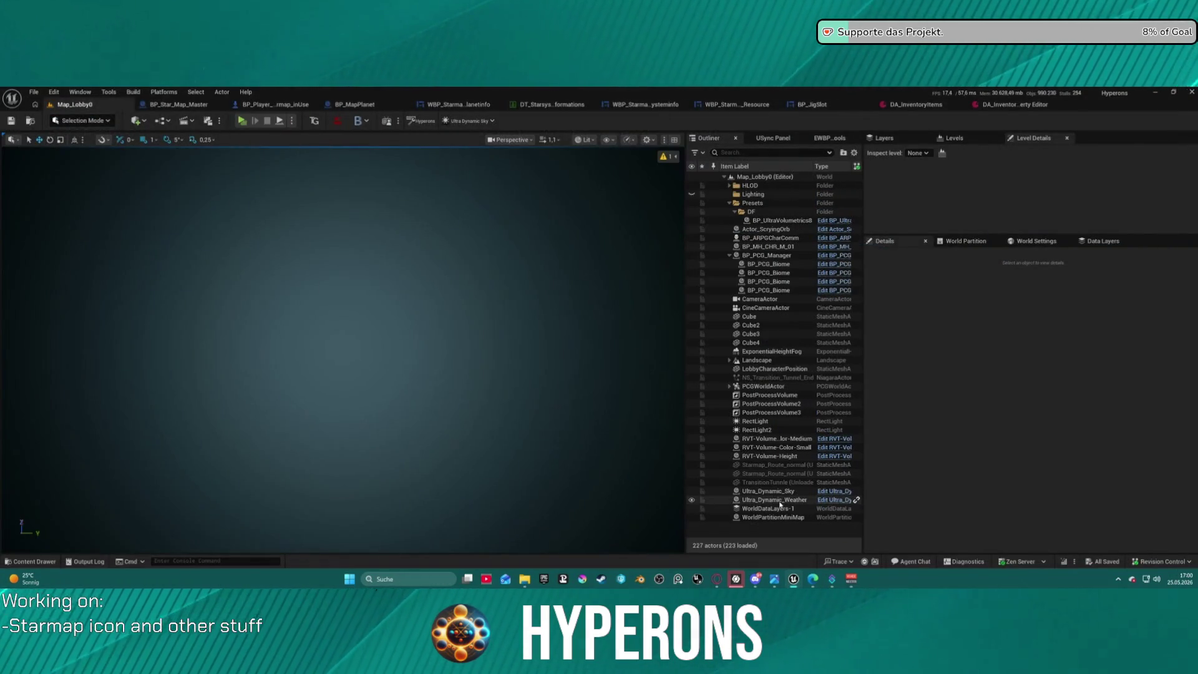